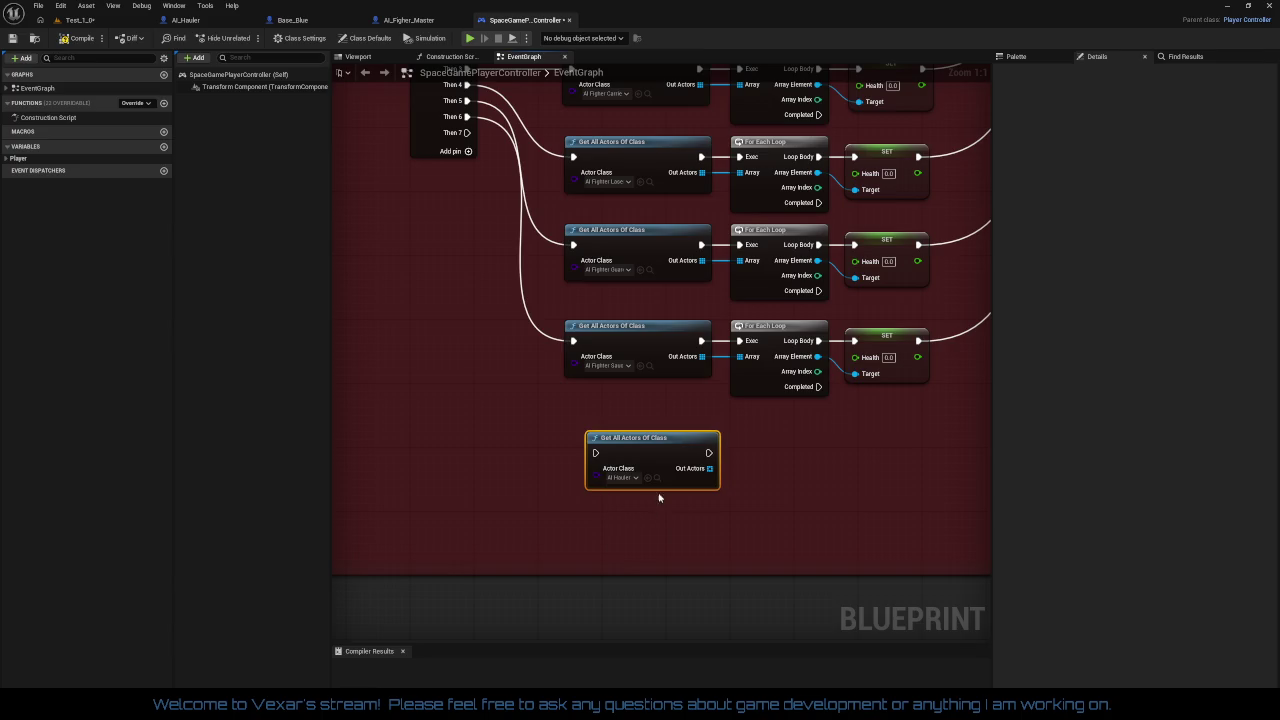
# Add a For Each Loop over the found AI Hauler actors beside the actor lookup
pyautogui.moveTo(658, 455)
pyautogui.mouseDown()
pyautogui.moveTo(642, 430)
pyautogui.moveTo(742, 456)
pyautogui.mouseUp()
pyautogui.write('for each')
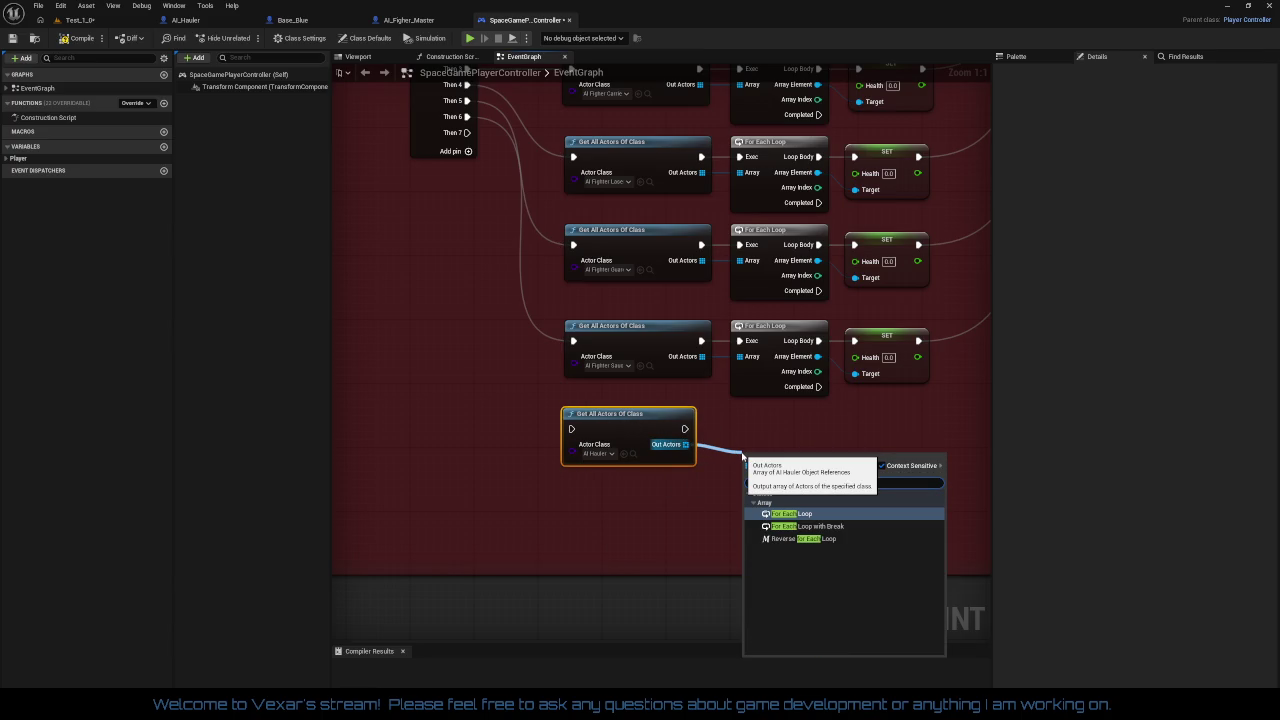
pyautogui.press('Return')
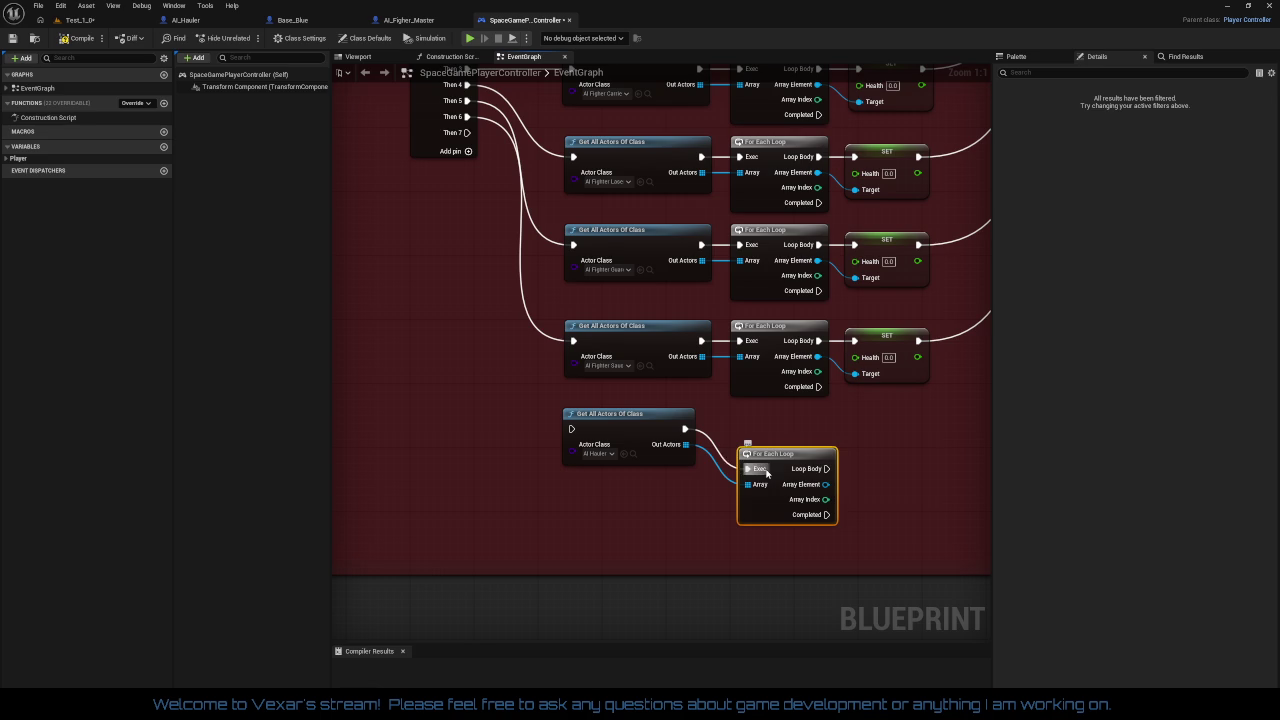
pyautogui.moveTo(770, 459); pyautogui.dragTo(762, 427)
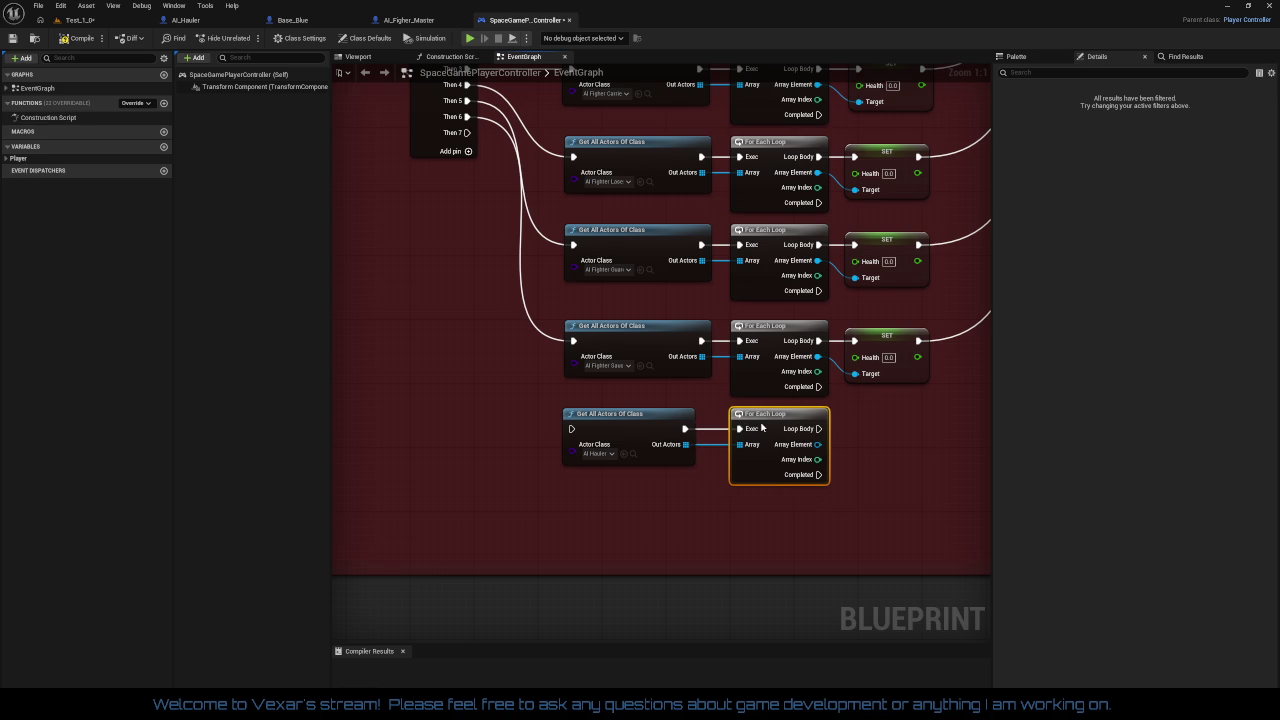
pyautogui.moveTo(847, 442); pyautogui.dragTo(797, 439)
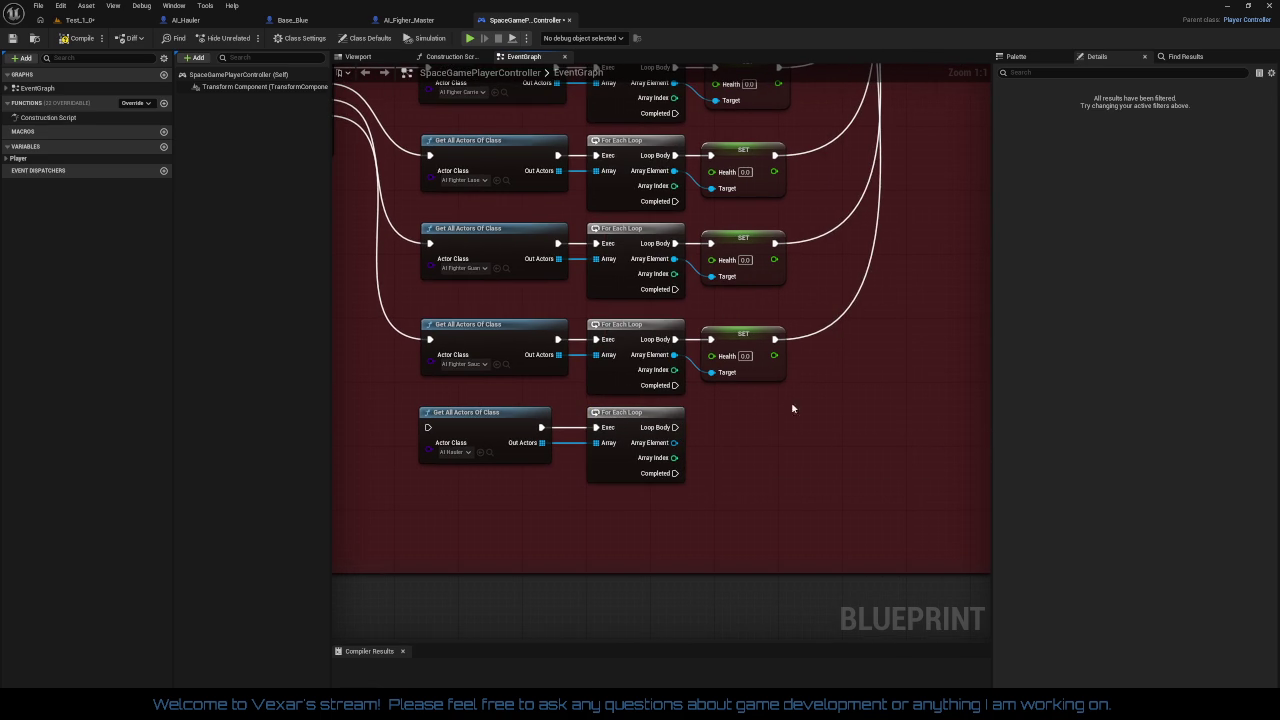
# Discard a pasted SET node and create a SET Health node from the loop's Array Element, wired to the loop body
pyautogui.click(774, 378)
pyautogui.hotkey('ctrl', 'c')
pyautogui.hotkey('ctrl', 'v')
pyautogui.moveTo(797, 491)
pyautogui.mouseDown()
pyautogui.moveTo(697, 455)
pyautogui.moveTo(805, 525)
pyautogui.moveTo(772, 527)
pyautogui.mouseUp()
pyautogui.press('Escape')
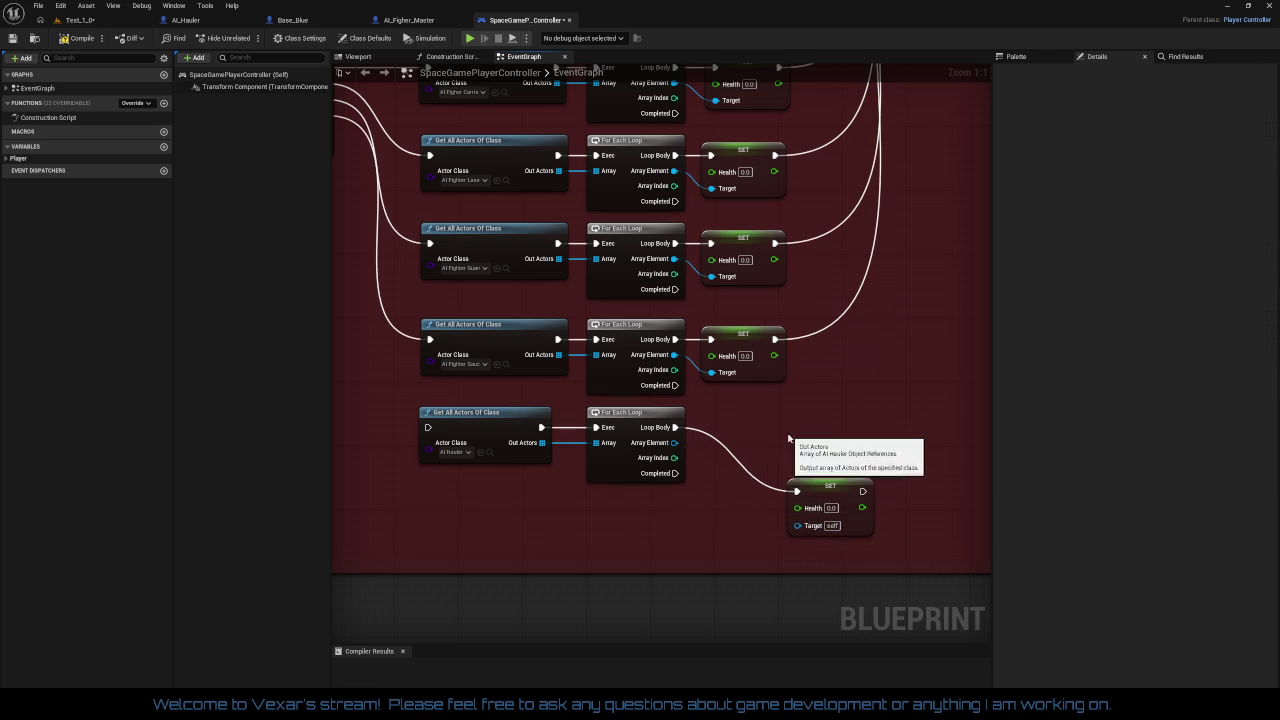
pyautogui.press('Delete')
pyautogui.moveTo(677, 442); pyautogui.dragTo(731, 479)
pyautogui.write('set heal')
pyautogui.press('Return')
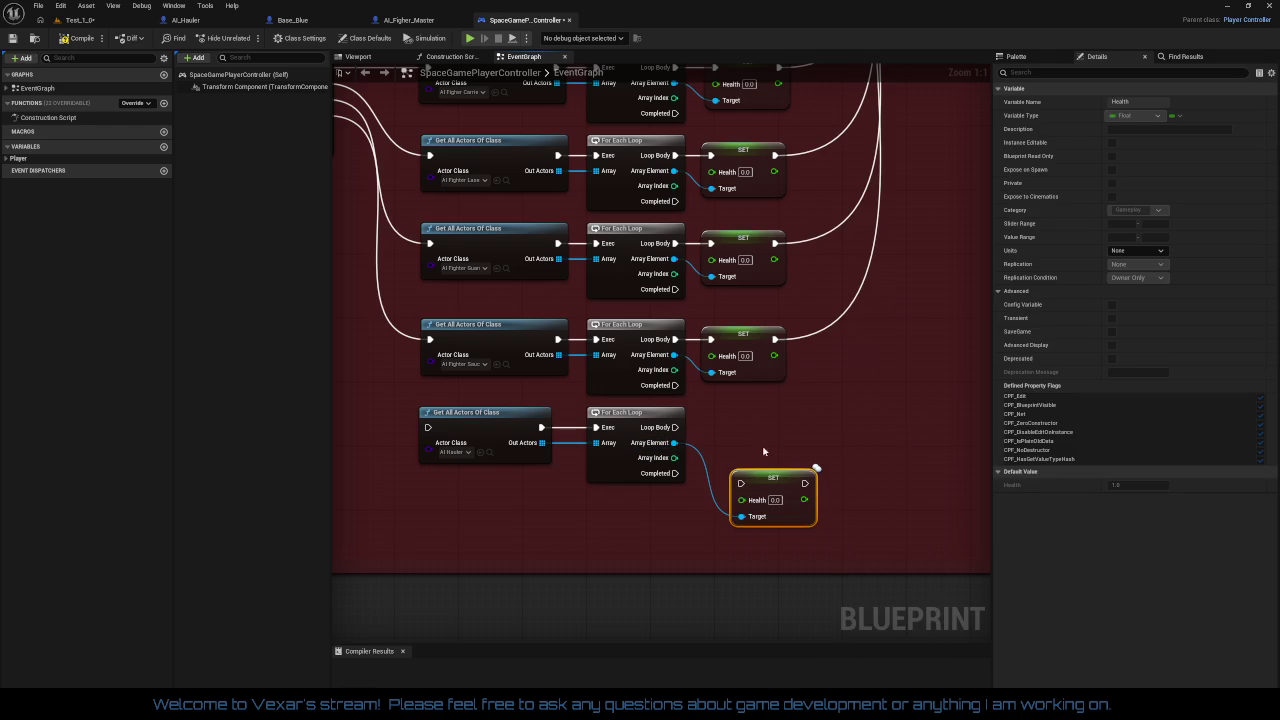
pyautogui.moveTo(745, 490); pyautogui.dragTo(675, 428)
pyautogui.moveTo(768, 481); pyautogui.dragTo(750, 437)
# Wire Sequence Then 7 into the AI Hauler lookup and the hauler SET node into Print String
pyautogui.press('Home')
pyautogui.moveTo(595, 205)
pyautogui.mouseDown()
pyautogui.moveTo(651, 423)
pyautogui.moveTo(696, 501)
pyautogui.mouseUp()
pyautogui.scroll(-2, 776, 454)
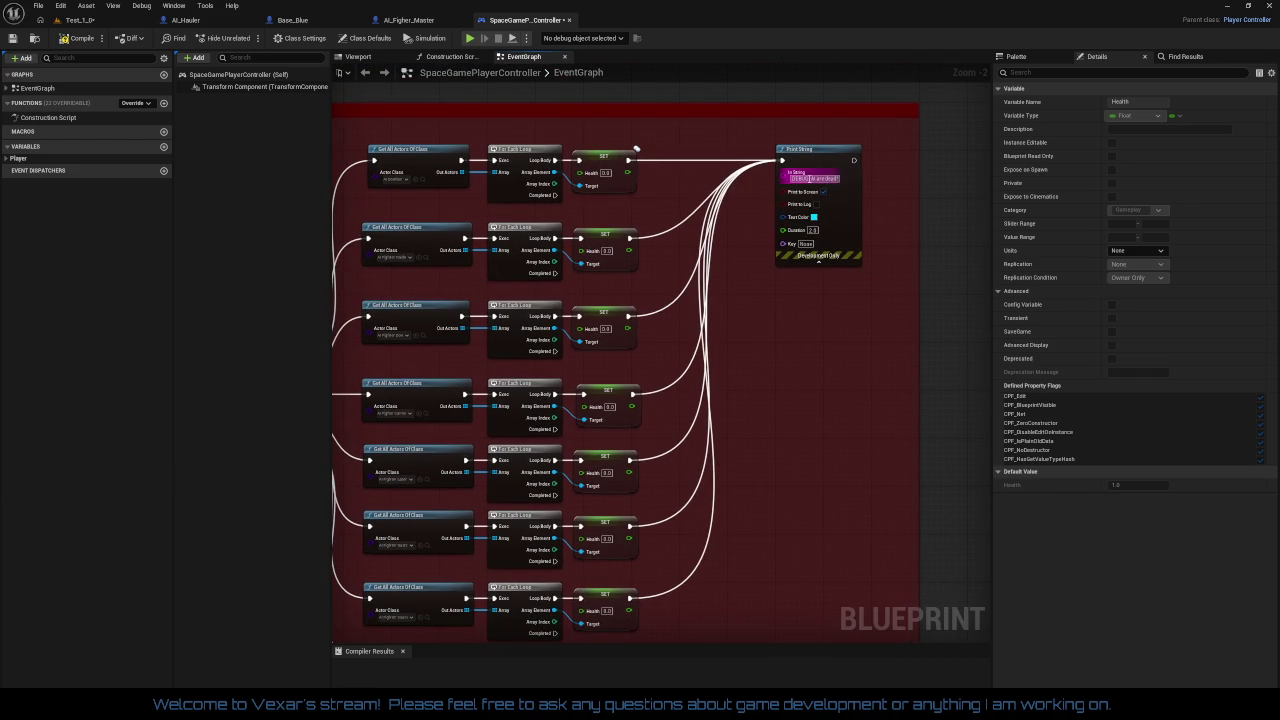
pyautogui.moveTo(648, 563)
pyautogui.mouseDown()
pyautogui.moveTo(771, 200)
pyautogui.moveTo(809, 149)
pyautogui.moveTo(794, 263)
pyautogui.moveTo(797, 251)
pyautogui.mouseUp()
pyautogui.click(840, 386)
pyautogui.scroll(2, 854, 388)
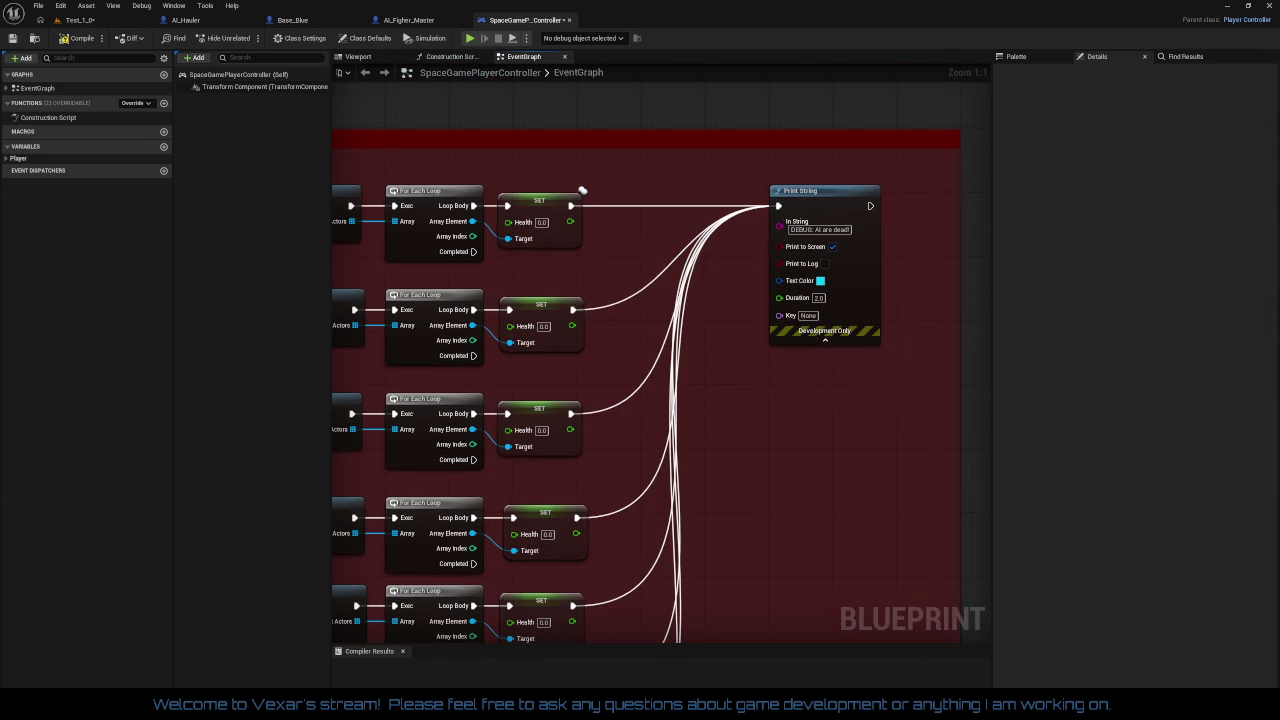
pyautogui.scroll(-2, 838, 399)
pyautogui.moveTo(925, 374)
pyautogui.mouseDown()
pyautogui.moveTo(416, 382)
pyautogui.moveTo(358, 244)
pyautogui.mouseUp()
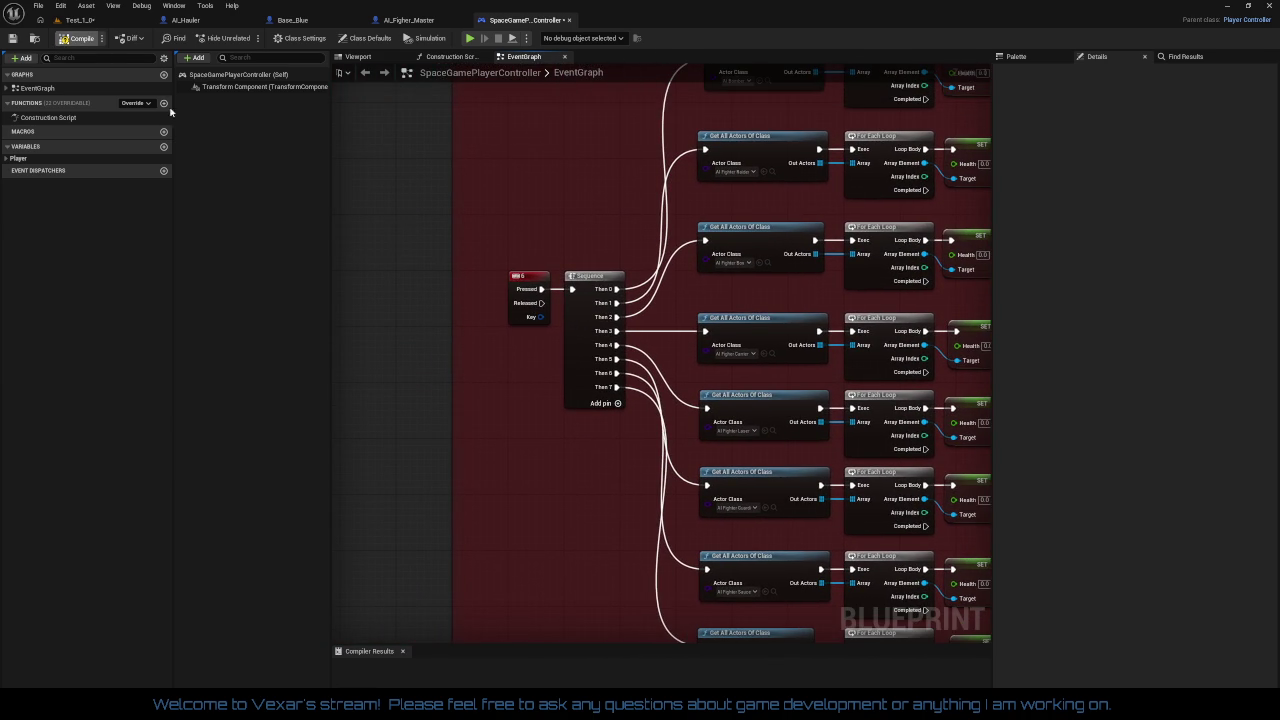
# Pan and zoom across the debug keybinds, GameMode and Pause Menu graph sections
pyautogui.moveTo(451, 246); pyautogui.dragTo(414, 209)
pyautogui.scroll(-2, 532, 269)
pyautogui.scroll(-1, 532, 269)
pyautogui.moveTo(532, 269)
pyautogui.mouseDown()
pyautogui.moveTo(532, 470)
pyautogui.moveTo(390, 430)
pyautogui.moveTo(420, 300)
pyautogui.mouseUp()
pyautogui.scroll(-3, 662, 452)
pyautogui.moveTo(600, 400)
pyautogui.mouseDown()
pyautogui.moveTo(662, 452)
pyautogui.moveTo(654, 597)
pyautogui.mouseUp()
pyautogui.scroll(4, 654, 357)
pyautogui.moveTo(683, 380); pyautogui.dragTo(744, 521)
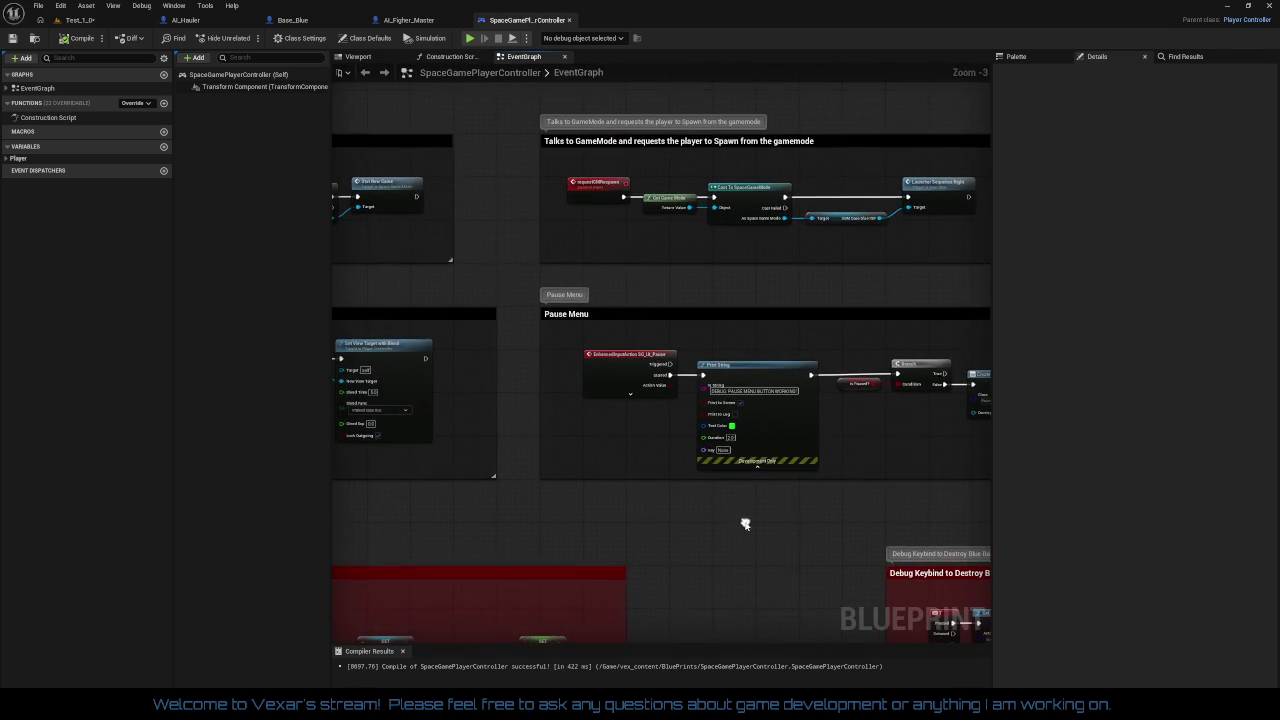
pyautogui.scroll(2, 592, 427)
pyautogui.moveTo(686, 344)
pyautogui.mouseDown()
pyautogui.moveTo(686, 467)
pyautogui.moveTo(668, 469)
pyautogui.moveTo(554, 354)
pyautogui.moveTo(594, 360)
pyautogui.moveTo(669, 599)
pyautogui.moveTo(168, 579)
pyautogui.mouseUp()
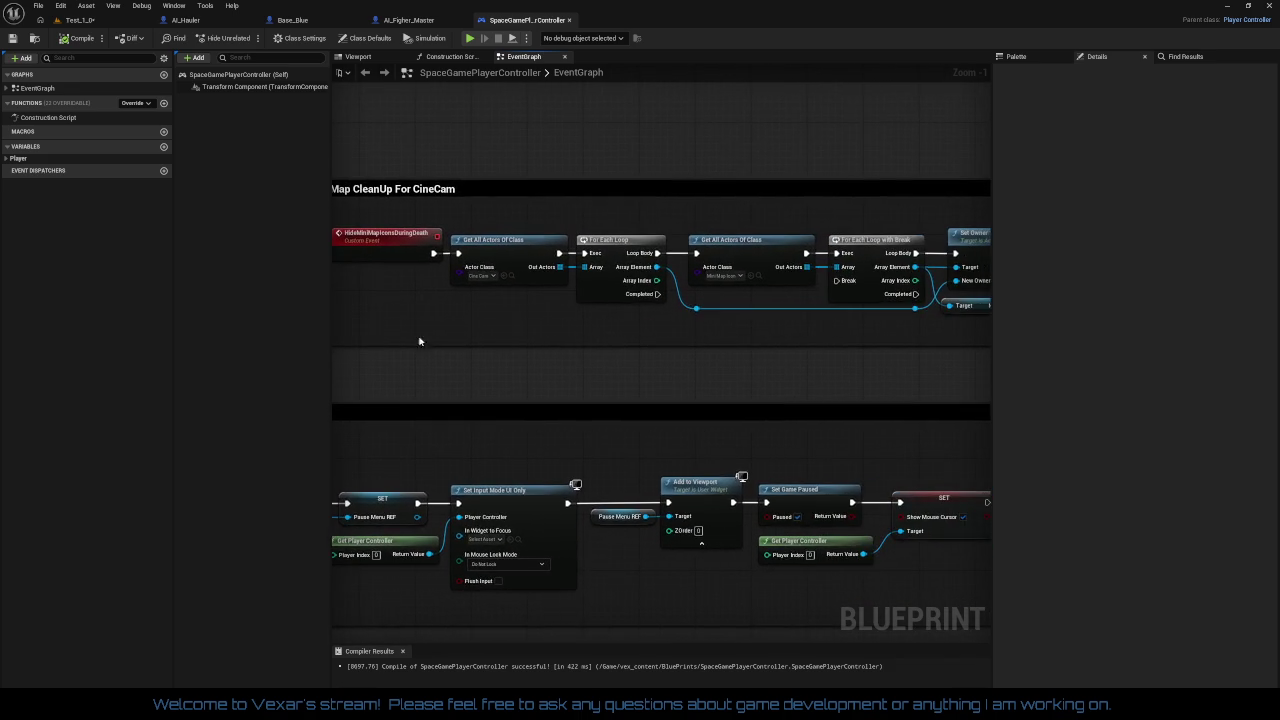
pyautogui.scroll(-2, 662, 355)
pyautogui.moveTo(450, 400)
pyautogui.mouseDown()
pyautogui.moveTo(914, 356)
pyautogui.moveTo(742, 356)
pyautogui.mouseUp()
pyautogui.moveTo(597, 272); pyautogui.dragTo(600, 271)
pyautogui.moveTo(866, 272)
pyautogui.mouseDown()
pyautogui.moveTo(754, 124)
pyautogui.moveTo(811, 157)
pyautogui.moveTo(810, 177)
pyautogui.moveTo(226, 201)
pyautogui.mouseUp()
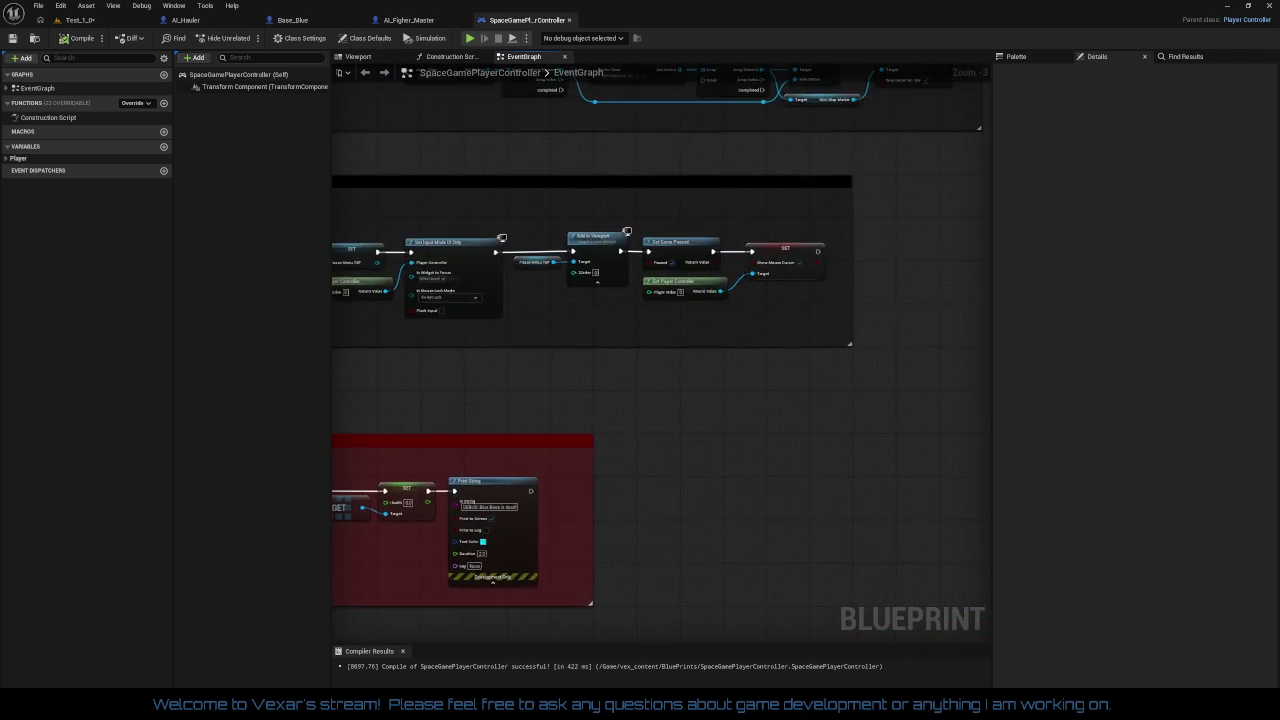
# Frame the Debug Keybind comment blocks for keys 1 to 3
pyautogui.moveTo(367, 342); pyautogui.dragTo(777, 137)
pyautogui.scroll(-2, 654, 266)
pyautogui.moveTo(654, 266); pyautogui.dragTo(784, 250)
pyautogui.scroll(2, 720, 286)
pyautogui.moveTo(720, 286); pyautogui.dragTo(964, 246)
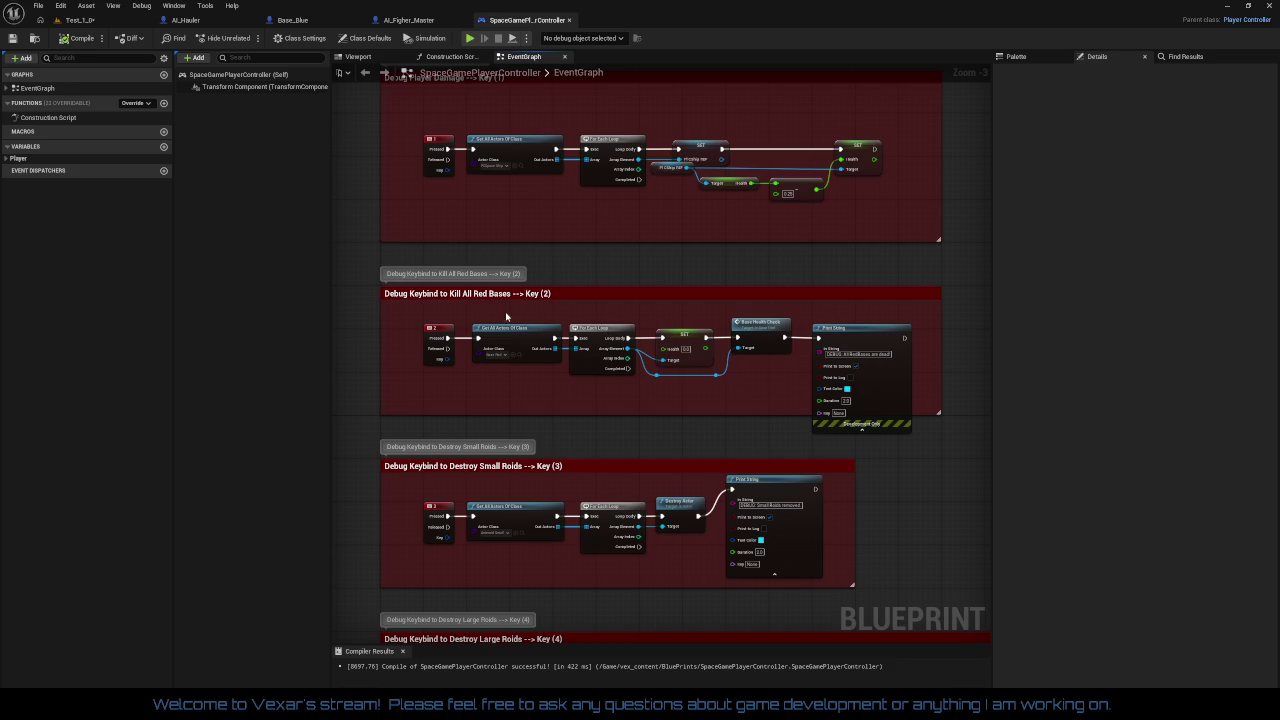
# Delete the two reroute nodes from the Kill All Red Bases graph
pyautogui.moveTo(428, 313)
pyautogui.mouseDown()
pyautogui.moveTo(755, 380)
pyautogui.moveTo(937, 398)
pyautogui.mouseUp()
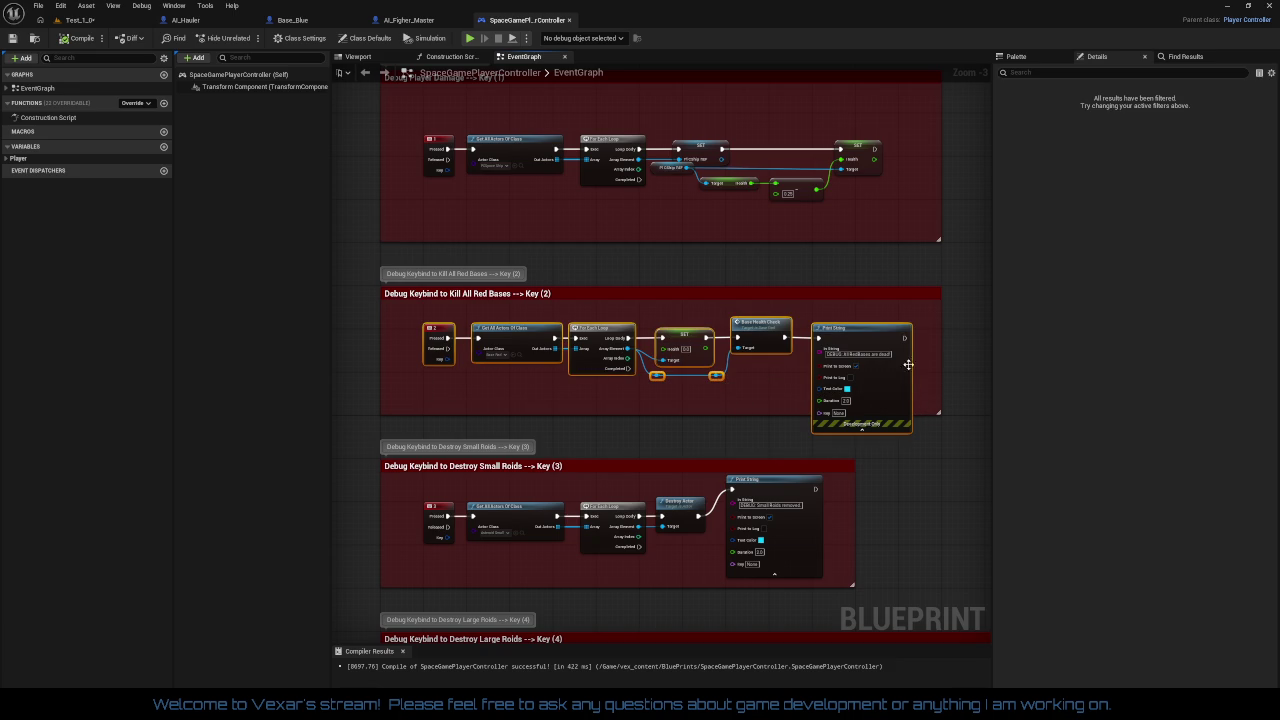
pyautogui.scroll(3, 747, 410)
pyautogui.moveTo(709, 389); pyautogui.dragTo(607, 365)
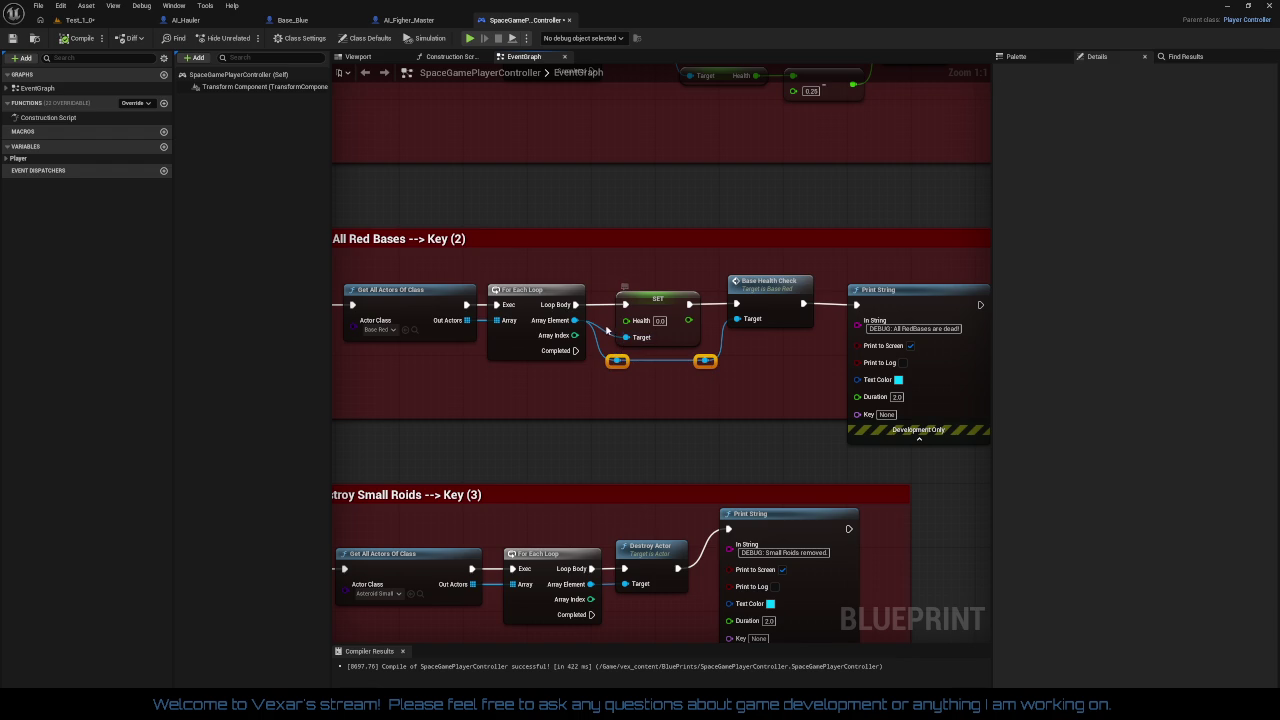
pyautogui.press('Delete')
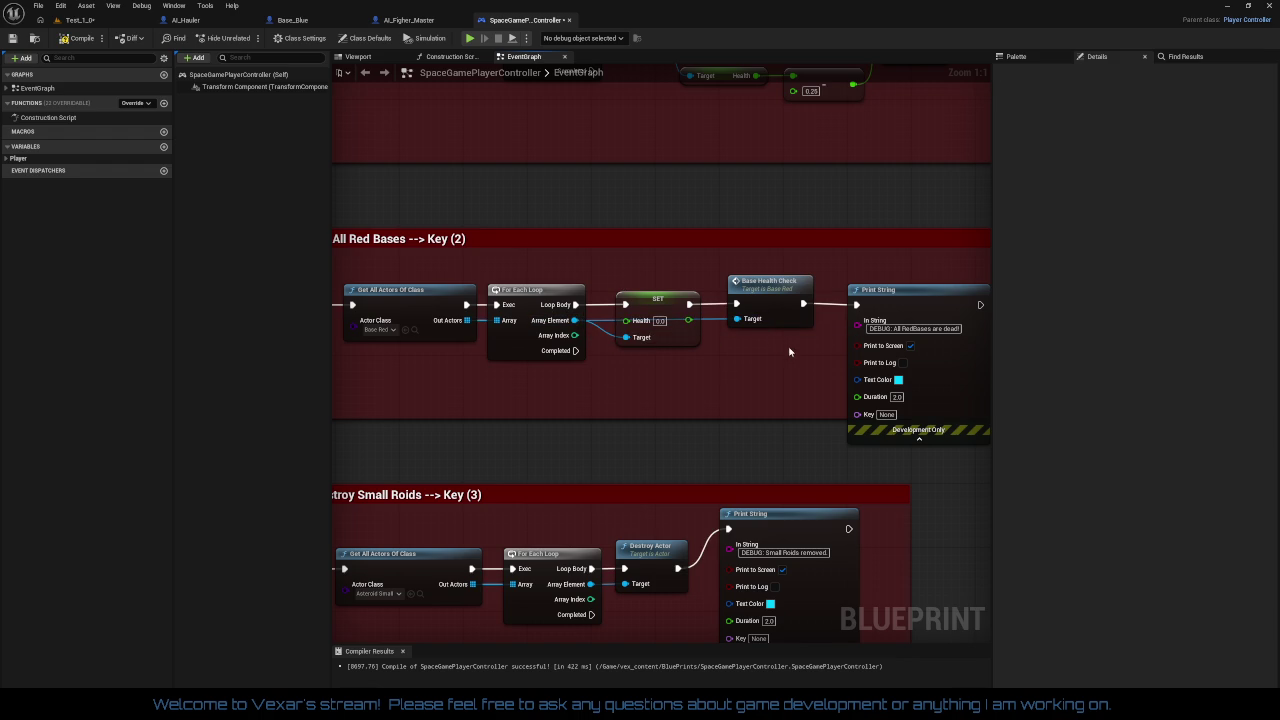
# Straighten the Key (2) row, nudging SET, Base Health Check and Print String into line
pyautogui.hscroll(-3, 744, 330)
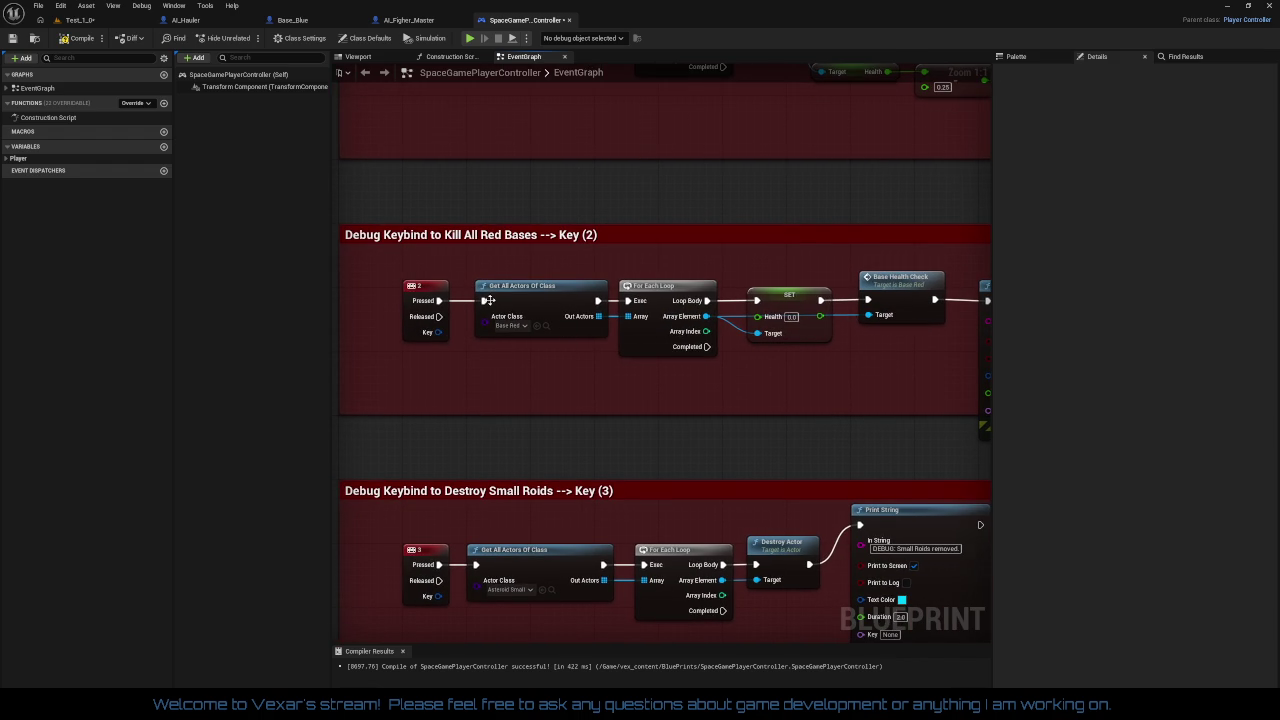
pyautogui.moveTo(424, 275)
pyautogui.mouseDown()
pyautogui.moveTo(985, 360)
pyautogui.moveTo(703, 360)
pyautogui.mouseUp()
pyautogui.press('q')
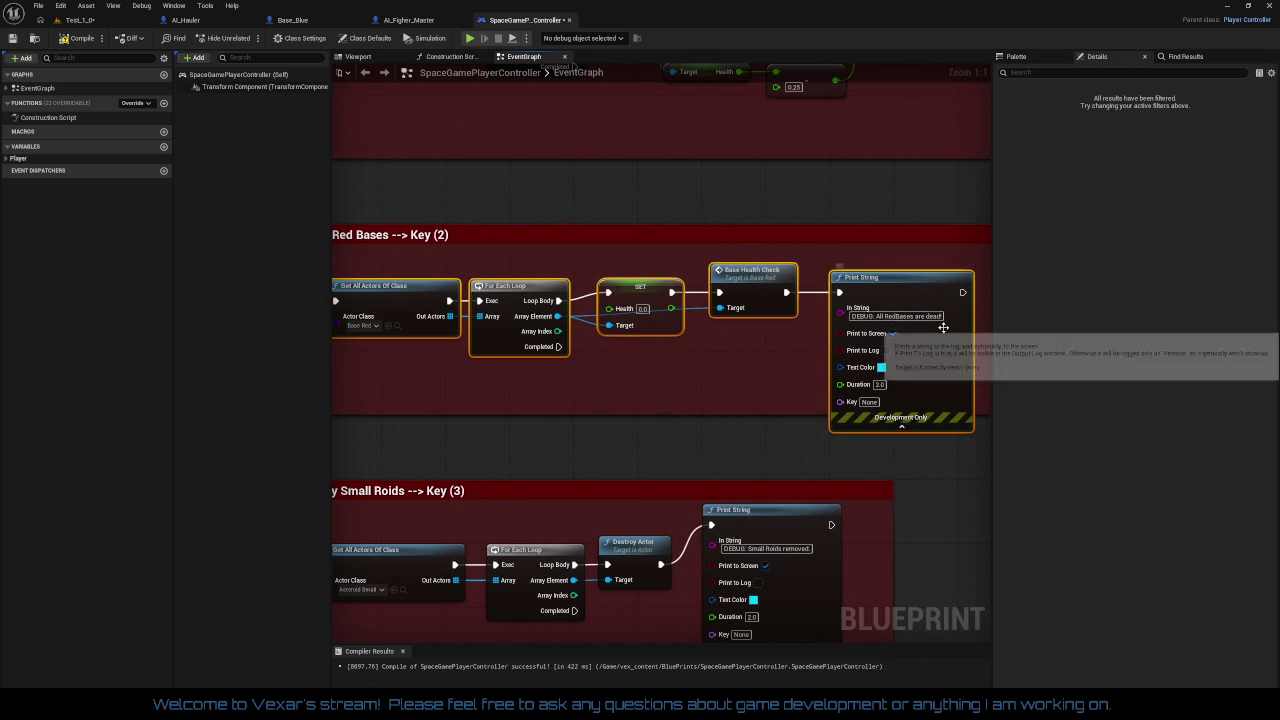
pyautogui.click(703, 362)
pyautogui.hscroll(-2, 703, 362)
pyautogui.moveTo(660, 300); pyautogui.dragTo(957, 375)
pyautogui.moveTo(812, 273); pyautogui.dragTo(812, 281)
# Extend the Key (2) comment block downward to enclose Print String
pyautogui.hscroll(2, 801, 345)
pyautogui.moveTo(801, 345); pyautogui.dragTo(674, 321)
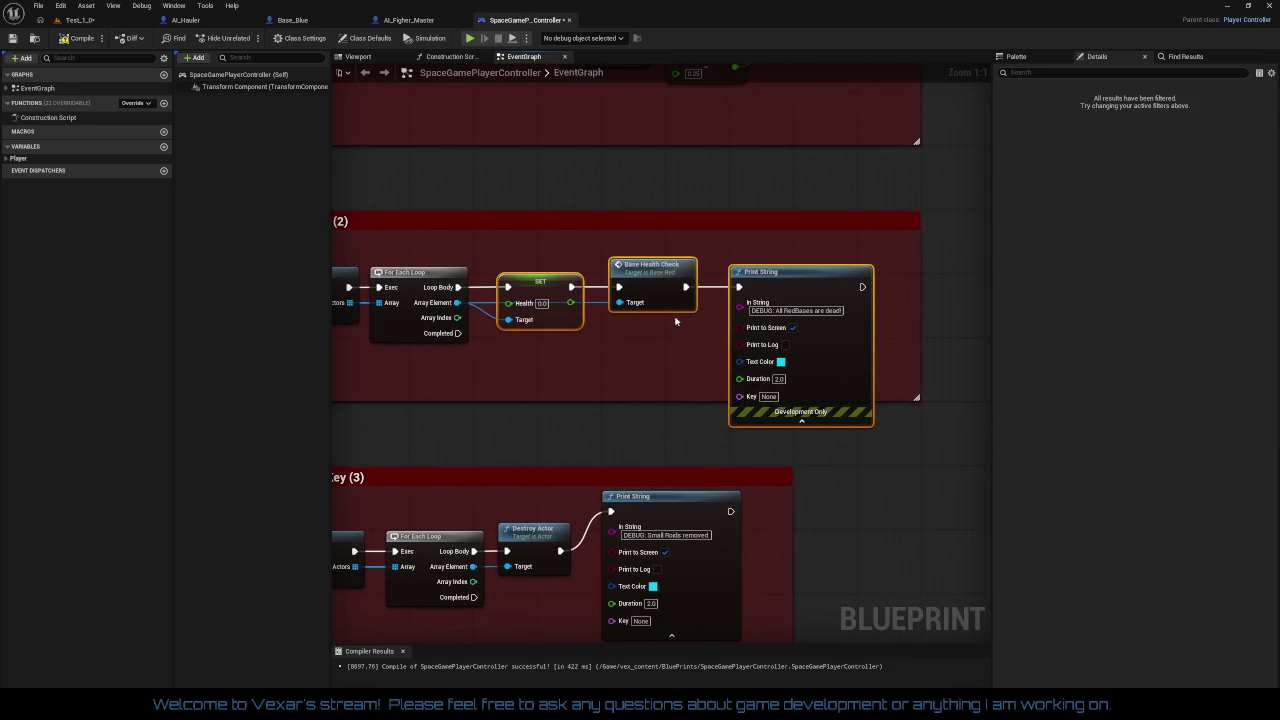
pyautogui.moveTo(880, 400); pyautogui.dragTo(881, 458)
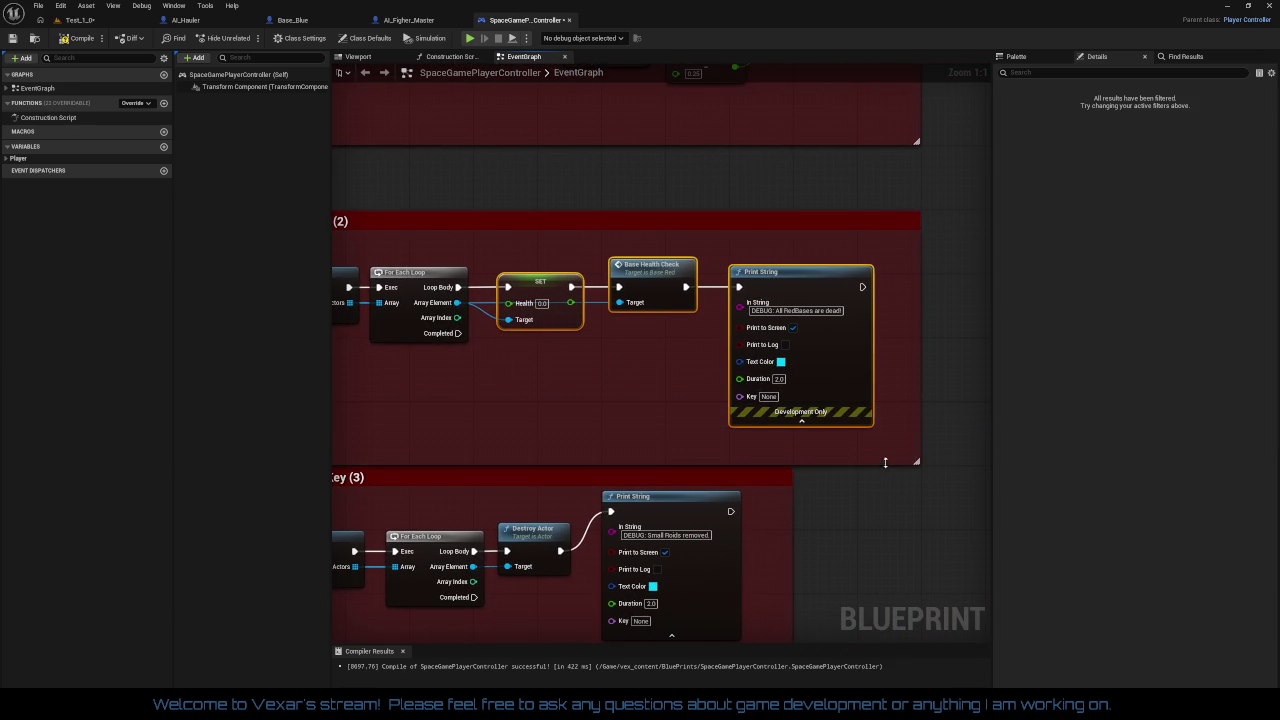
pyautogui.scroll(-2, 881, 458)
pyautogui.moveTo(488, 483)
pyautogui.mouseDown()
pyautogui.moveTo(595, 281)
pyautogui.moveTo(582, 318)
pyautogui.mouseUp()
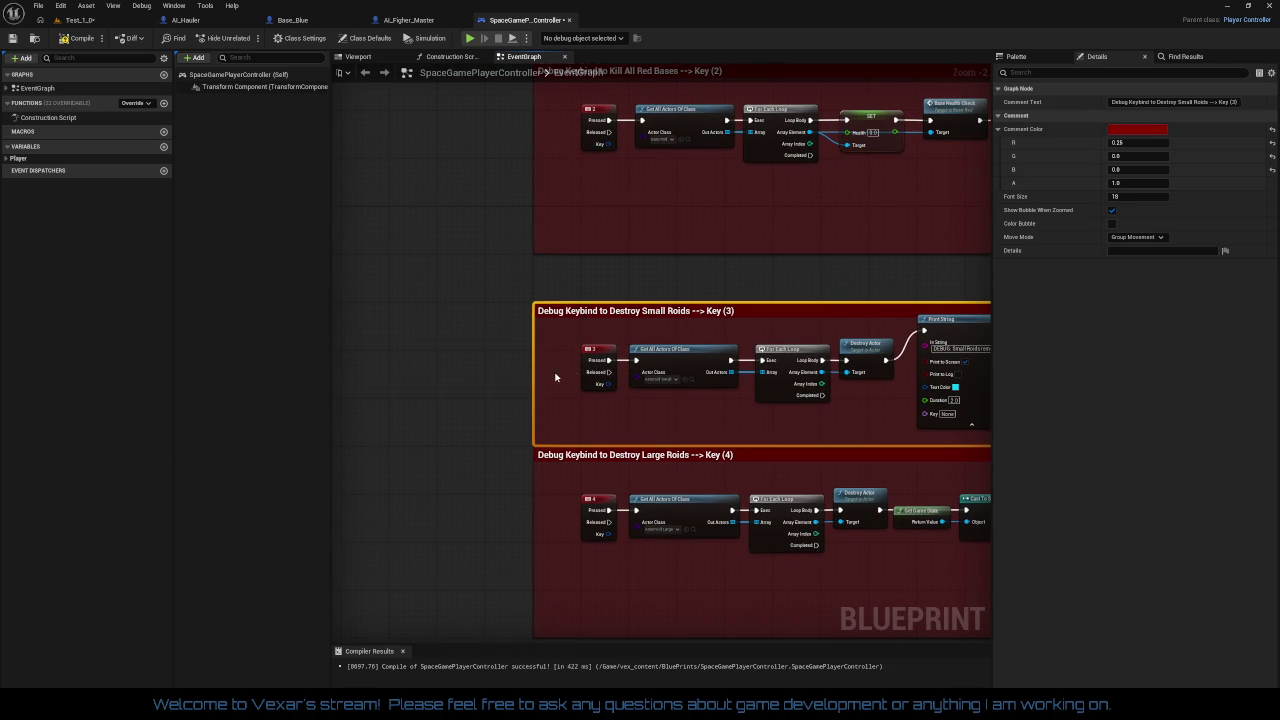
# Move the Destroy Large Roids comment block down, clear of the Small Roids block
pyautogui.moveTo(558, 377); pyautogui.dragTo(684, 199)
pyautogui.moveTo(685, 277)
pyautogui.mouseDown()
pyautogui.moveTo(692, 337)
pyautogui.moveTo(735, 273)
pyautogui.moveTo(731, 333)
pyautogui.moveTo(743, 327)
pyautogui.moveTo(651, 151)
pyautogui.moveTo(722, 238)
pyautogui.moveTo(714, 314)
pyautogui.mouseUp()
pyautogui.moveTo(563, 314); pyautogui.dragTo(520, 364)
pyautogui.moveTo(574, 300); pyautogui.dragTo(574, 500)
pyautogui.moveTo(811, 466)
pyautogui.mouseDown()
pyautogui.moveTo(746, 535)
pyautogui.moveTo(709, 437)
pyautogui.moveTo(737, 449)
pyautogui.moveTo(712, 506)
pyautogui.mouseUp()
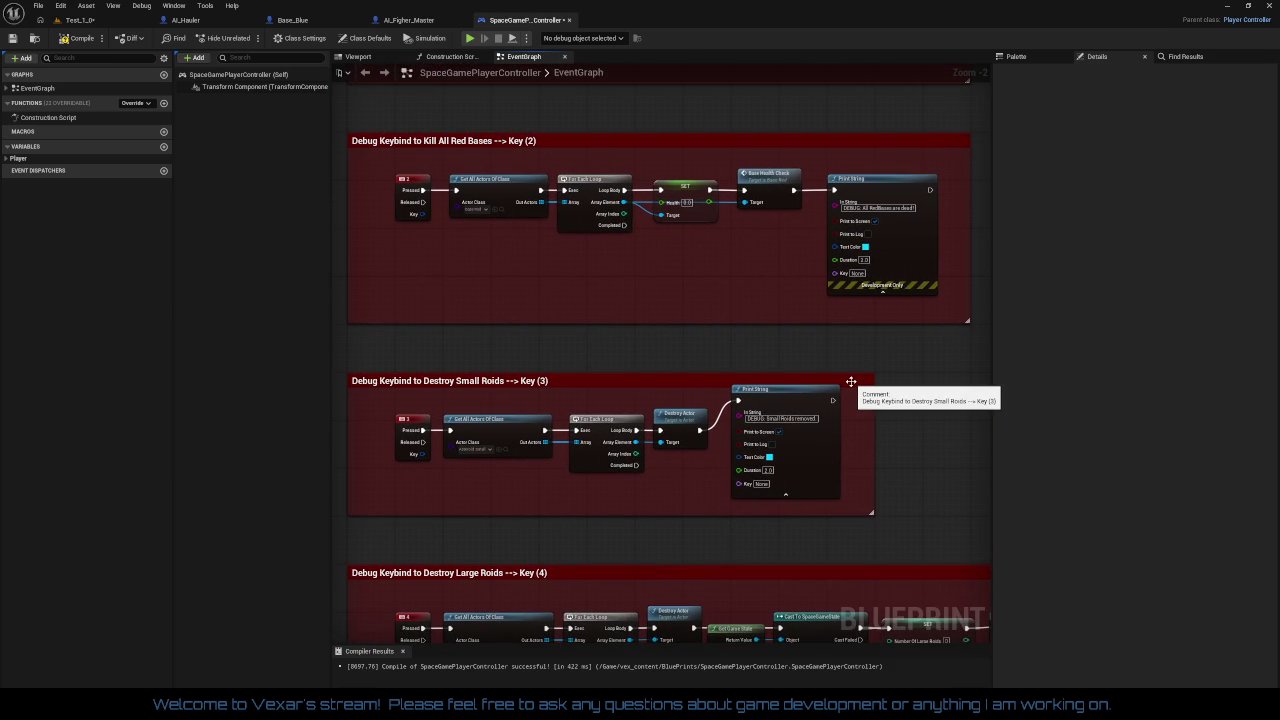
# Pan and zoom through the Key (2) to Key (4) debug blocks to review them
pyautogui.moveTo(894, 374); pyautogui.dragTo(875, 444)
pyautogui.moveTo(787, 402)
pyautogui.mouseDown()
pyautogui.moveTo(825, 414)
pyautogui.moveTo(800, 443)
pyautogui.mouseUp()
pyautogui.scroll(2, 757, 364)
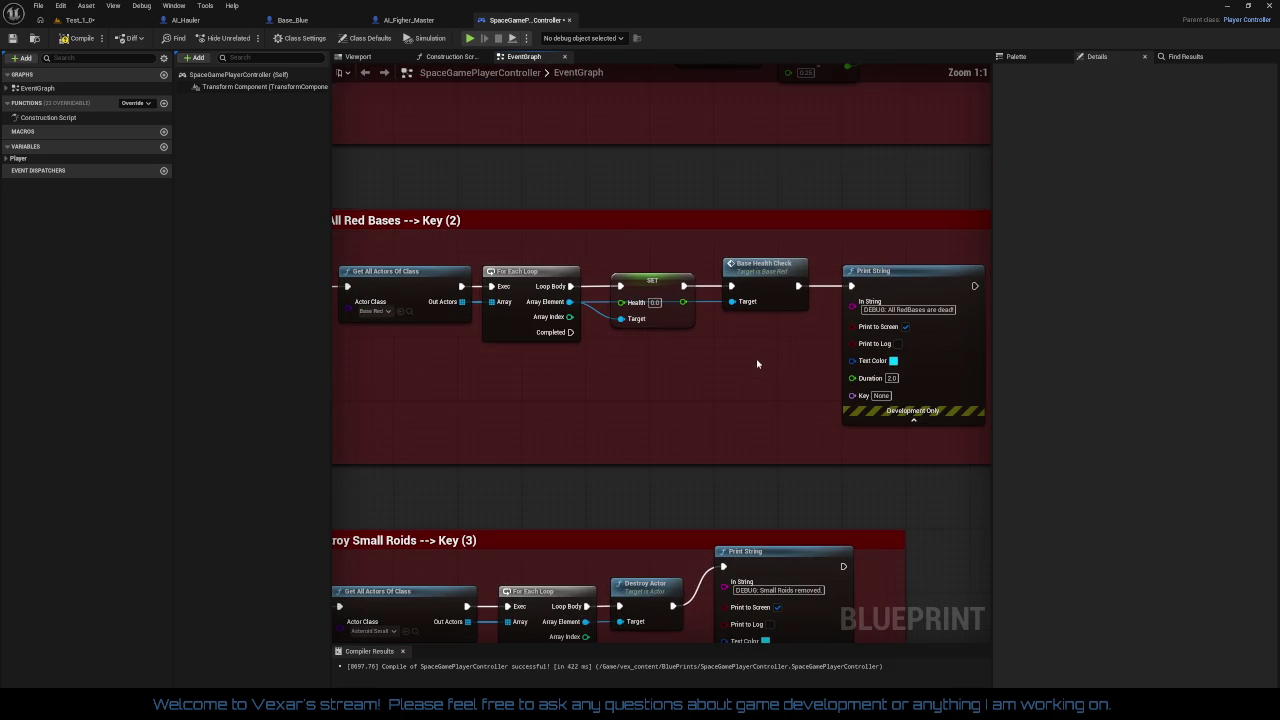
pyautogui.moveTo(757, 364)
pyautogui.mouseDown()
pyautogui.moveTo(671, 398)
pyautogui.moveTo(700, 512)
pyautogui.moveTo(728, 520)
pyautogui.moveTo(735, 236)
pyautogui.moveTo(690, 337)
pyautogui.moveTo(801, 256)
pyautogui.mouseUp()
pyautogui.moveTo(662, 426)
pyautogui.mouseDown()
pyautogui.moveTo(609, 231)
pyautogui.moveTo(286, 225)
pyautogui.mouseUp()
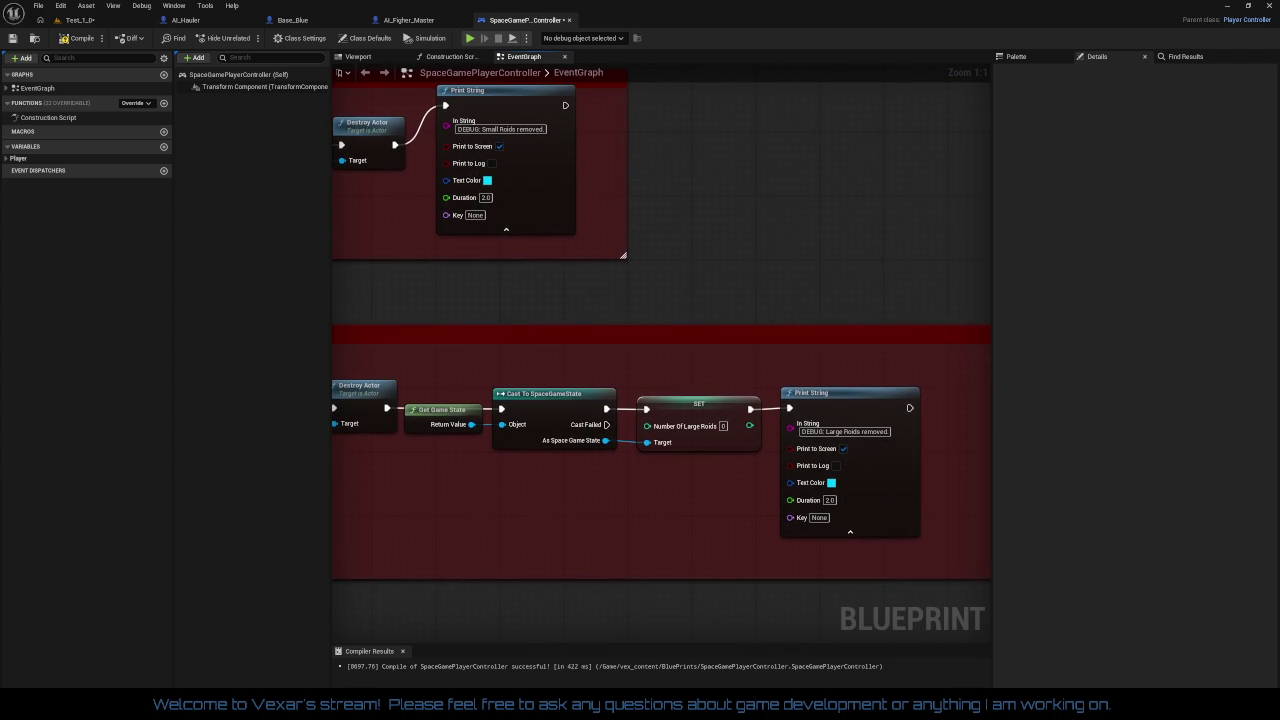
pyautogui.scroll(-3, 663, 370)
pyautogui.moveTo(600, 250); pyautogui.dragTo(650, 500)
pyautogui.scroll(2, 663, 370)
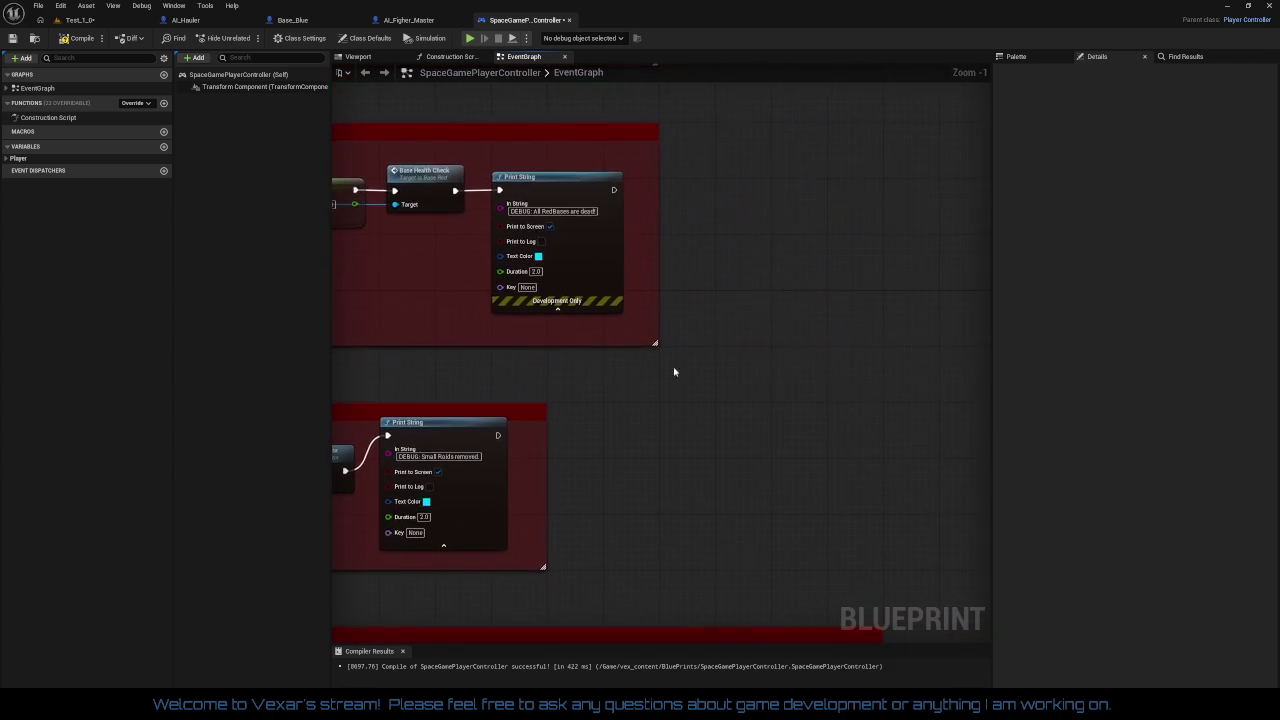
pyautogui.scroll(-5, 700, 385)
pyautogui.scroll(2, 726, 394)
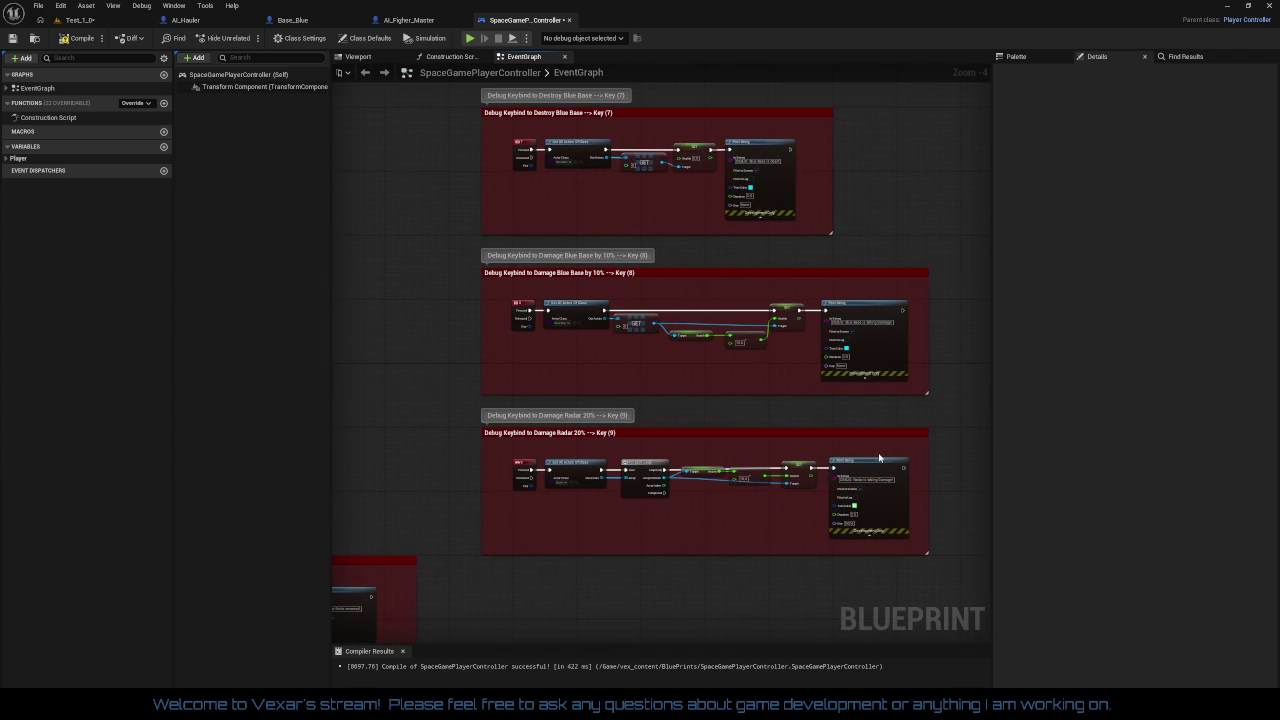
pyautogui.scroll(4, 794, 520)
pyautogui.scroll(-3, 720, 365)
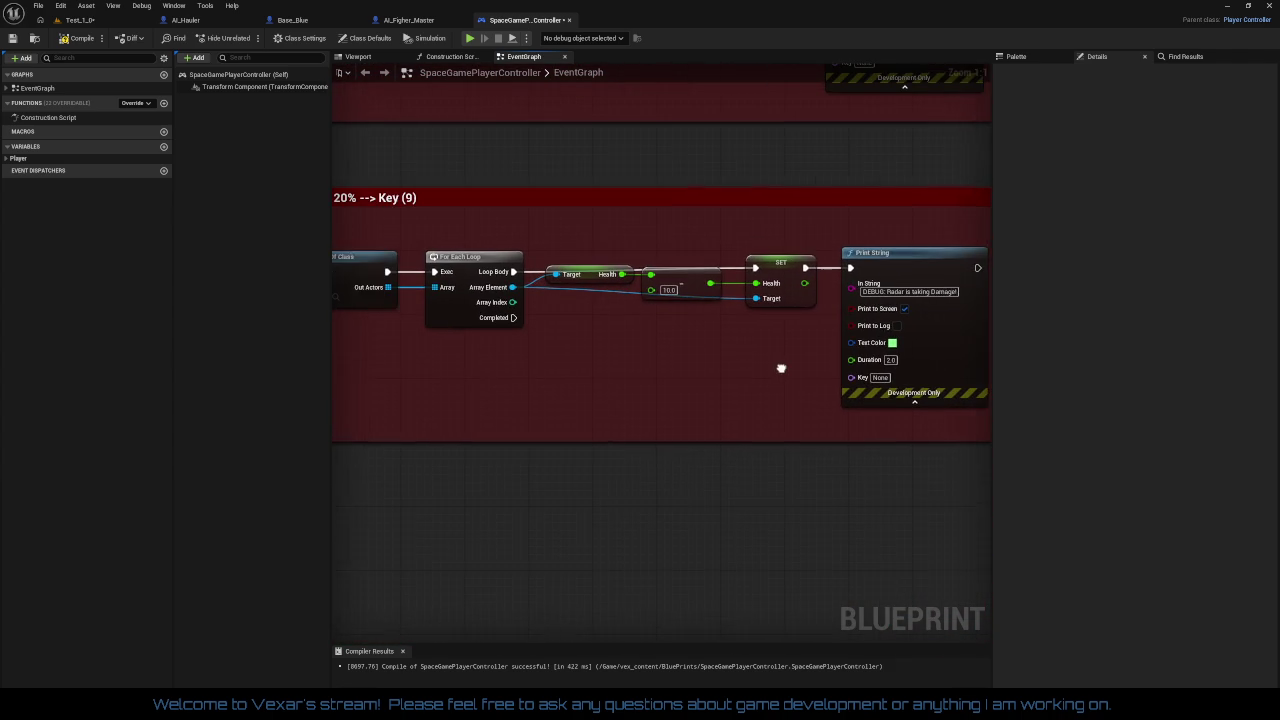
pyautogui.scroll(3, 809, 373)
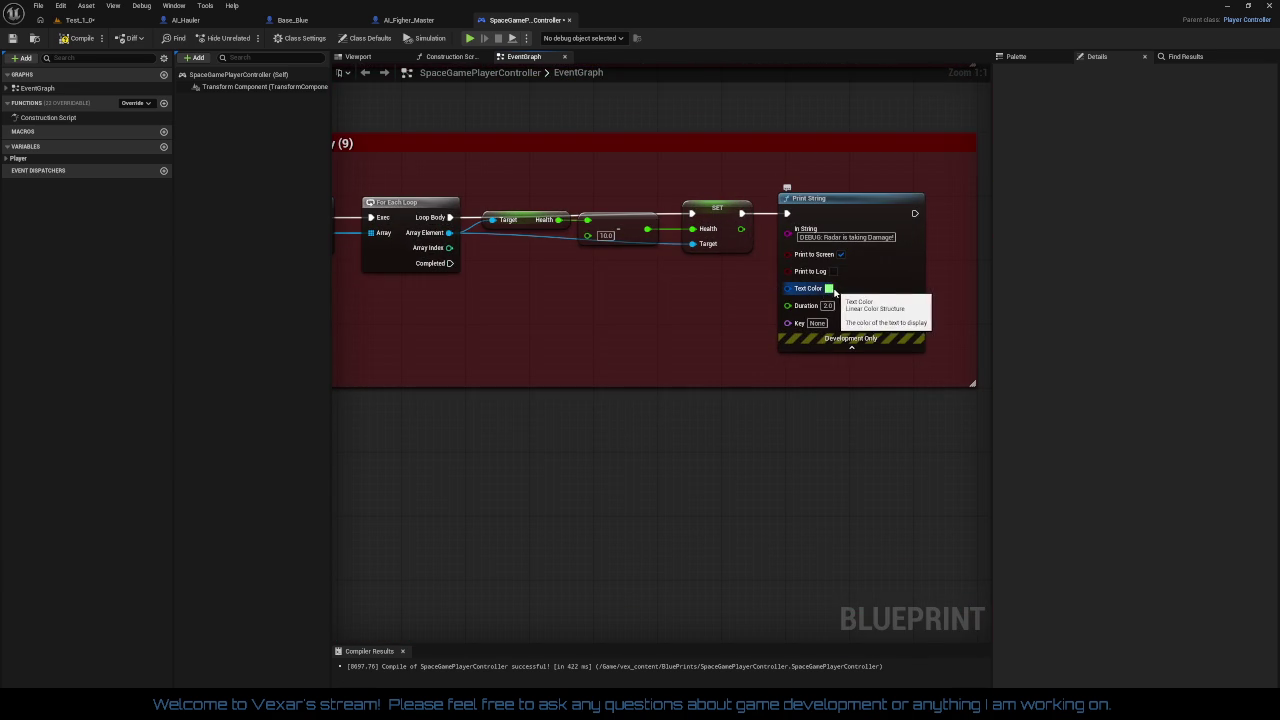
# Set the radar-damage Print String text colour to green
pyautogui.click(831, 290)
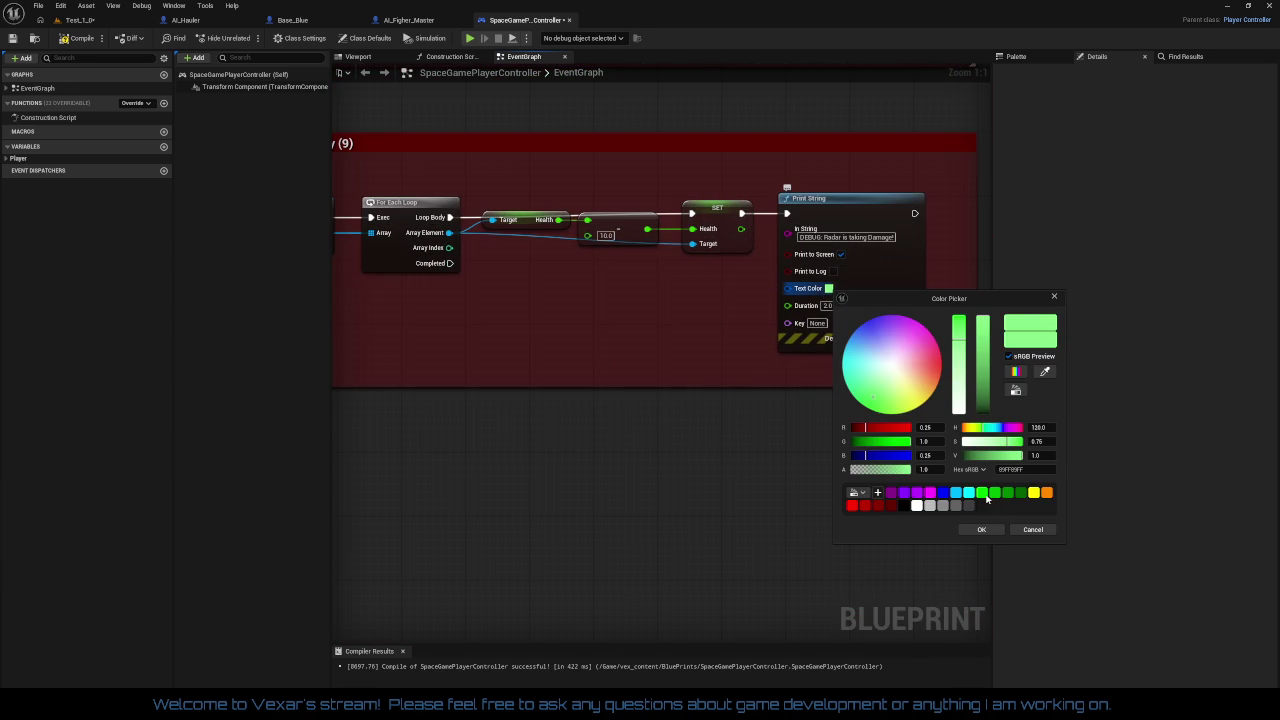
pyautogui.click(981, 529)
pyautogui.scroll(-2, 822, 491)
pyautogui.scroll(-1, 666, 277)
pyautogui.scroll(3, 662, 330)
# Set the minimap-icons-removed Print String text colour to orange
pyautogui.click(794, 389)
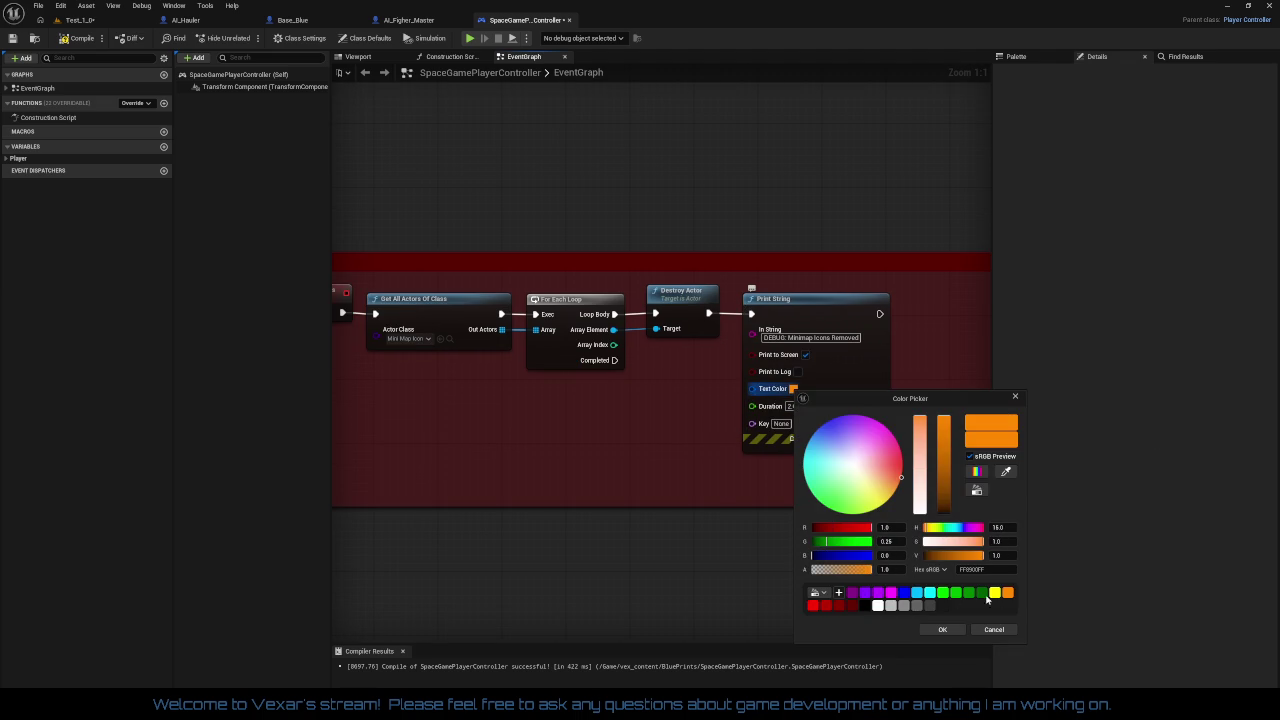
pyautogui.click(942, 629)
pyautogui.scroll(-2, 737, 446)
pyautogui.scroll(1, 697, 380)
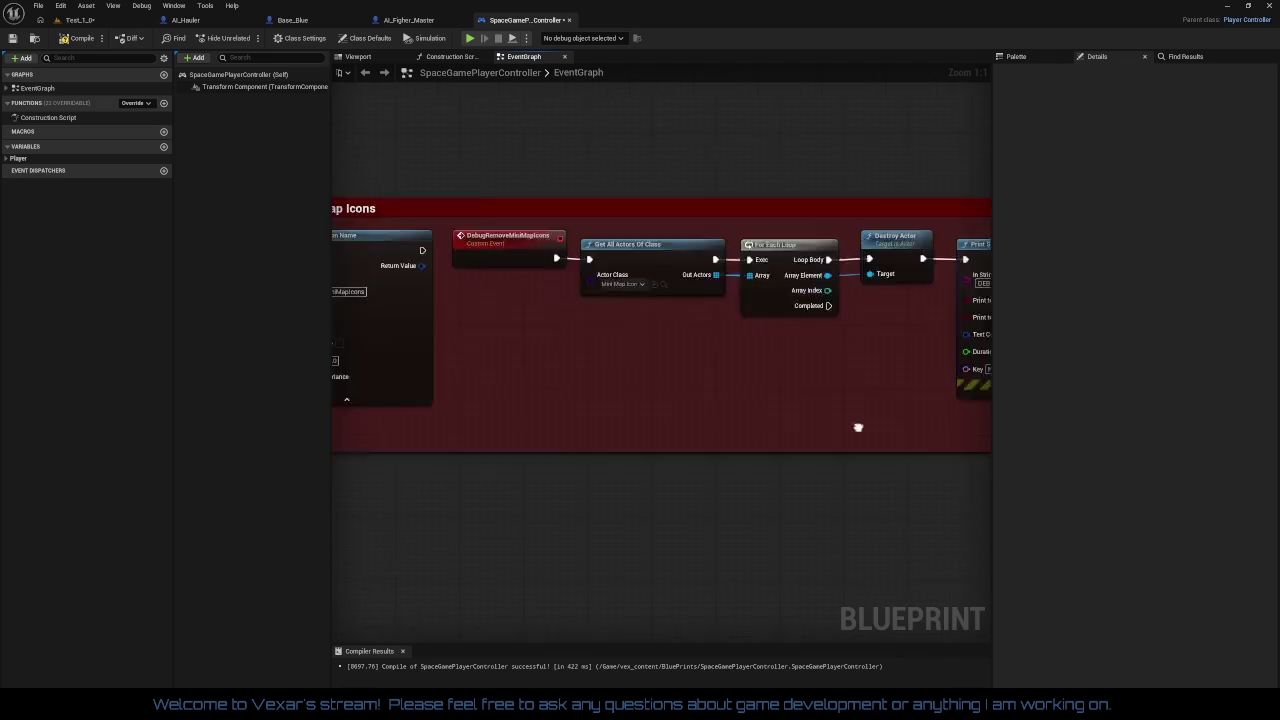
pyautogui.scroll(-2, 697, 380)
pyautogui.scroll(3, 795, 386)
pyautogui.moveTo(795, 386)
pyautogui.mouseDown()
pyautogui.moveTo(851, 205)
pyautogui.moveTo(829, 214)
pyautogui.moveTo(830, 270)
pyautogui.moveTo(900, 123)
pyautogui.moveTo(771, 491)
pyautogui.moveTo(828, 500)
pyautogui.mouseUp()
# Align the widget-count and Large Roids Print String nodes with their inputs
pyautogui.moveTo(759, 305); pyautogui.dragTo(801, 610)
pyautogui.moveTo(767, 418)
pyautogui.mouseDown()
pyautogui.moveTo(820, 406)
pyautogui.moveTo(850, 440)
pyautogui.moveTo(666, 294)
pyautogui.moveTo(620, 274)
pyautogui.moveTo(396, 545)
pyautogui.moveTo(527, 525)
pyautogui.mouseUp()
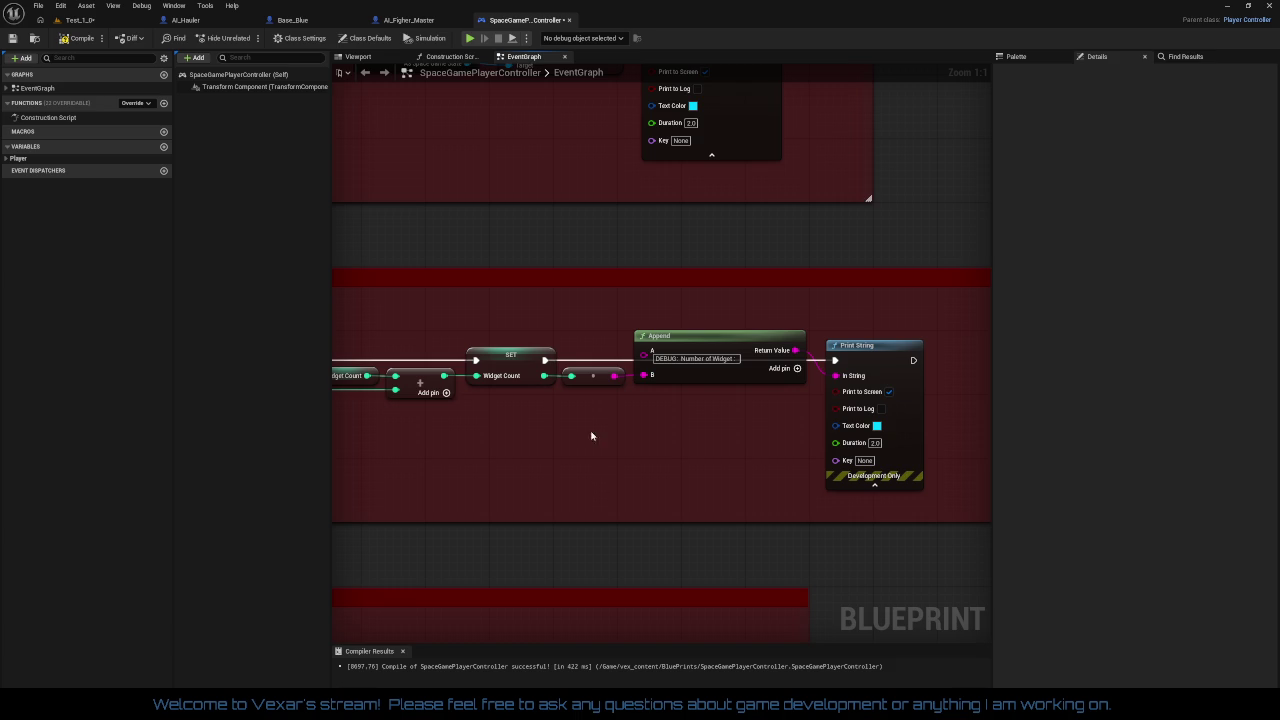
pyautogui.moveTo(588, 344); pyautogui.dragTo(860, 393)
pyautogui.press('q')
pyautogui.click(772, 440)
pyautogui.moveTo(880, 329); pyautogui.dragTo(878, 354)
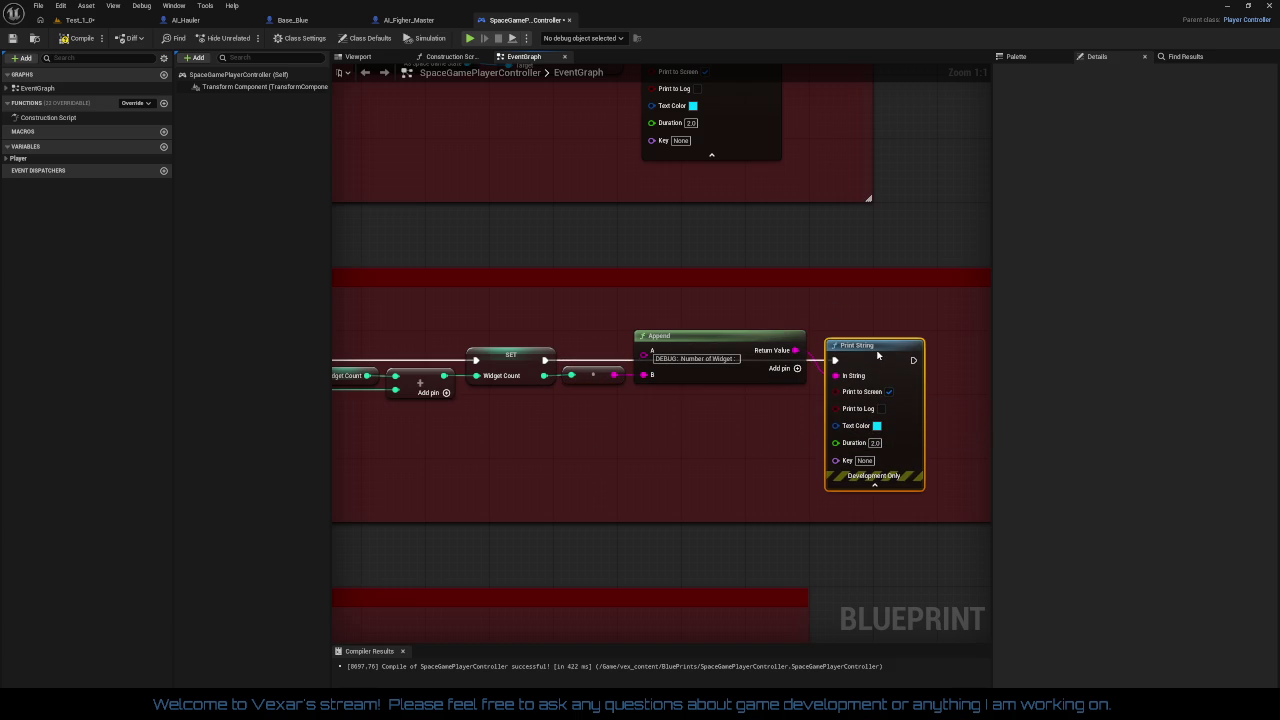
pyautogui.moveTo(706, 454); pyautogui.dragTo(706, 486)
pyautogui.moveTo(622, 339); pyautogui.dragTo(672, 437)
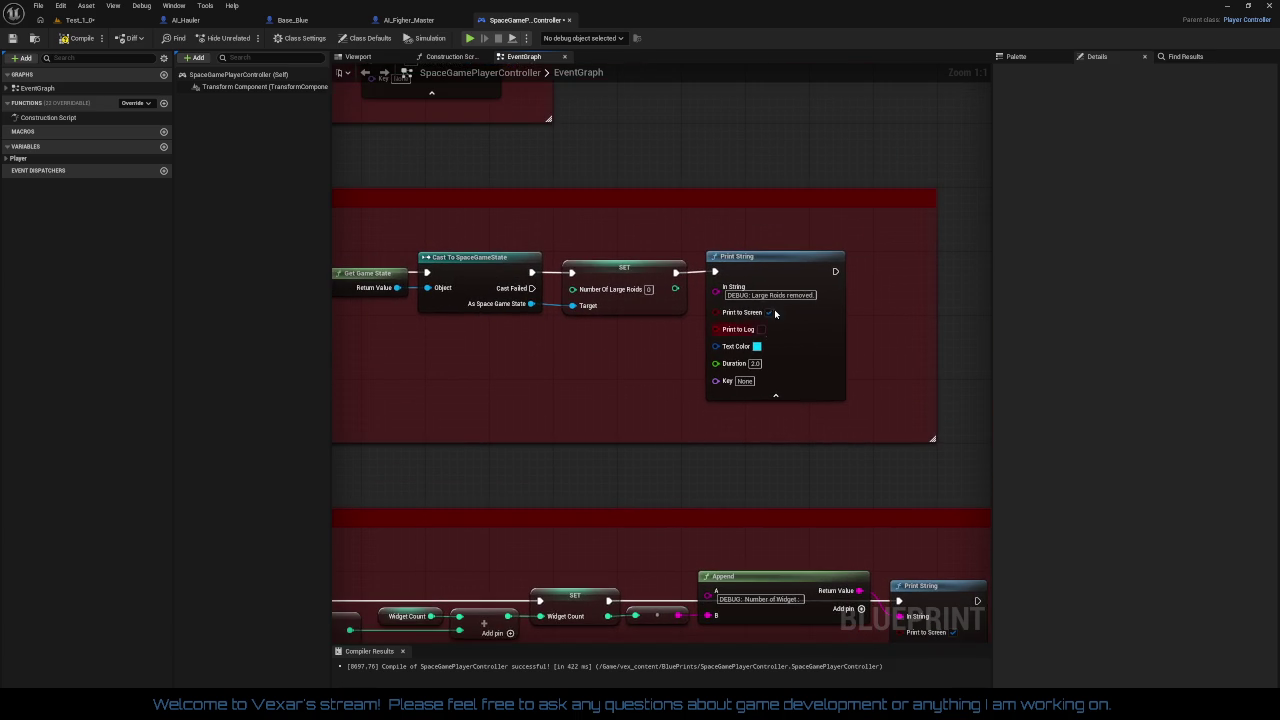
pyautogui.moveTo(778, 270); pyautogui.dragTo(778, 277)
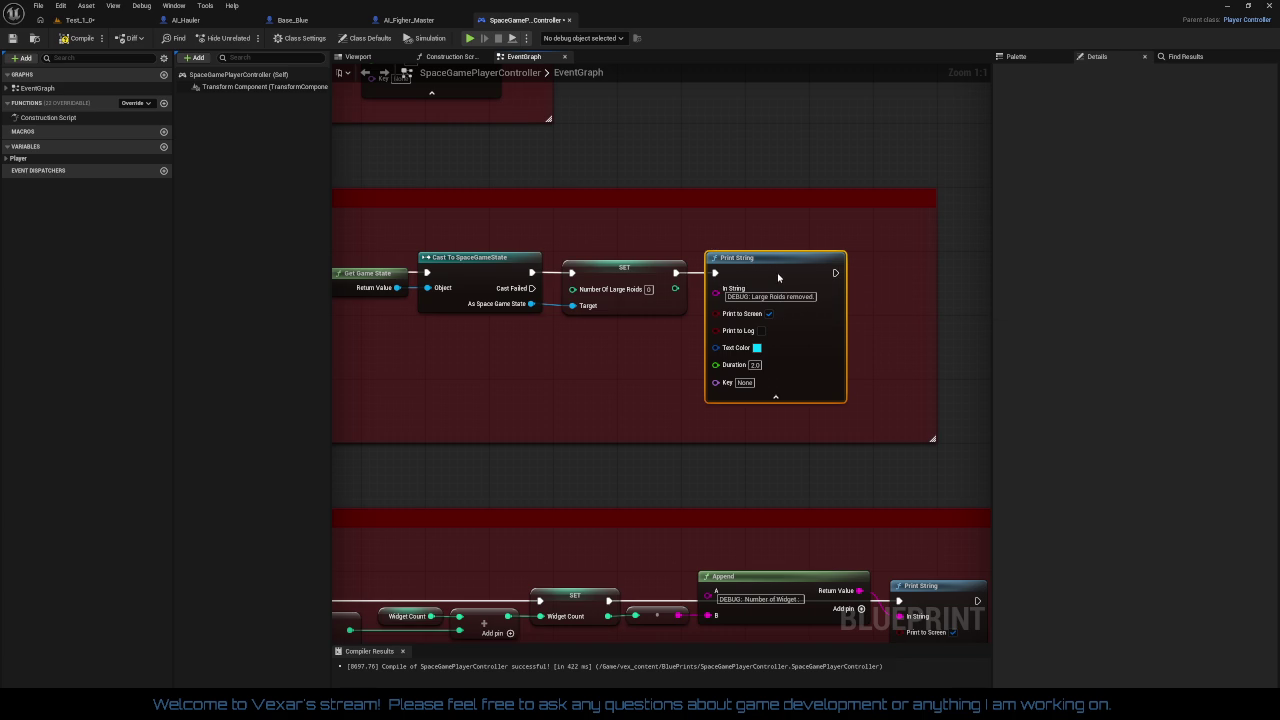
# Scan the Debug Keybind boxes up to Key (9), then close the SpaceGamePlayerController blueprint
pyautogui.moveTo(693, 377)
pyautogui.mouseDown()
pyautogui.moveTo(530, 246)
pyautogui.moveTo(640, 300)
pyautogui.moveTo(990, 380)
pyautogui.mouseUp()
pyautogui.moveTo(980, 300)
pyautogui.mouseDown()
pyautogui.moveTo(835, 289)
pyautogui.moveTo(641, 476)
pyautogui.mouseUp()
pyautogui.moveTo(708, 344)
pyautogui.mouseDown()
pyautogui.moveTo(760, 420)
pyautogui.moveTo(495, 377)
pyautogui.moveTo(373, 374)
pyautogui.mouseUp()
pyautogui.moveTo(721, 371)
pyautogui.mouseDown()
pyautogui.moveTo(568, 365)
pyautogui.moveTo(594, 283)
pyautogui.mouseUp()
pyautogui.moveTo(600, 545)
pyautogui.mouseDown()
pyautogui.moveTo(603, 317)
pyautogui.moveTo(691, 277)
pyautogui.mouseUp()
pyautogui.scroll(-4, 777, 257)
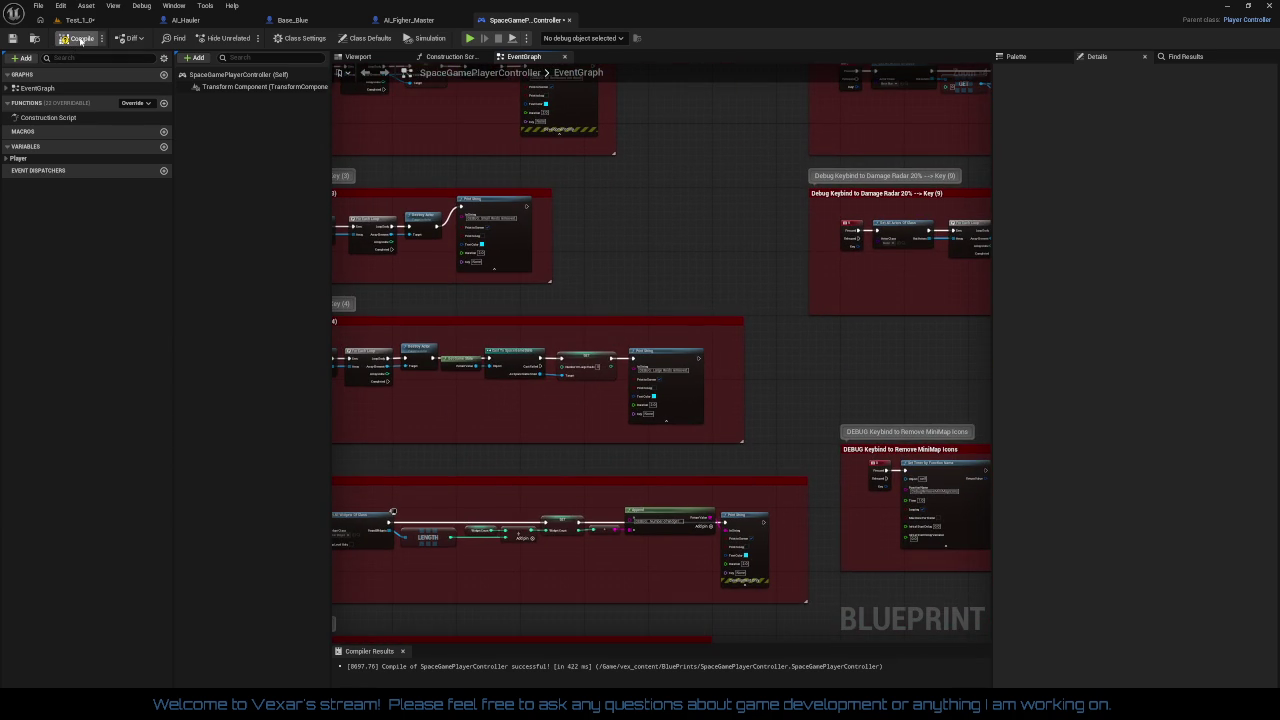
pyautogui.click(569, 21)
pyautogui.click(747, 385)
pyautogui.moveTo(747, 385)
pyautogui.mouseDown()
pyautogui.moveTo(583, 380)
pyautogui.moveTo(931, 380)
pyautogui.moveTo(877, 406)
pyautogui.moveTo(905, 458)
pyautogui.mouseUp()
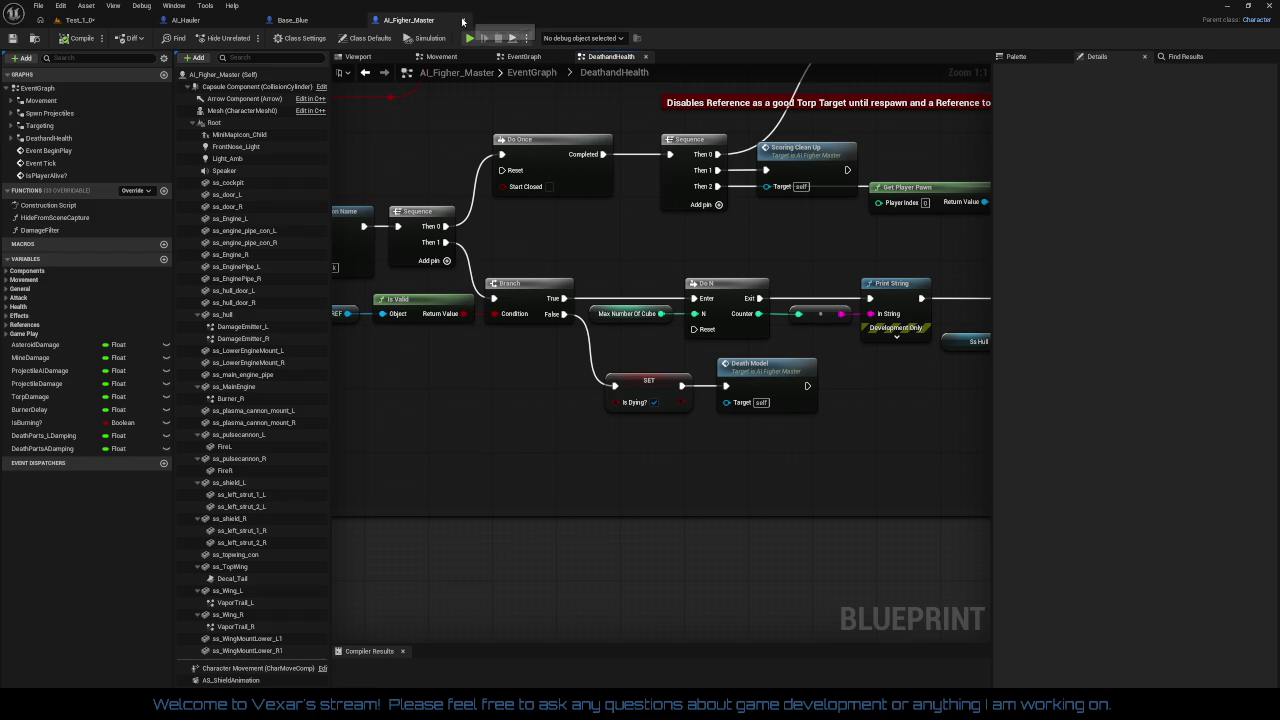
# Close the AI_Figher_Master and Base_Blue blueprint tabs, leaving AI_Hauler's Deathand Clean Up graph
pyautogui.scroll(-2, 552, 166)
pyautogui.scroll(-3, 551, 354)
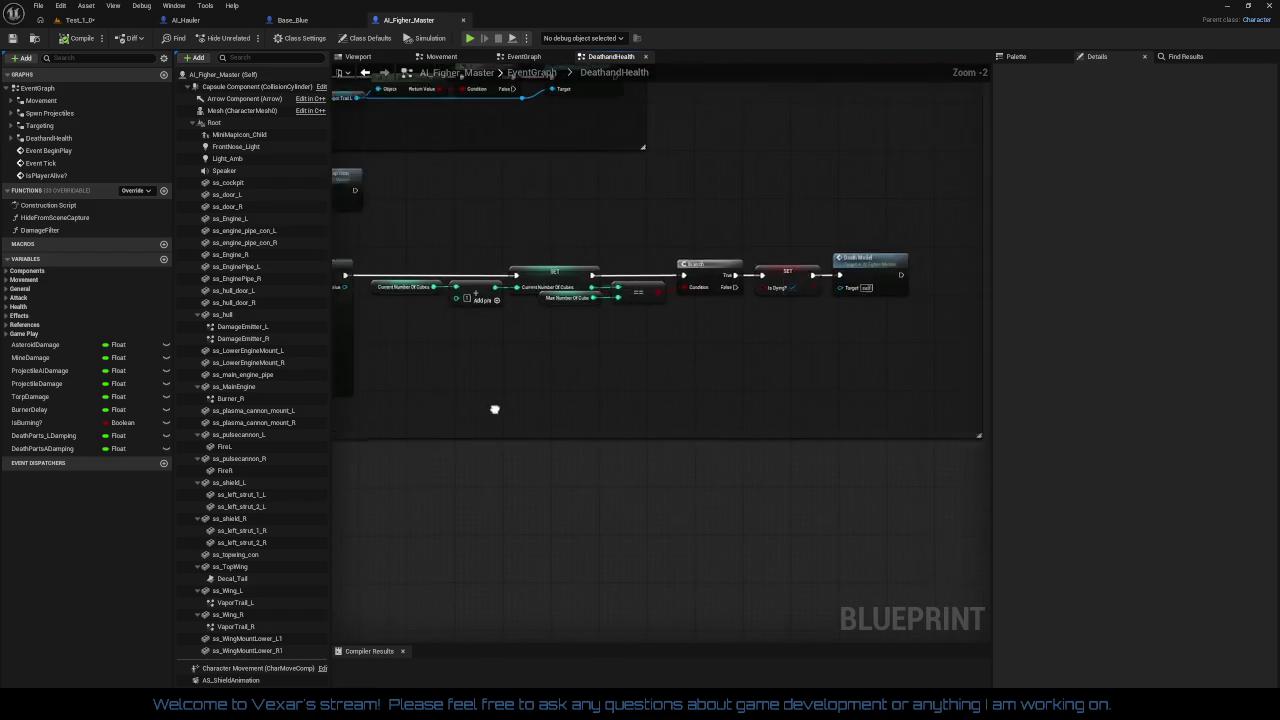
pyautogui.scroll(5, 360, 371)
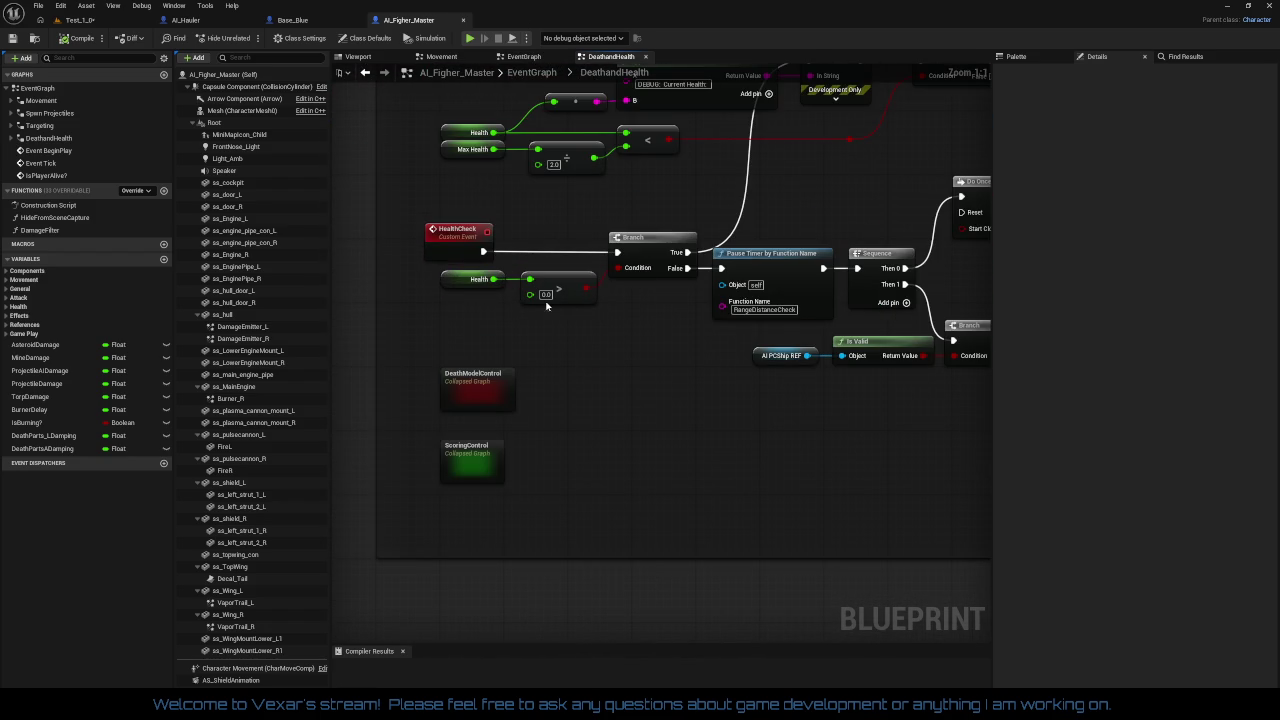
pyautogui.click(464, 21)
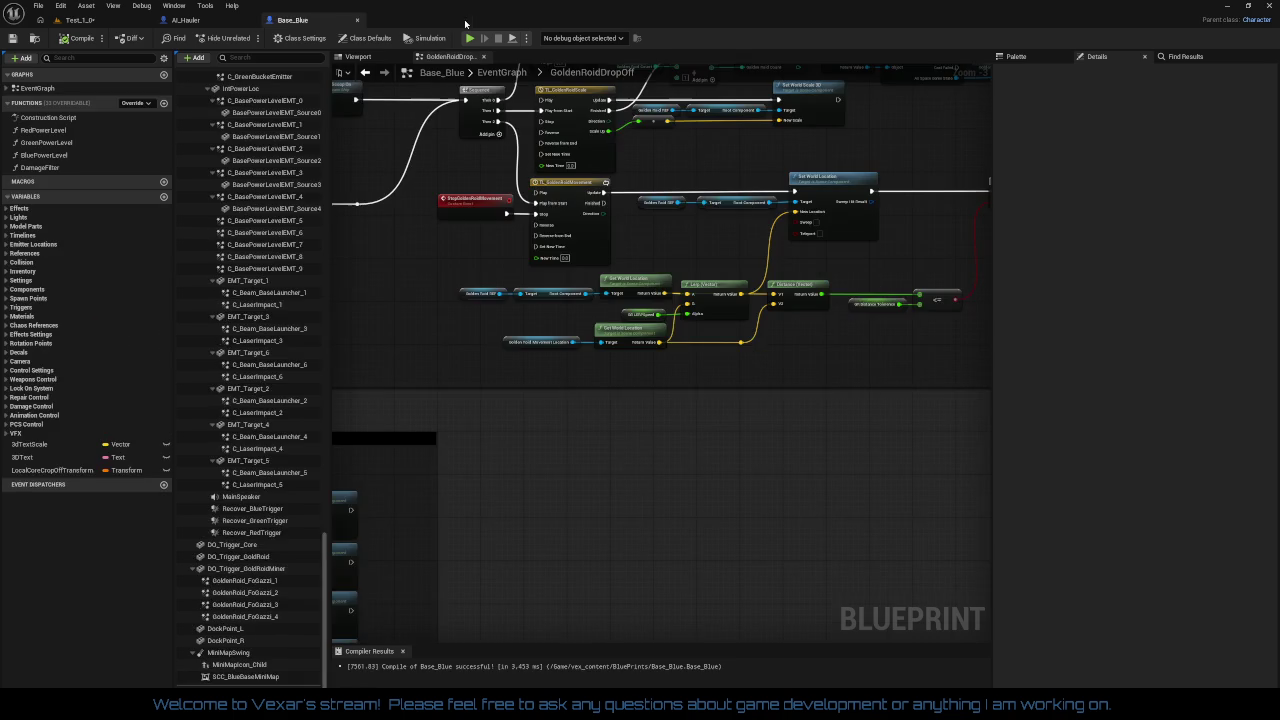
pyautogui.scroll(2, 570, 302)
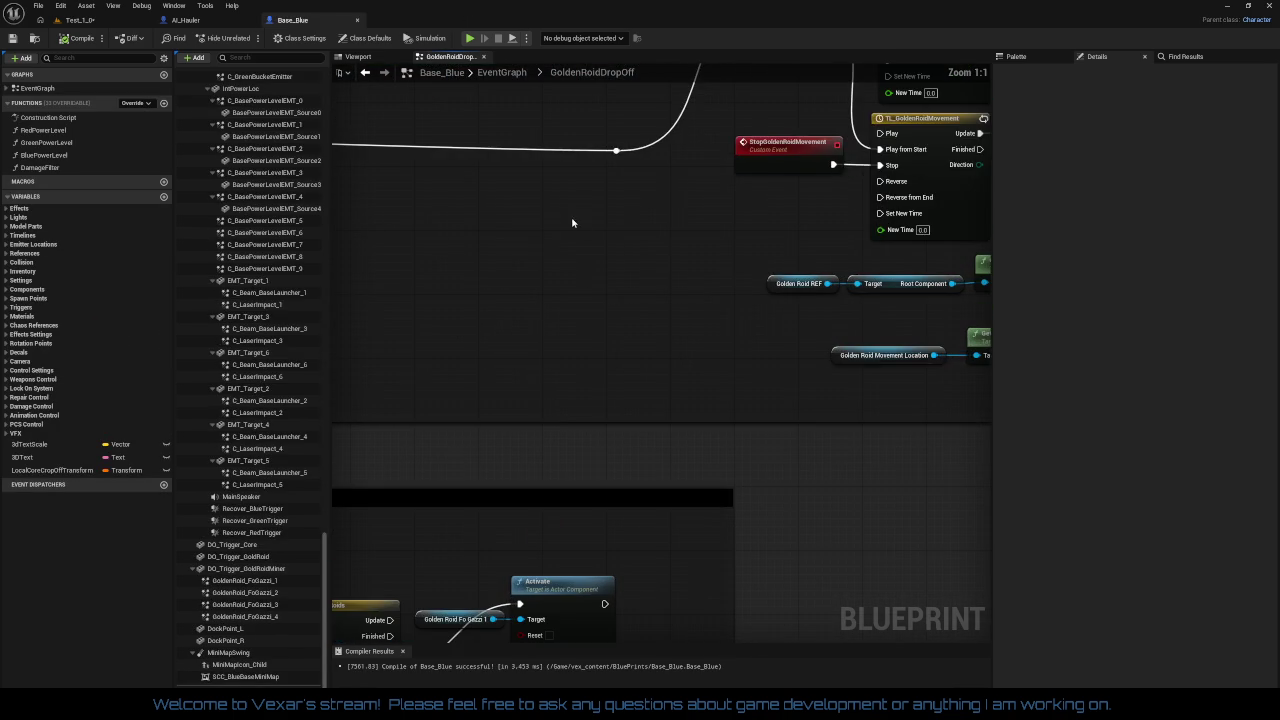
pyautogui.scroll(-3, 651, 239)
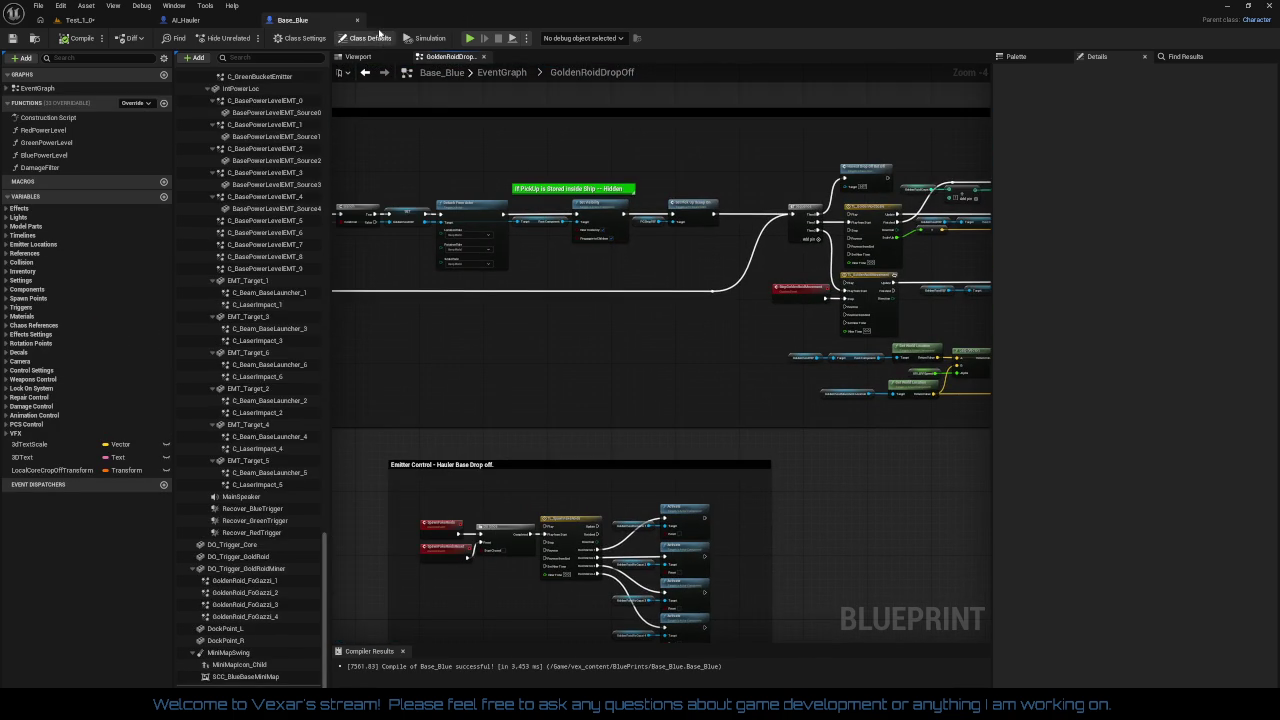
pyautogui.click(360, 21)
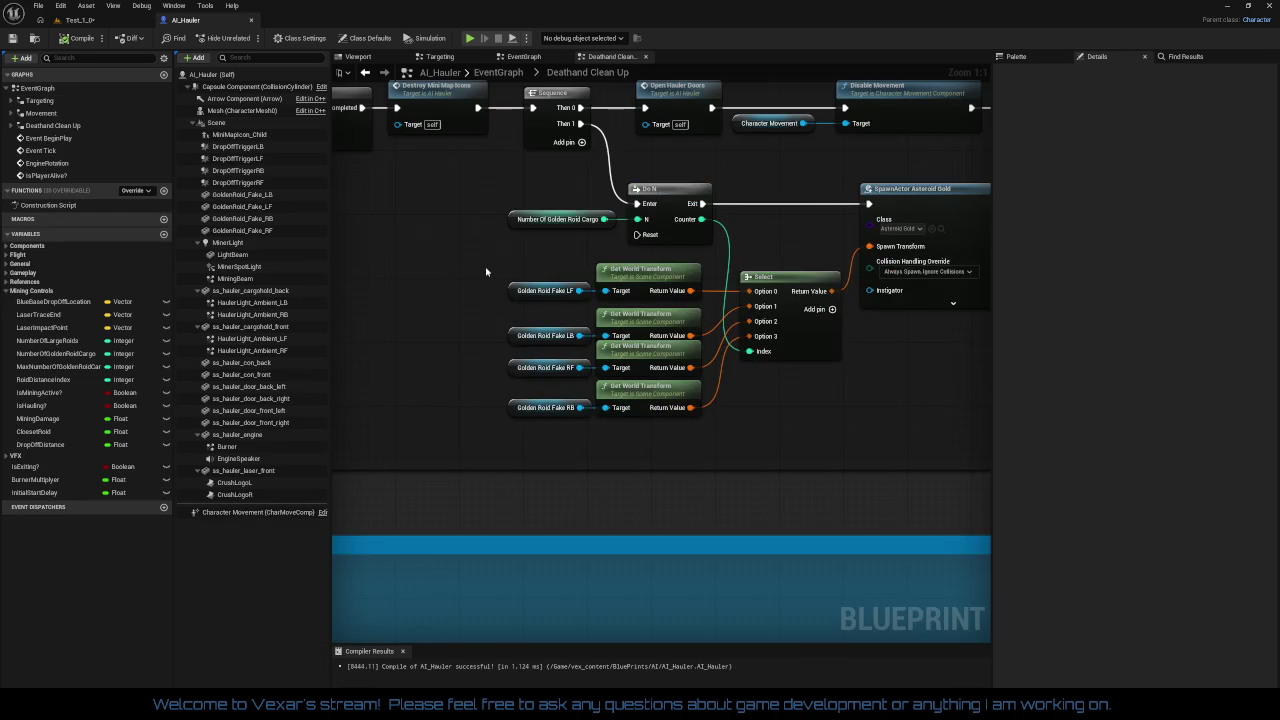
# Set the Death Animation emitter scale to 1.0 on X, Y, Z and collapse Spawn Sound Attached
pyautogui.scroll(2, 605, 267)
pyautogui.scroll(-7, 606, 297)
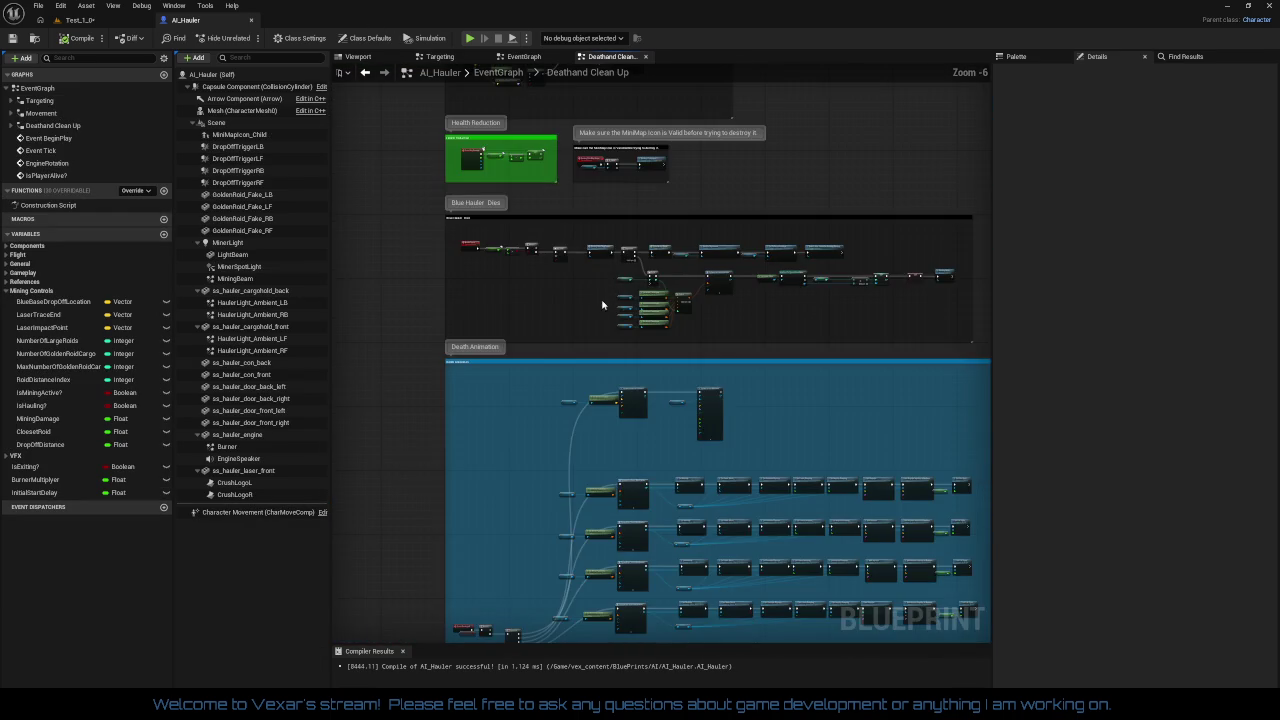
pyautogui.scroll(7, 590, 380)
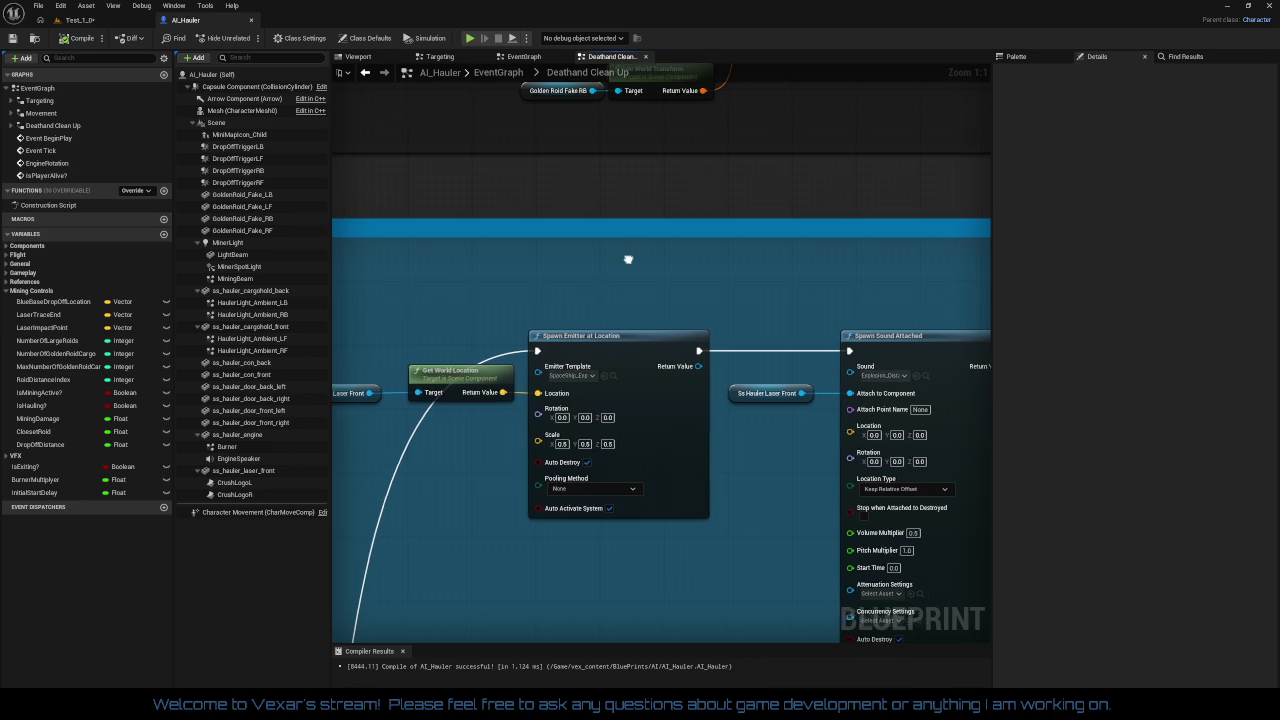
pyautogui.moveTo(625, 263); pyautogui.dragTo(737, 197)
pyautogui.click(671, 378)
pyautogui.write('1')
pyautogui.press('Tab')
pyautogui.write('1')
pyautogui.press('Tab')
pyautogui.write('1')
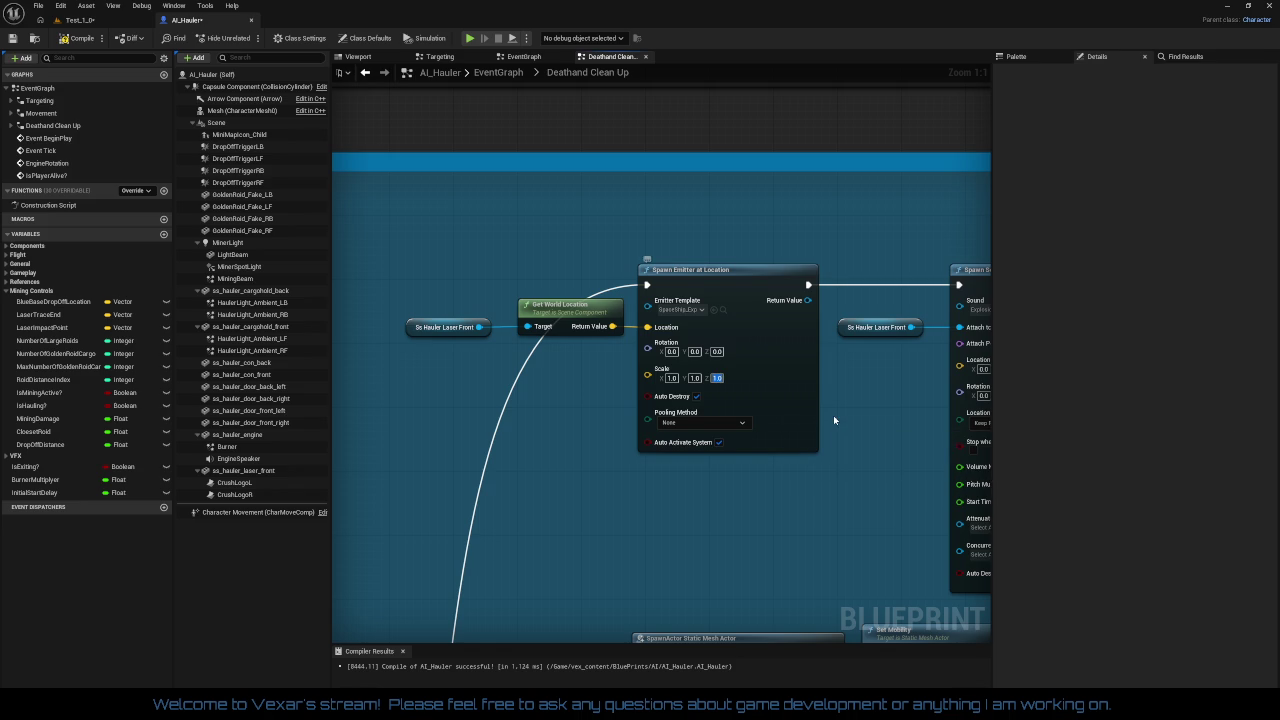
pyautogui.scroll(-2, 857, 374)
pyautogui.moveTo(628, 369); pyautogui.dragTo(814, 368)
pyautogui.click(793, 375)
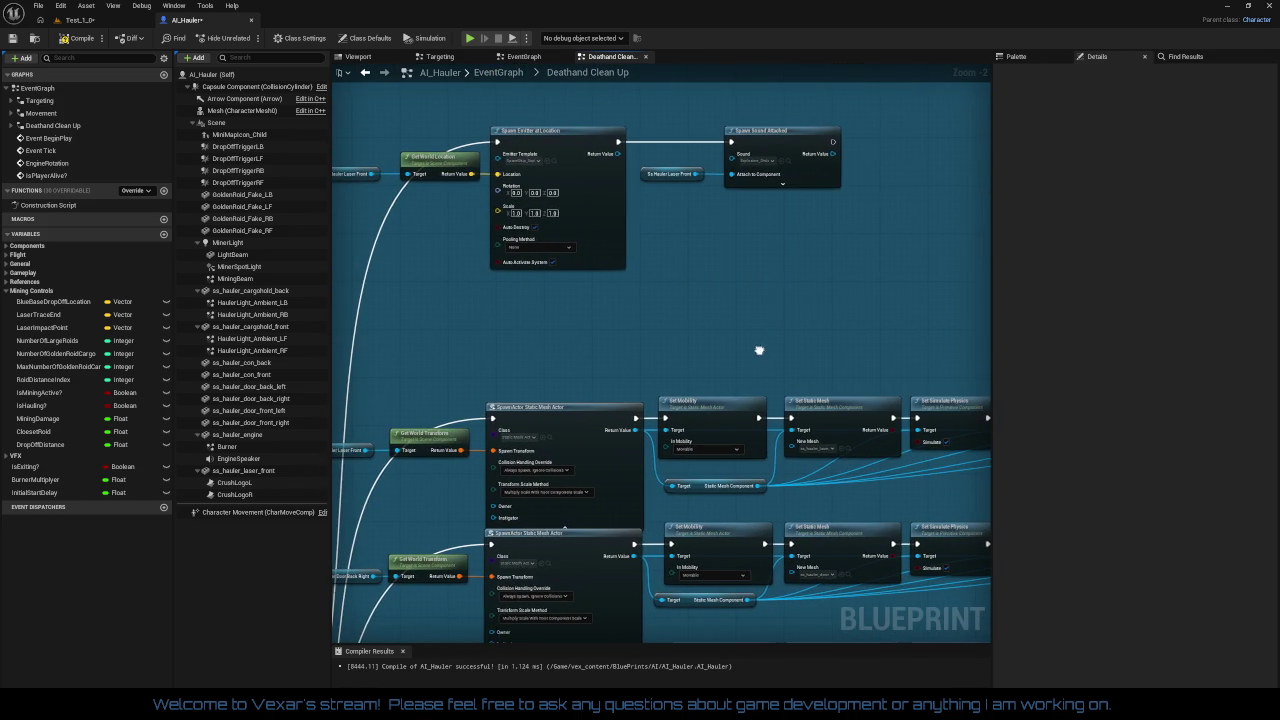
# Zoom in on the Death Animation group, then shorten and narrow its blue comment box
pyautogui.scroll(-2, 737, 260)
pyautogui.scroll(-3, 631, 210)
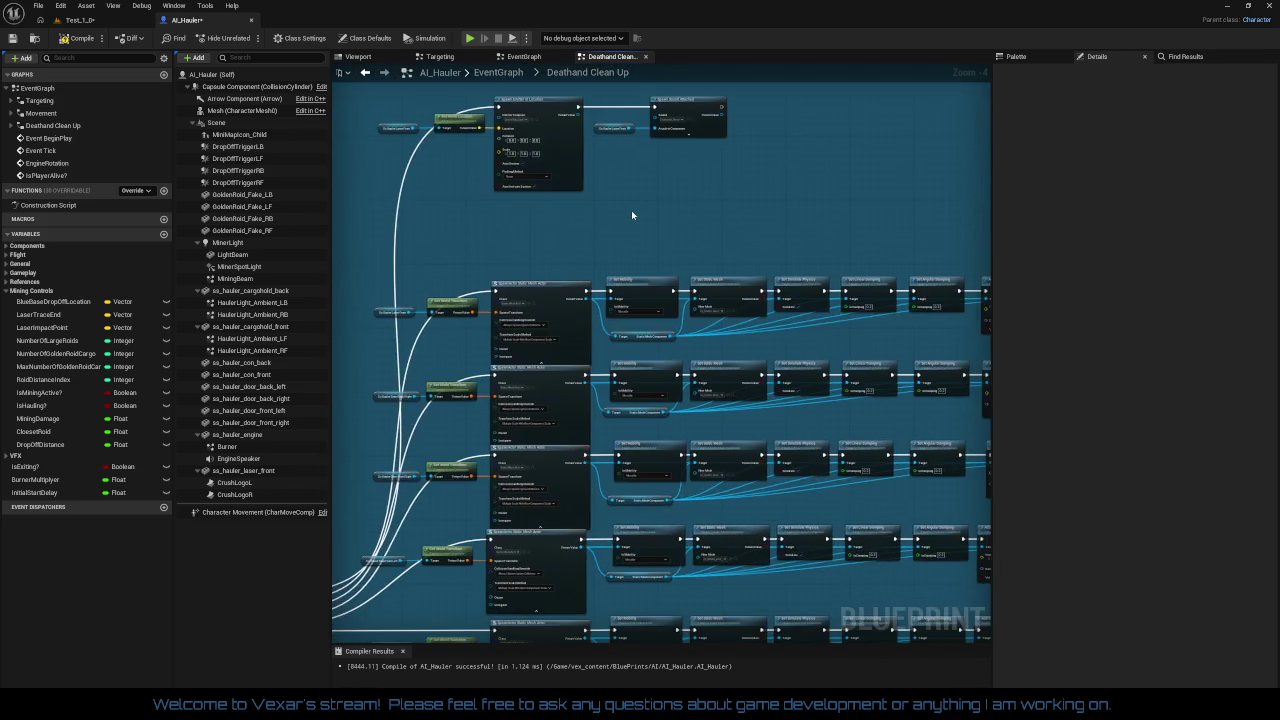
pyautogui.moveTo(634, 361); pyautogui.dragTo(634, 334)
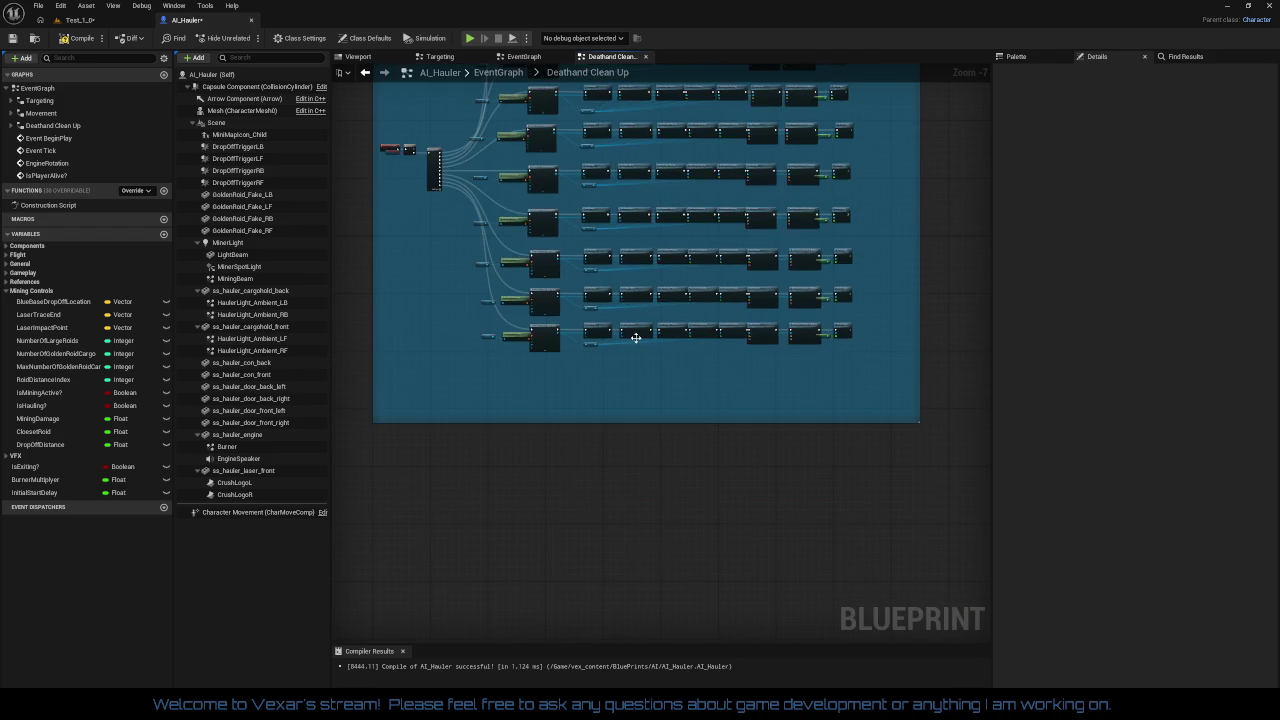
pyautogui.scroll(3, 683, 394)
pyautogui.moveTo(726, 478); pyautogui.dragTo(711, 380)
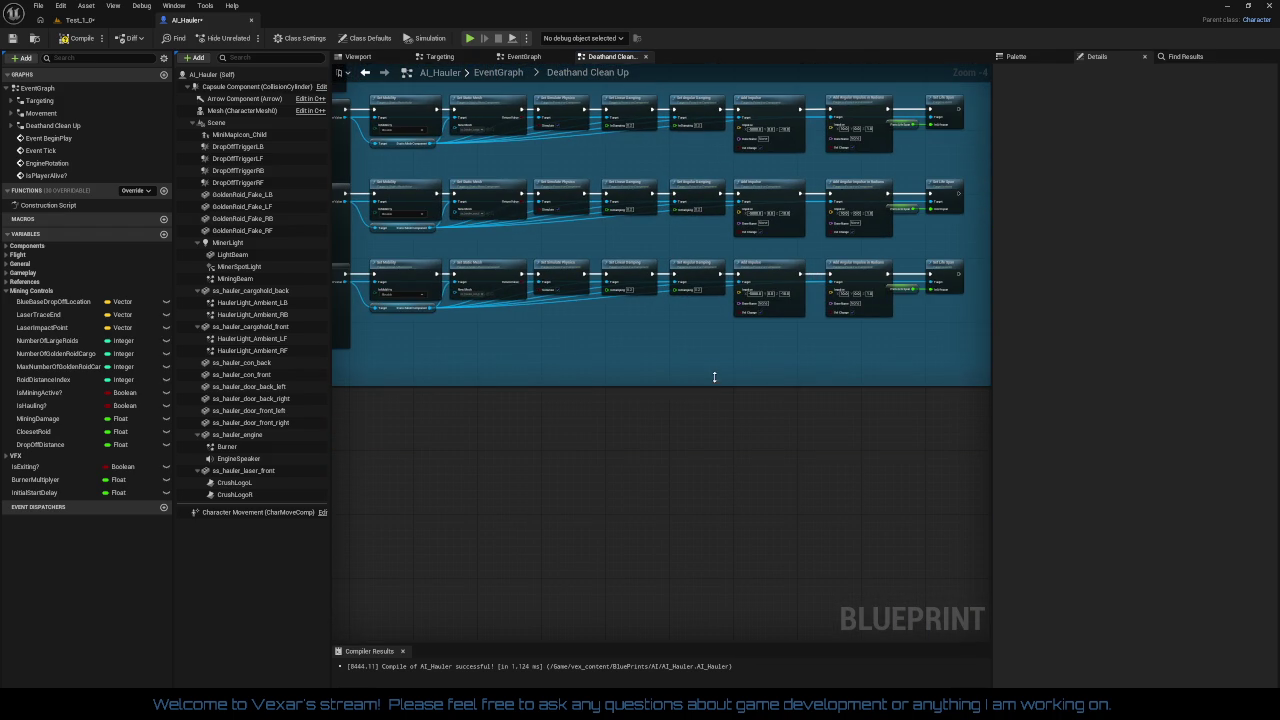
pyautogui.moveTo(808, 394); pyautogui.dragTo(566, 429)
pyautogui.hotkey('ctrl', 'z')
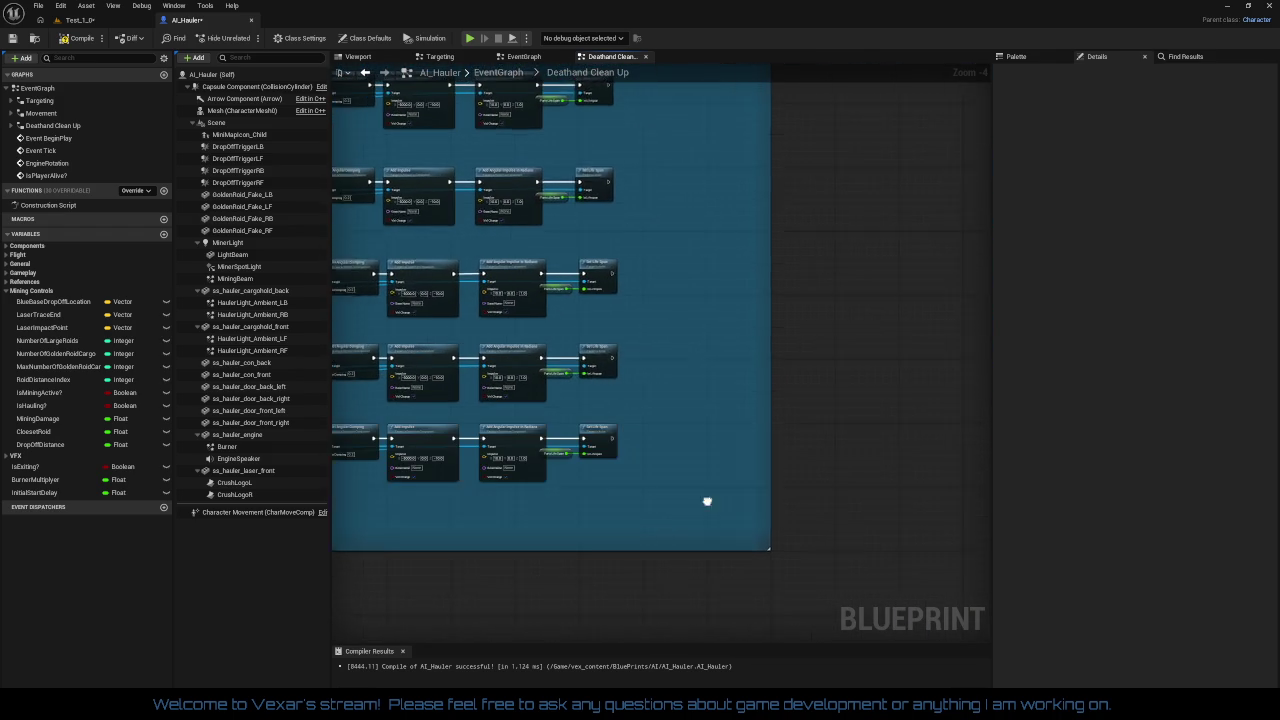
pyautogui.moveTo(754, 463); pyautogui.dragTo(689, 464)
# Move the emitter and sound nodes at the top down toward the Event Destroyed, Branch and Sequence nodes
pyautogui.scroll(1, 760, 408)
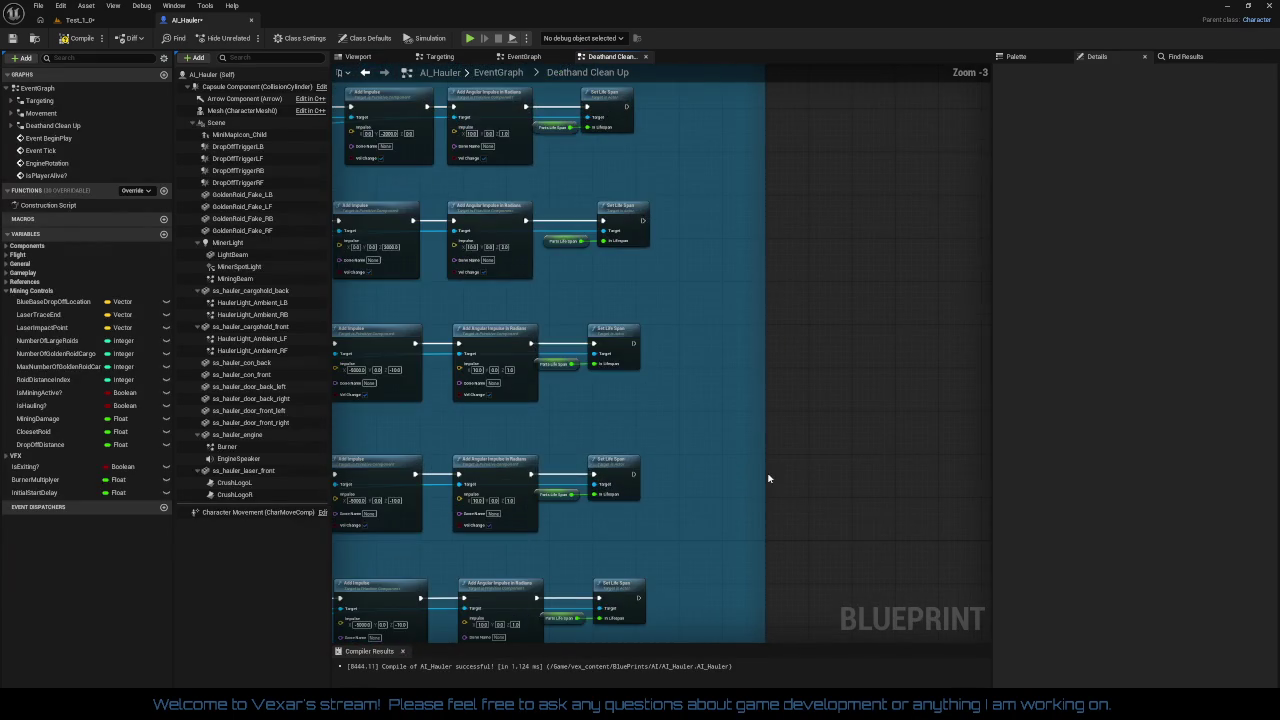
pyautogui.scroll(-2, 760, 461)
pyautogui.scroll(1, 714, 422)
pyautogui.scroll(-5, 714, 422)
pyautogui.scroll(1, 550, 306)
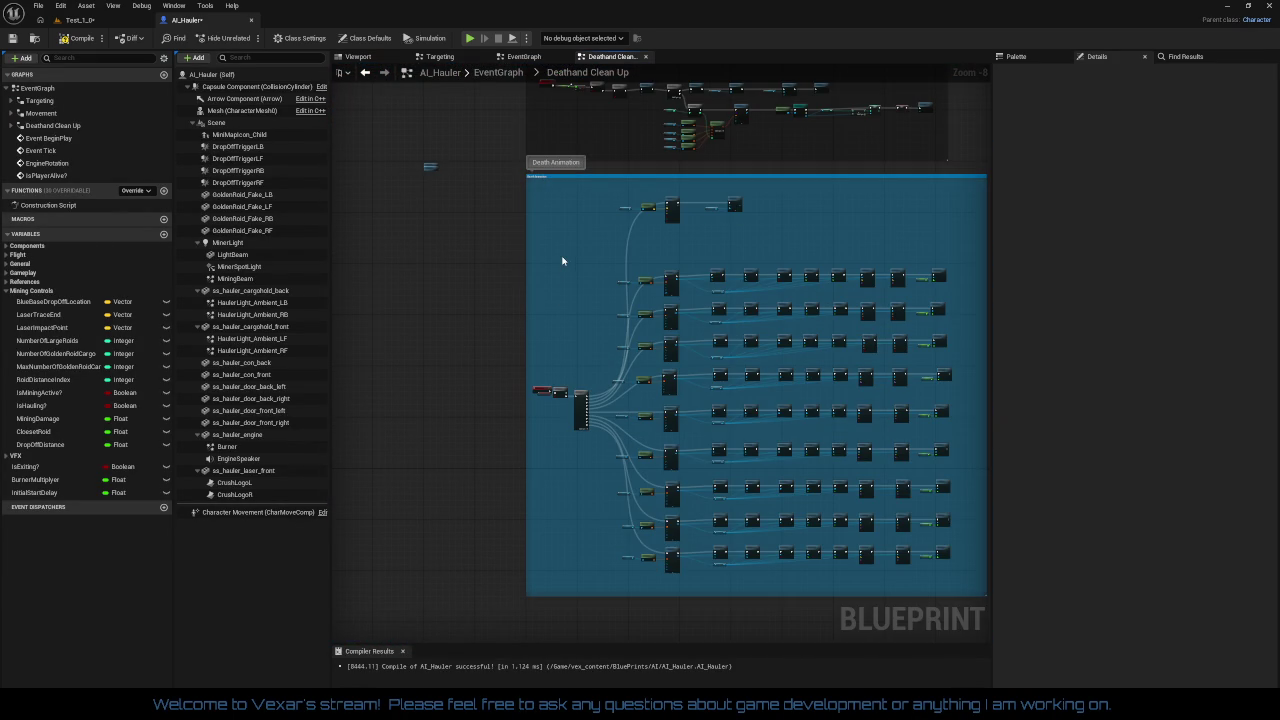
pyautogui.scroll(5, 457, 286)
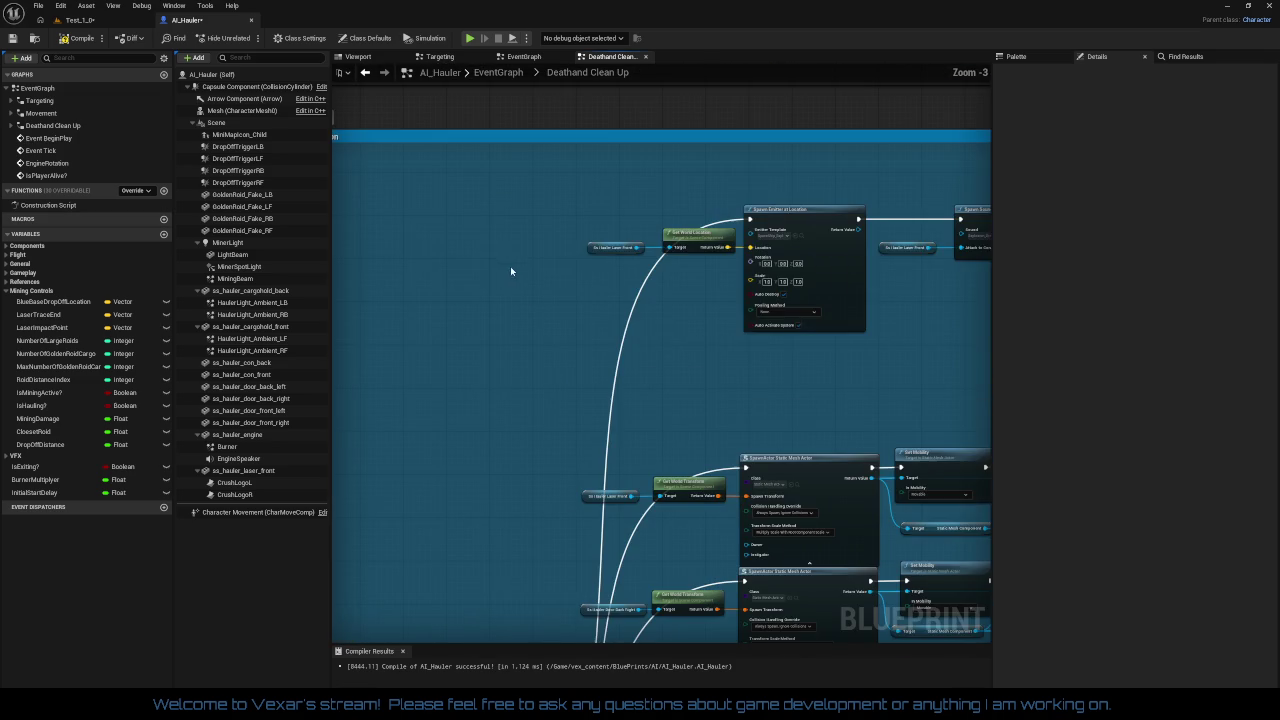
pyautogui.moveTo(591, 191); pyautogui.dragTo(904, 390)
pyautogui.moveTo(716, 218); pyautogui.dragTo(719, 275)
pyautogui.click(572, 349)
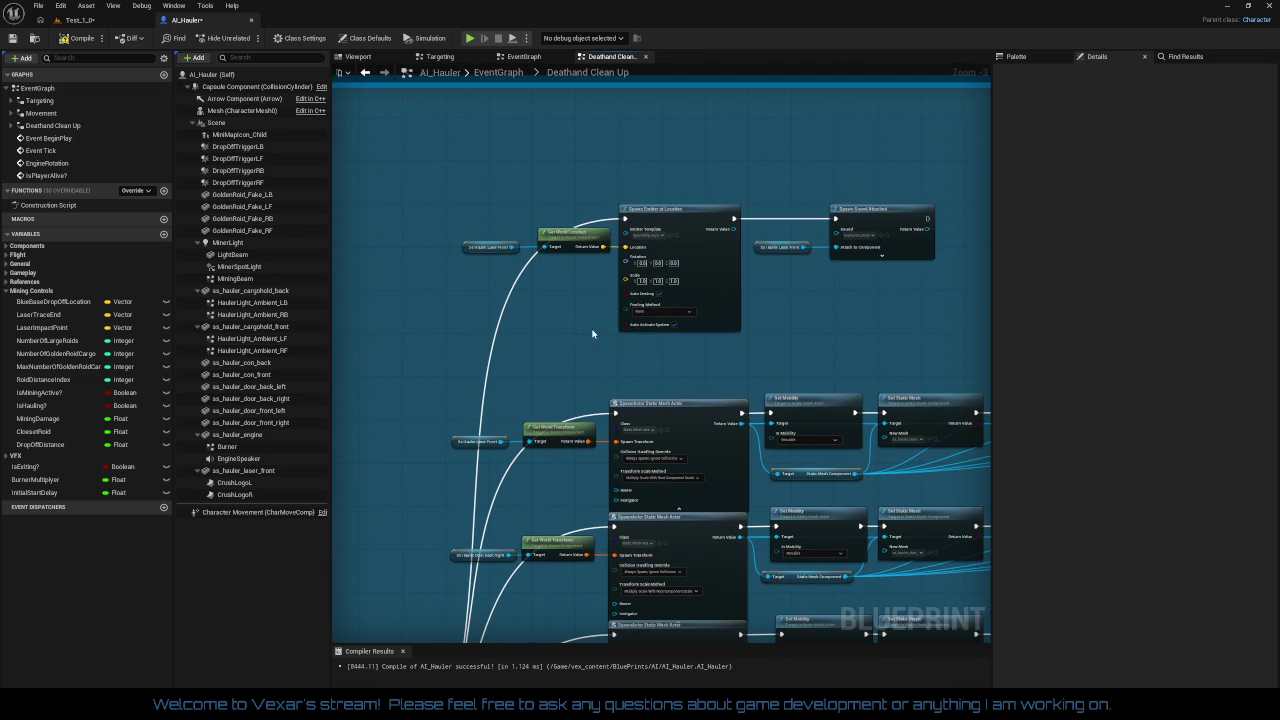
pyautogui.scroll(-5, 590, 320)
pyautogui.moveTo(497, 205)
pyautogui.mouseDown()
pyautogui.moveTo(460, 209)
pyautogui.moveTo(449, 180)
pyautogui.moveTo(427, 216)
pyautogui.moveTo(938, 621)
pyautogui.mouseUp()
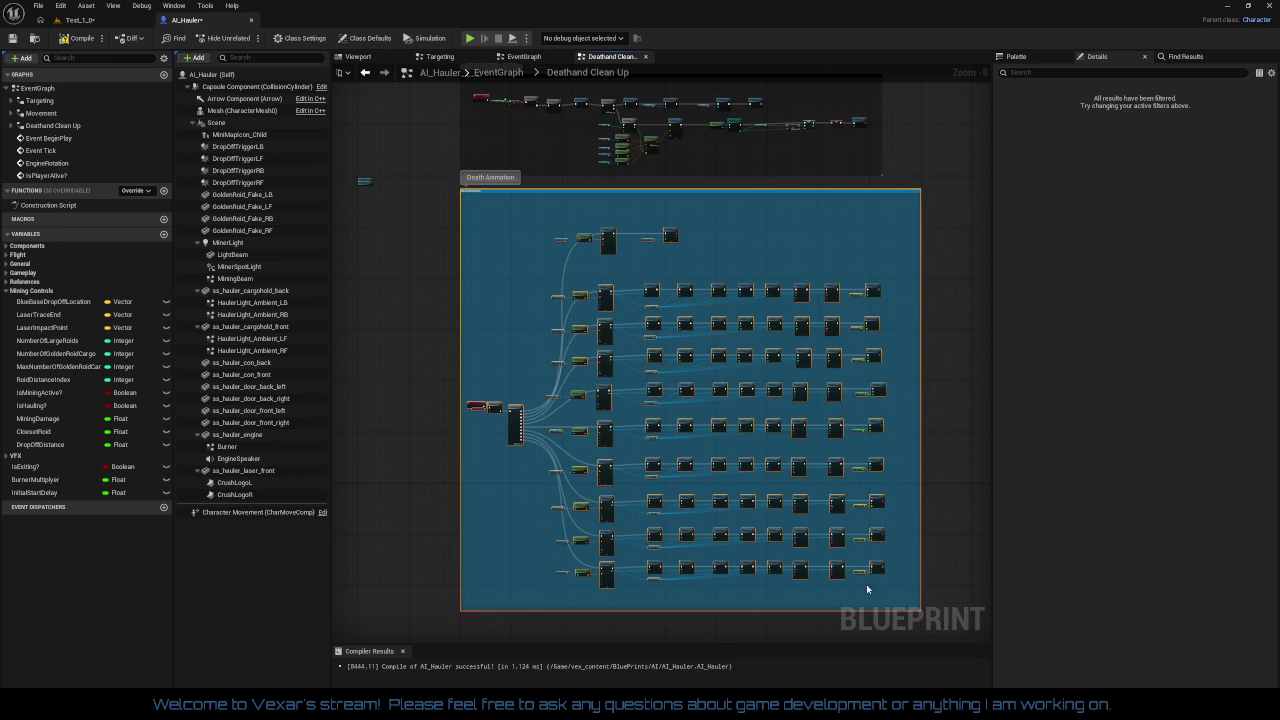
pyautogui.scroll(5, 416, 400)
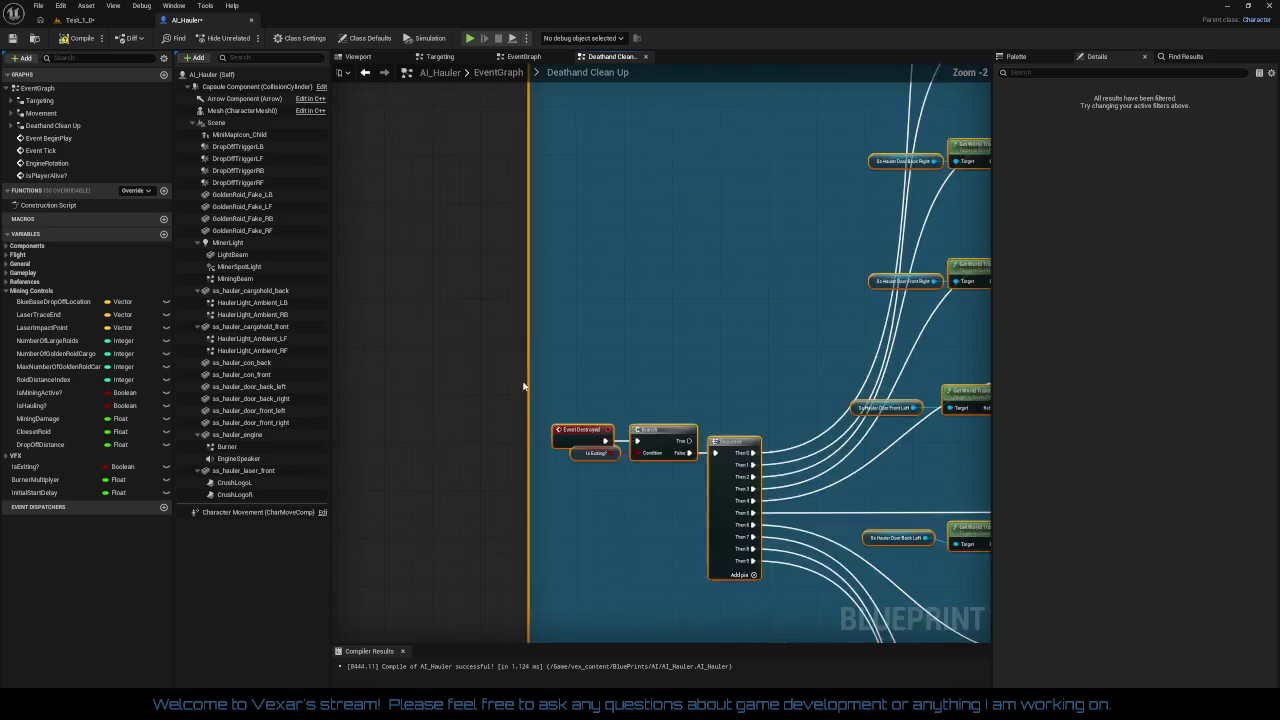
# Collapse the selected death animation nodes into one graph node named DeathAnimation
pyautogui.rightClick(589, 443)
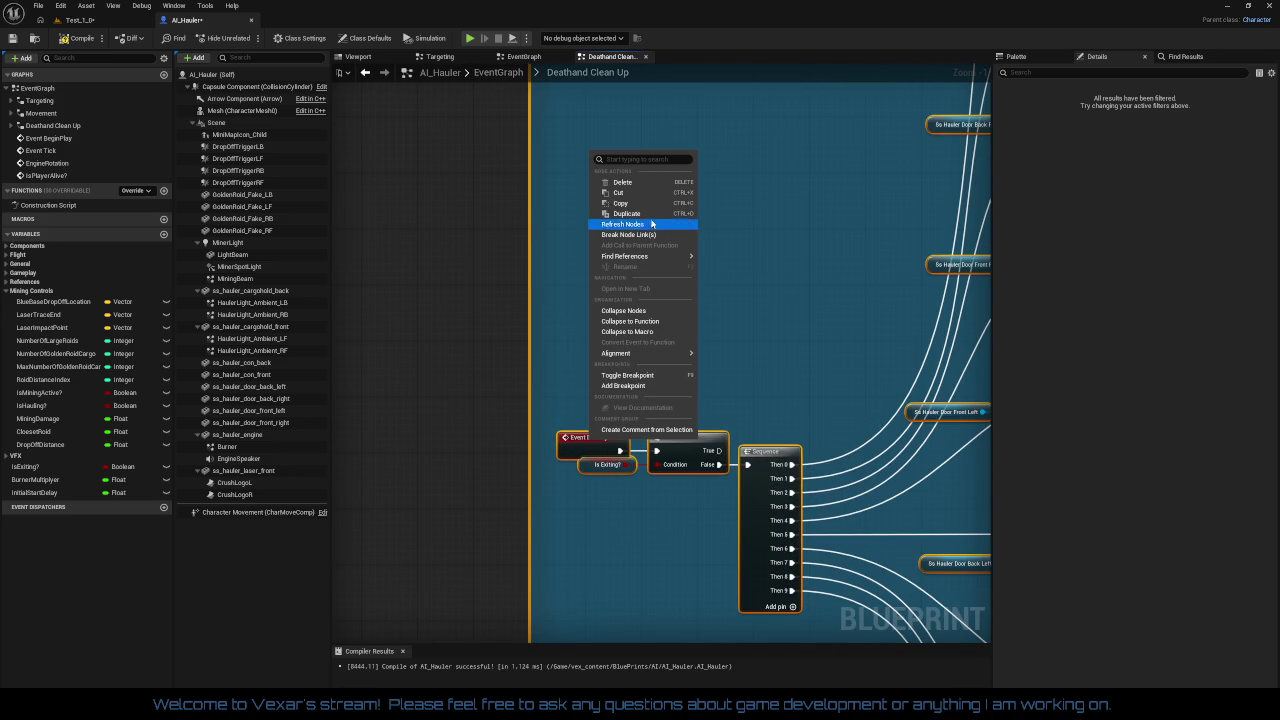
pyautogui.click(647, 311)
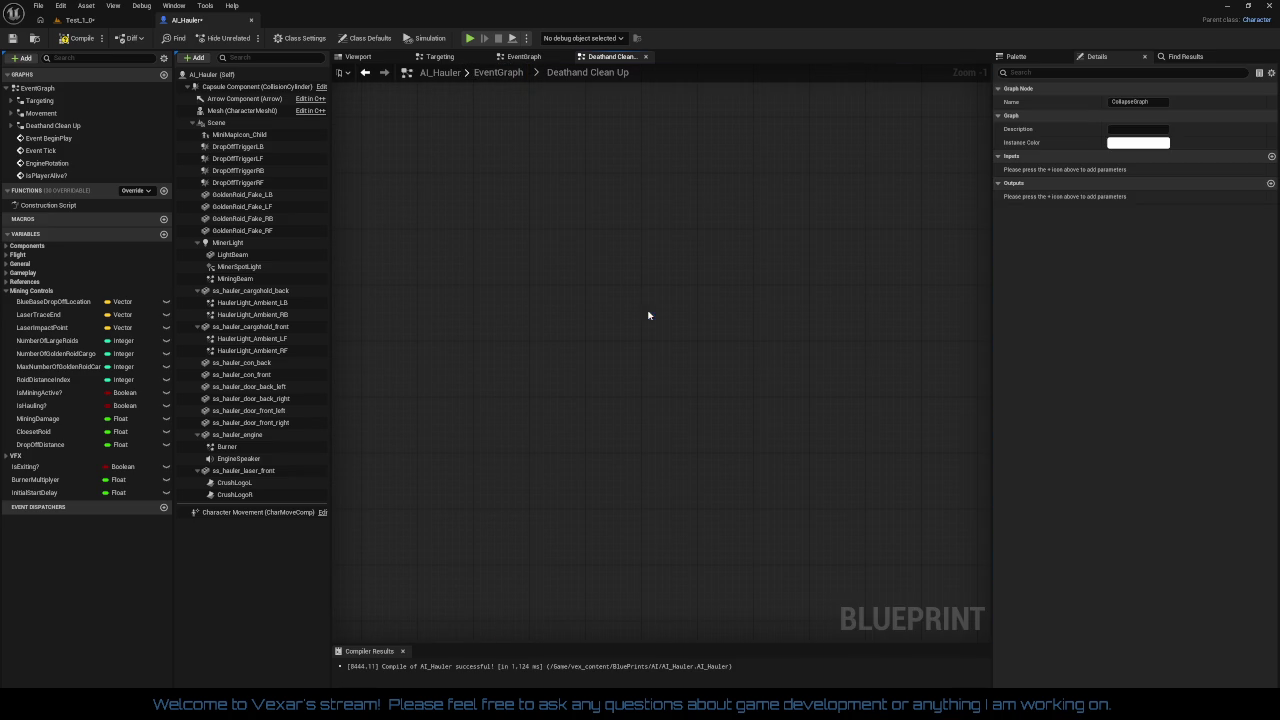
pyautogui.click(1152, 101)
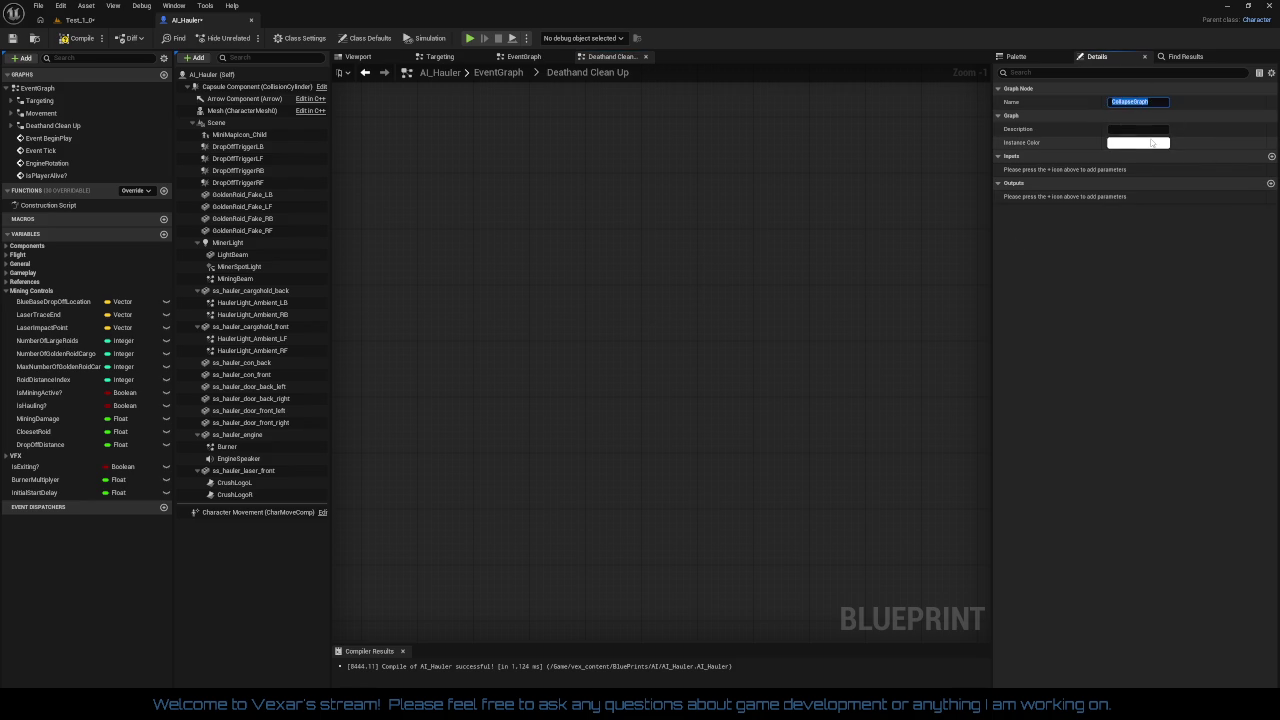
pyautogui.write('DeathAnimation')
pyautogui.press('Return')
pyautogui.click(740, 226)
# Move the DeathAnimation node into the Blue Hauler Dies group and set its instance colour to red
pyautogui.scroll(-6, 758, 245)
pyautogui.moveTo(762, 251)
pyautogui.mouseDown()
pyautogui.moveTo(634, 357)
pyautogui.moveTo(620, 451)
pyautogui.mouseUp()
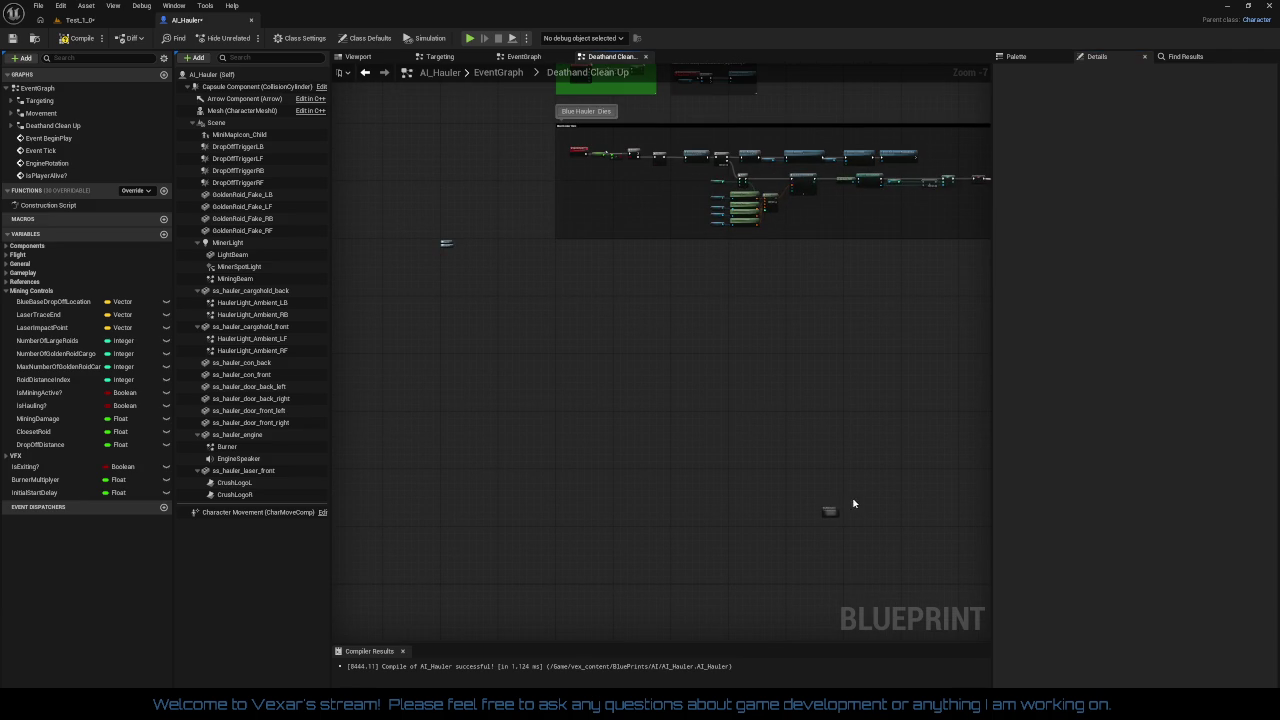
pyautogui.moveTo(832, 509)
pyautogui.mouseDown()
pyautogui.moveTo(584, 192)
pyautogui.moveTo(692, 372)
pyautogui.mouseUp()
pyautogui.scroll(4, 621, 216)
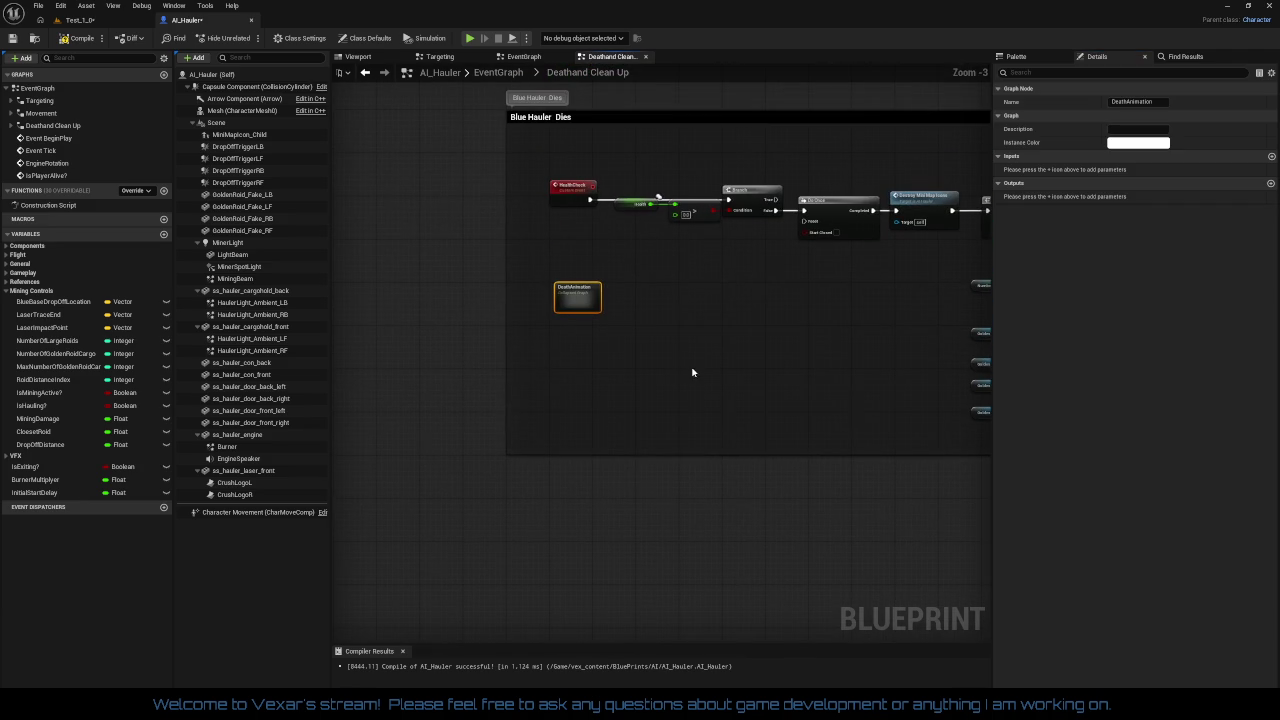
pyautogui.click(1163, 146)
pyautogui.click(948, 360)
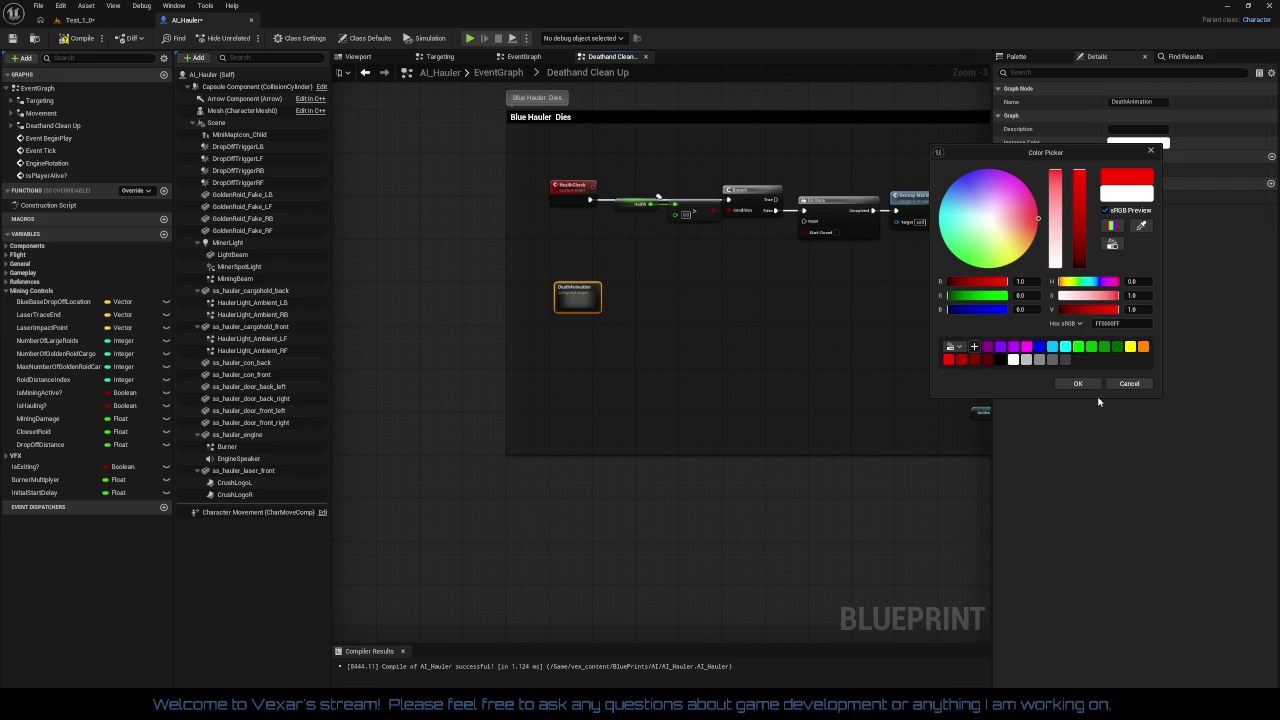
pyautogui.click(1078, 383)
# Pan across the other comment blocks and begin editing the Blue Hauler Dies comment title
pyautogui.moveTo(691, 394)
pyautogui.mouseDown()
pyautogui.moveTo(951, 293)
pyautogui.moveTo(837, 434)
pyautogui.mouseUp()
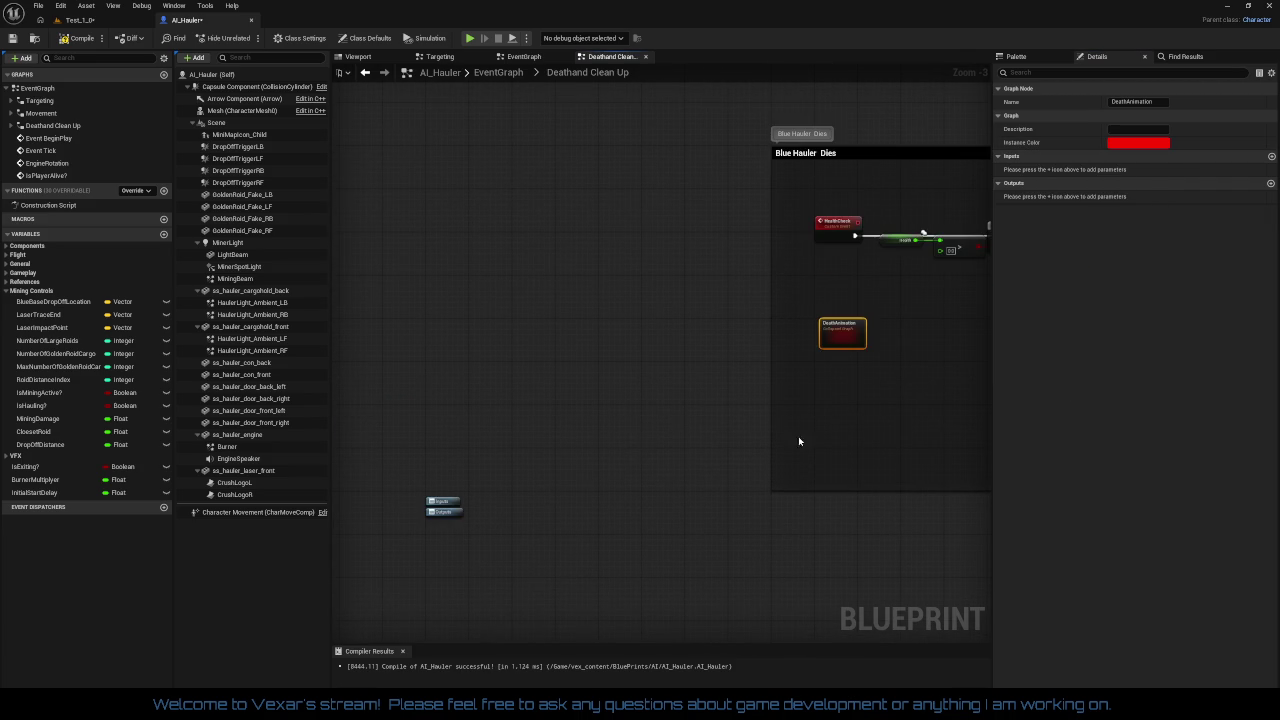
pyautogui.moveTo(403, 443)
pyautogui.mouseDown()
pyautogui.moveTo(454, 534)
pyautogui.moveTo(660, 227)
pyautogui.mouseUp()
pyautogui.scroll(-1, 792, 309)
pyautogui.moveTo(792, 309)
pyautogui.mouseDown()
pyautogui.moveTo(592, 370)
pyautogui.moveTo(500, 470)
pyautogui.moveTo(545, 530)
pyautogui.moveTo(568, 491)
pyautogui.moveTo(521, 442)
pyautogui.moveTo(500, 388)
pyautogui.mouseUp()
pyautogui.moveTo(583, 436)
pyautogui.mouseDown()
pyautogui.moveTo(548, 271)
pyautogui.moveTo(400, 240)
pyautogui.moveTo(400, 150)
pyautogui.moveTo(563, 229)
pyautogui.moveTo(691, 371)
pyautogui.moveTo(628, 360)
pyautogui.moveTo(708, 358)
pyautogui.moveTo(477, 336)
pyautogui.moveTo(592, 312)
pyautogui.mouseUp()
pyautogui.scroll(2, 691, 371)
pyautogui.scroll(1, 477, 336)
pyautogui.click(509, 227)
pyautogui.write('- Spawns cu')
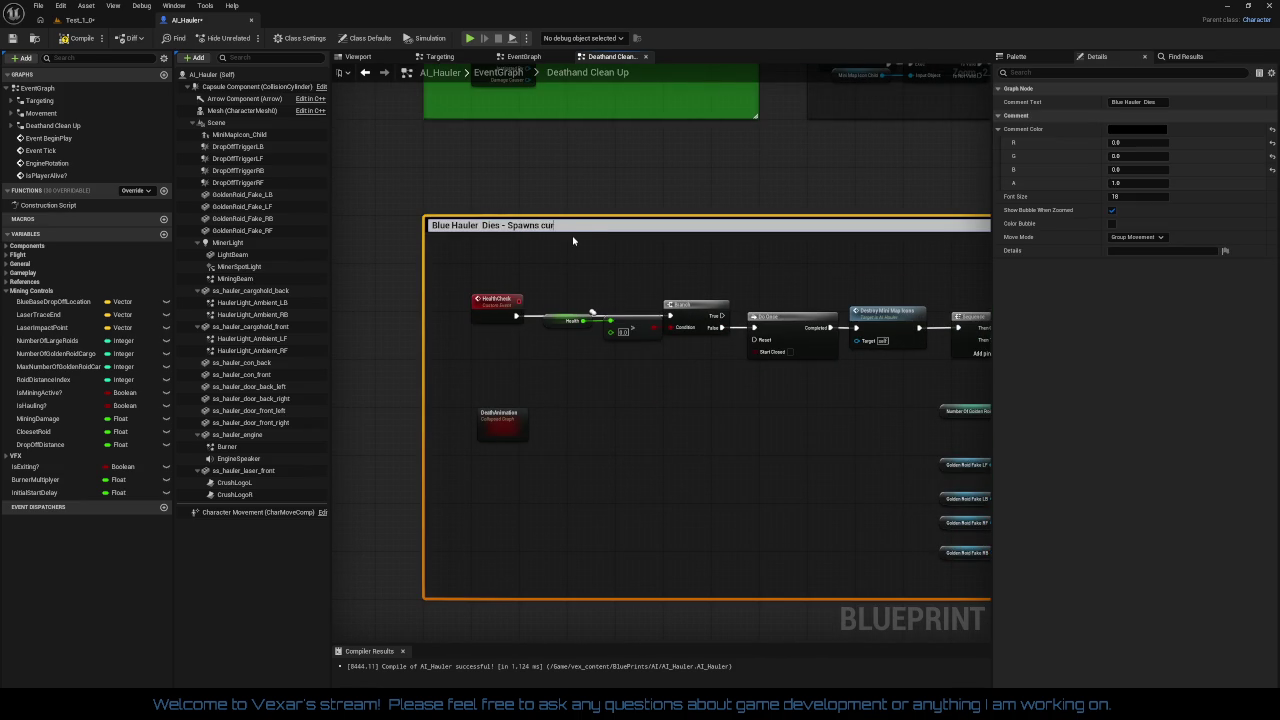
# Commit the title 'Blue Hauler Dies - Spawns current cargo' and pan along the Sequence, For Loop and SpawnActor chain
pyautogui.write('rent')
pyautogui.press('Return')
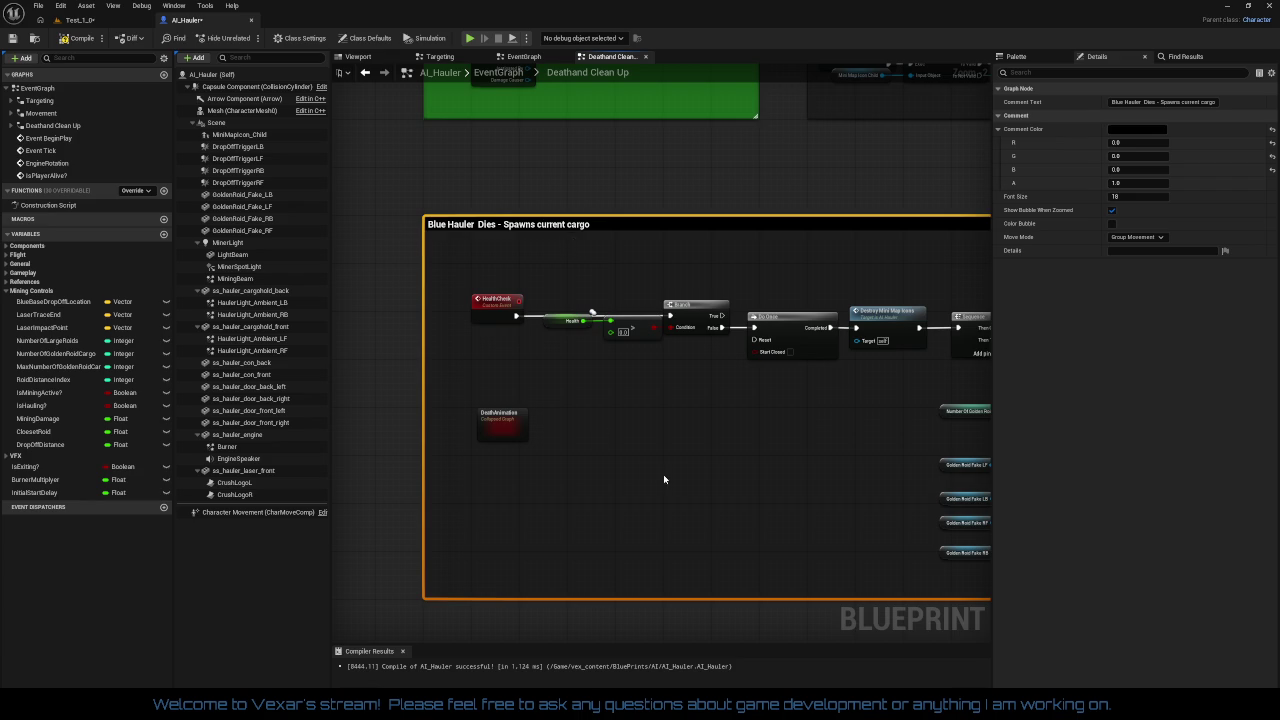
pyautogui.moveTo(650, 474); pyautogui.dragTo(333, 404)
pyautogui.moveTo(777, 465)
pyautogui.mouseDown()
pyautogui.moveTo(649, 486)
pyautogui.moveTo(774, 440)
pyautogui.moveTo(677, 403)
pyautogui.moveTo(595, 393)
pyautogui.moveTo(517, 460)
pyautogui.moveTo(740, 539)
pyautogui.mouseUp()
# Review the hauler's death chain and nudge the Golden Roid Fake LB nodes upward
pyautogui.click(517, 491)
pyautogui.moveTo(564, 394); pyautogui.dragTo(615, 420)
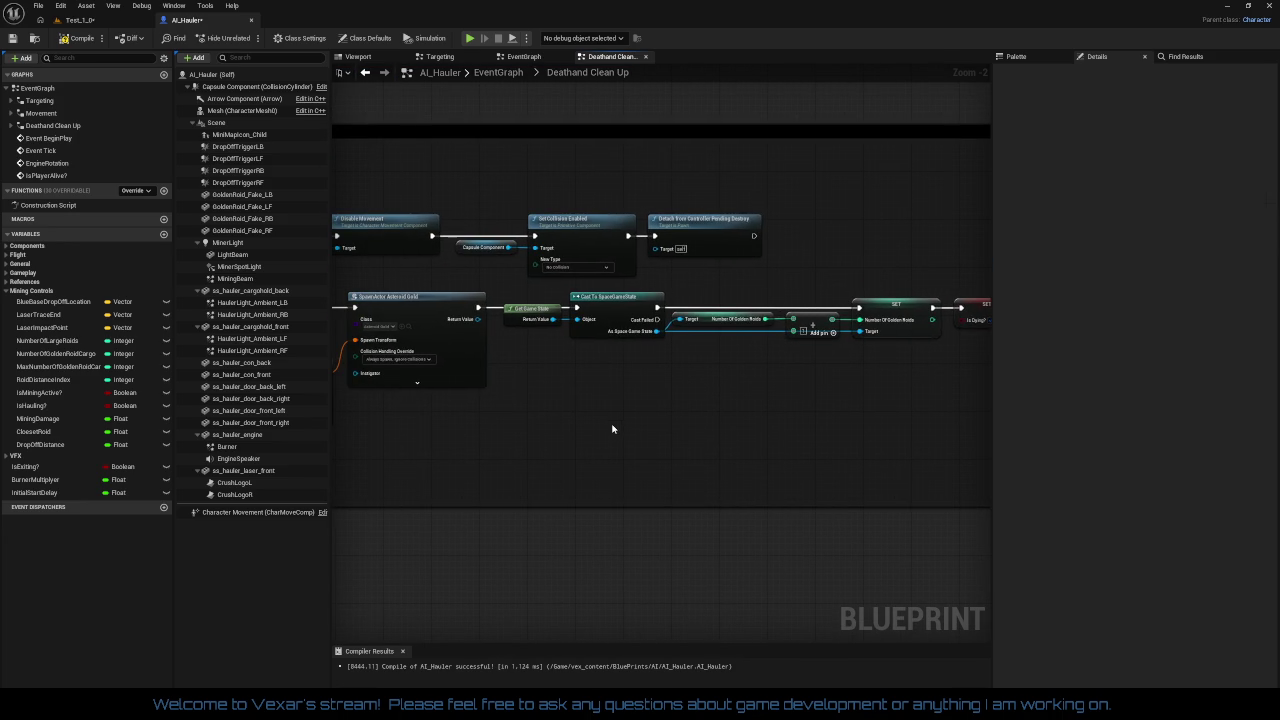
pyautogui.moveTo(613, 429)
pyautogui.mouseDown()
pyautogui.moveTo(911, 434)
pyautogui.moveTo(746, 434)
pyautogui.moveTo(886, 407)
pyautogui.mouseUp()
pyautogui.moveTo(444, 420); pyautogui.dragTo(702, 455)
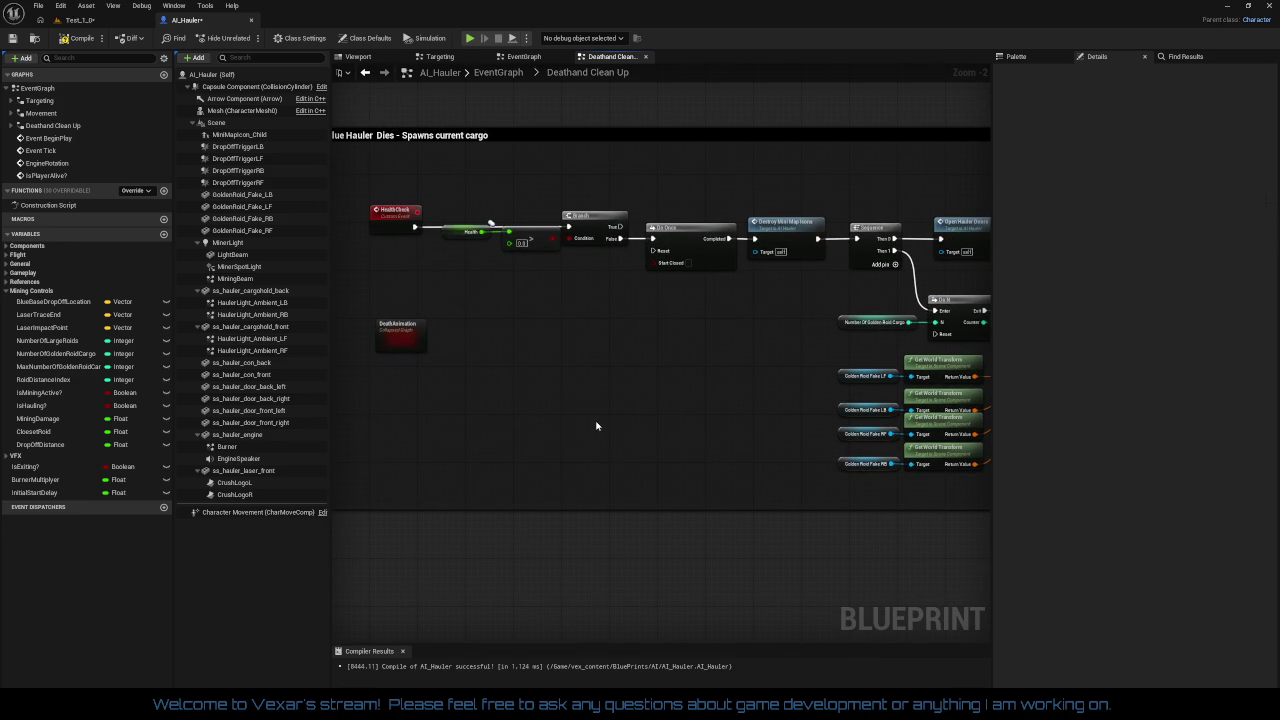
pyautogui.moveTo(590, 429); pyautogui.dragTo(429, 396)
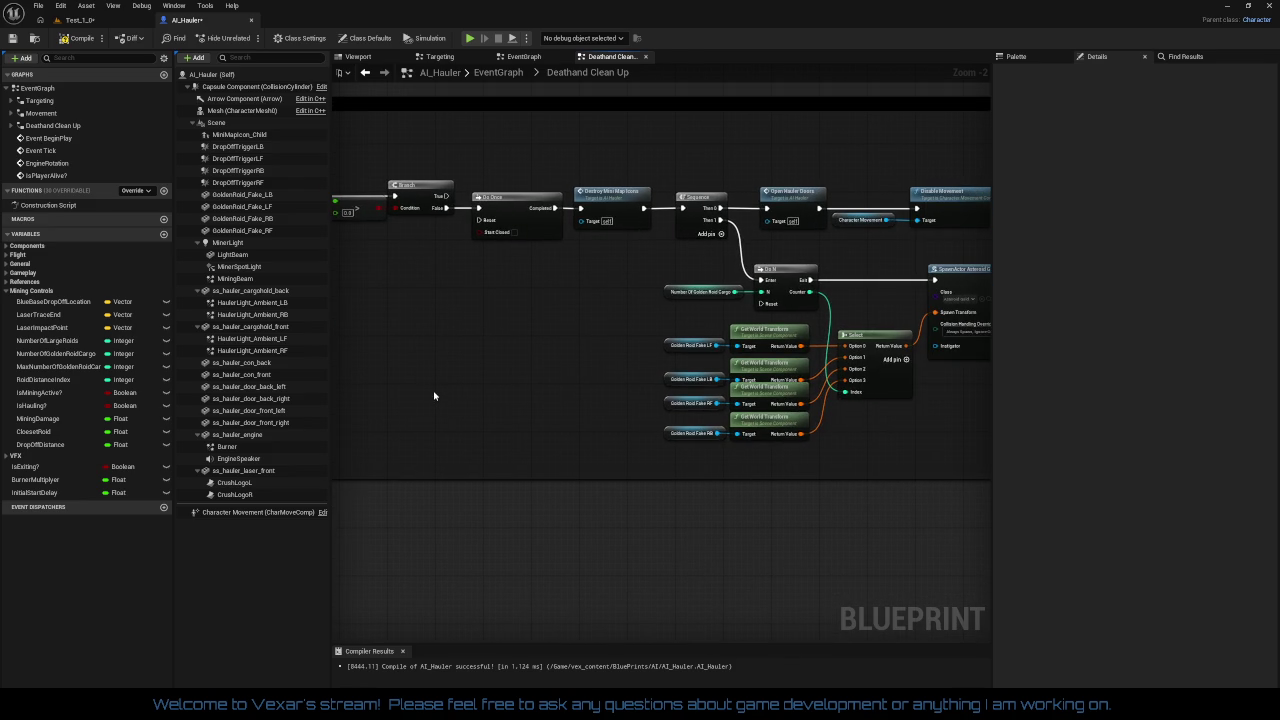
pyautogui.moveTo(532, 410); pyautogui.dragTo(462, 400)
pyautogui.scroll(2, 464, 398)
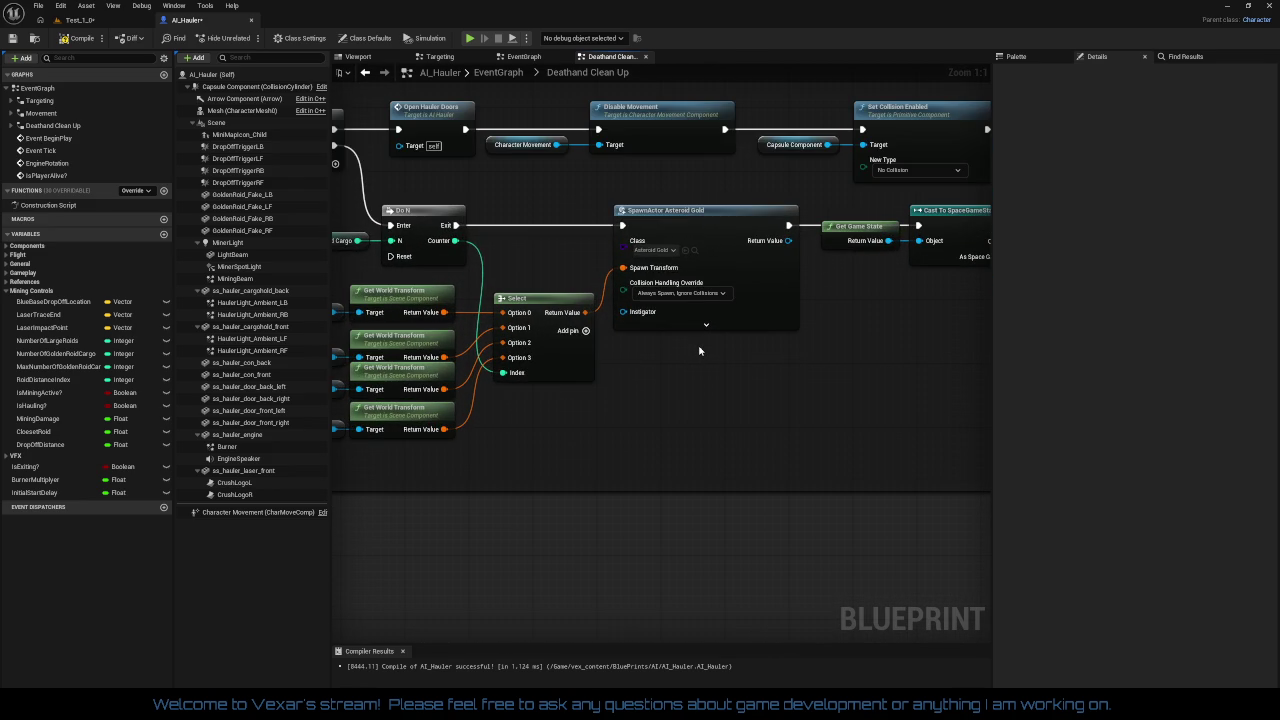
pyautogui.moveTo(699, 351); pyautogui.dragTo(867, 338)
pyautogui.moveTo(709, 407); pyautogui.dragTo(789, 436)
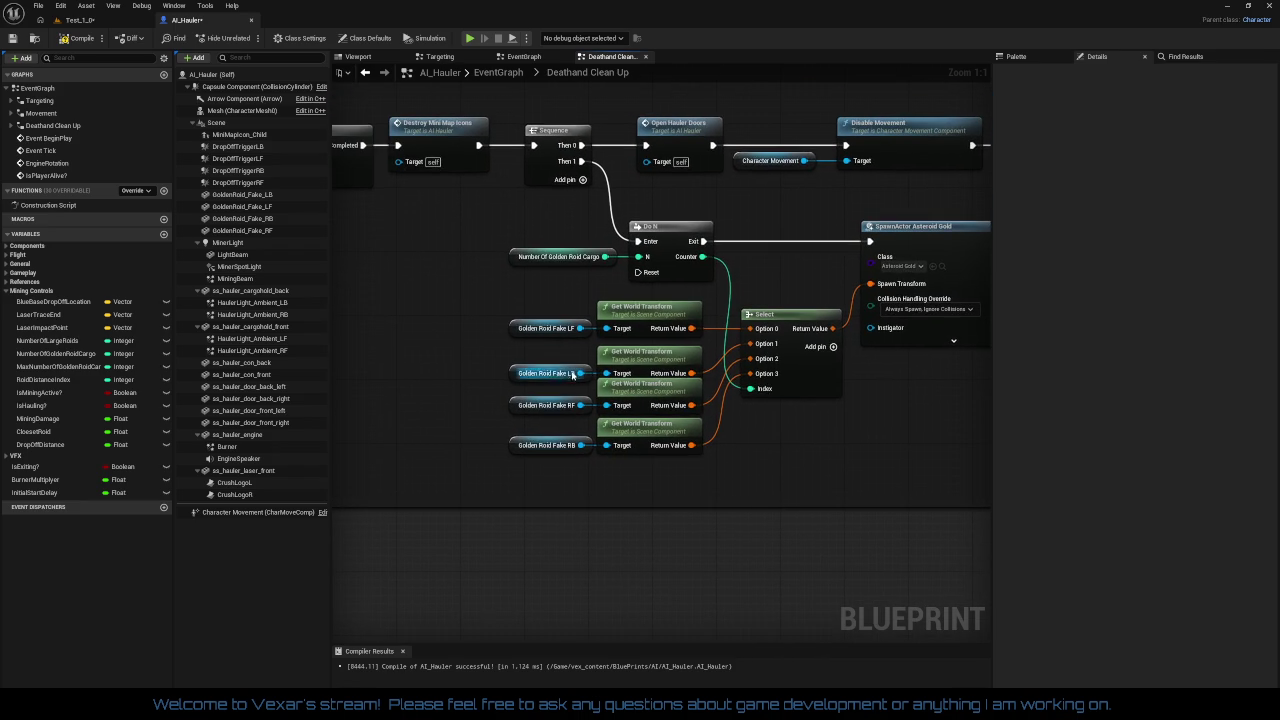
pyautogui.moveTo(547, 361); pyautogui.dragTo(643, 359)
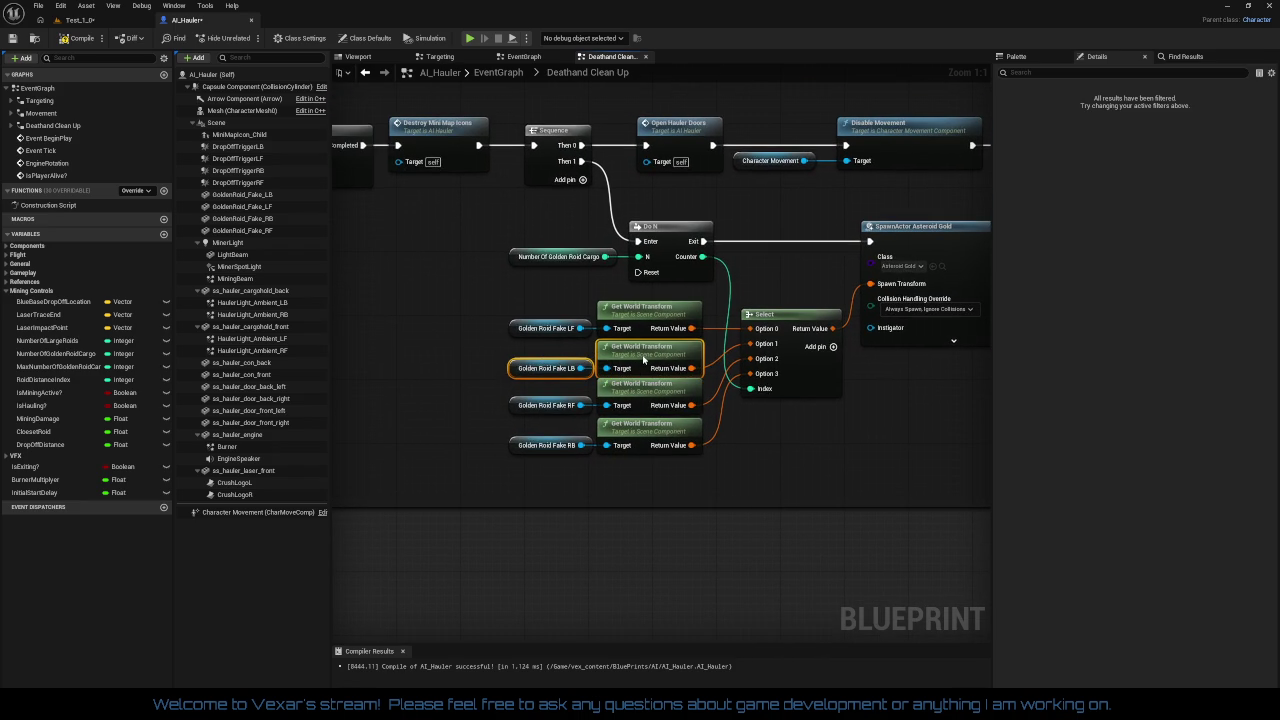
pyautogui.click(454, 381)
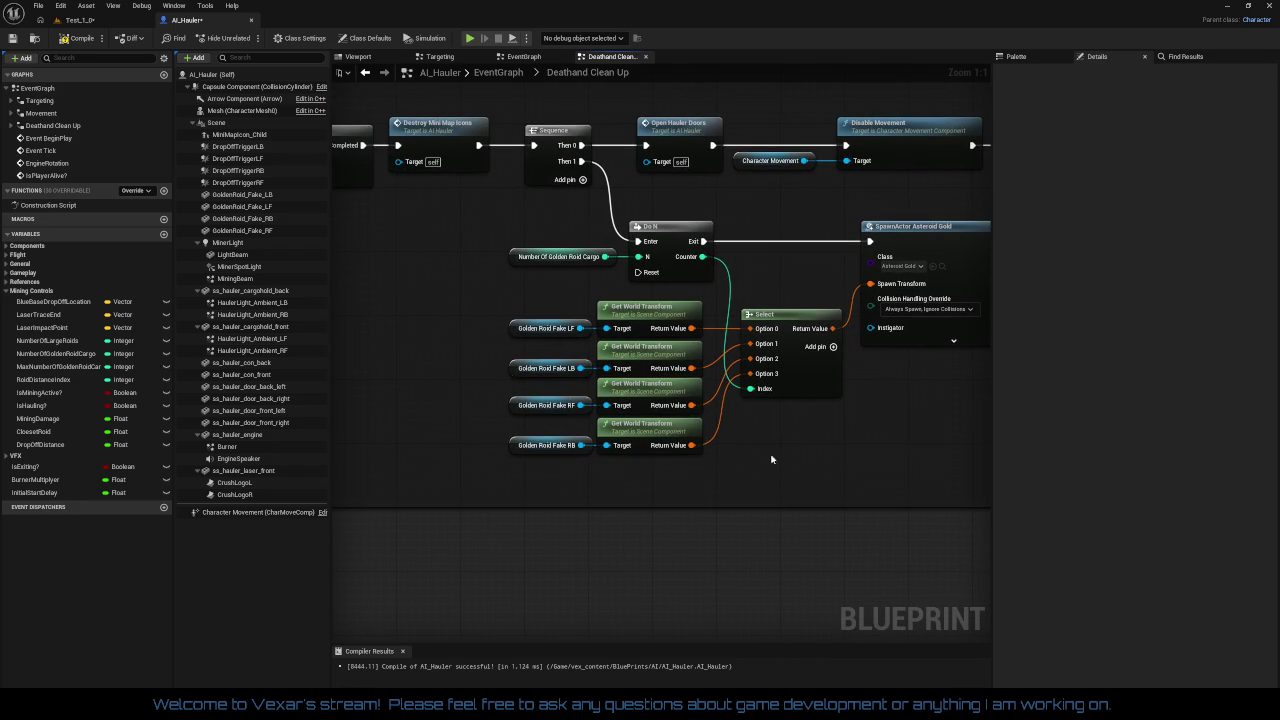
pyautogui.moveTo(885, 420)
pyautogui.mouseDown()
pyautogui.moveTo(894, 406)
pyautogui.moveTo(880, 417)
pyautogui.mouseUp()
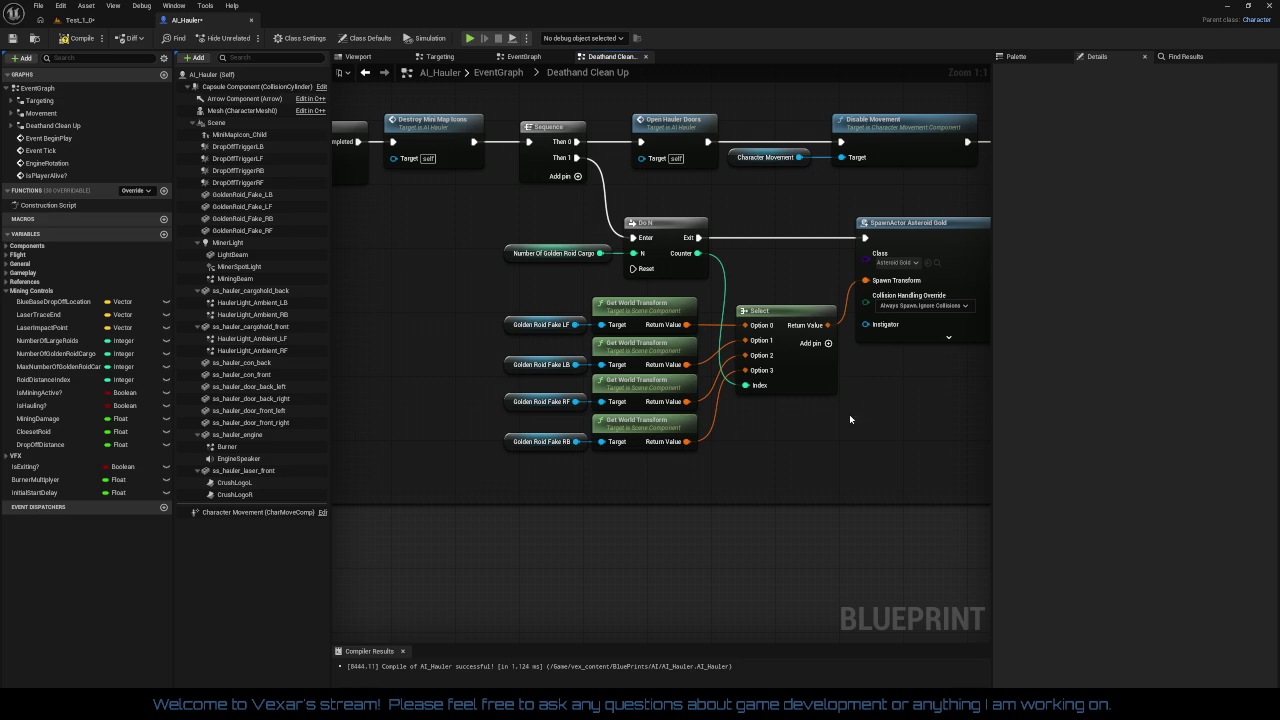
# Zoom over the finished AI_Hauler graph and switch to the Test_1 level
pyautogui.scroll(-3, 857, 417)
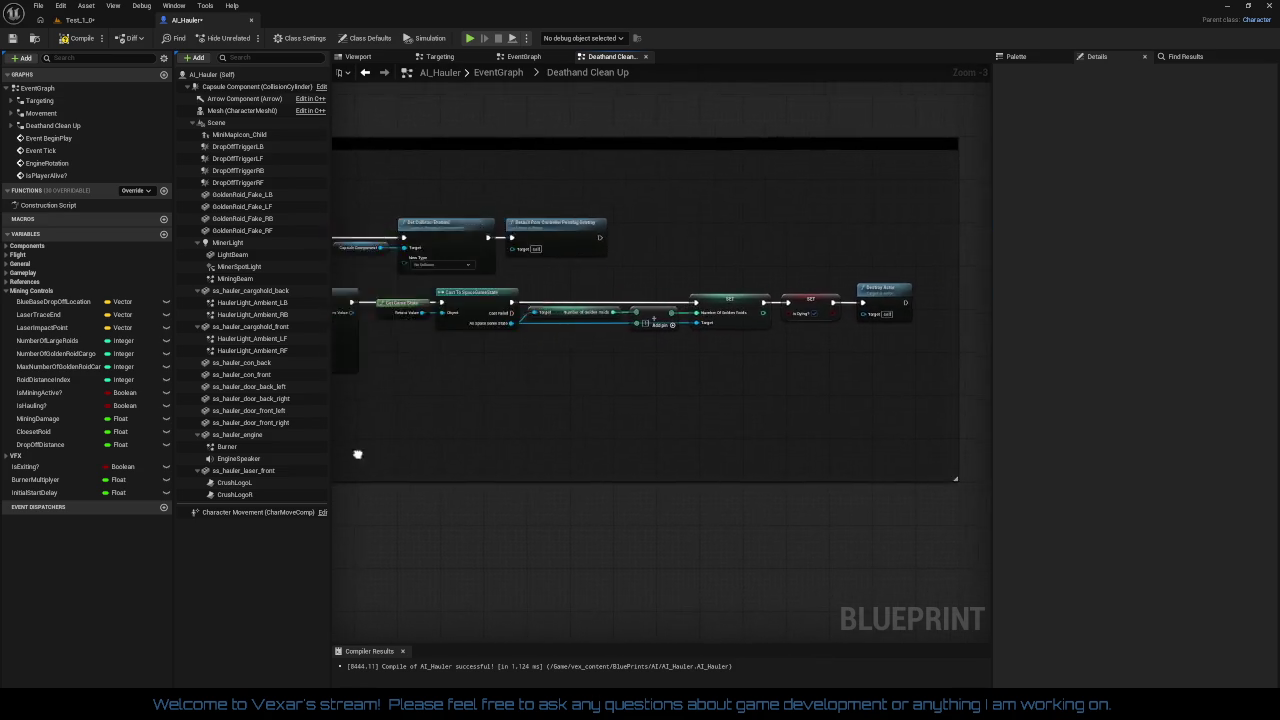
pyautogui.scroll(-1, 560, 396)
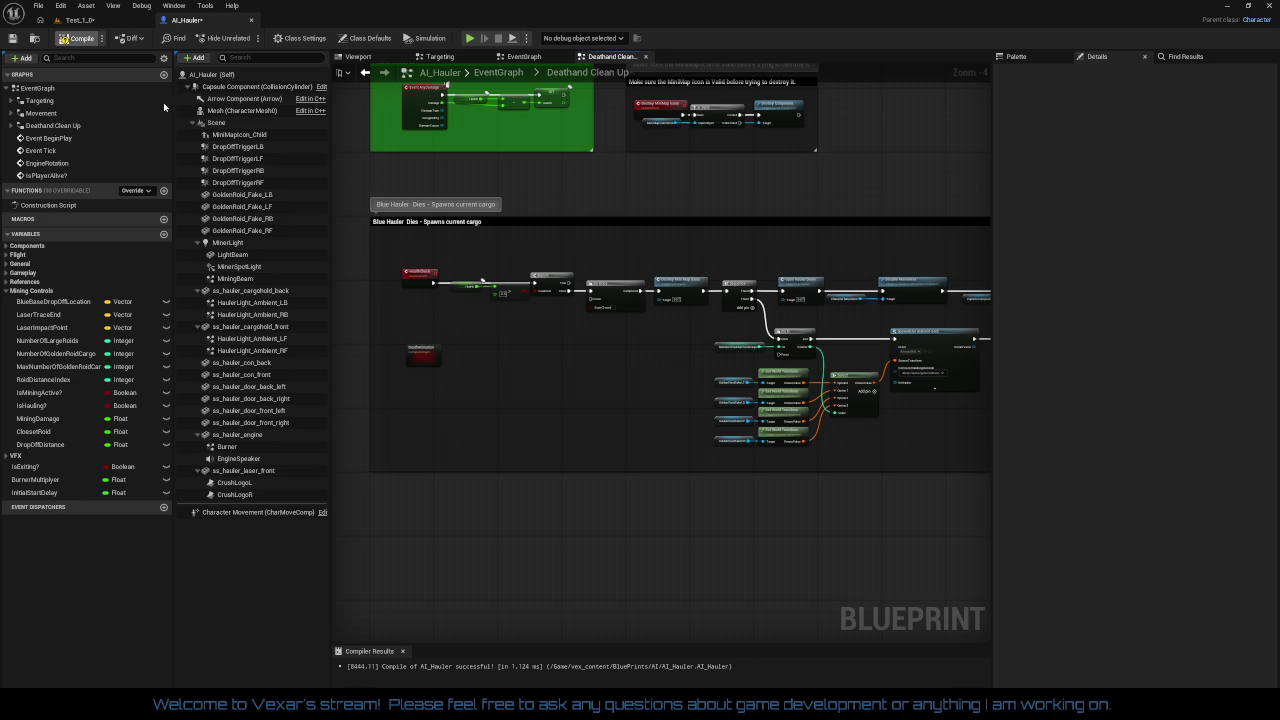
pyautogui.scroll(1, 619, 387)
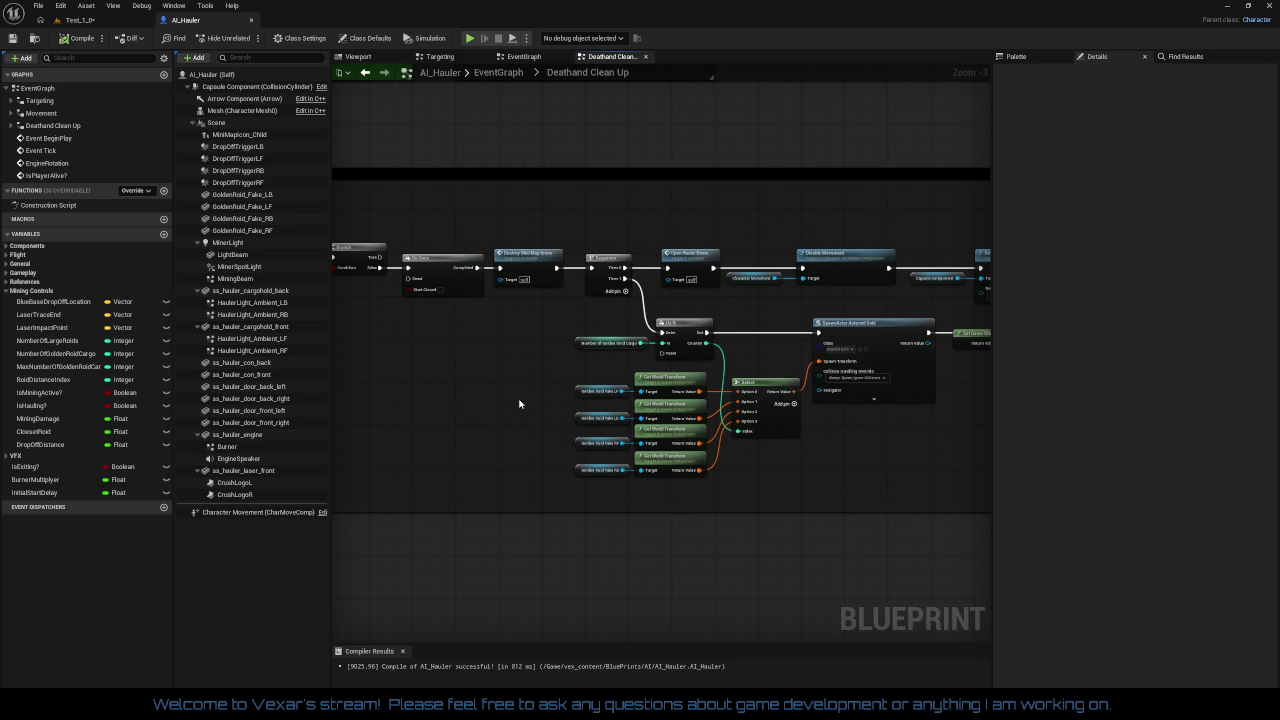
pyautogui.scroll(2, 519, 403)
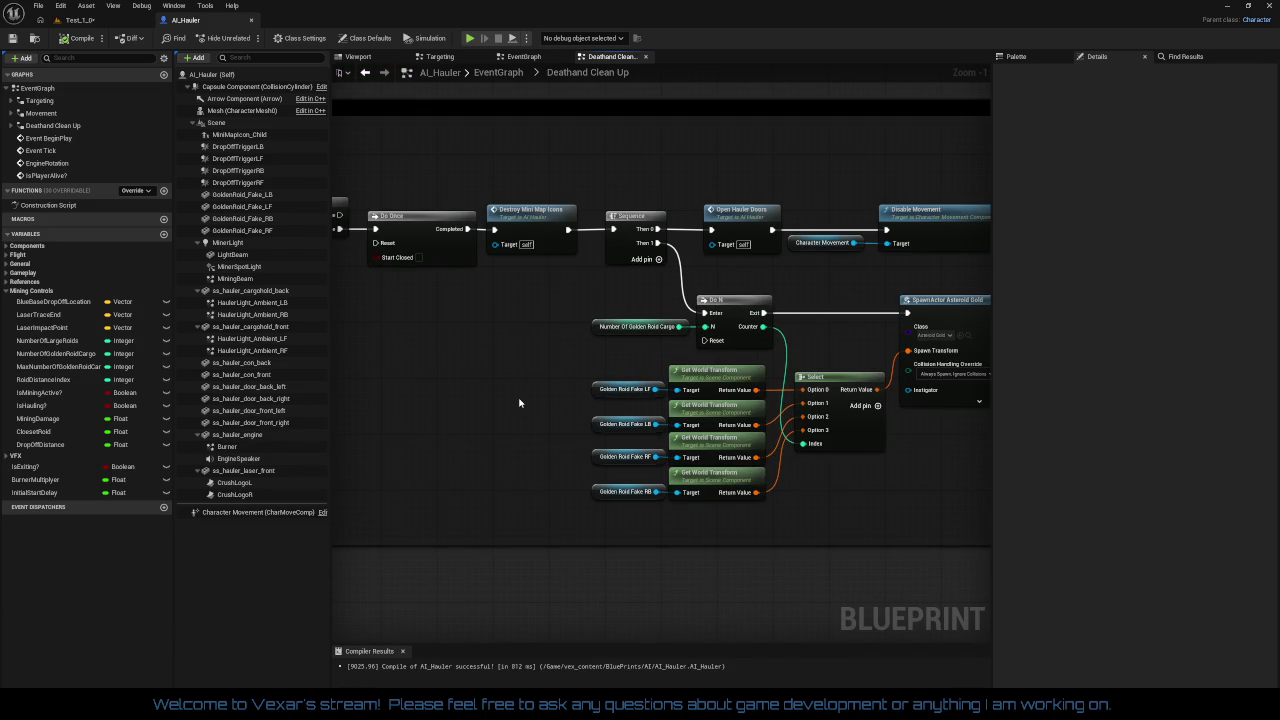
pyautogui.click(80, 20)
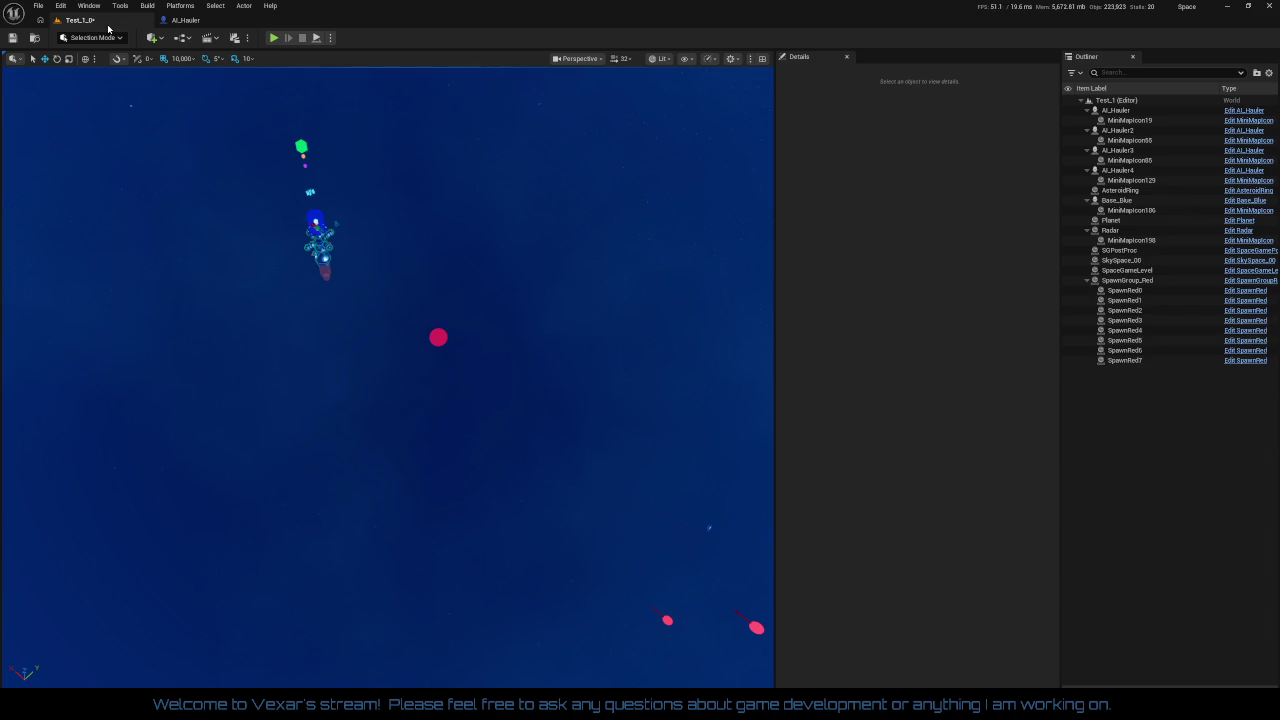
# Delete AI_Hauler2, AI_Hauler3 and AI_Hauler4 from the Test_1 level
pyautogui.click(12, 37)
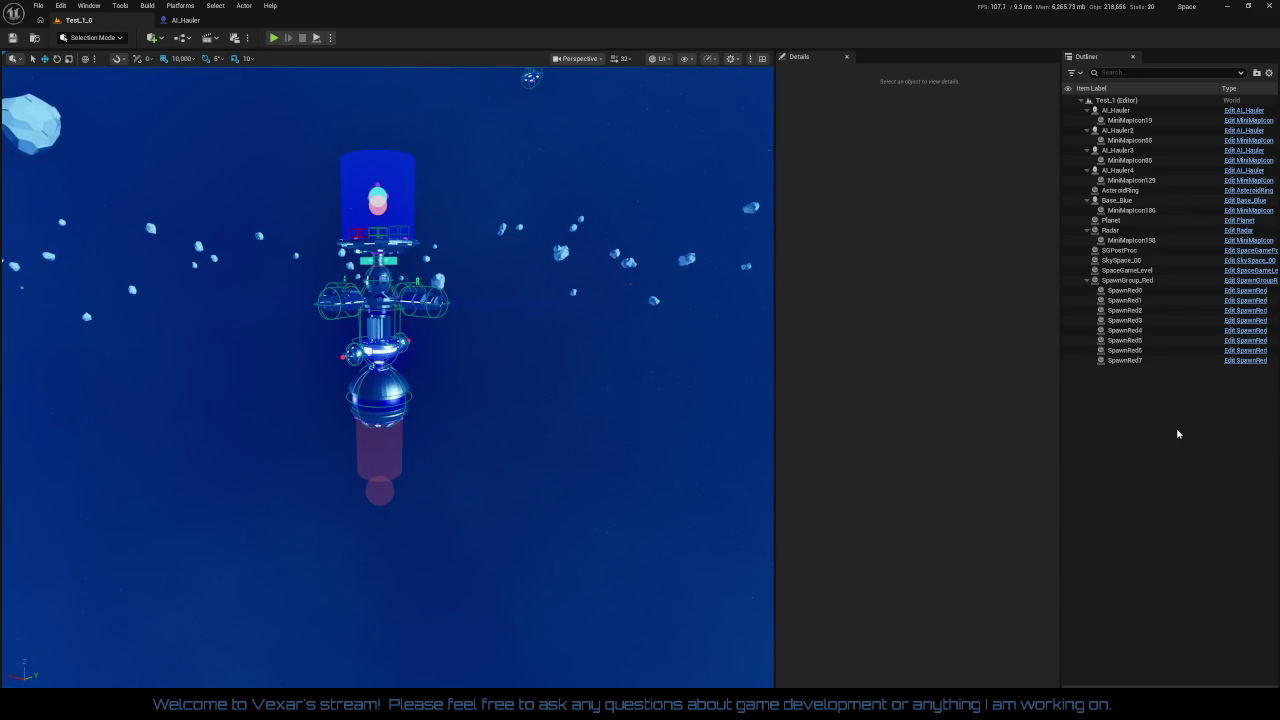
pyautogui.click(1140, 131)
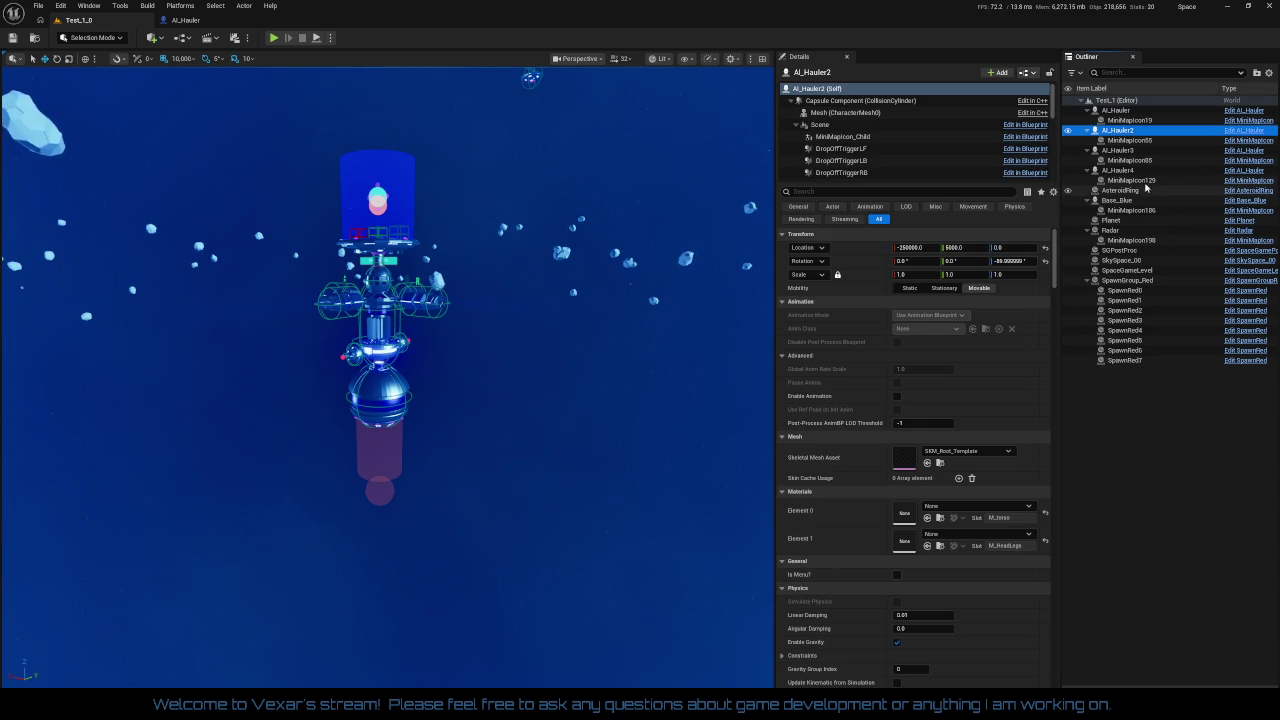
pyautogui.keyDown('ctrl'); pyautogui.click(1125, 150); pyautogui.keyUp('ctrl')
pyautogui.keyDown('ctrl'); pyautogui.click(1137, 172); pyautogui.keyUp('ctrl')
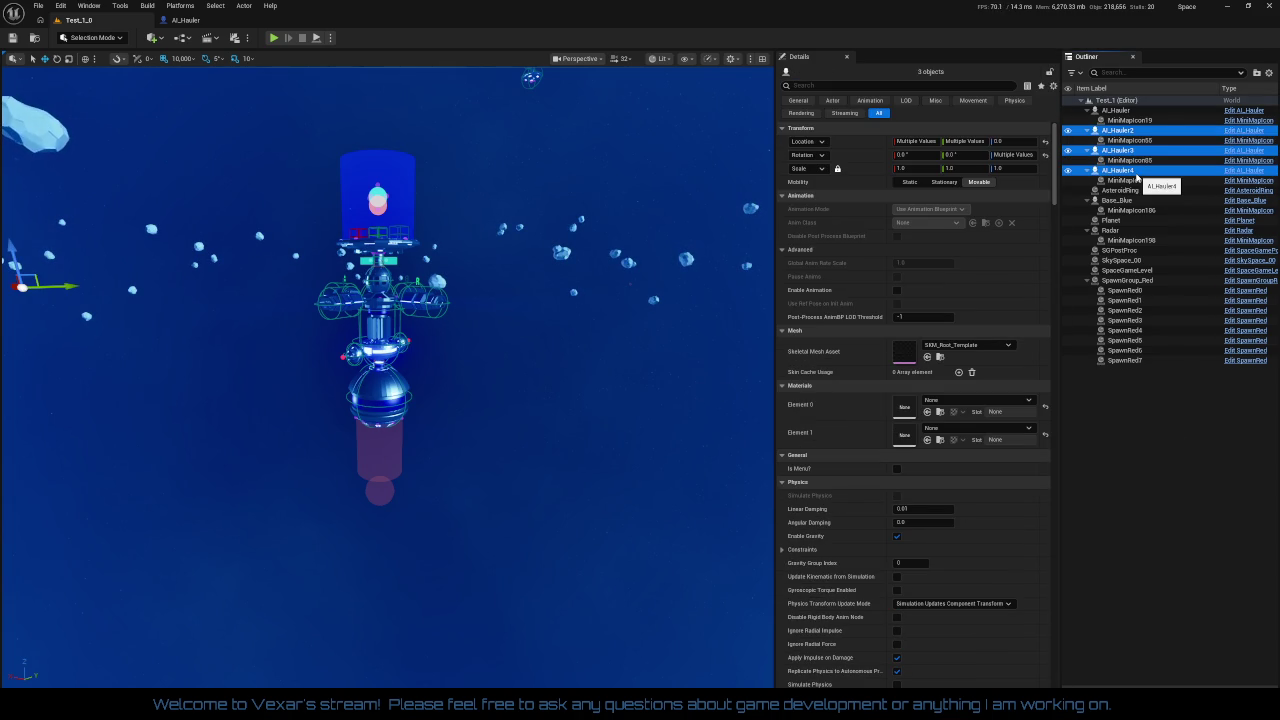
pyautogui.press('Delete')
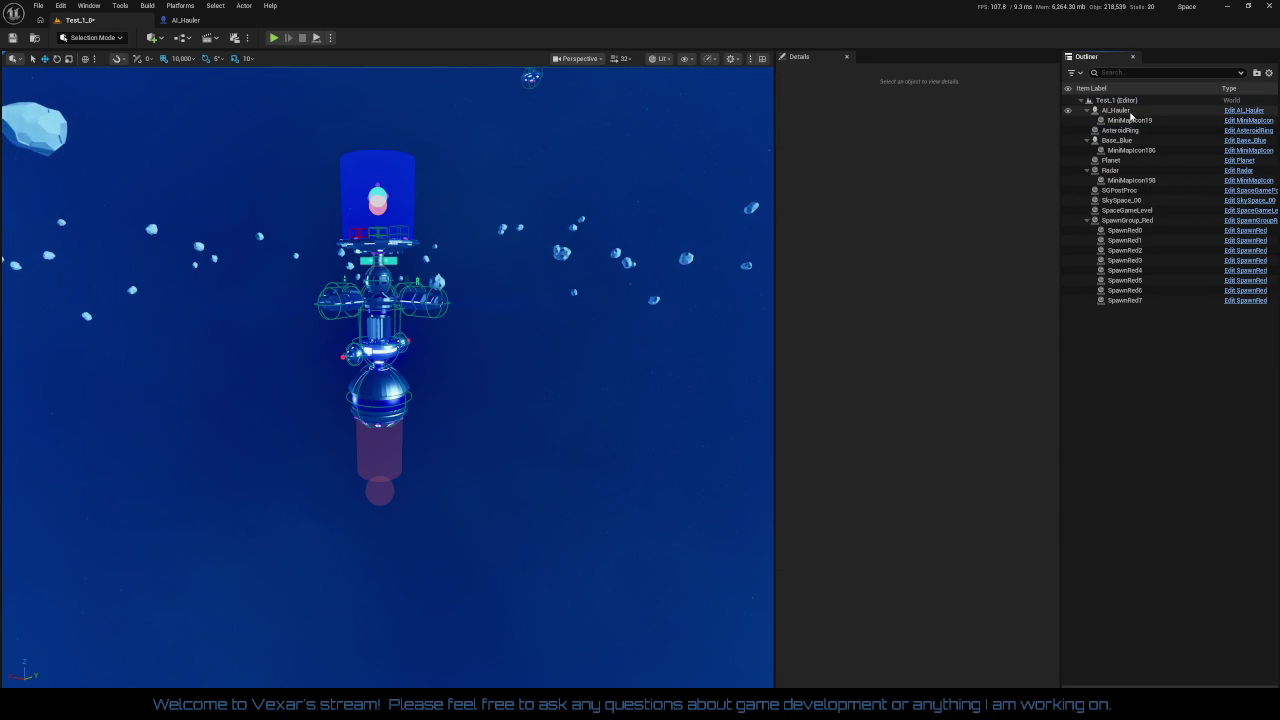
# Select the remaining AI_Hauler, orbit the view around the ship, and save the level
pyautogui.click(1130, 112)
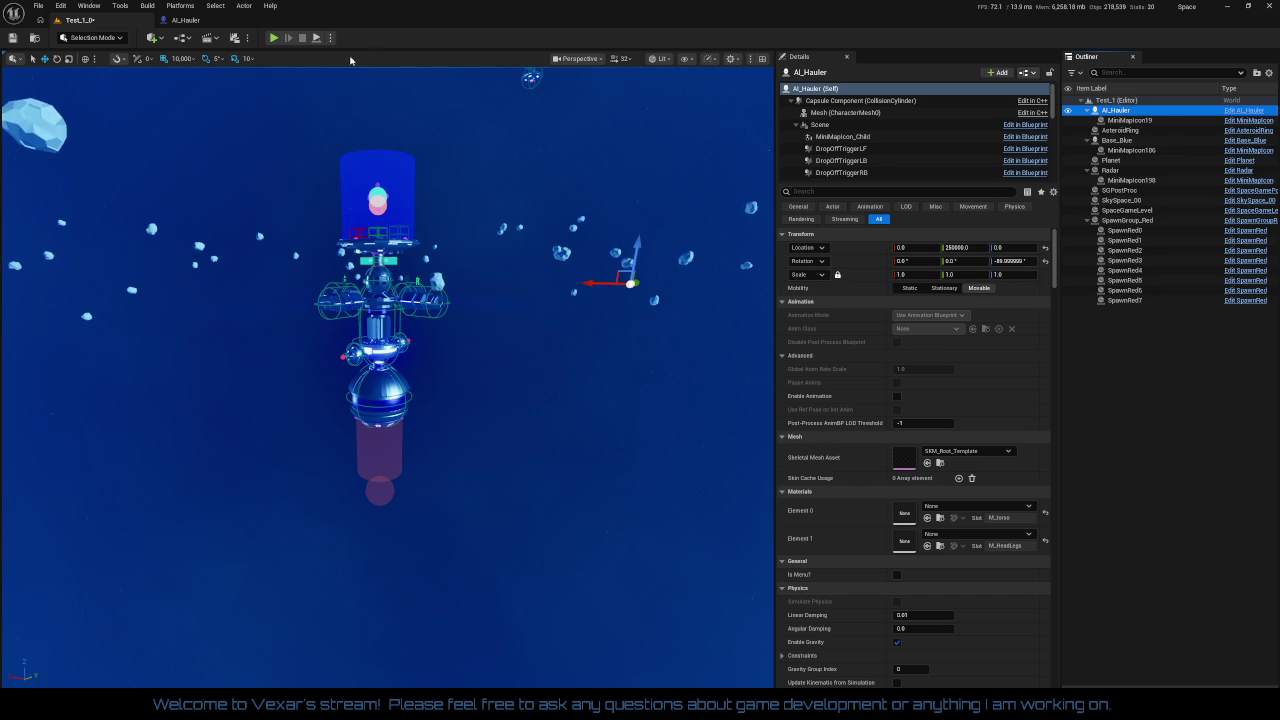
pyautogui.moveTo(400, 300); pyautogui.dragTo(460, 300)
pyautogui.moveTo(583, 317)
pyautogui.mouseDown()
pyautogui.moveTo(540, 317)
pyautogui.moveTo(583, 317)
pyautogui.mouseUp()
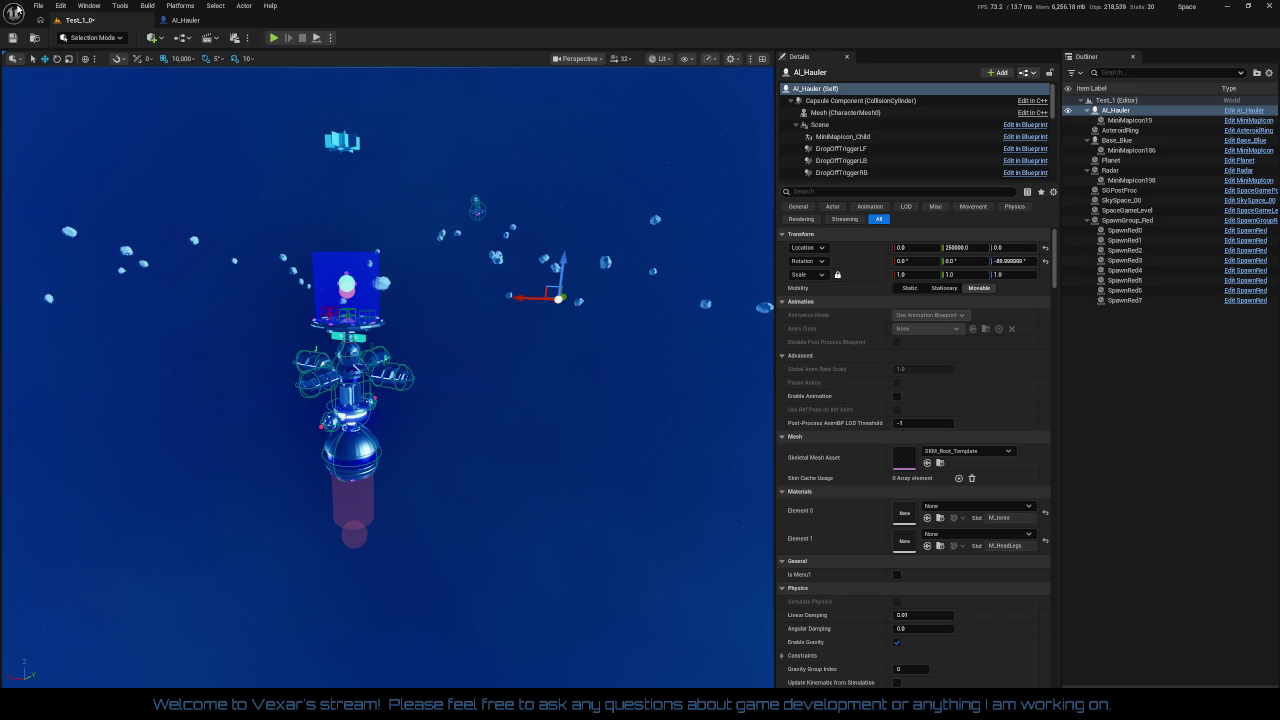
pyautogui.click(13, 37)
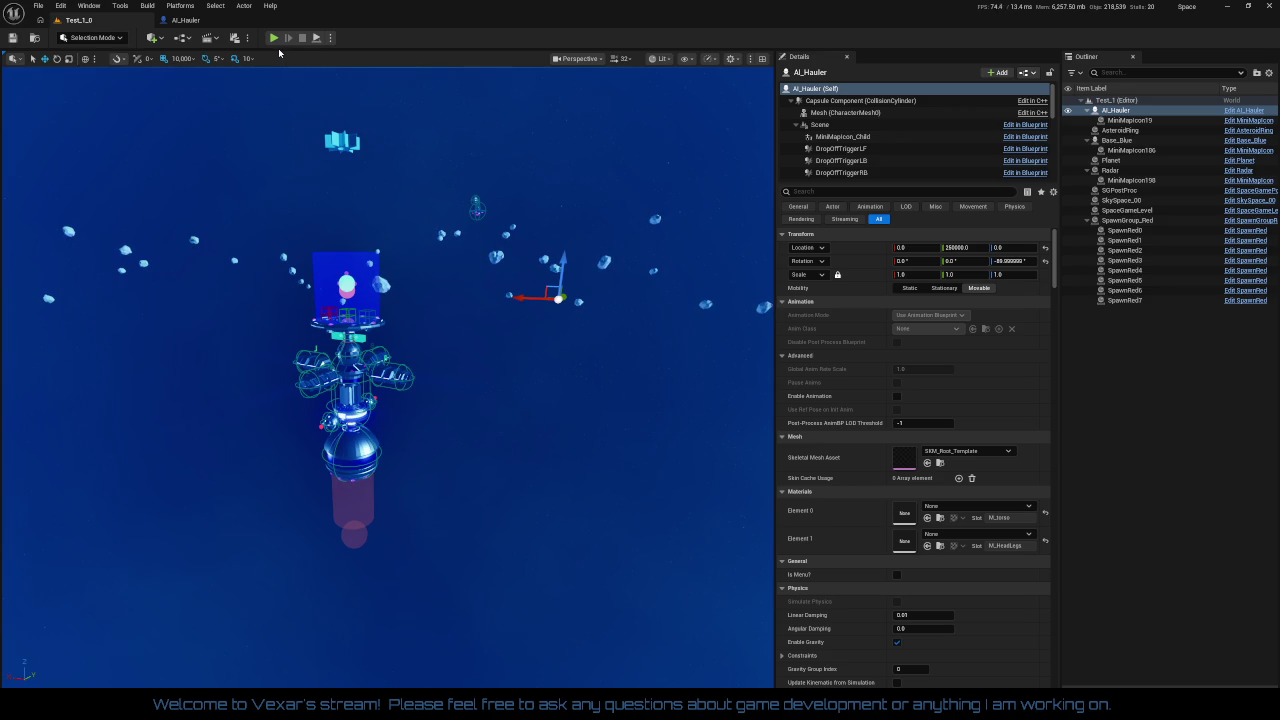
# Set the AsteroidRing's Mine Roid Count to 10, save the level, and start Play
pyautogui.scroll(2, 502, 276)
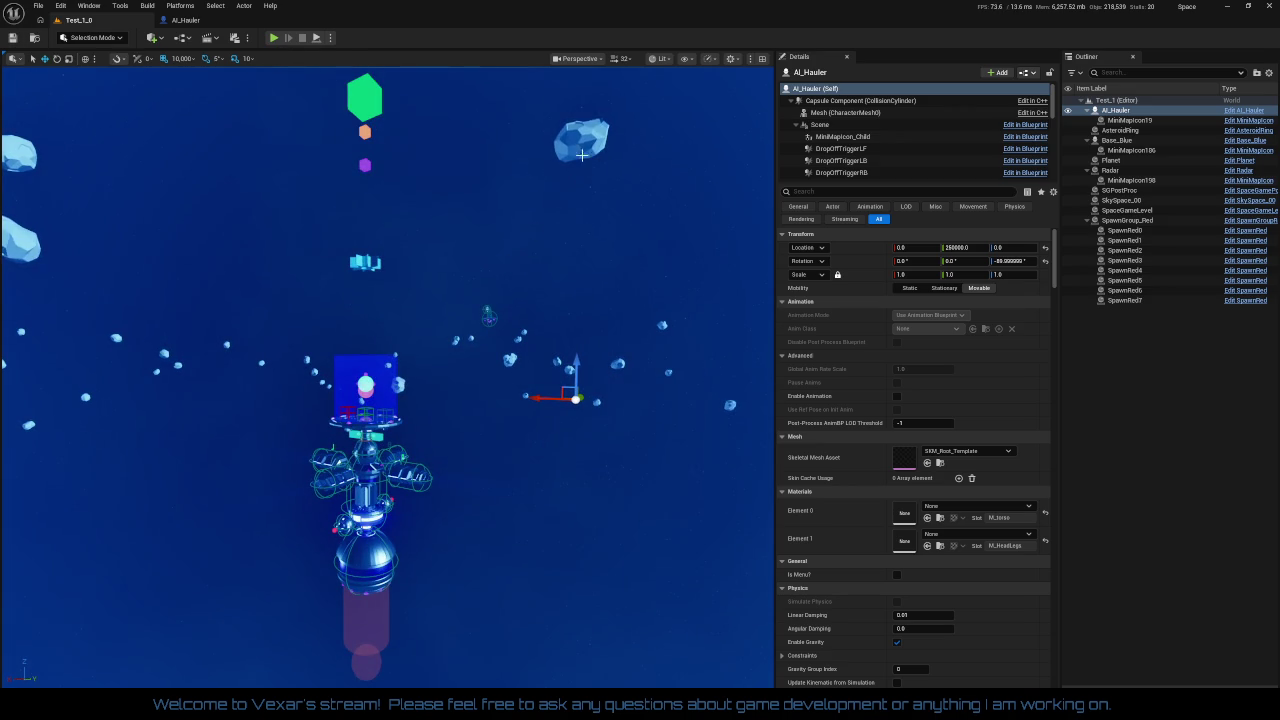
pyautogui.click(509, 360)
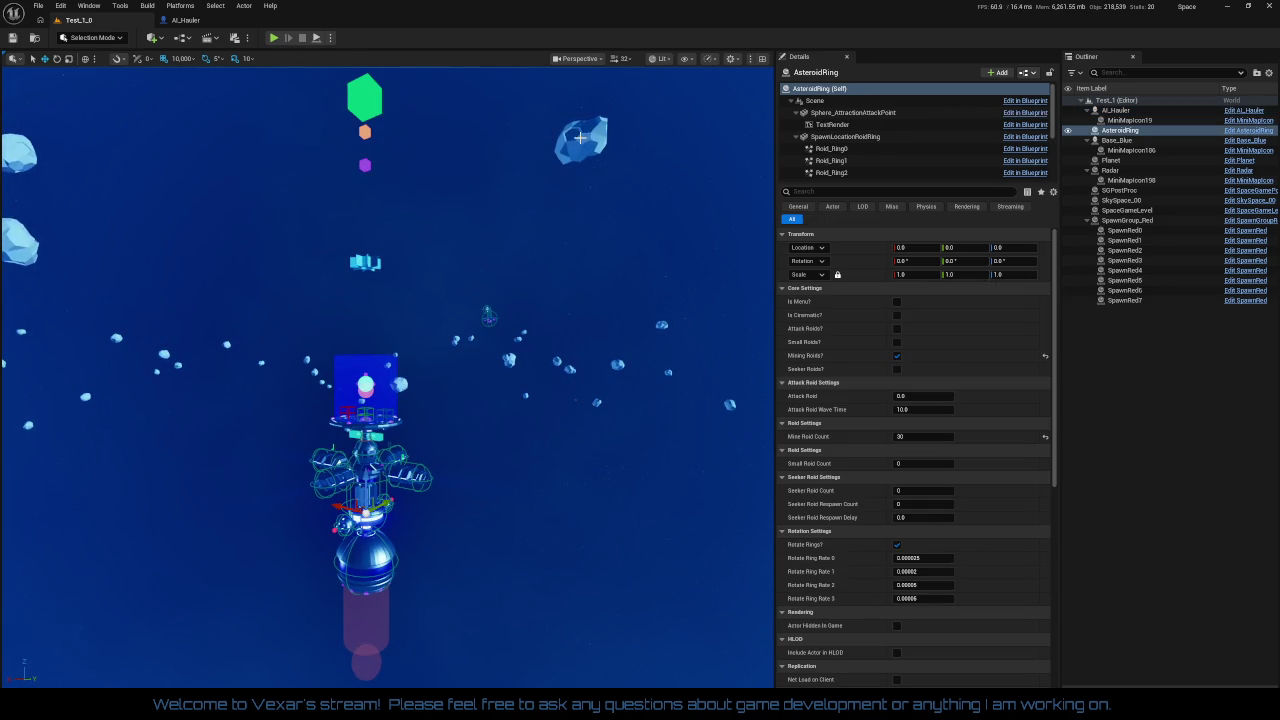
pyautogui.click(920, 436)
pyautogui.write('10')
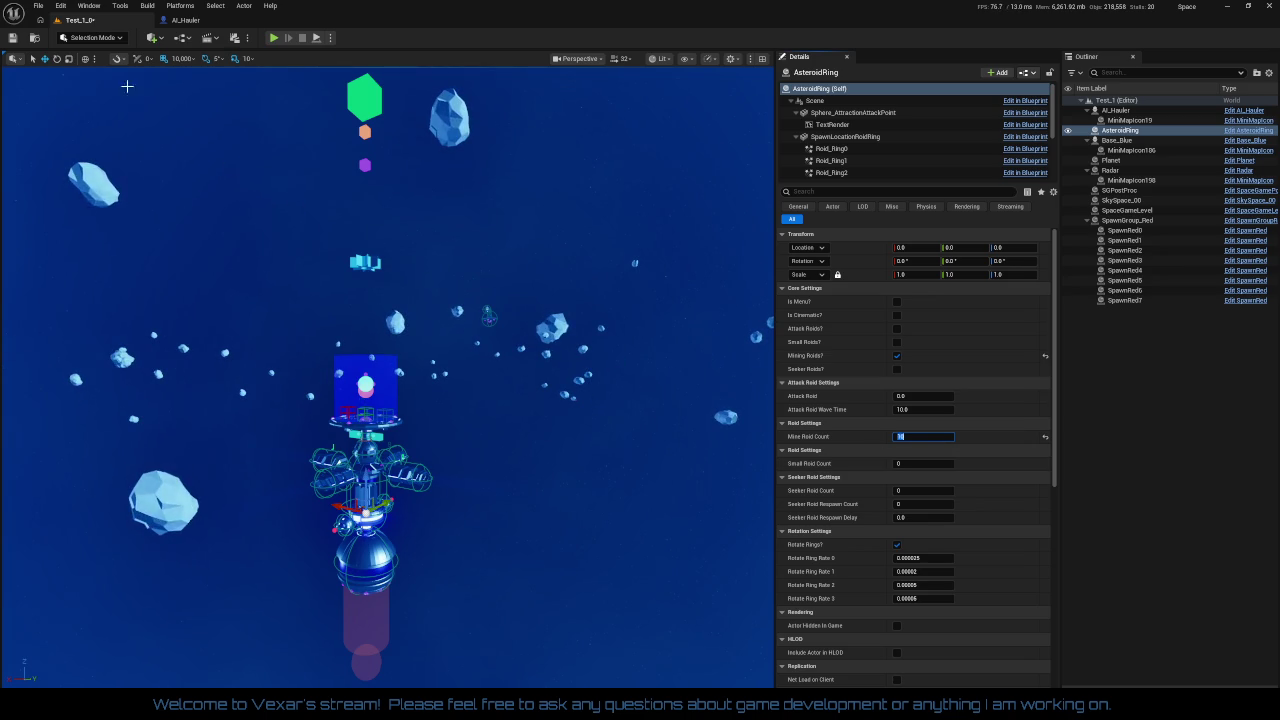
pyautogui.click(12, 38)
pyautogui.click(273, 38)
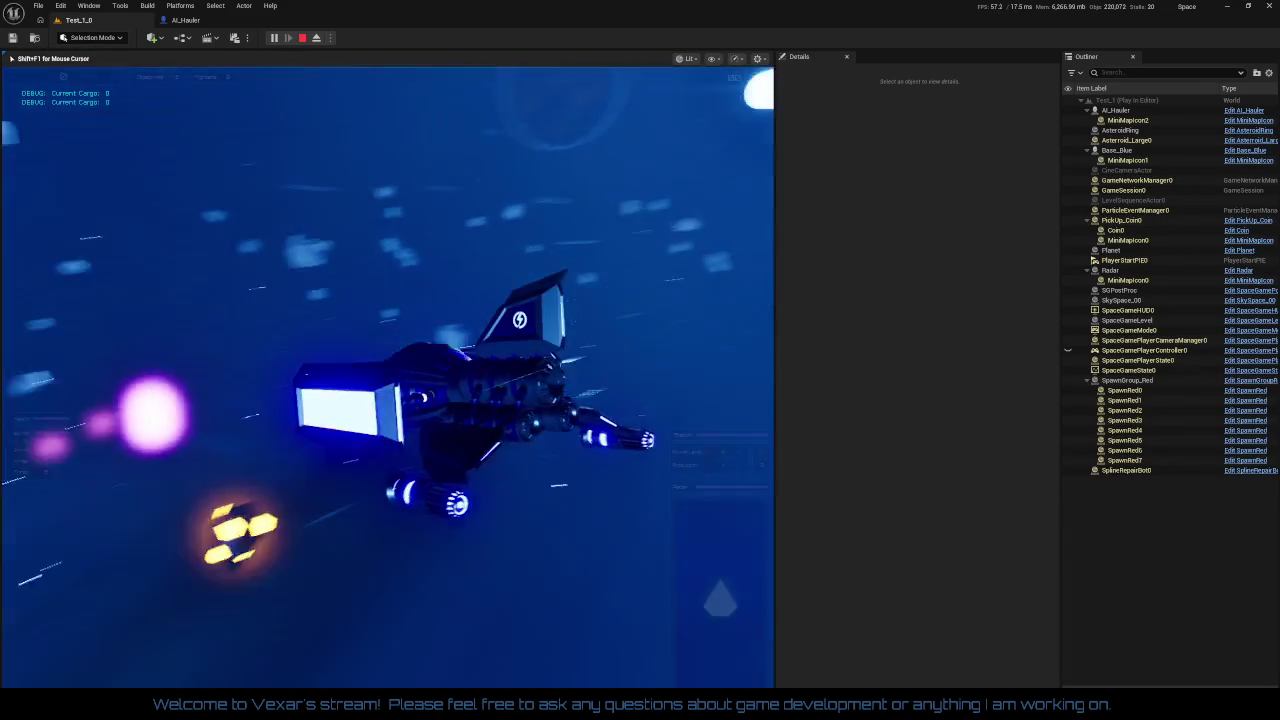
# Boost the ship through the asteroid field repeatedly, then stop the play session with Esc
pyautogui.press('shift')
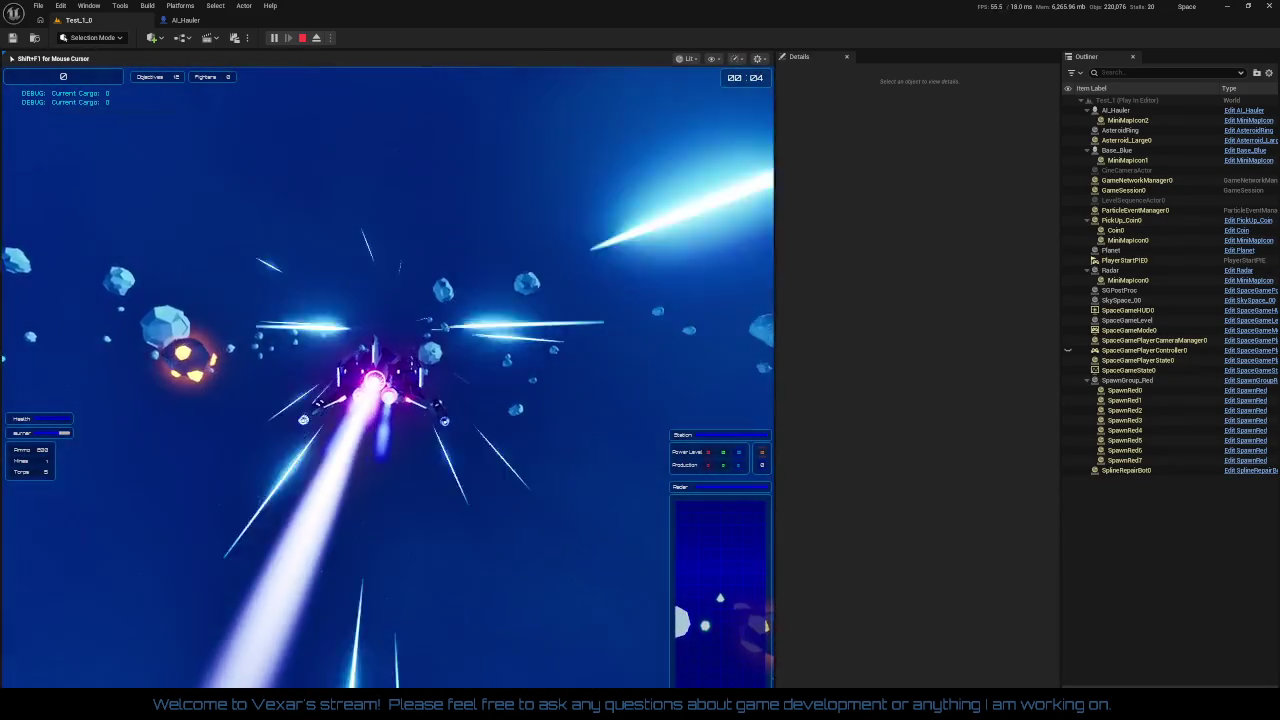
pyautogui.press('shift')
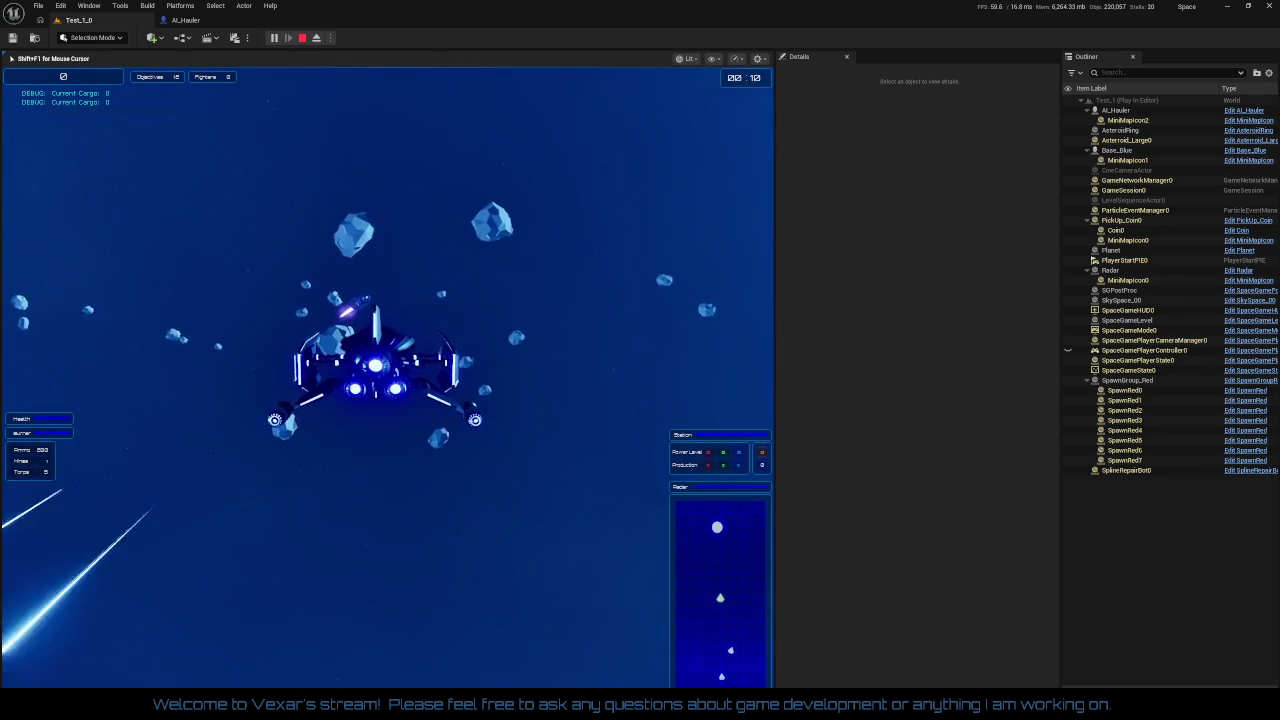
pyautogui.press('shift')
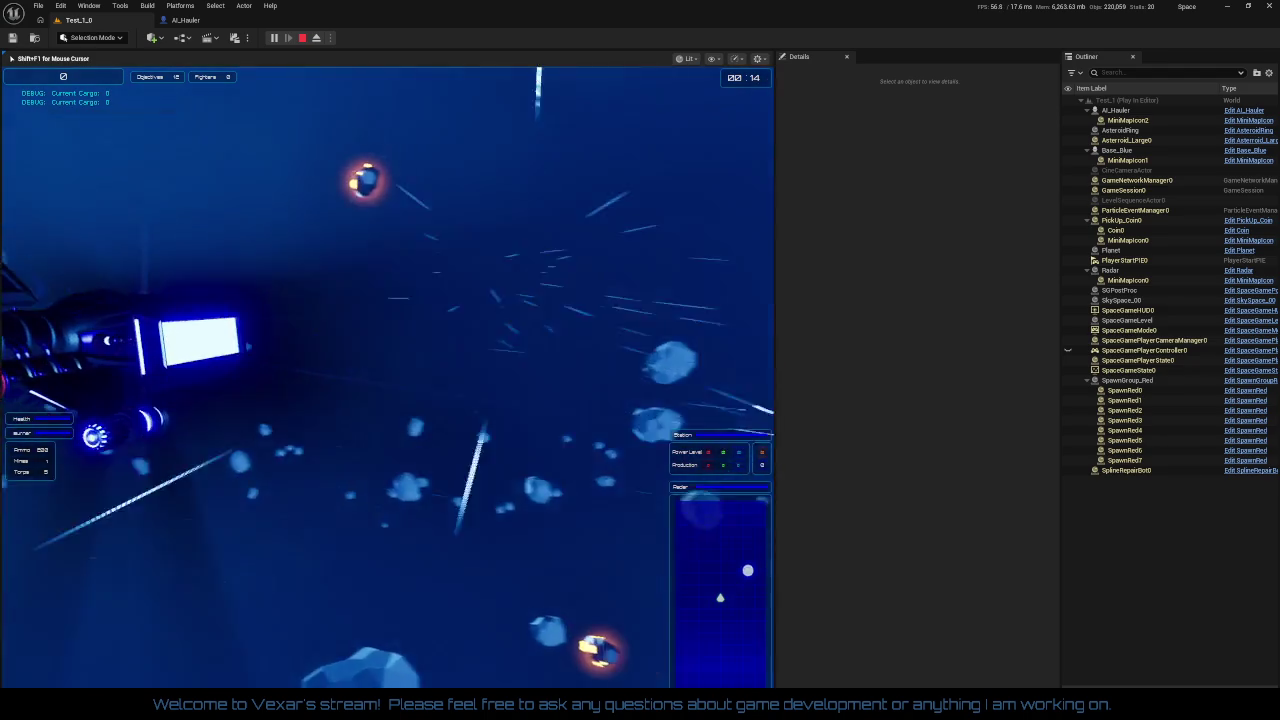
pyautogui.press('shift')
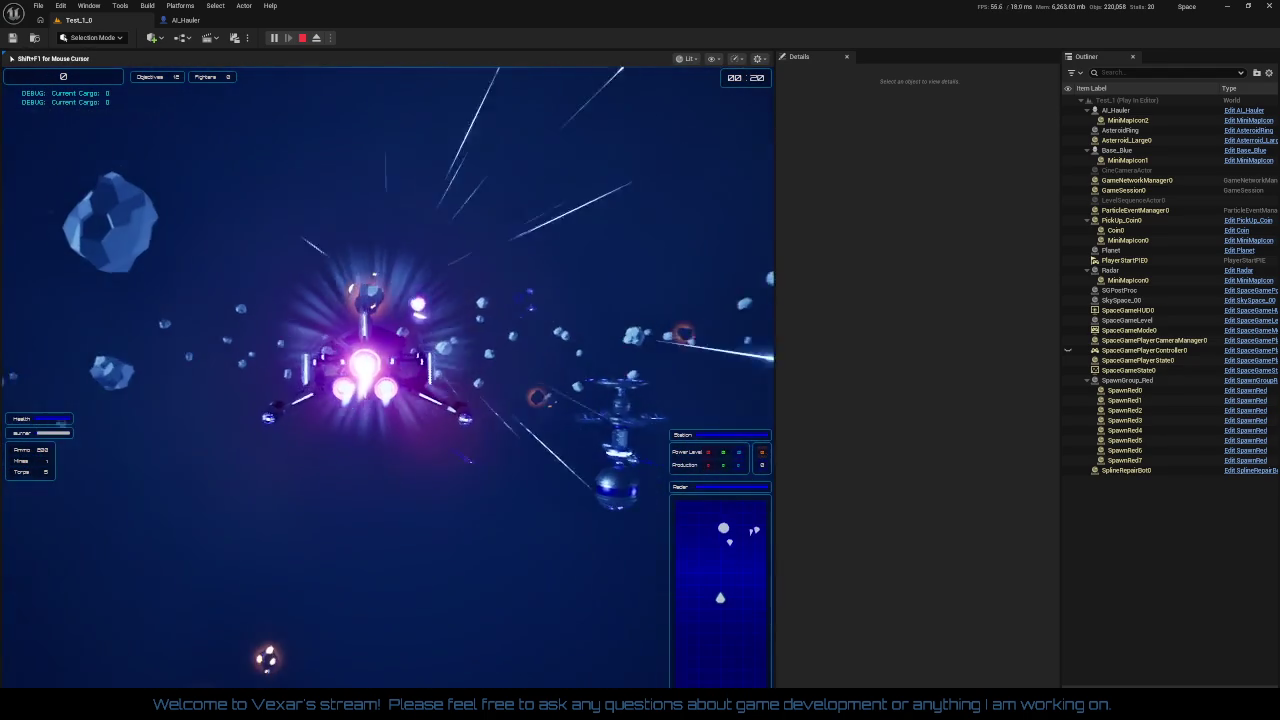
pyautogui.press('shift')
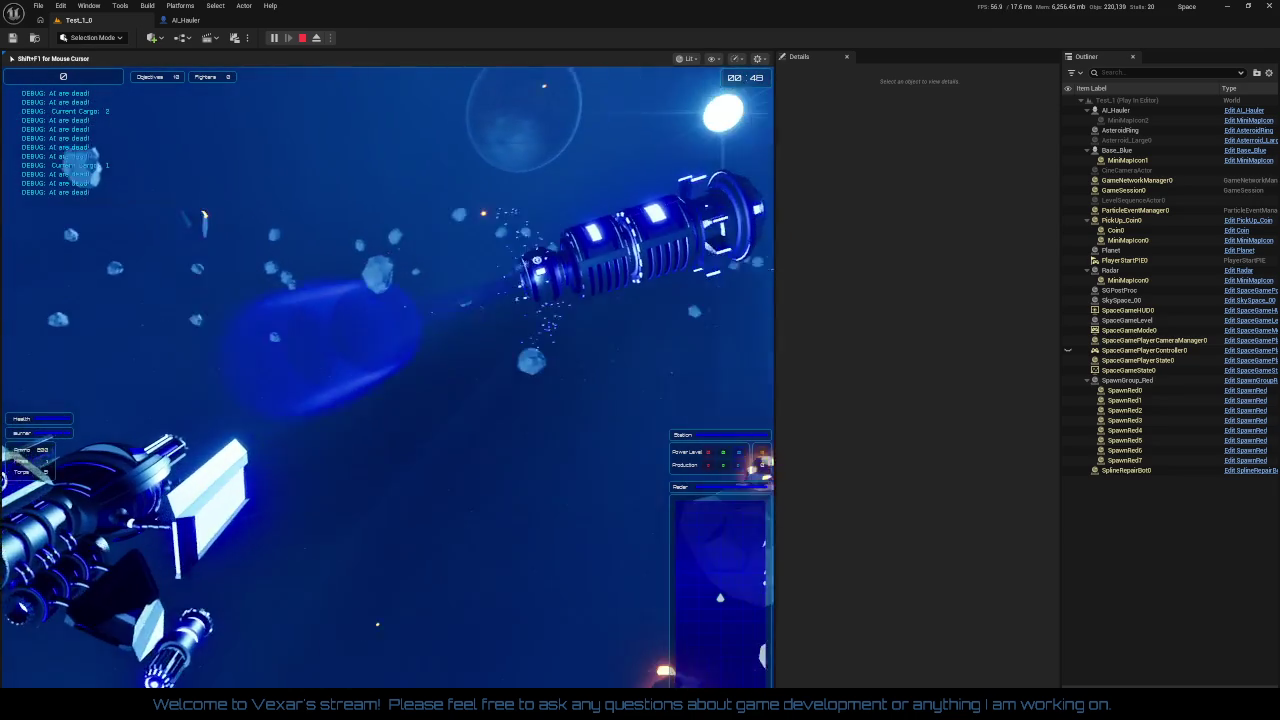
pyautogui.press('Escape')
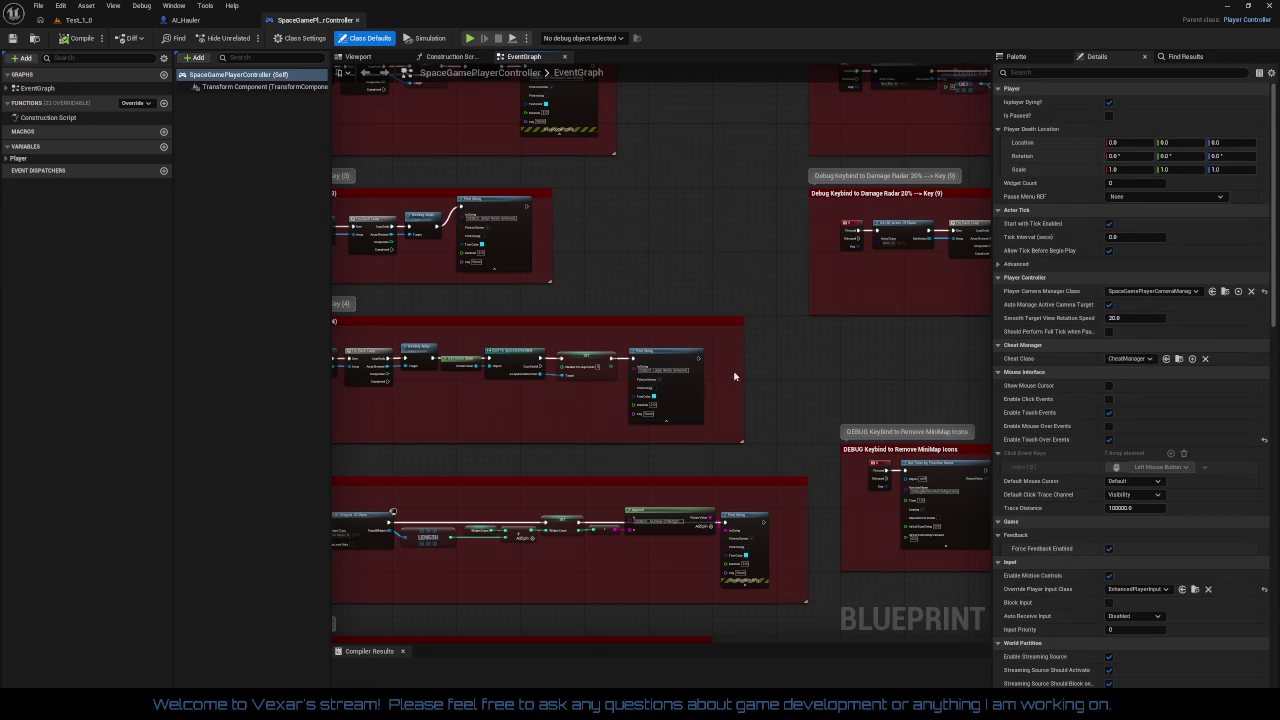
# In AI_Hauler's Blue Hauler Dies group, align the Health getter, compare, HealthCheck and Branch nodes
pyautogui.scroll(4, 690, 530)
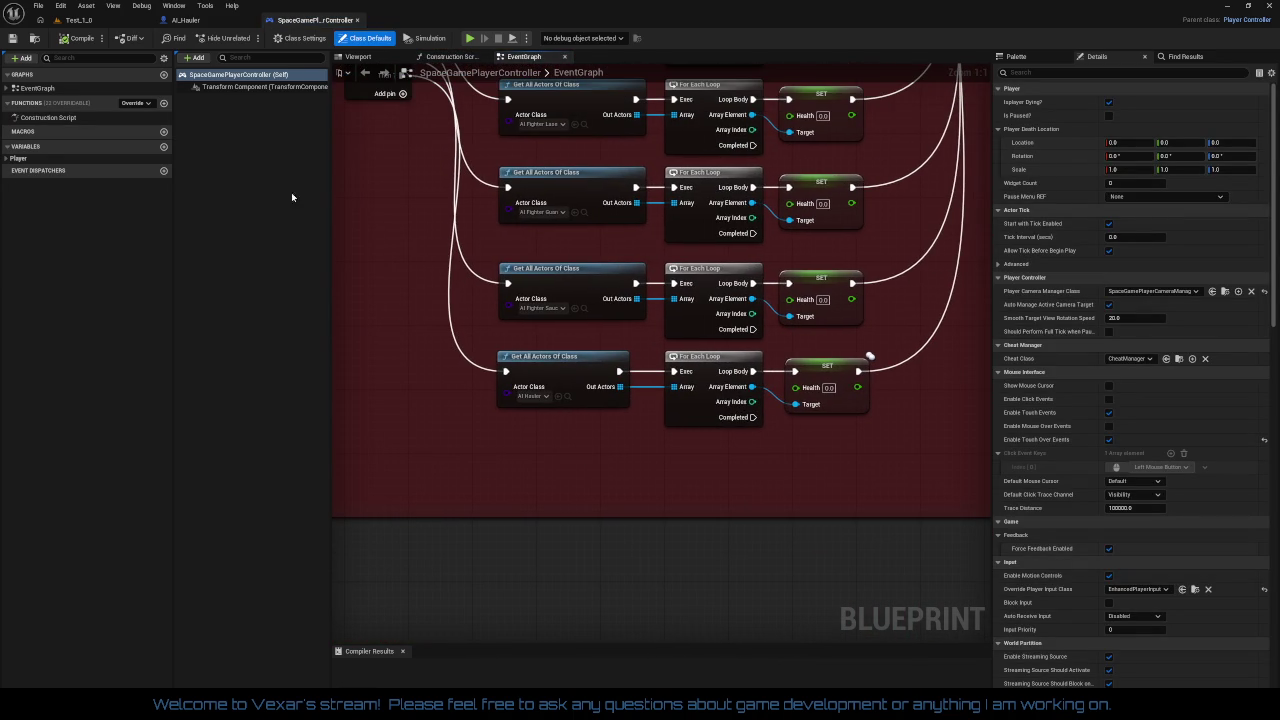
pyautogui.click(205, 22)
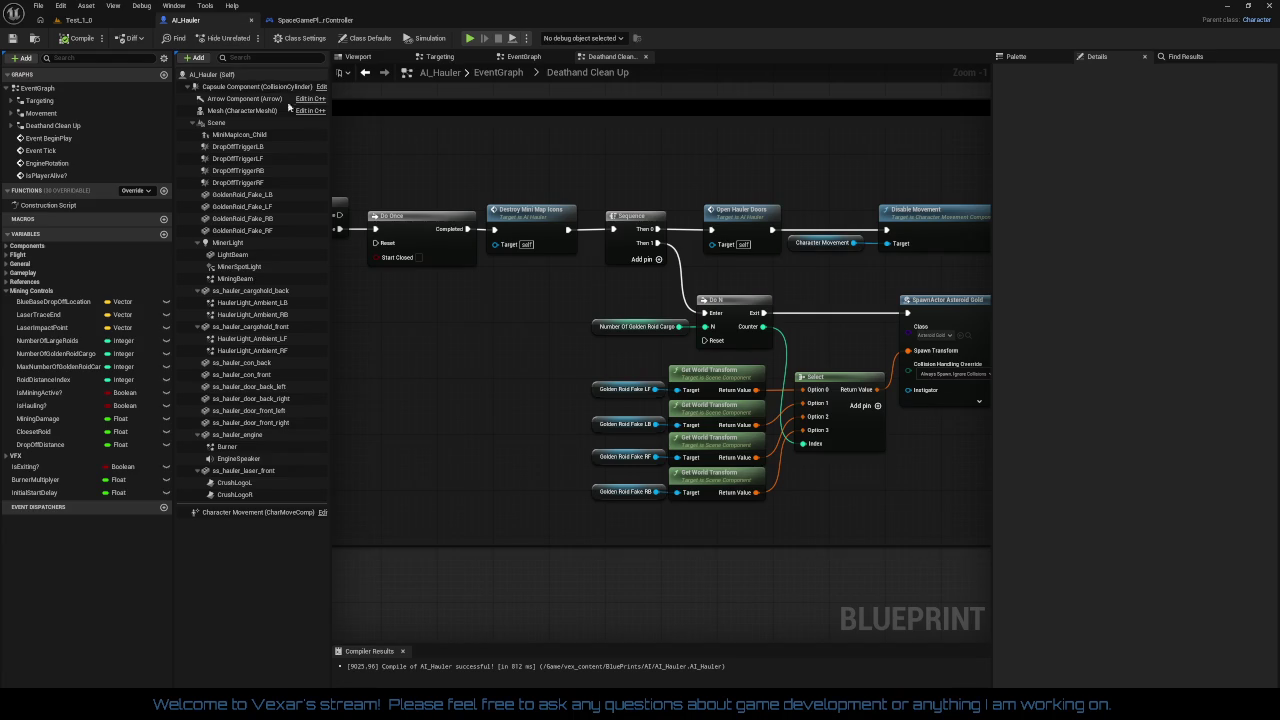
pyautogui.moveTo(724, 379)
pyautogui.mouseDown()
pyautogui.moveTo(750, 458)
pyautogui.moveTo(700, 535)
pyautogui.mouseUp()
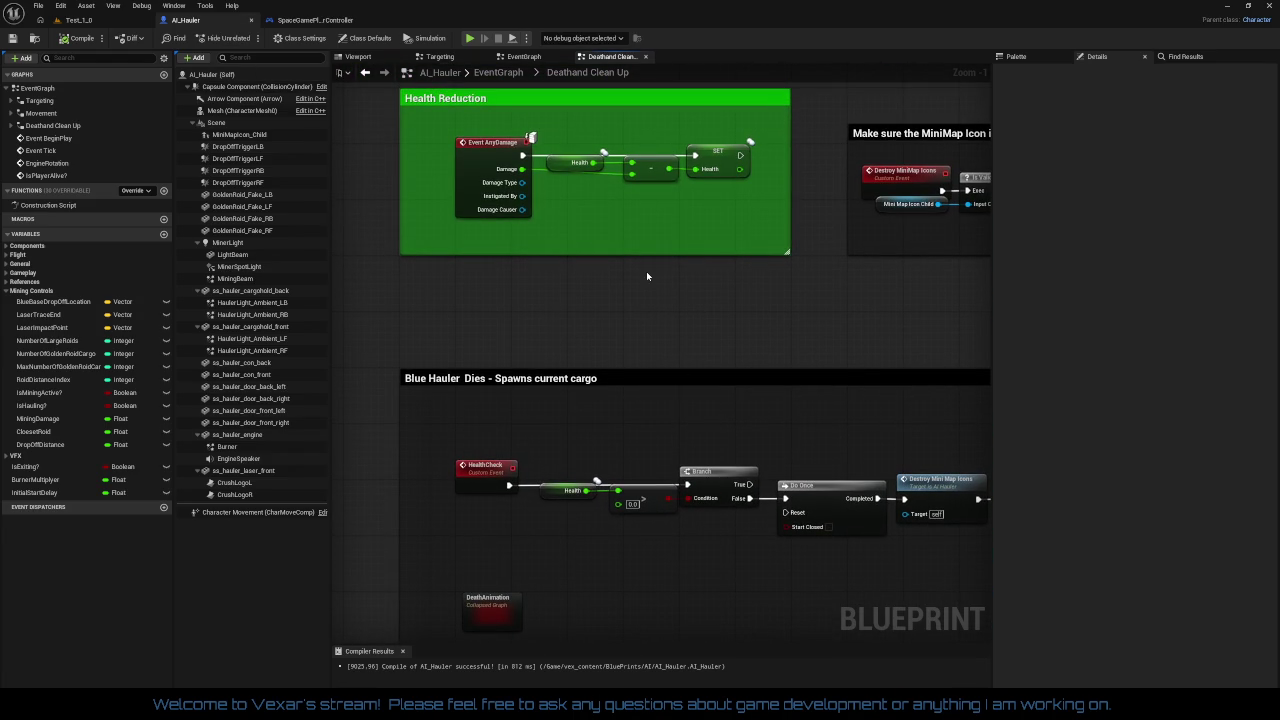
pyautogui.moveTo(570, 147); pyautogui.dragTo(705, 212)
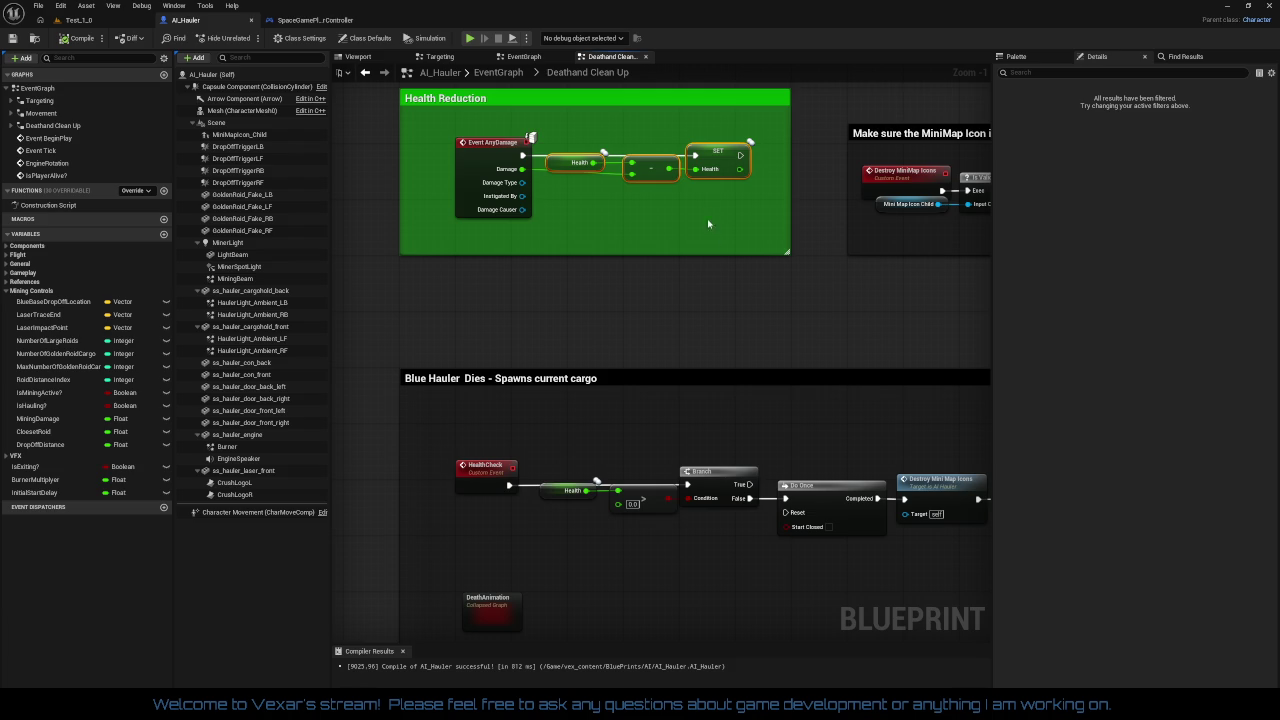
pyautogui.moveTo(655, 485); pyautogui.dragTo(625, 372)
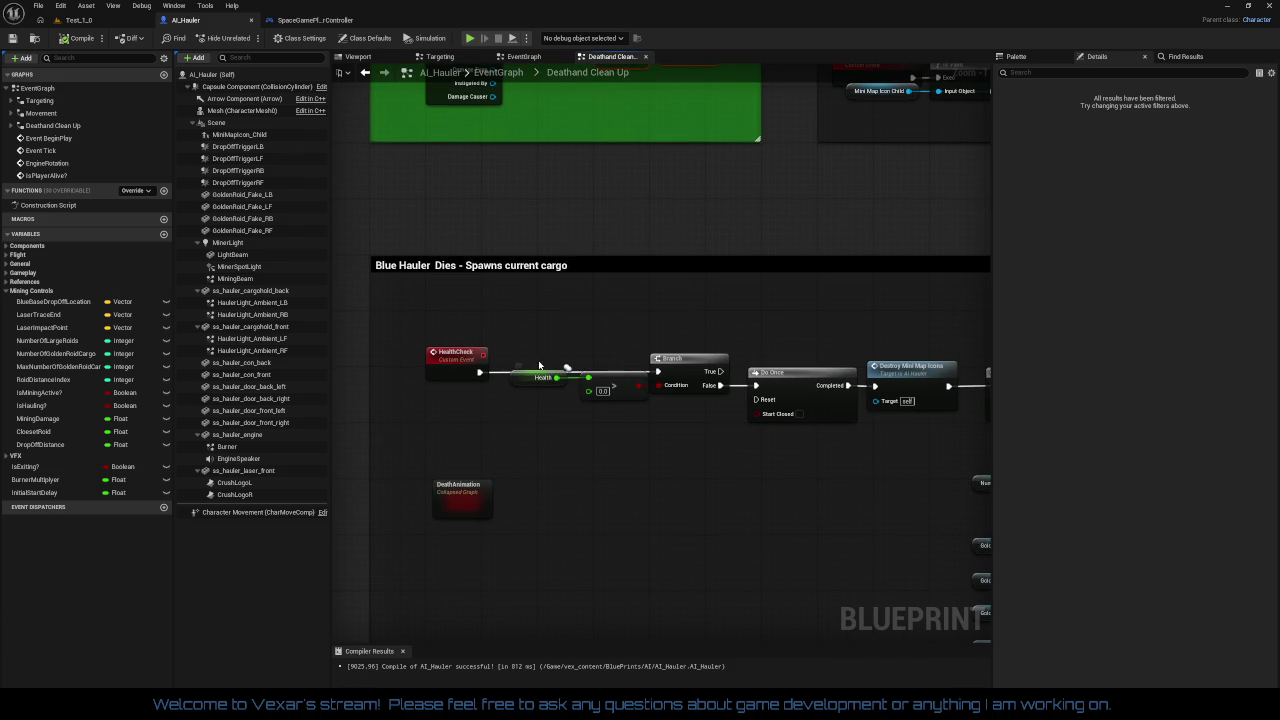
pyautogui.moveTo(603, 359); pyautogui.dragTo(510, 415)
pyautogui.moveTo(625, 390); pyautogui.dragTo(617, 394)
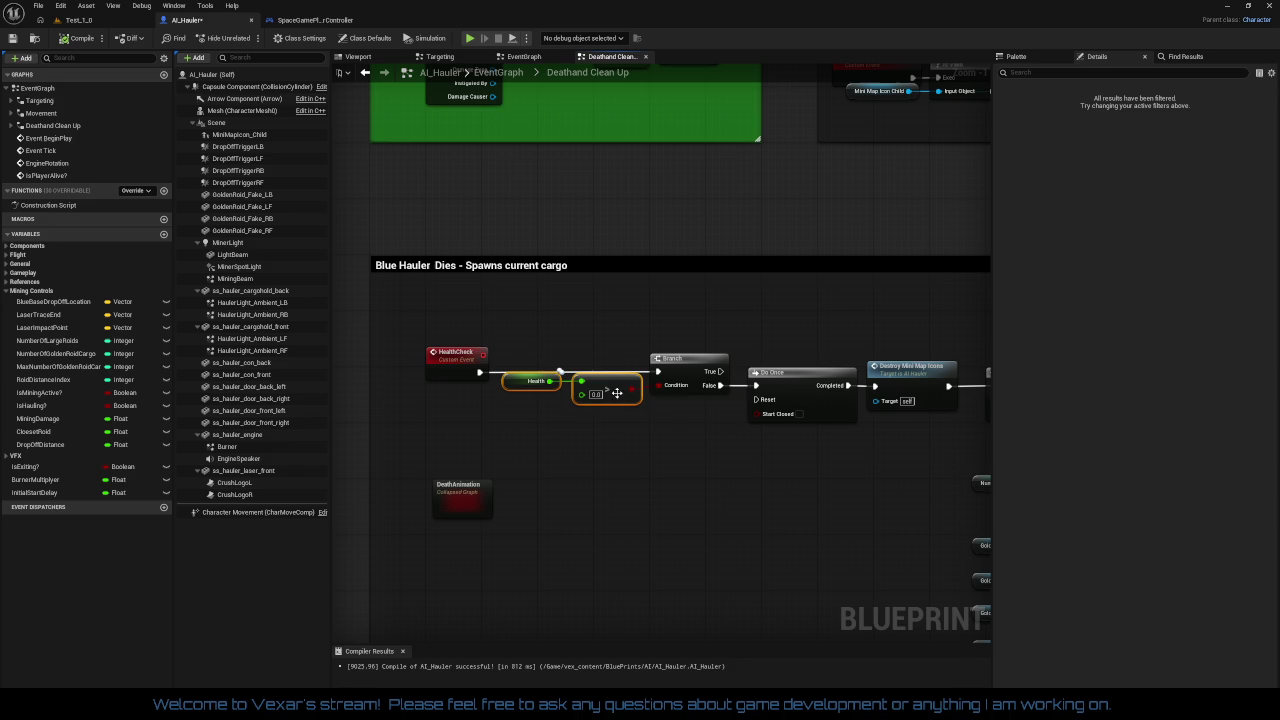
pyautogui.moveTo(468, 331); pyautogui.dragTo(696, 428)
pyautogui.click(684, 427)
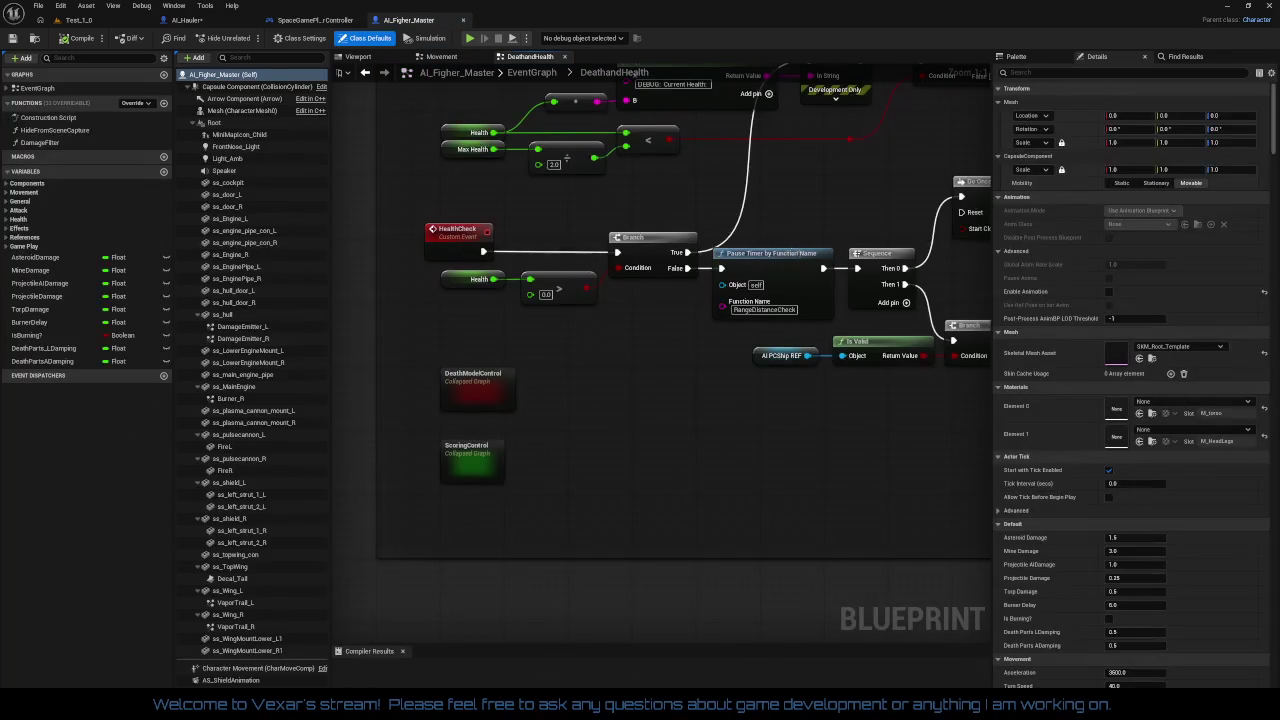
# Pan the AI_Figher_Master and AI_Hauler death graphs, then view SpaceGamePlayerController's Health 0.0 kill loops
pyautogui.moveTo(693, 378)
pyautogui.mouseDown()
pyautogui.moveTo(645, 445)
pyautogui.moveTo(631, 405)
pyautogui.moveTo(641, 388)
pyautogui.moveTo(457, 372)
pyautogui.mouseUp()
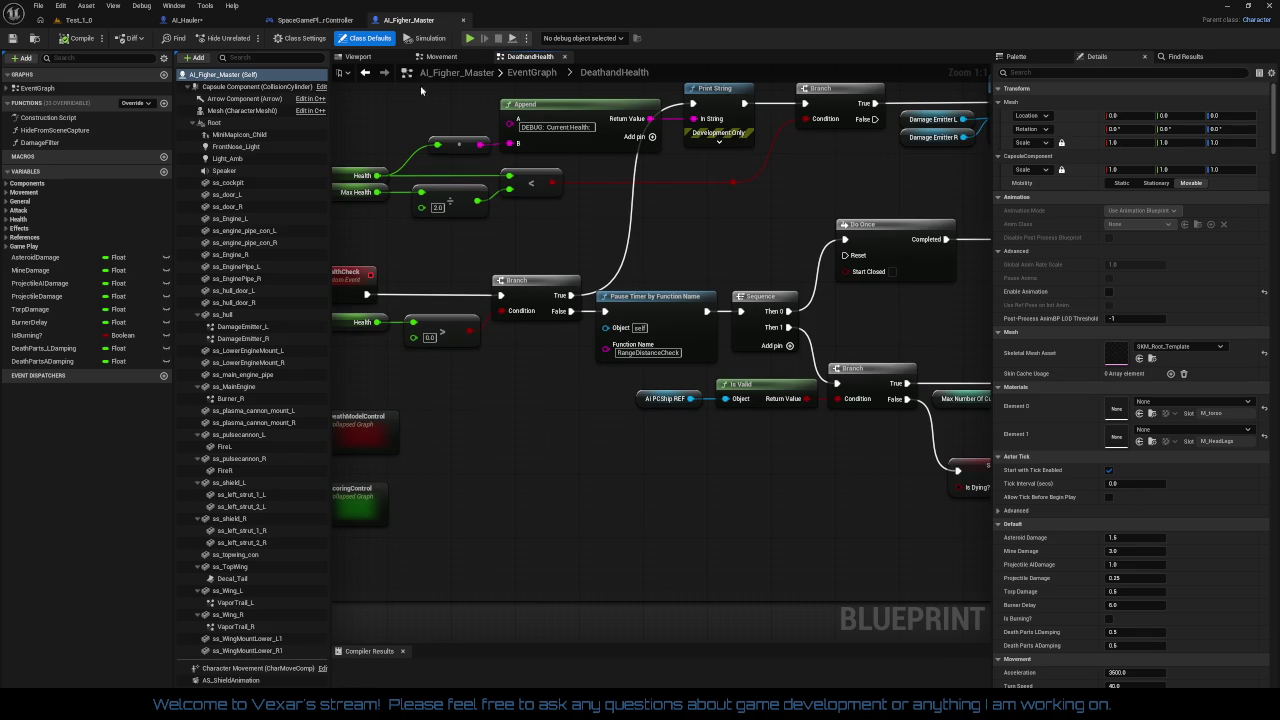
pyautogui.click(190, 20)
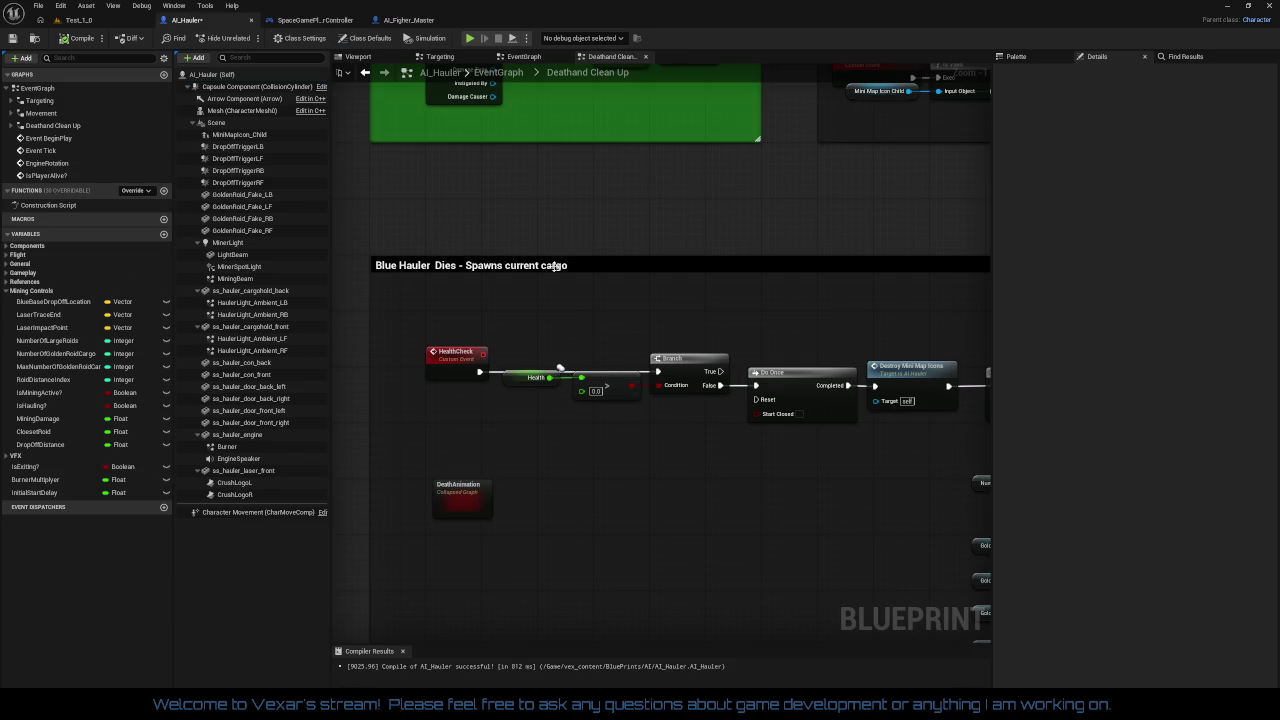
pyautogui.moveTo(637, 303)
pyautogui.mouseDown()
pyautogui.moveTo(376, 484)
pyautogui.moveTo(584, 259)
pyautogui.moveTo(603, 261)
pyautogui.mouseUp()
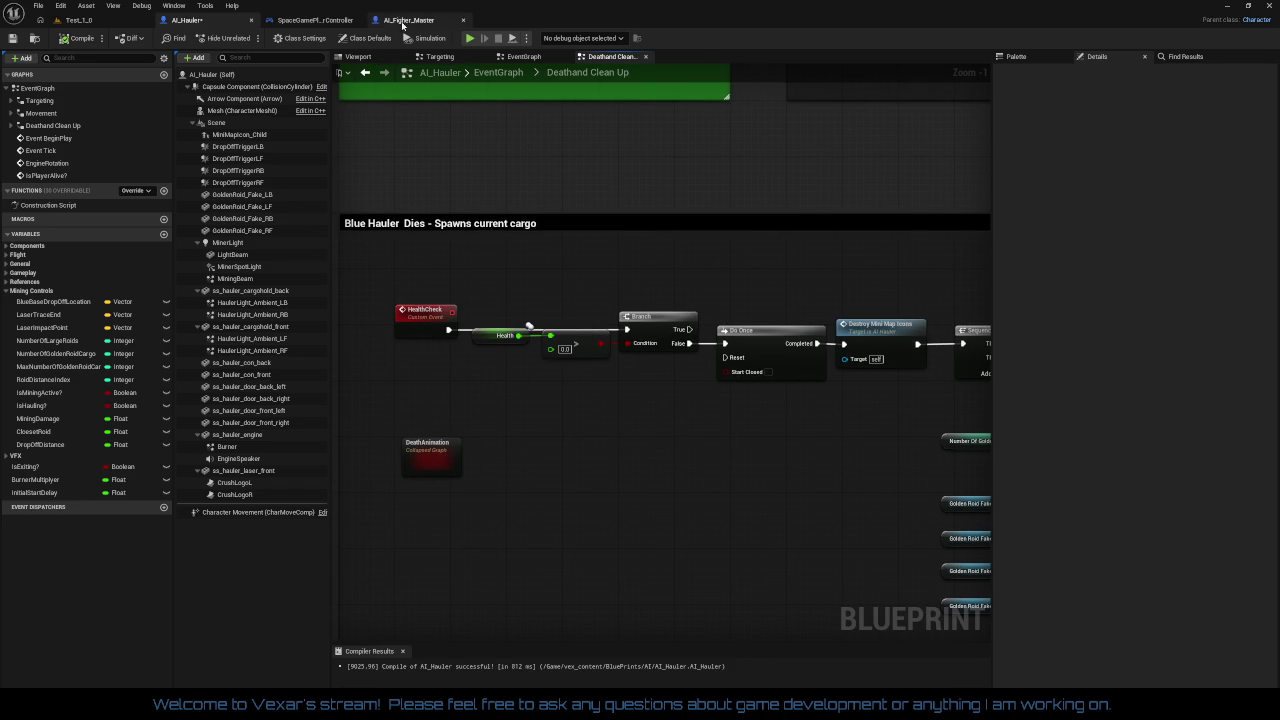
pyautogui.click(312, 20)
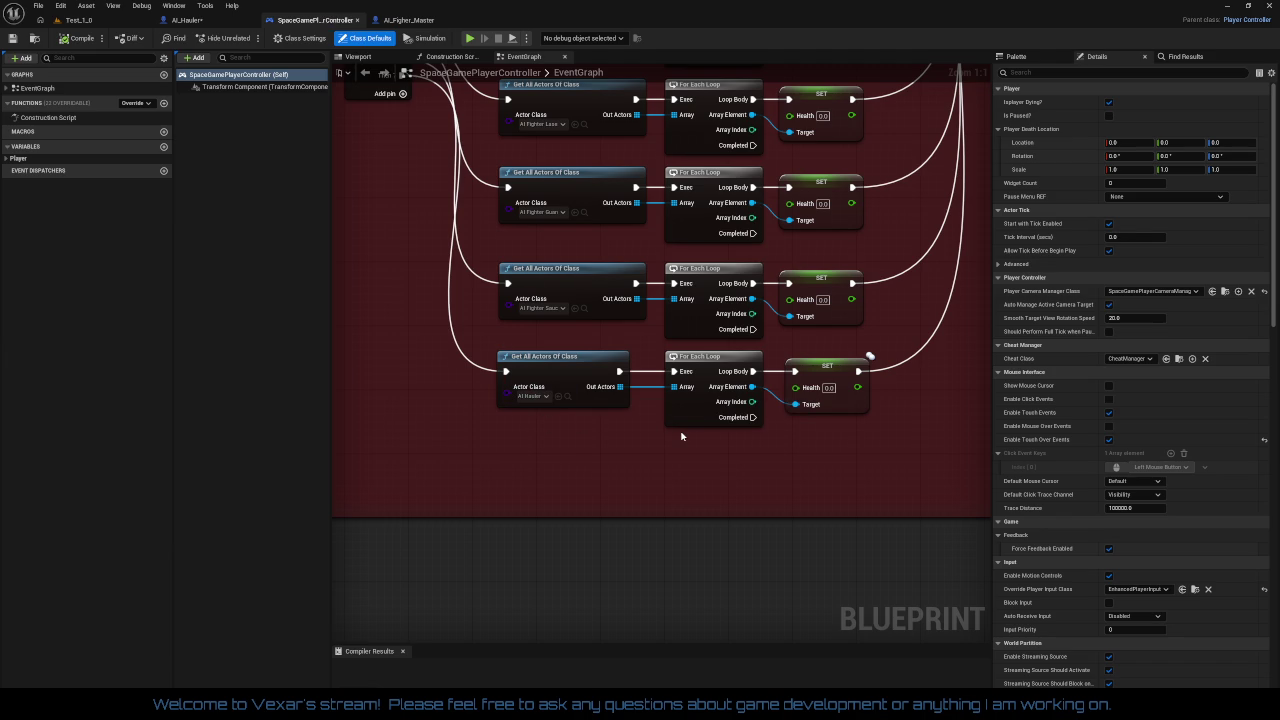
pyautogui.moveTo(681, 436)
pyautogui.mouseDown()
pyautogui.moveTo(637, 470)
pyautogui.moveTo(739, 518)
pyautogui.moveTo(717, 526)
pyautogui.moveTo(718, 715)
pyautogui.mouseUp()
pyautogui.moveTo(660, 400)
pyautogui.mouseDown()
pyautogui.moveTo(660, 492)
pyautogui.moveTo(452, 441)
pyautogui.moveTo(209, 498)
pyautogui.moveTo(342, 398)
pyautogui.moveTo(465, 458)
pyautogui.moveTo(503, 434)
pyautogui.mouseUp()
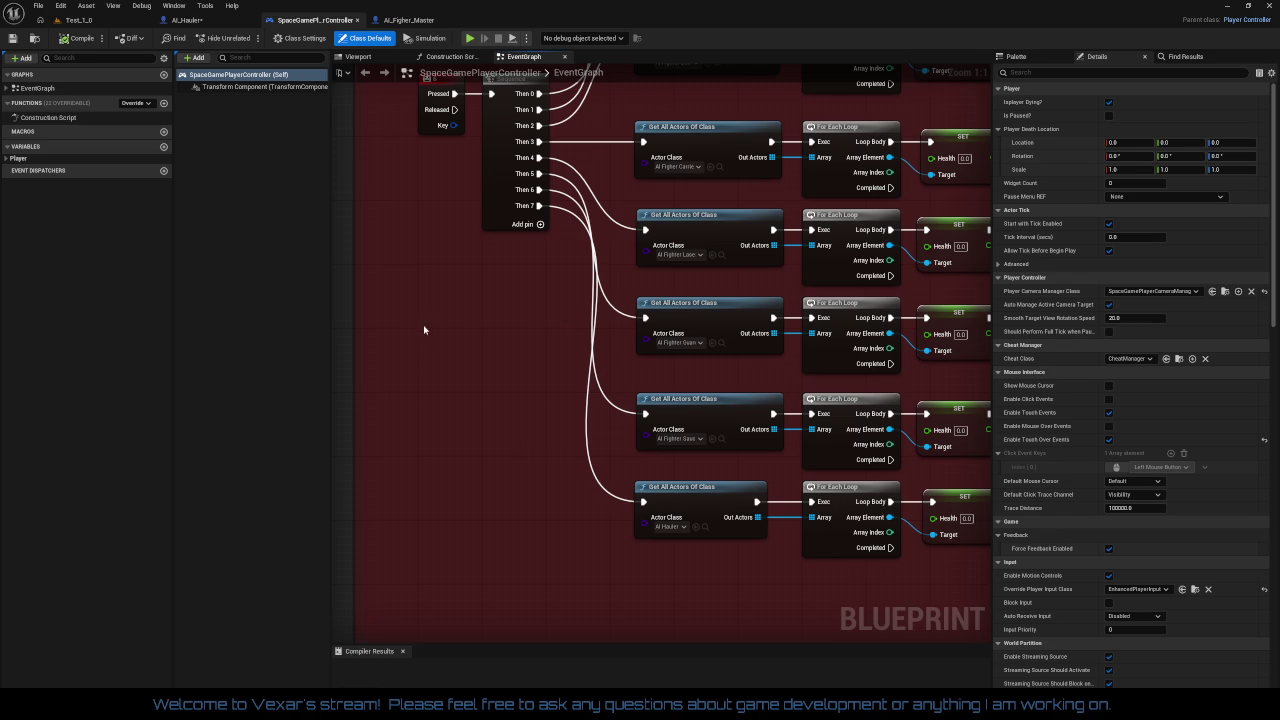
# Save and compile the AI_Hauler blueprint
pyautogui.click(187, 20)
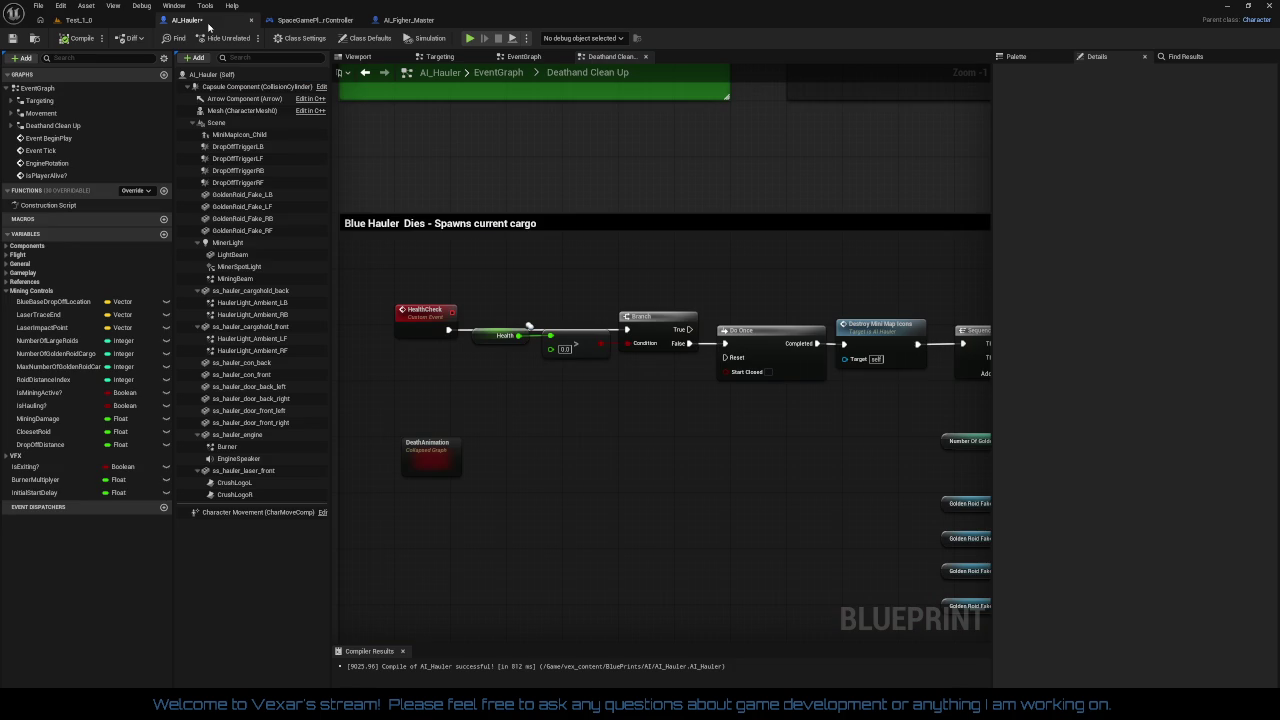
pyautogui.hotkey('ctrl', 's')
pyautogui.click(526, 38)
pyautogui.click(510, 56)
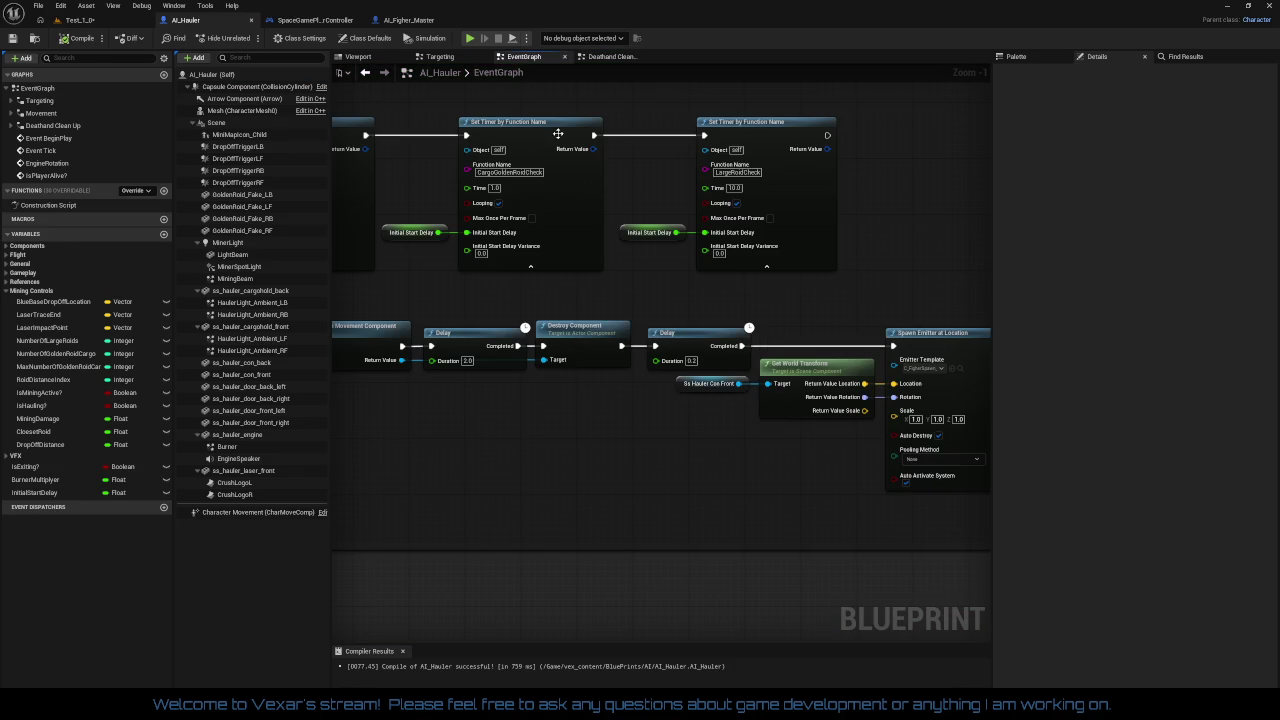
# Check the Initial Start Delay getter, then select HealthCheck in the Deathand Clean Up graph
pyautogui.moveTo(698, 411); pyautogui.dragTo(967, 452)
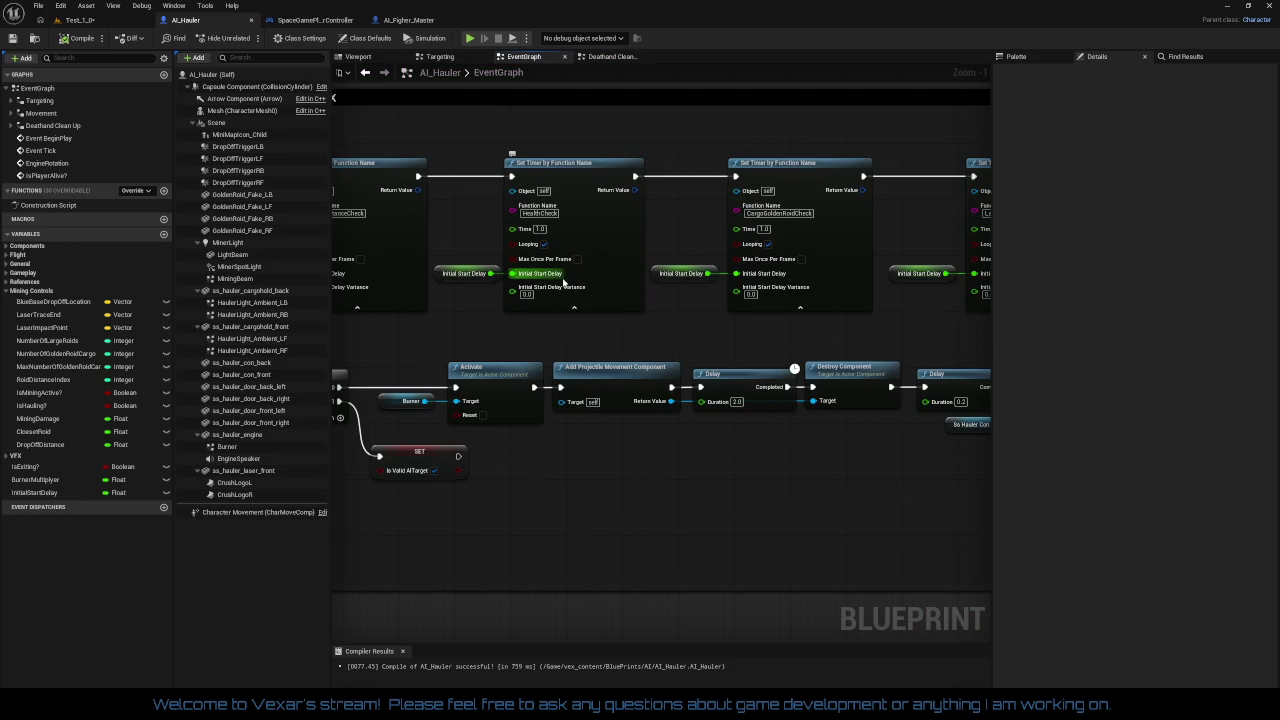
pyautogui.click(470, 275)
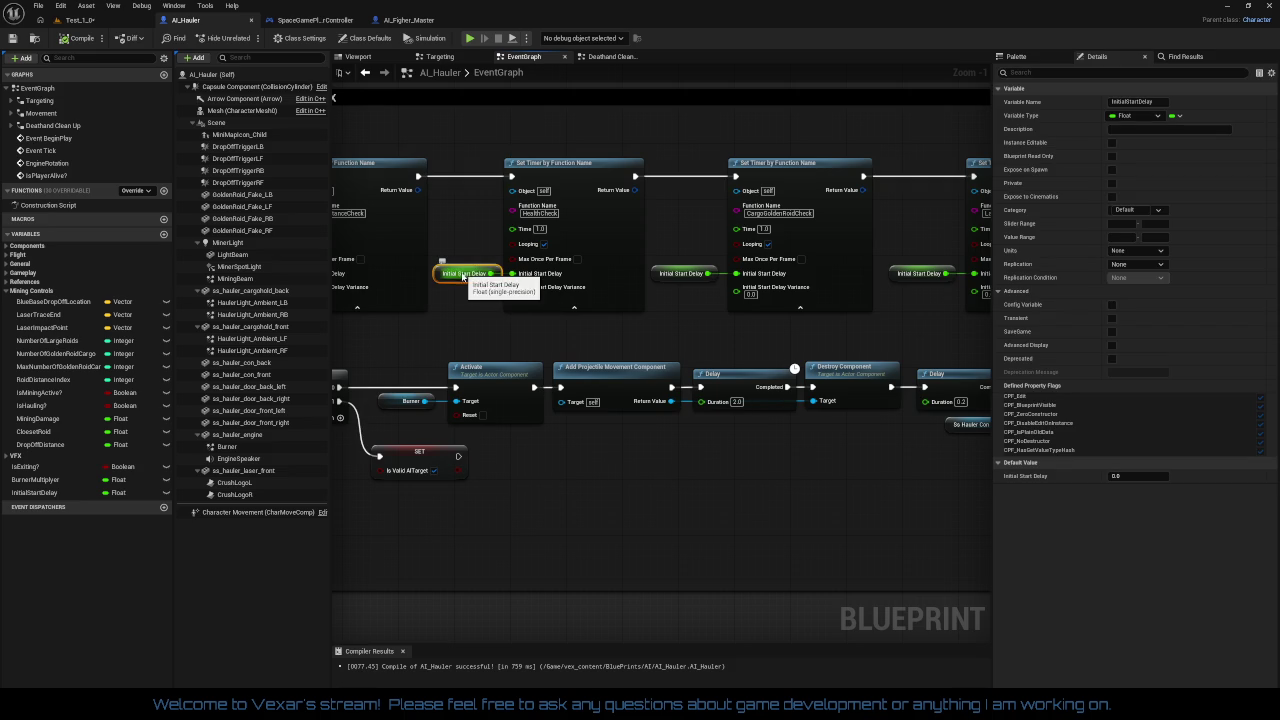
pyautogui.moveTo(492, 333); pyautogui.dragTo(574, 328)
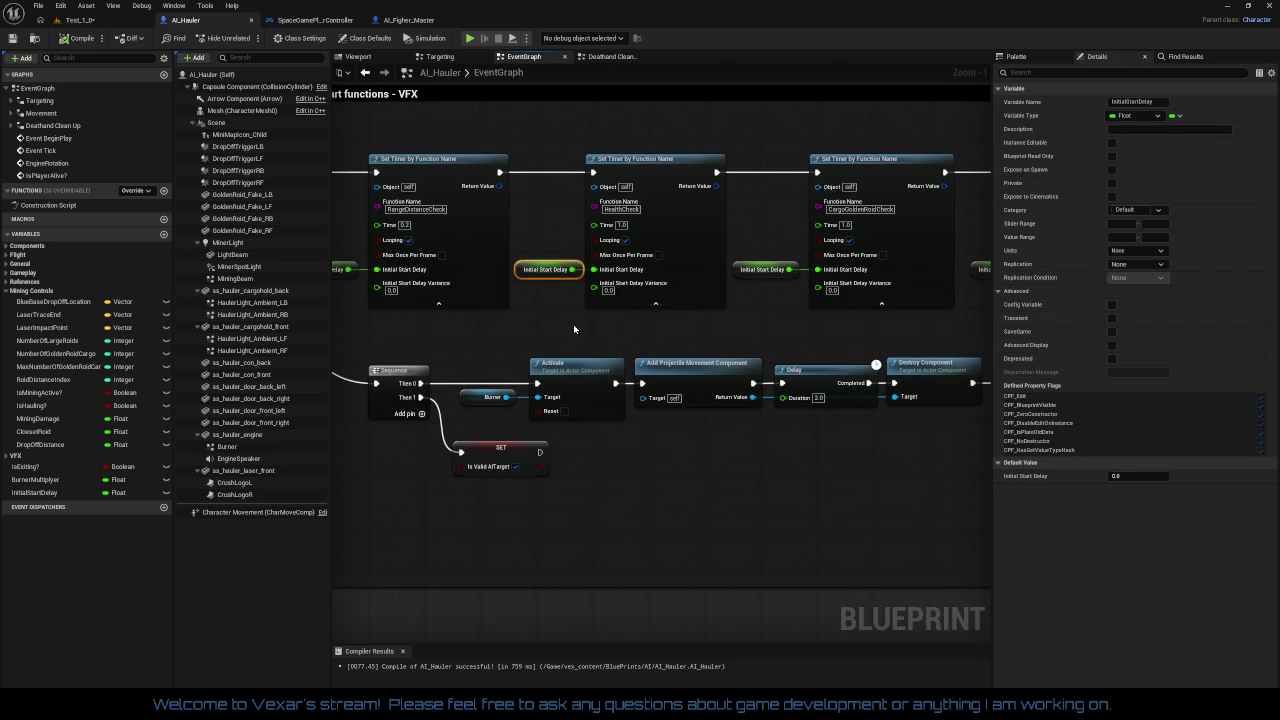
pyautogui.click(610, 57)
pyautogui.click(420, 321)
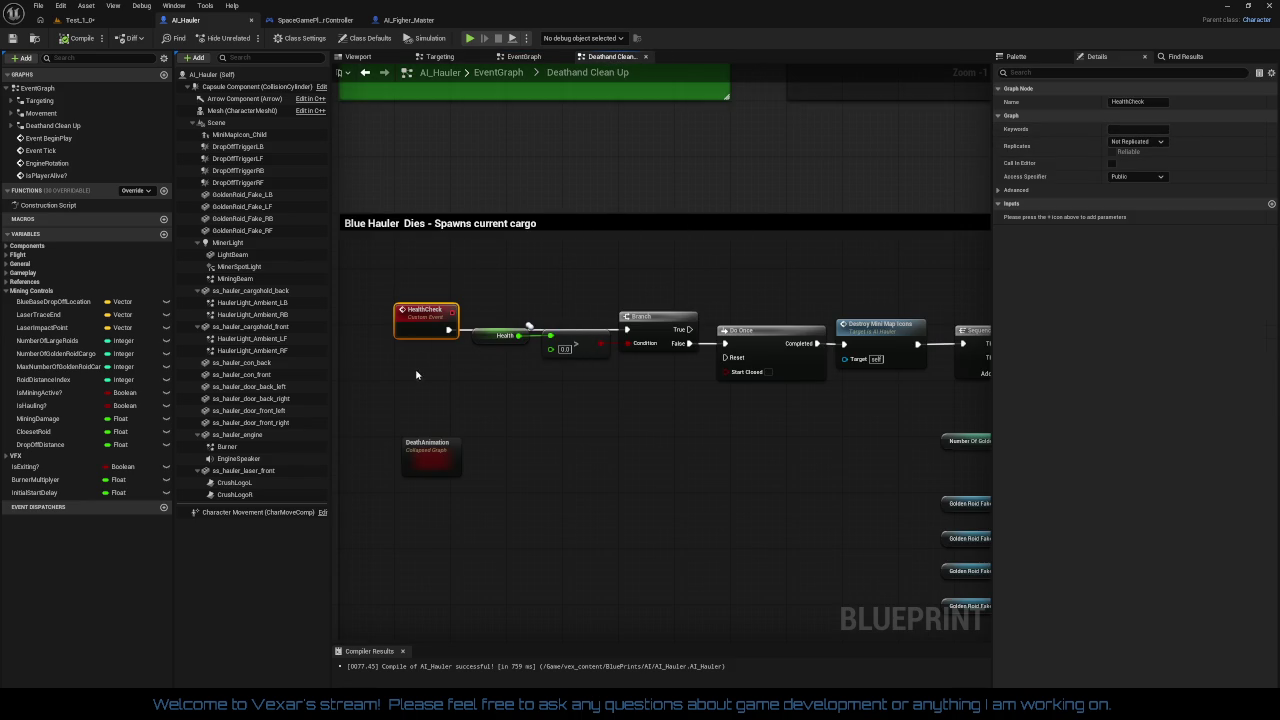
# Zoom in on the HealthCheck event and Branch node and check the event's Name
pyautogui.scroll(5, 403, 330)
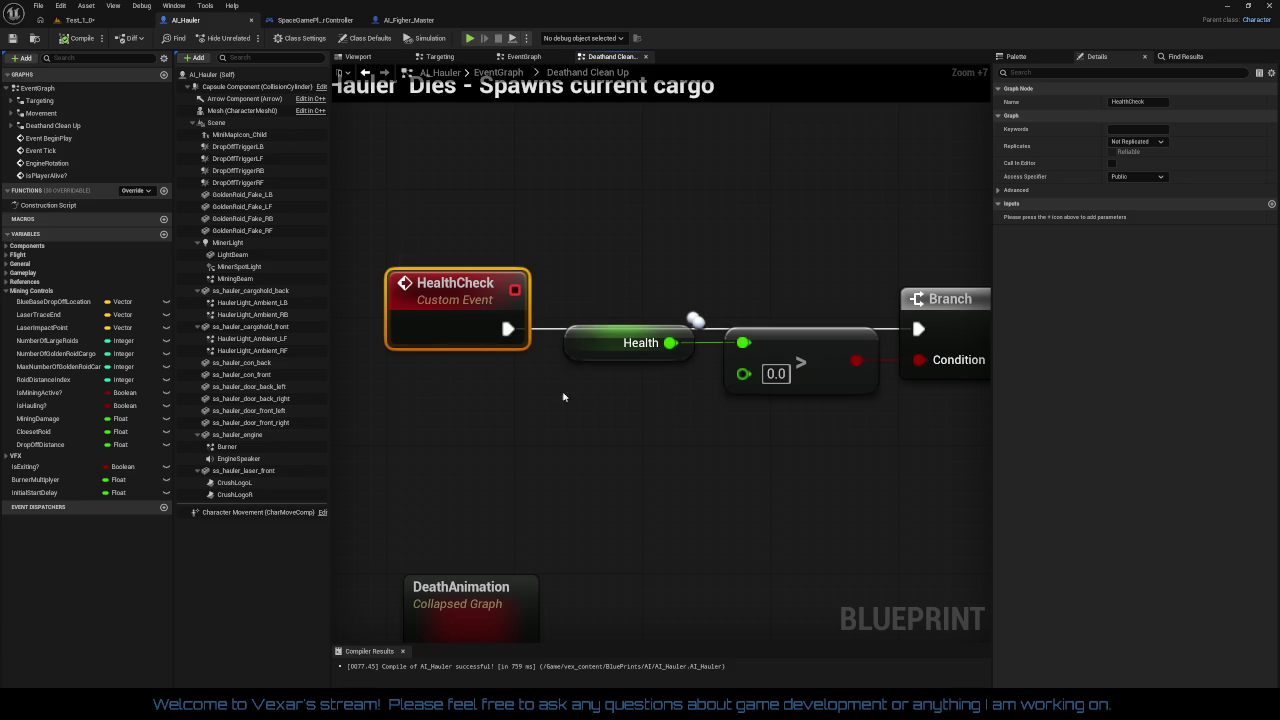
pyautogui.moveTo(798, 213); pyautogui.dragTo(631, 311)
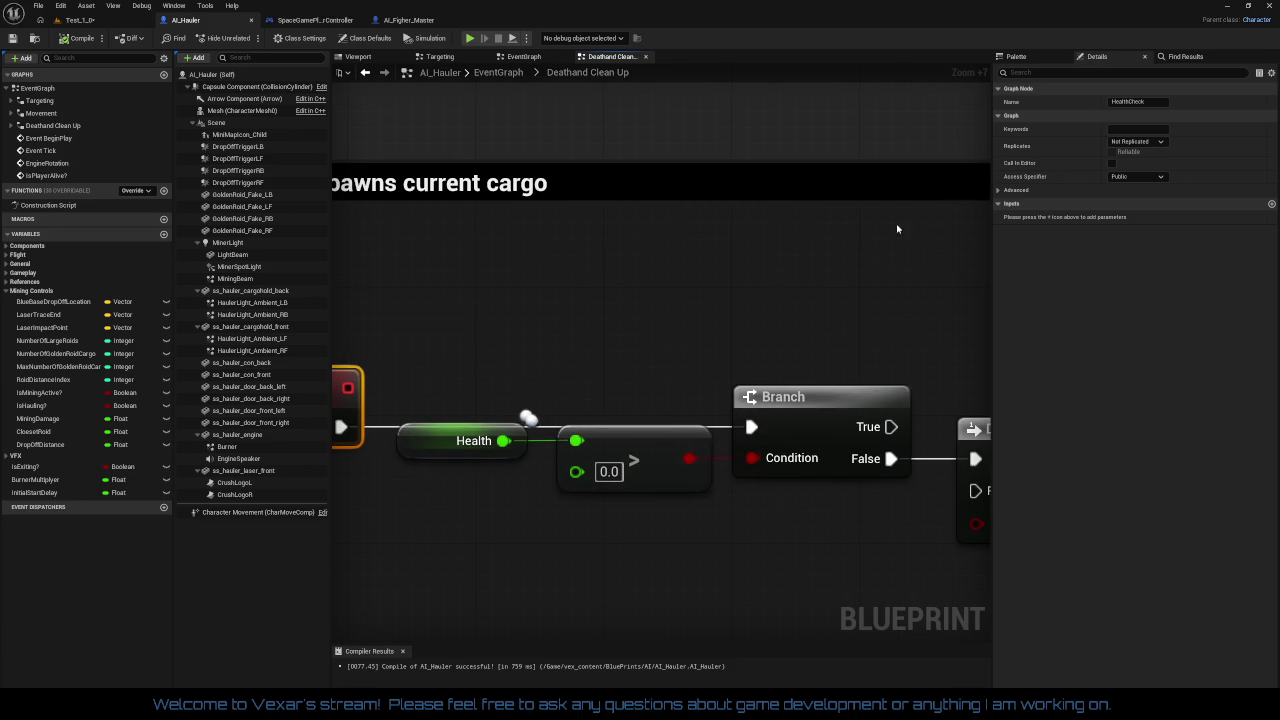
pyautogui.click(1149, 101)
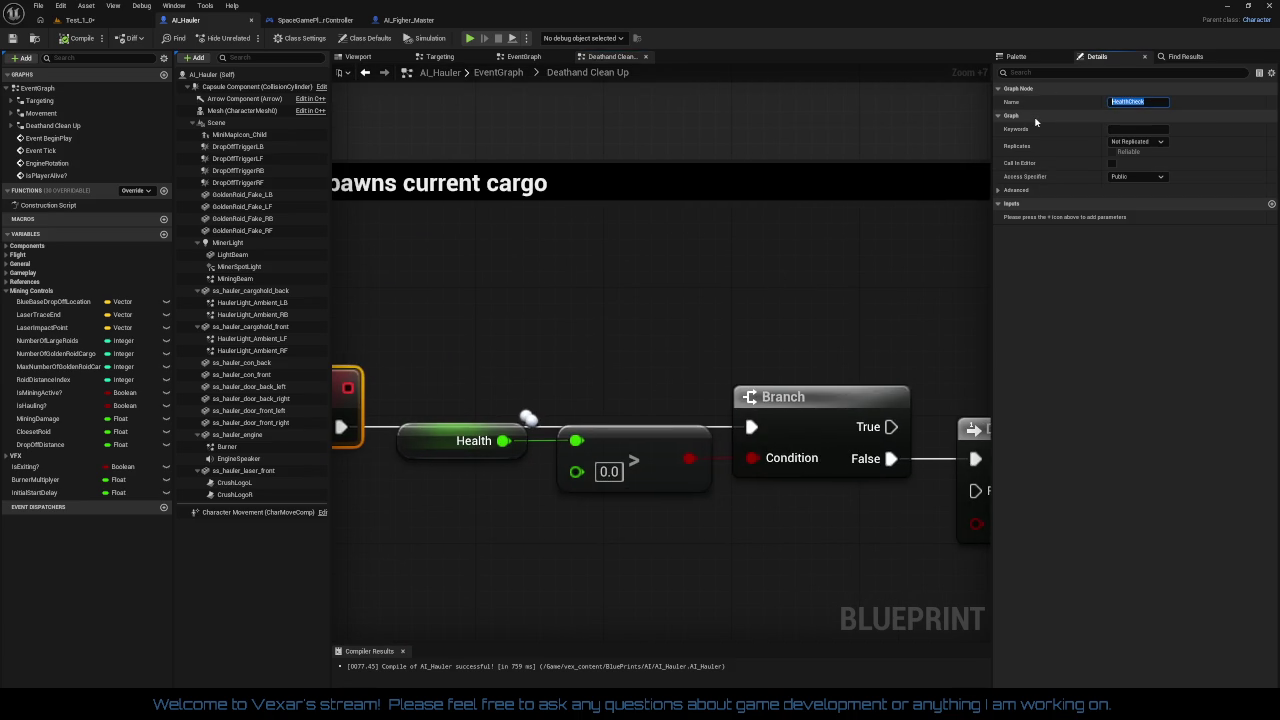
pyautogui.click(777, 263)
pyautogui.moveTo(446, 198); pyautogui.dragTo(716, 156)
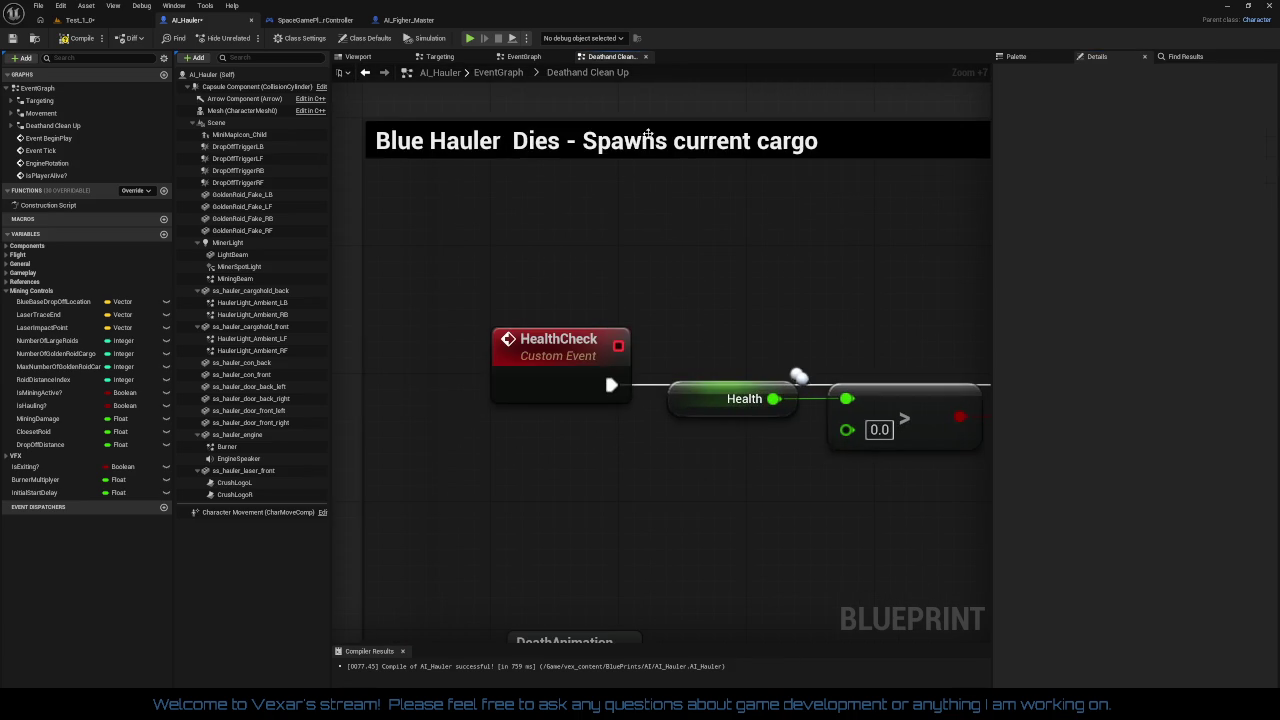
# Review the Post Spawn start timers in the EventGraph, compile AI_Hauler, and return to Test_1_0
pyautogui.click(524, 57)
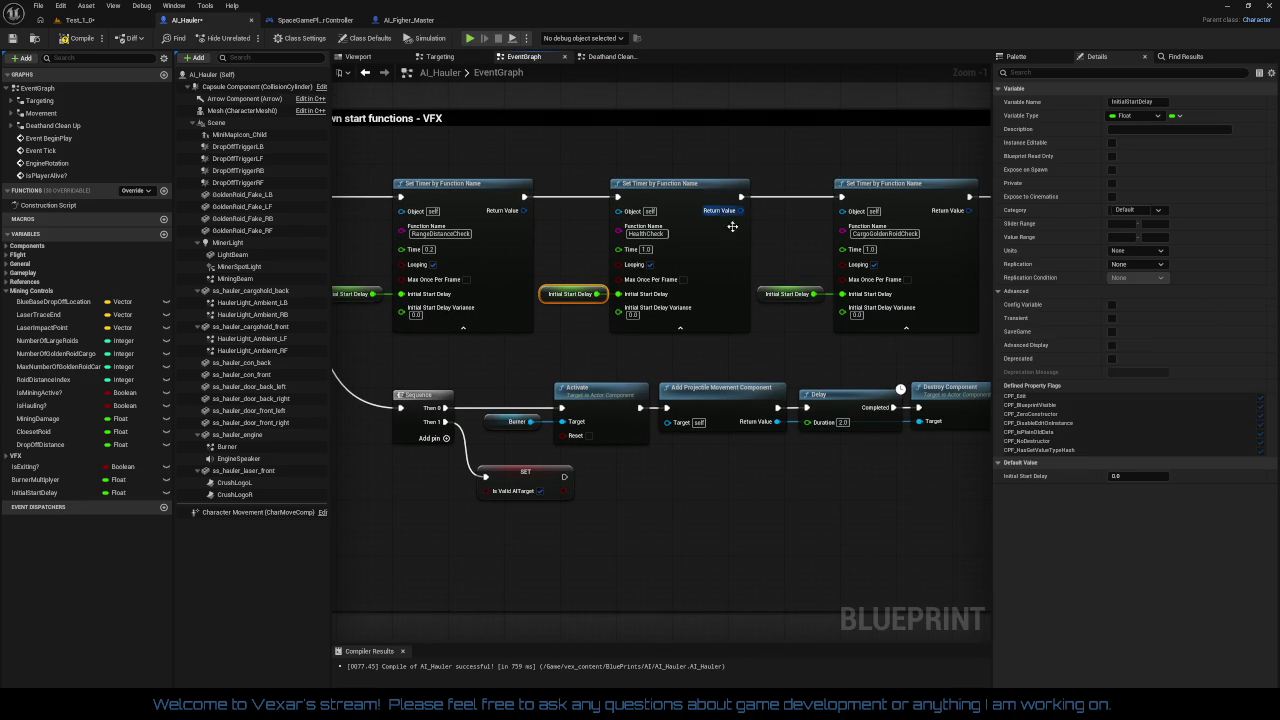
pyautogui.click(590, 260)
pyautogui.moveTo(589, 255); pyautogui.dragTo(673, 238)
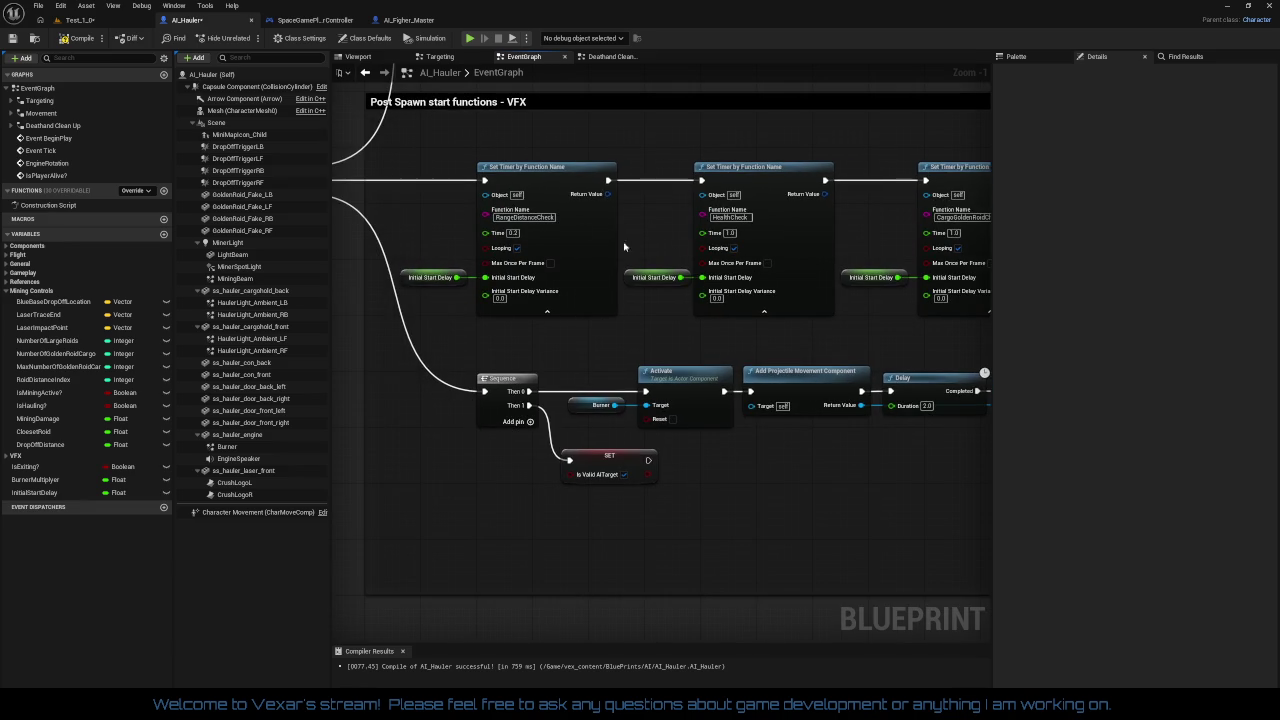
pyautogui.click(88, 44)
pyautogui.click(80, 20)
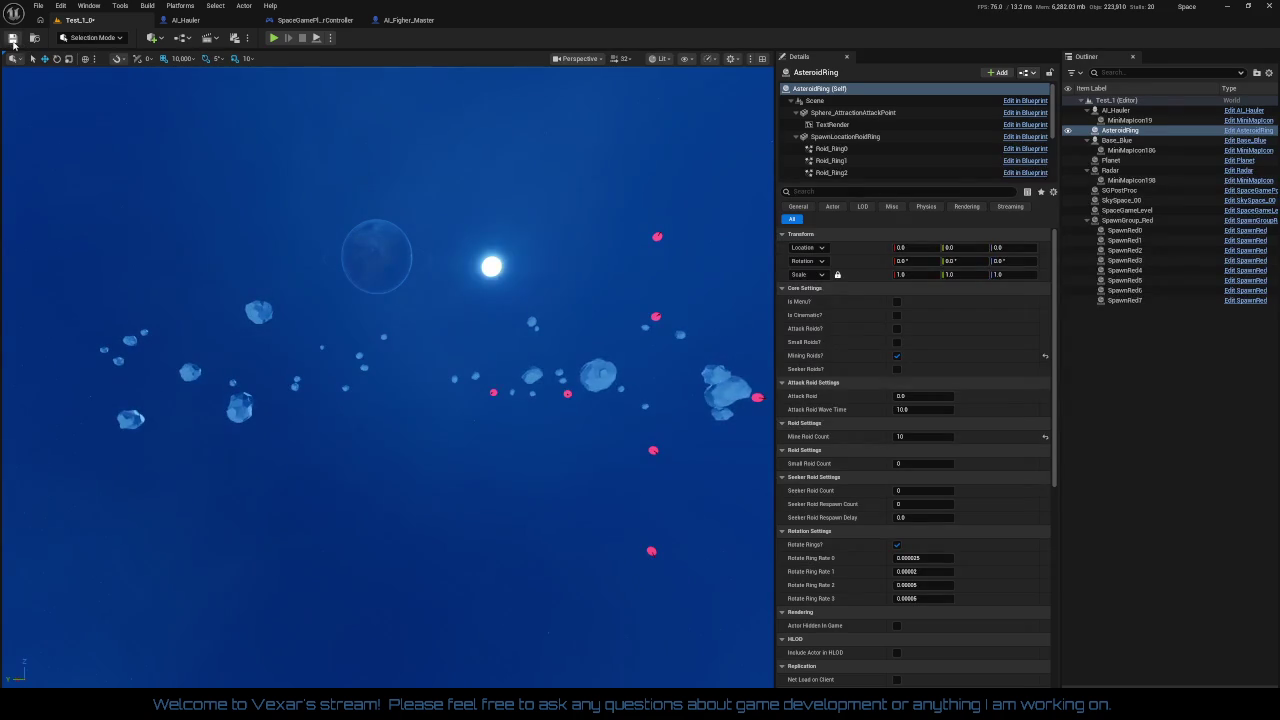
# Start a play session and frame AI_Hauler's HealthCheck and Branch nodes in Deathand Clean Up
pyautogui.click(274, 40)
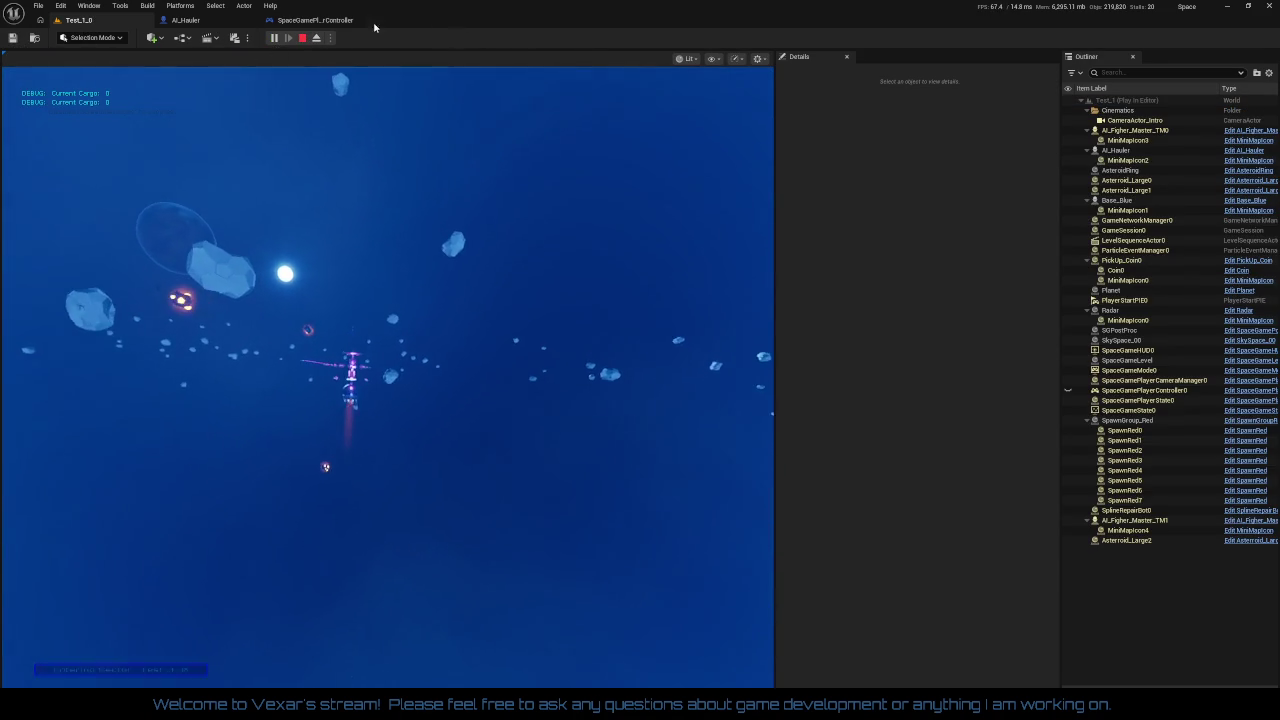
pyautogui.click(315, 20)
pyautogui.scroll(-4, 585, 380)
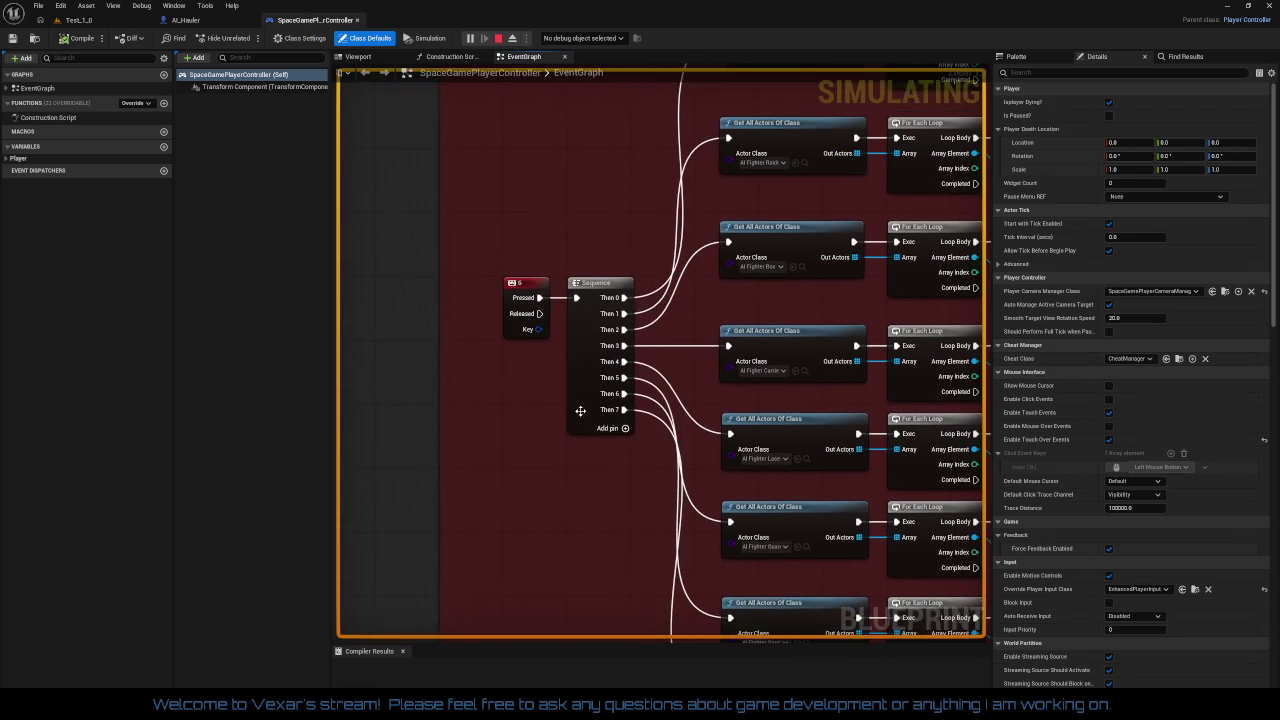
pyautogui.click(186, 20)
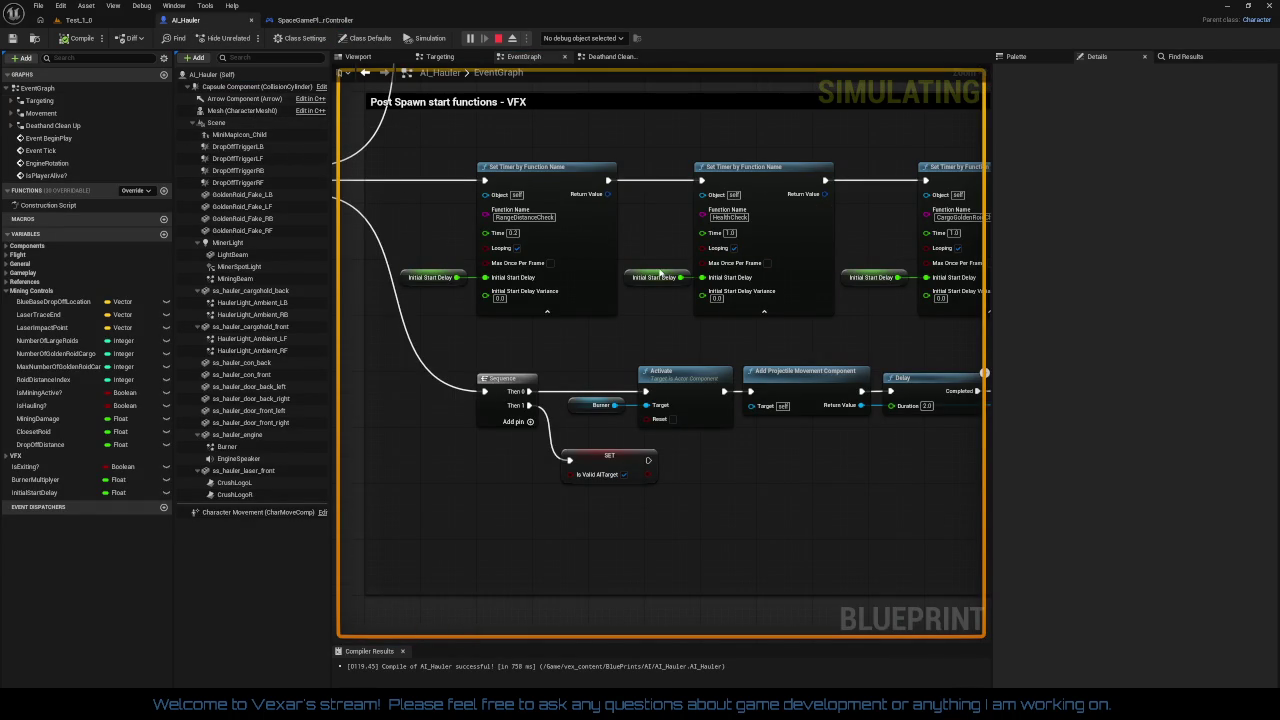
pyautogui.moveTo(600, 69); pyautogui.dragTo(594, 150)
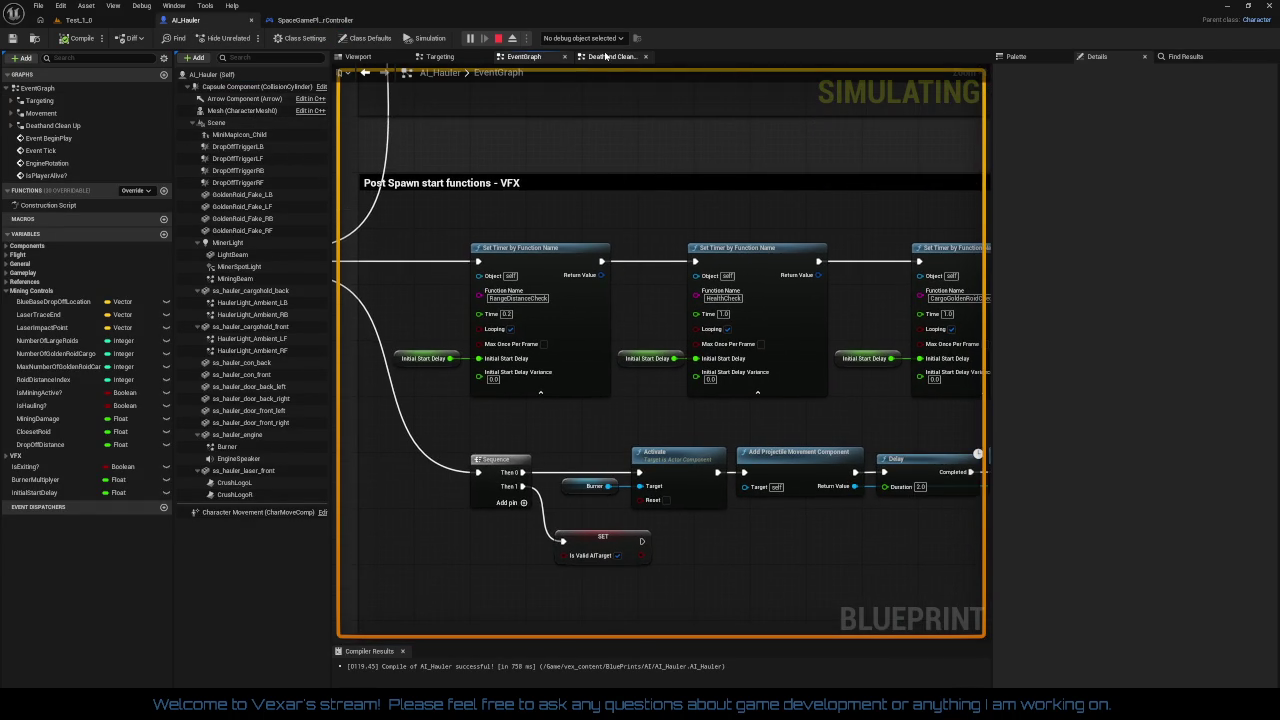
pyautogui.click(605, 56)
pyautogui.scroll(1, 700, 263)
pyautogui.moveTo(700, 263); pyautogui.dragTo(563, 209)
pyautogui.scroll(-3, 565, 212)
# Set the debug object to the running AI_Hauler and inspect its Health value
pyautogui.click(592, 38)
pyautogui.click(597, 60)
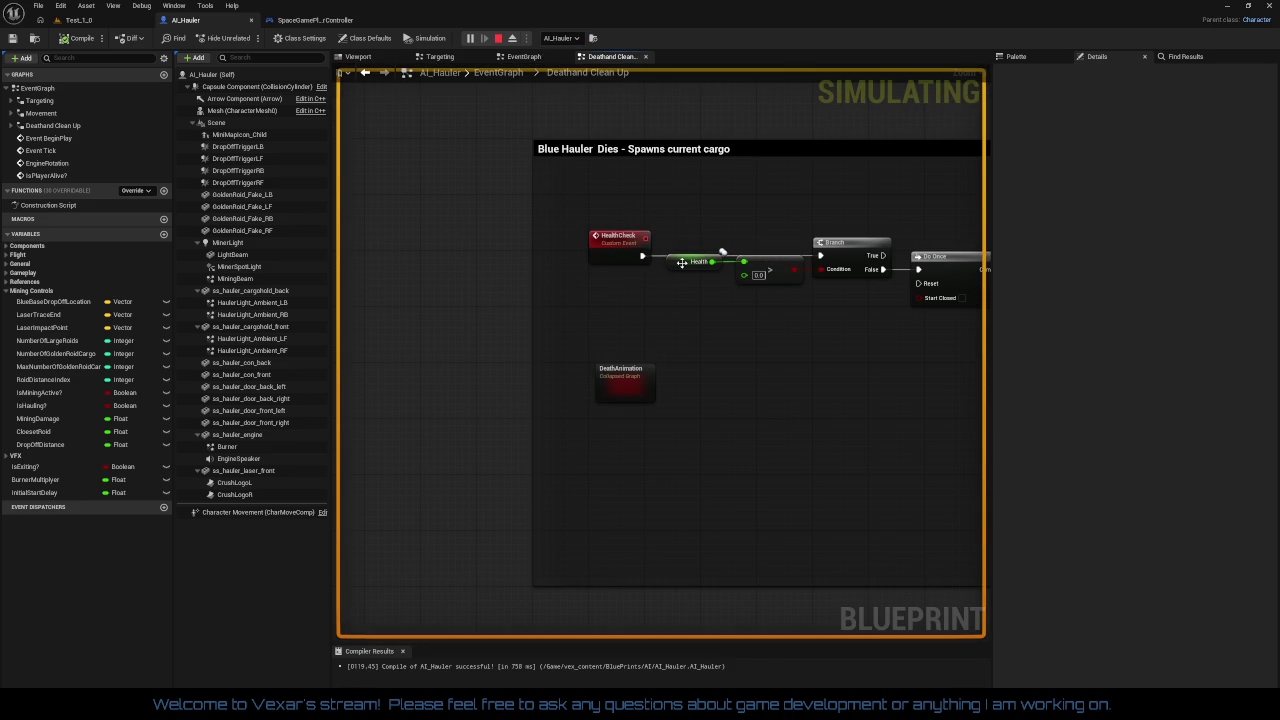
pyautogui.moveTo(698, 264)
pyautogui.scroll(-2, 648, 268)
pyautogui.scroll(-2, 590, 338)
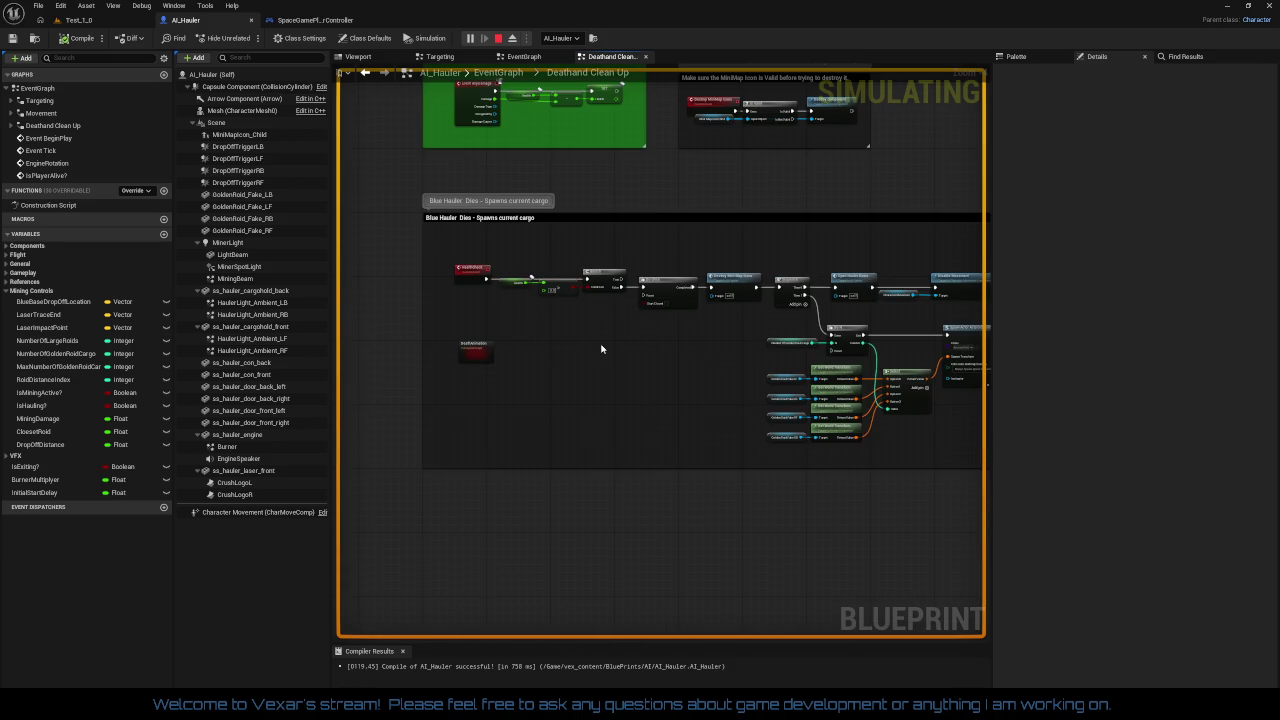
# Return to the game, boost forward with W, then stop the session and reopen AI_Hauler
pyautogui.click(79, 20)
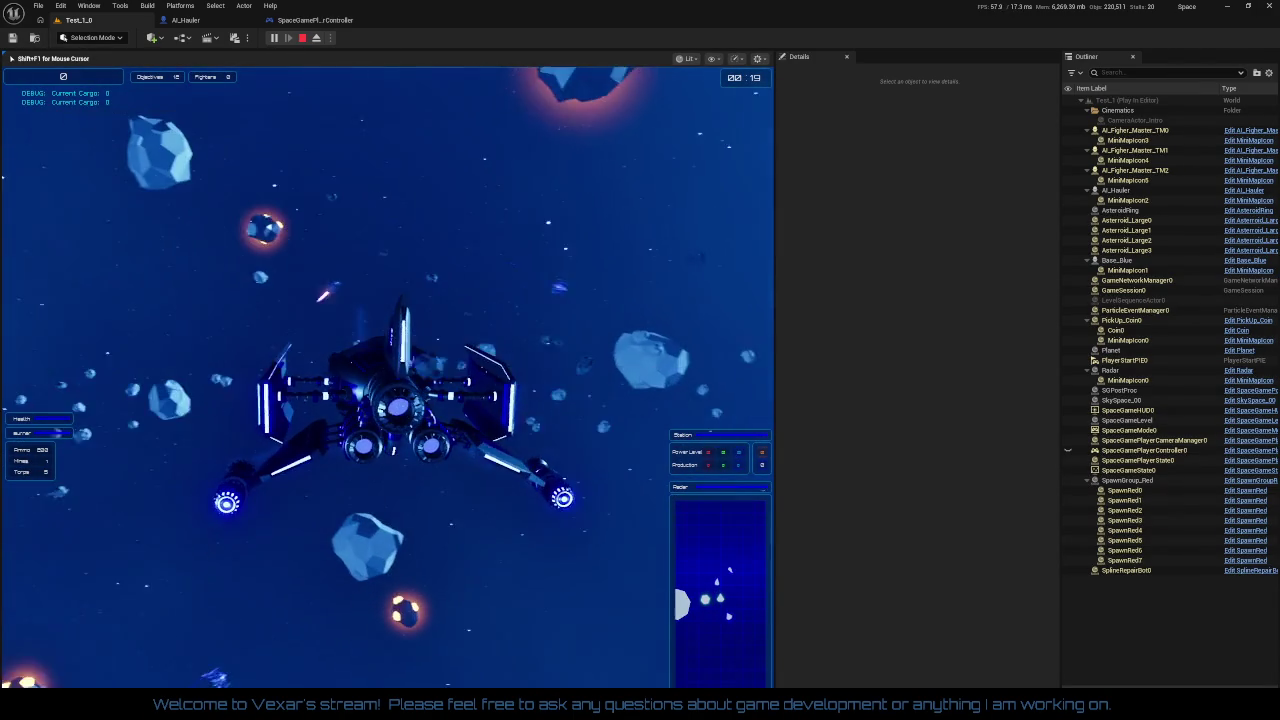
pyautogui.press('w')
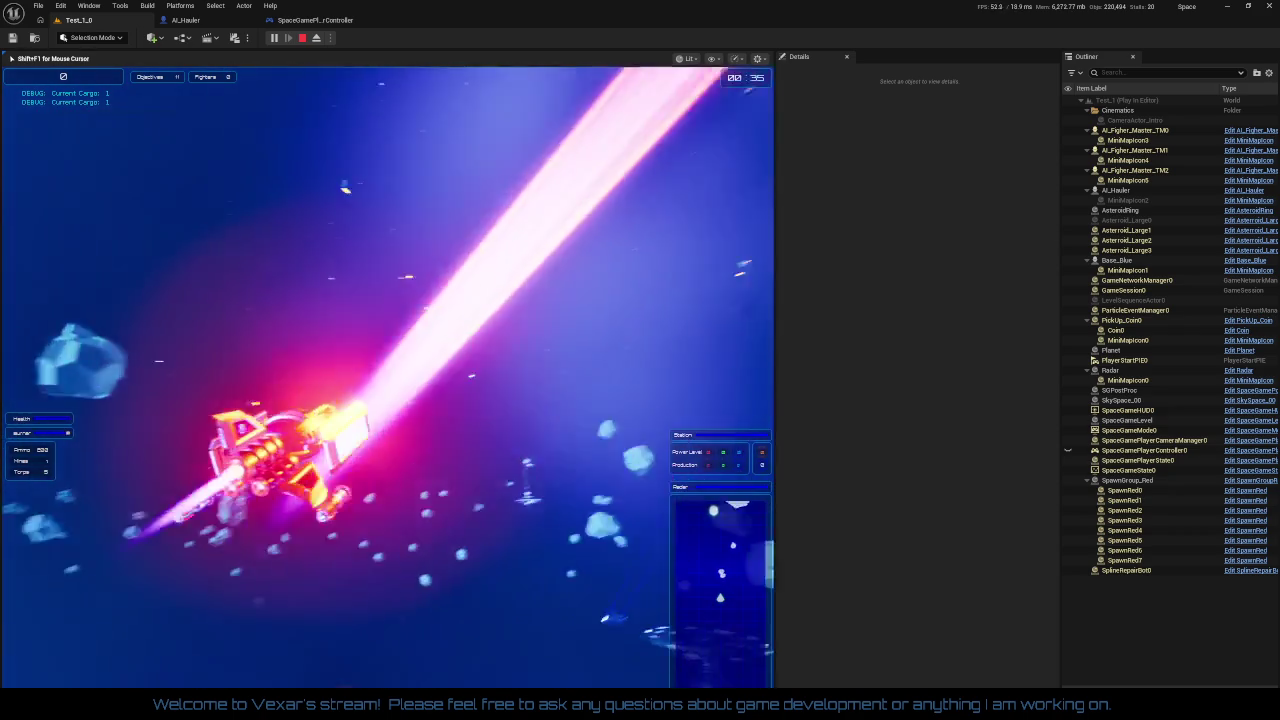
pyautogui.press('Escape')
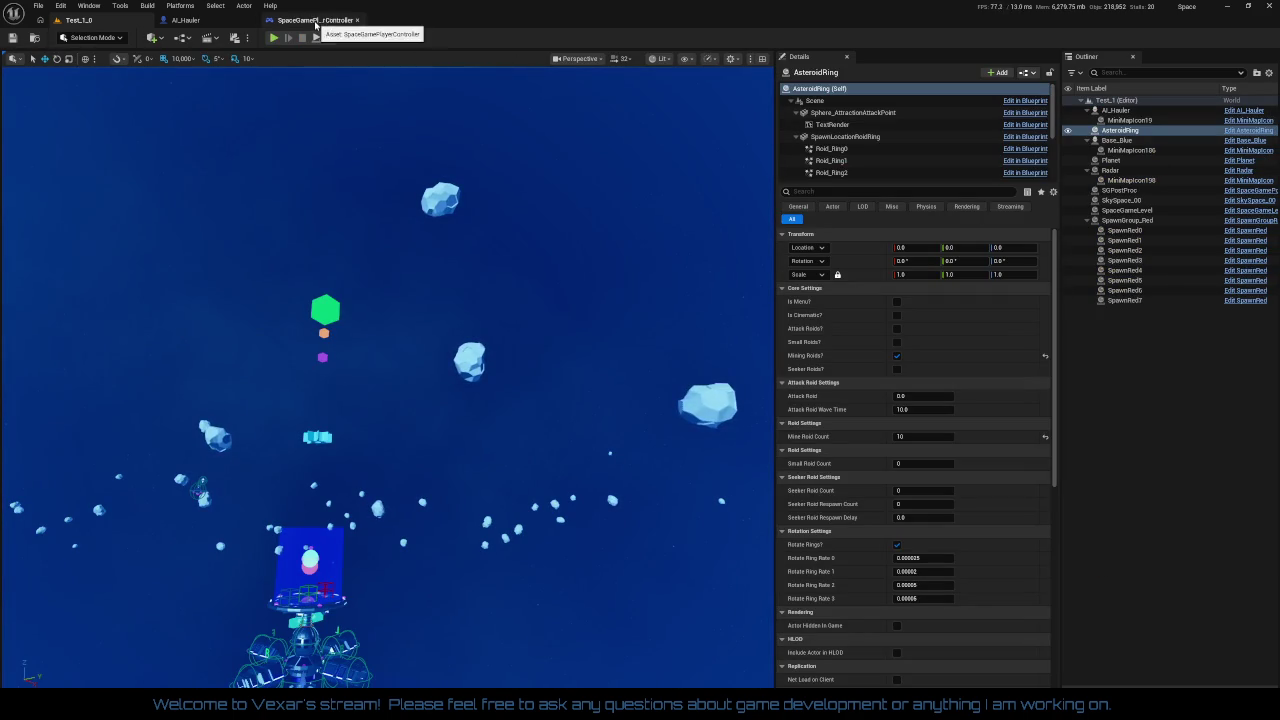
pyautogui.click(185, 20)
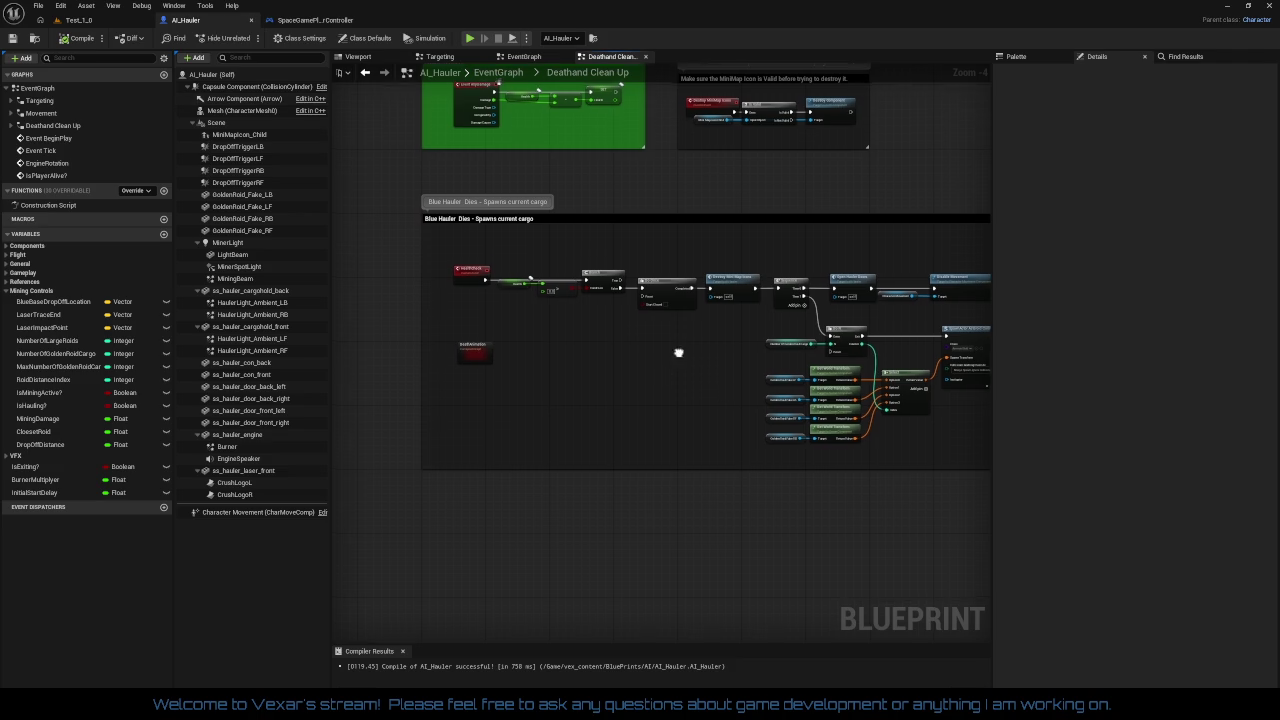
# Pan along the HealthCheck chain from Branch and Do Once to the Spawn Actor and Select nodes
pyautogui.scroll(2, 679, 351)
pyautogui.moveTo(704, 424)
pyautogui.mouseDown()
pyautogui.moveTo(690, 440)
pyautogui.moveTo(857, 400)
pyautogui.moveTo(730, 402)
pyautogui.mouseUp()
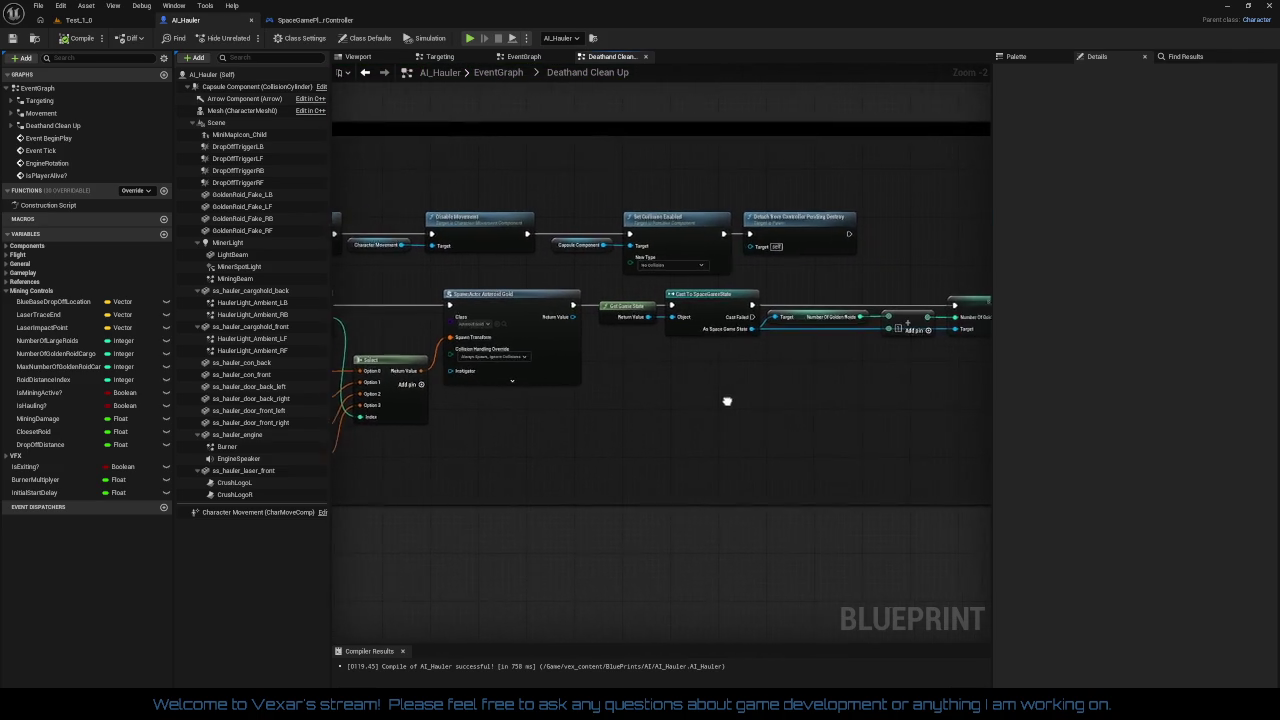
pyautogui.scroll(-2, 694, 397)
pyautogui.scroll(2, 440, 391)
pyautogui.moveTo(420, 240); pyautogui.dragTo(710, 252)
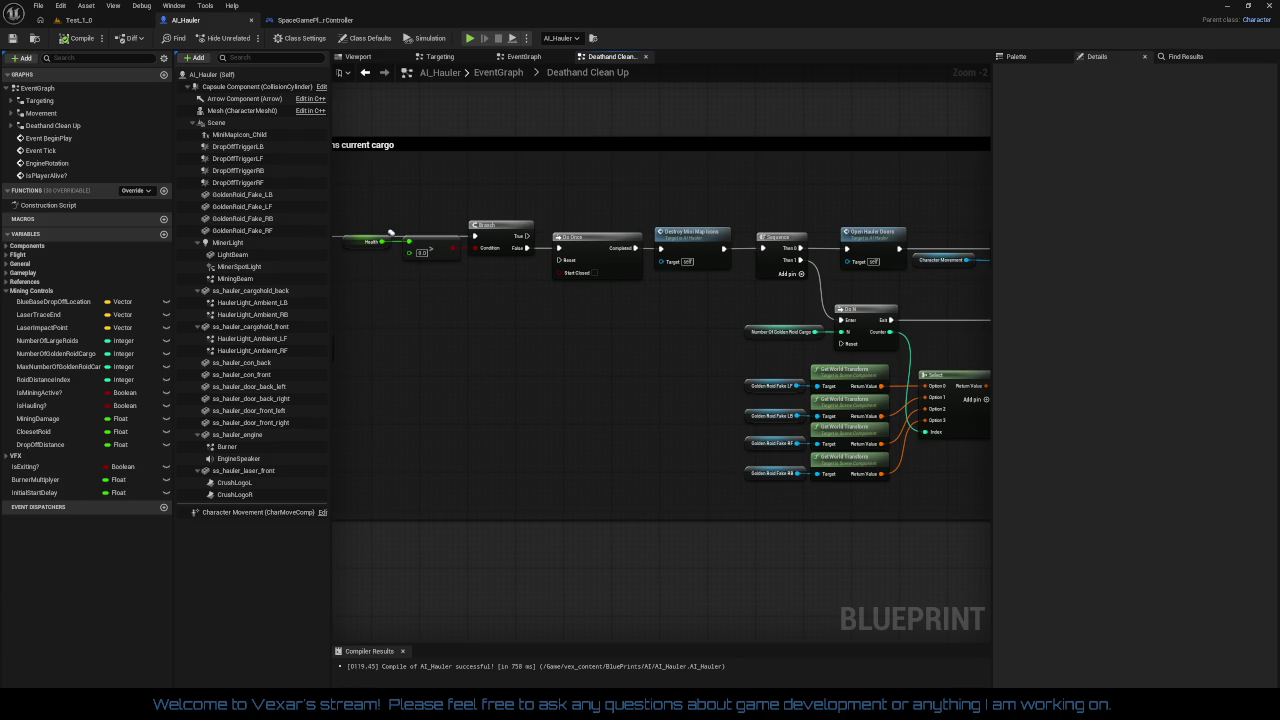
pyautogui.moveTo(390, 232); pyautogui.dragTo(479, 242)
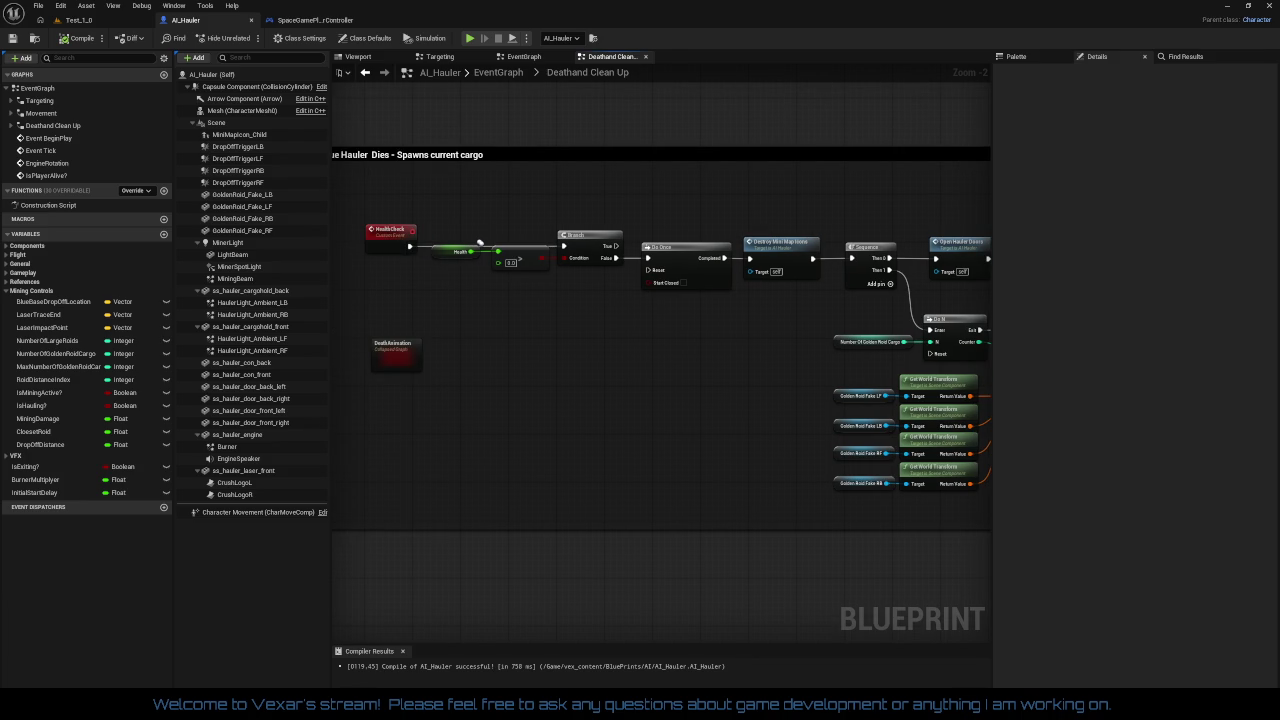
pyautogui.moveTo(479, 242); pyautogui.dragTo(805, 402)
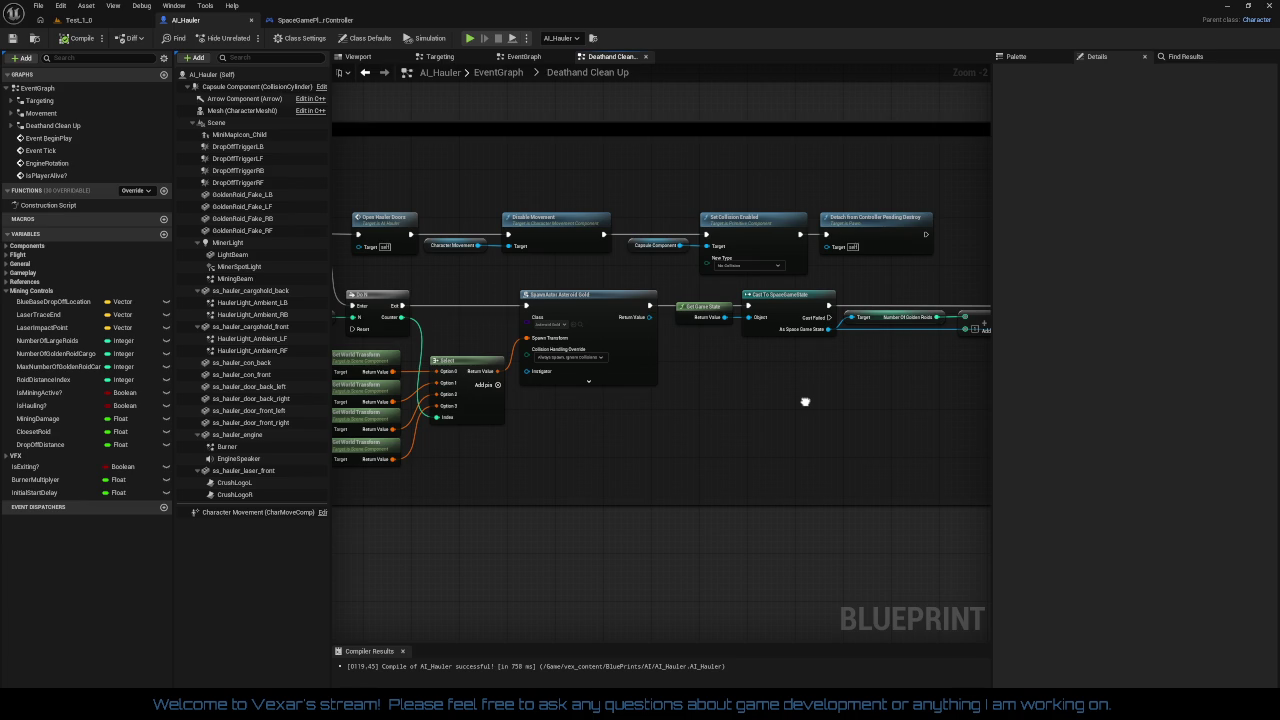
pyautogui.moveTo(805, 402); pyautogui.dragTo(980, 400)
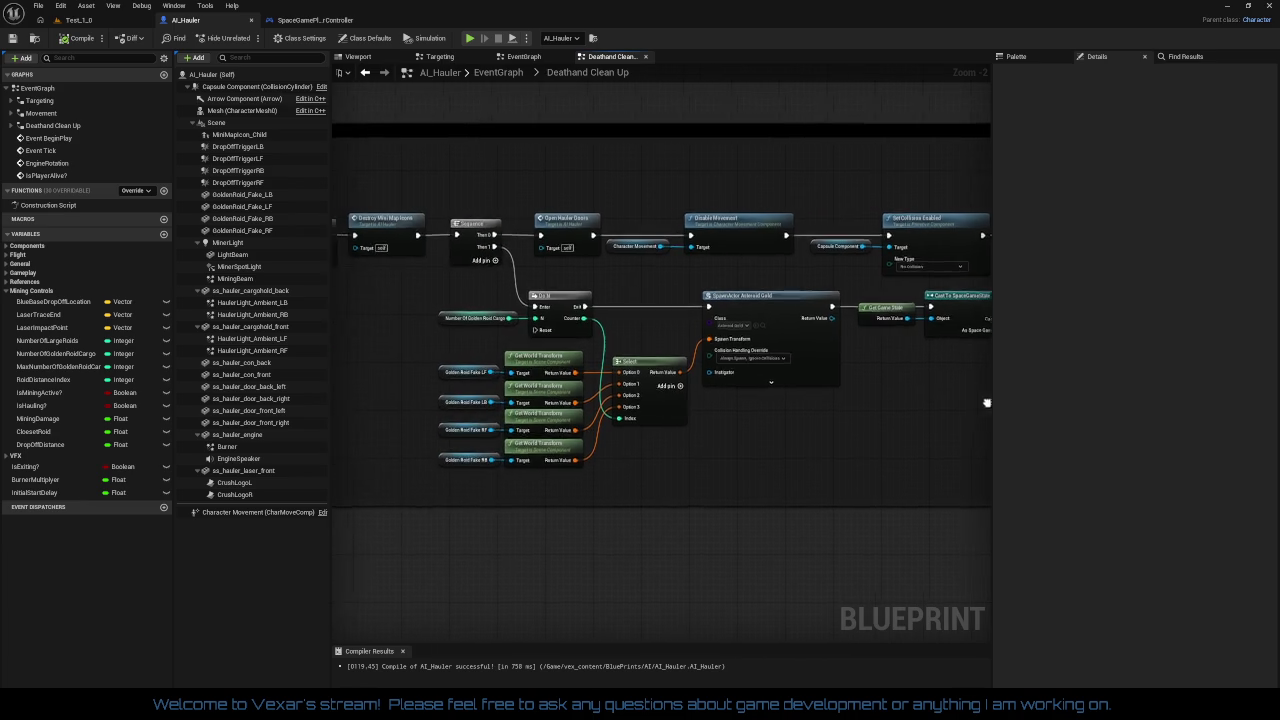
pyautogui.moveTo(620, 402); pyautogui.dragTo(990, 406)
# Frame the Destroy Mini Map Icons, Sequence, Do N and SpawnActor nodes and bring up Open Hauler Doors' options
pyautogui.scroll(2, 583, 334)
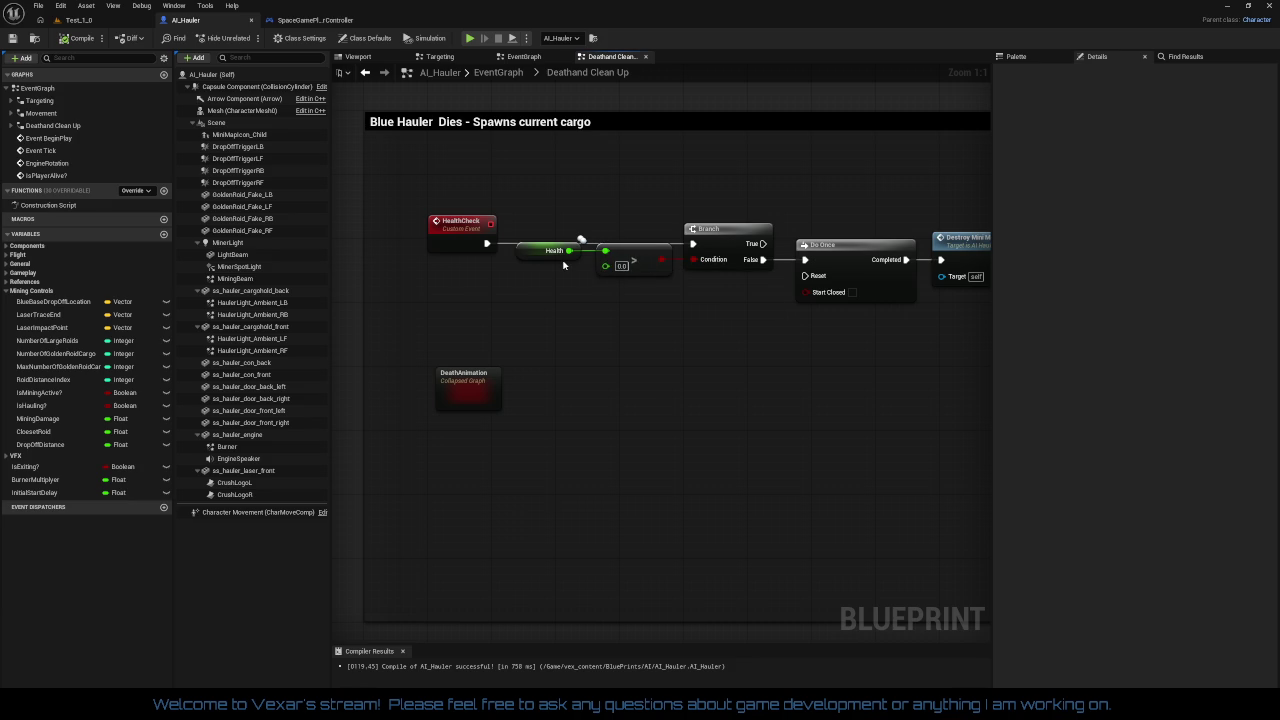
pyautogui.moveTo(613, 324)
pyautogui.mouseDown()
pyautogui.moveTo(537, 366)
pyautogui.moveTo(562, 372)
pyautogui.moveTo(369, 386)
pyautogui.moveTo(397, 396)
pyautogui.mouseUp()
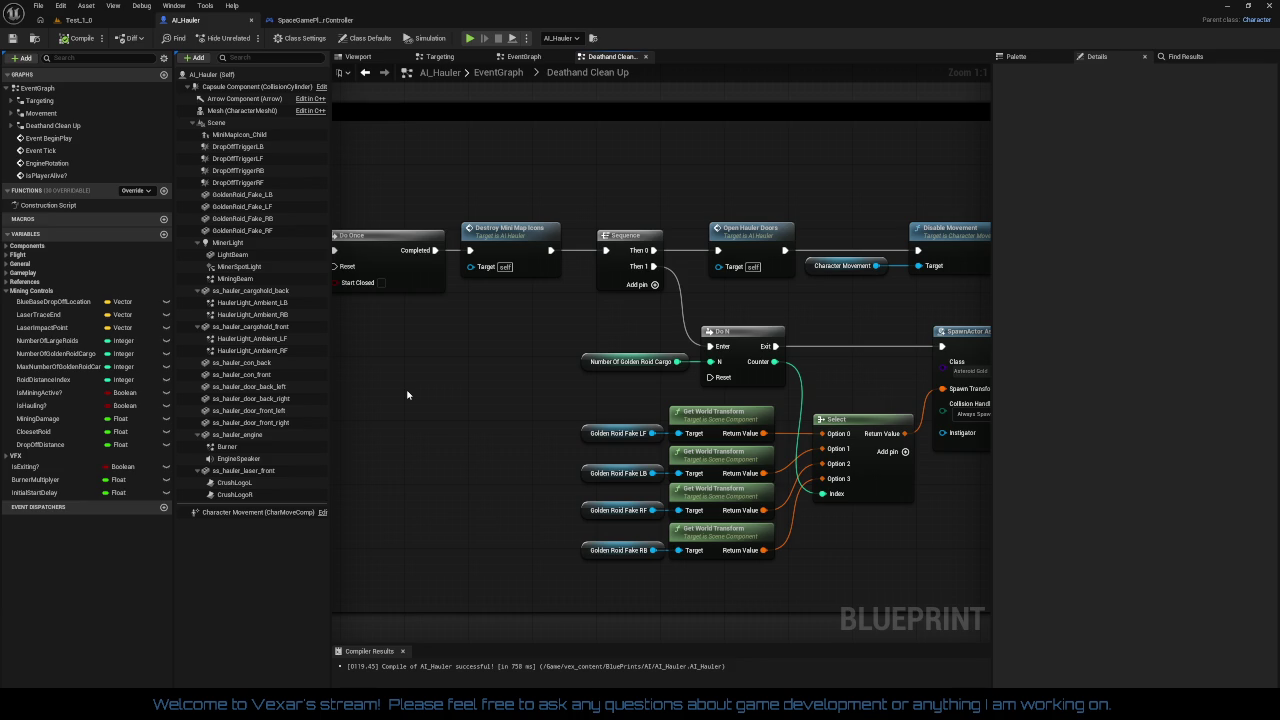
pyautogui.moveTo(758, 347)
pyautogui.mouseDown()
pyautogui.moveTo(408, 335)
pyautogui.moveTo(602, 328)
pyautogui.mouseUp()
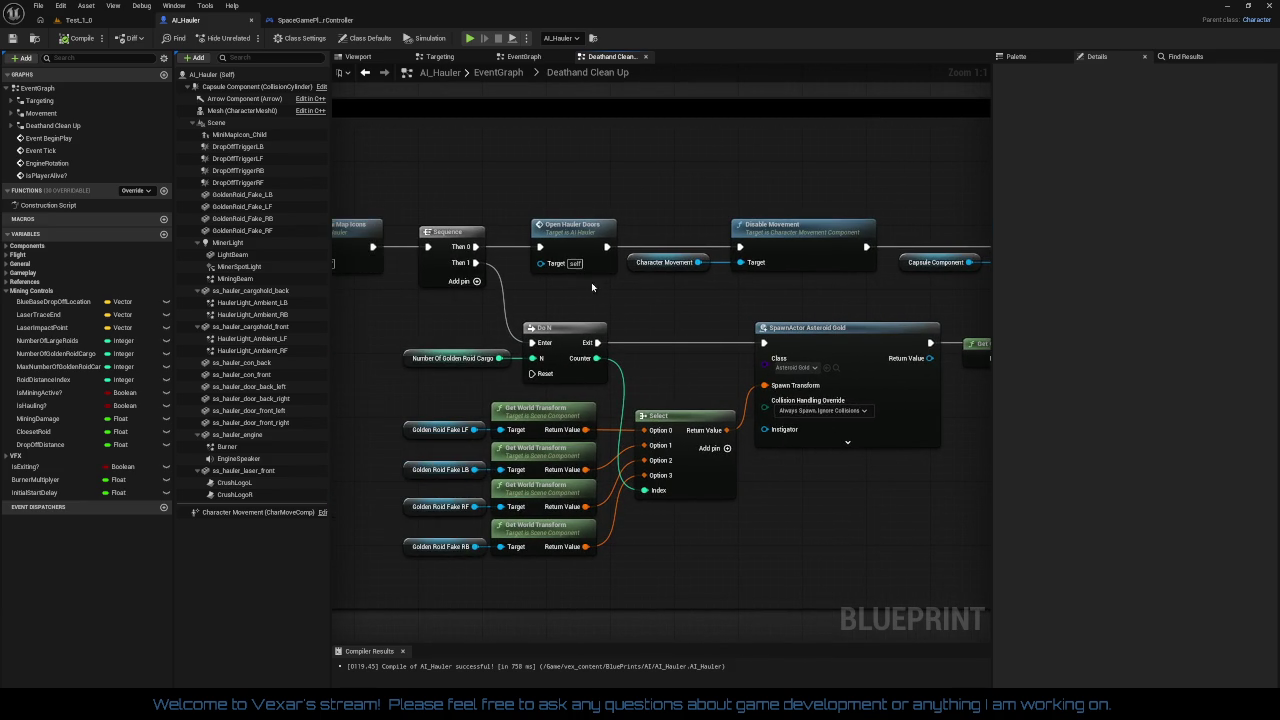
pyautogui.rightClick(574, 242)
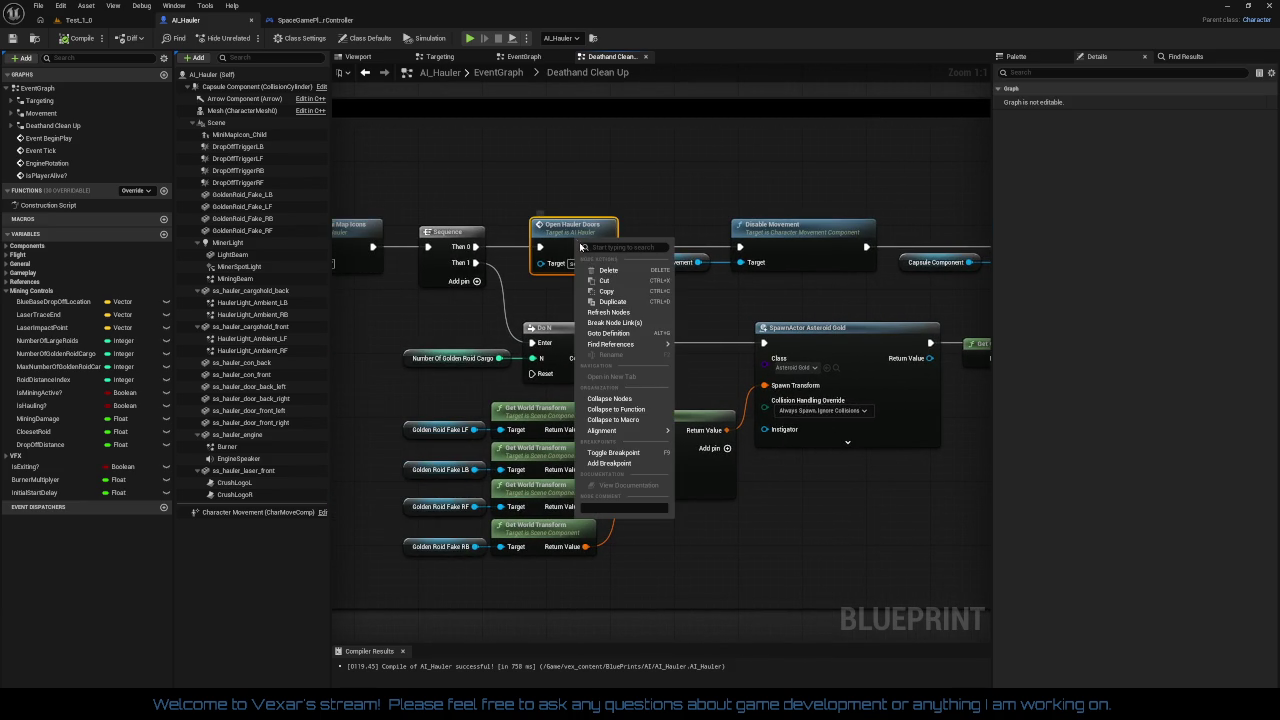
# Break Open Hauler Doors' links and rewire Then 0 → Disable Movement → Open Hauler Doors → Set Collision Enabled
pyautogui.click(601, 322)
pyautogui.moveTo(594, 227)
pyautogui.mouseDown()
pyautogui.moveTo(722, 283)
pyautogui.moveTo(460, 250)
pyautogui.moveTo(476, 252)
pyautogui.mouseUp()
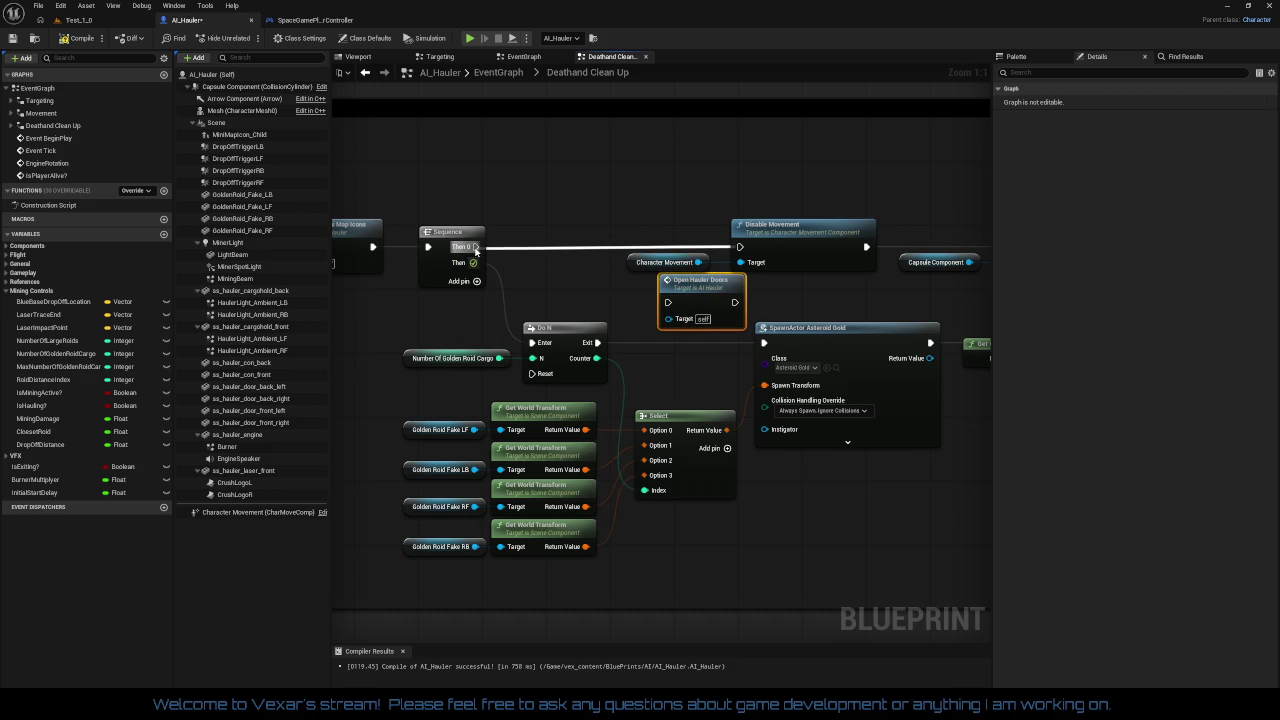
pyautogui.moveTo(571, 223)
pyautogui.mouseDown()
pyautogui.moveTo(686, 237)
pyautogui.moveTo(750, 268)
pyautogui.moveTo(712, 228)
pyautogui.moveTo(666, 236)
pyautogui.mouseUp()
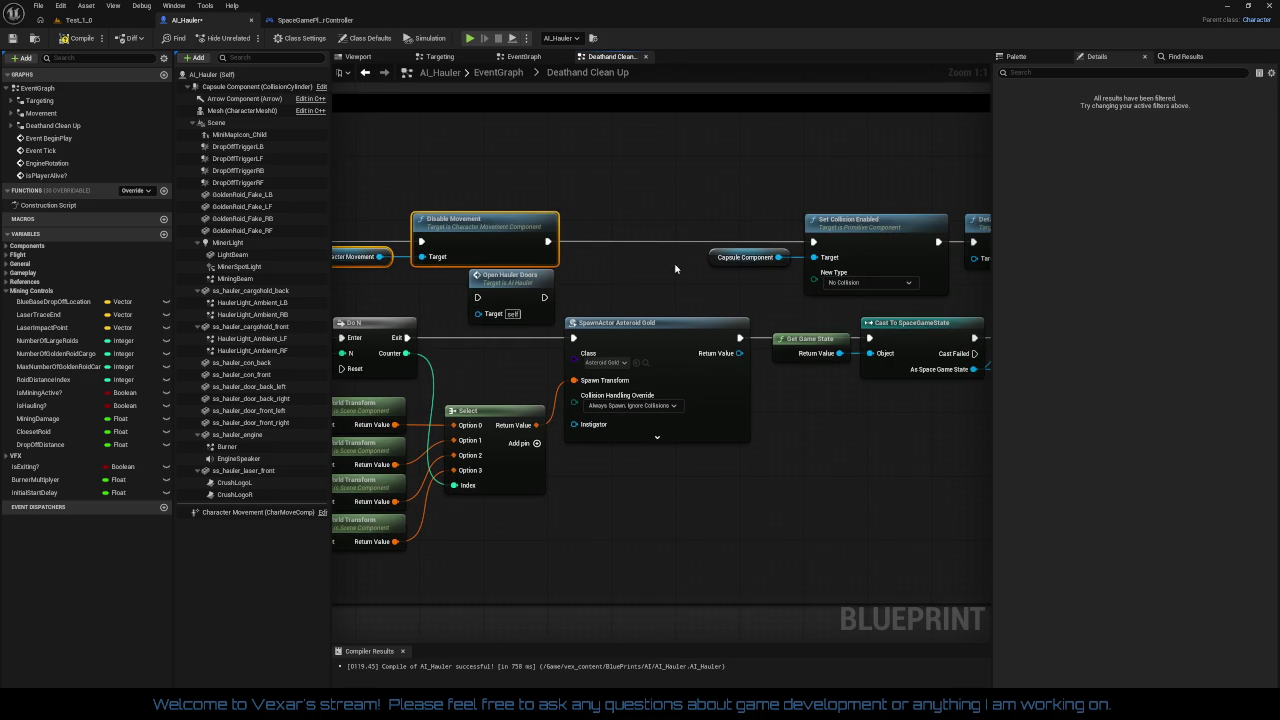
pyautogui.moveTo(505, 288)
pyautogui.mouseDown()
pyautogui.moveTo(651, 268)
pyautogui.moveTo(637, 231)
pyautogui.mouseUp()
pyautogui.moveTo(720, 276)
pyautogui.mouseDown()
pyautogui.moveTo(532, 274)
pyautogui.moveTo(624, 271)
pyautogui.mouseUp()
pyautogui.moveTo(452, 234); pyautogui.dragTo(717, 235)
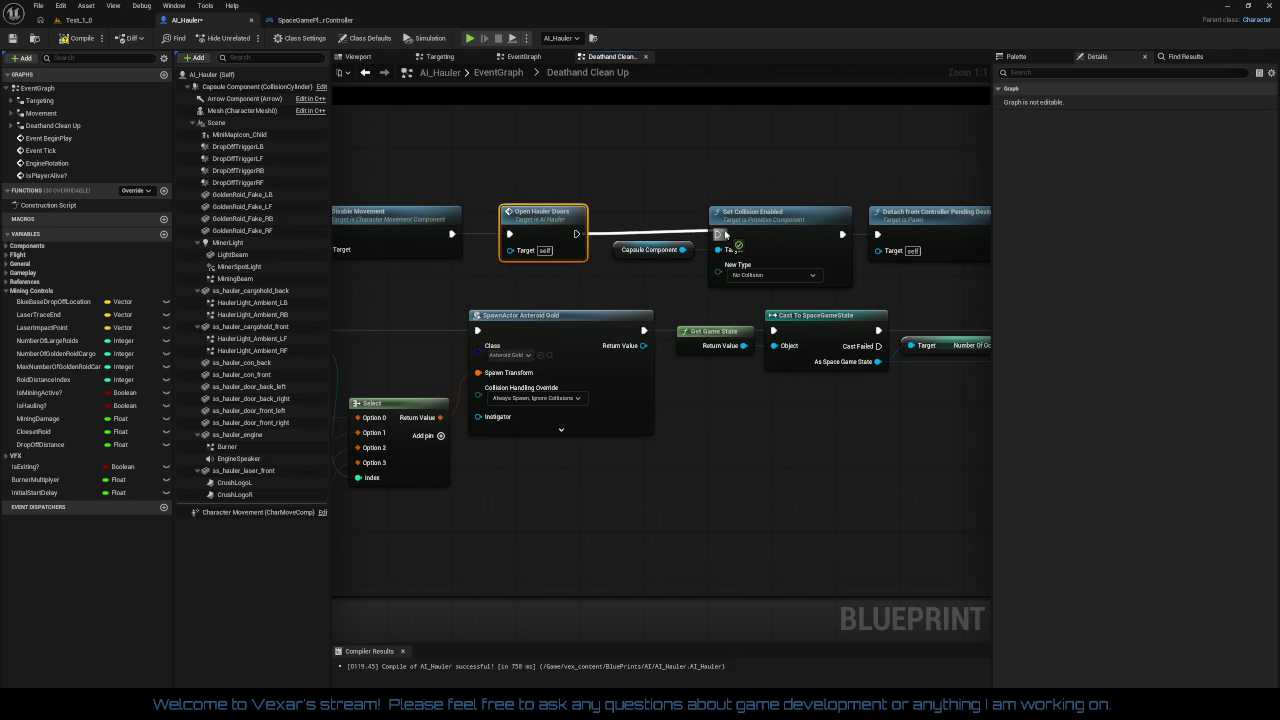
pyautogui.moveTo(696, 406); pyautogui.dragTo(1244, 378)
pyautogui.moveTo(612, 293)
pyautogui.mouseDown()
pyautogui.moveTo(596, 317)
pyautogui.moveTo(931, 323)
pyautogui.mouseUp()
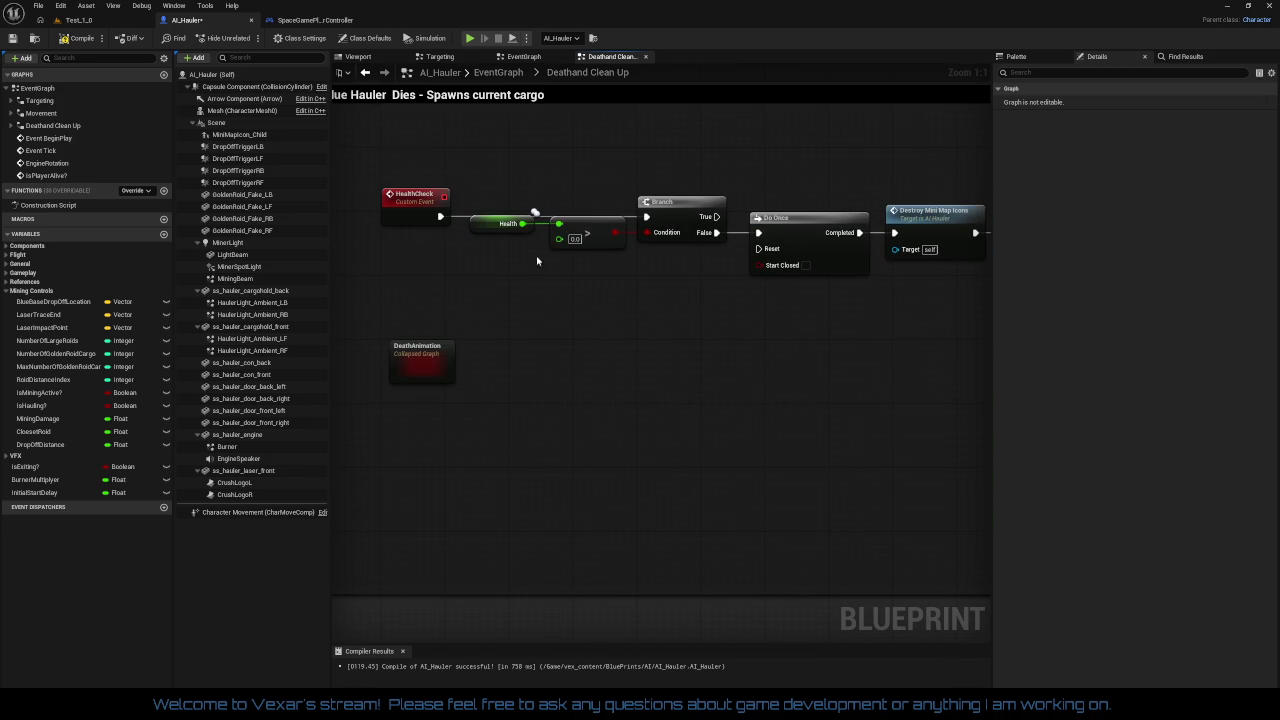
# Compile AI_Hauler and review the Sequence, spawn, SET and Destroy Actor nodes
pyautogui.click(83, 42)
pyautogui.moveTo(650, 338); pyautogui.dragTo(487, 332)
pyautogui.moveTo(635, 340)
pyautogui.mouseDown()
pyautogui.moveTo(571, 320)
pyautogui.moveTo(416, 321)
pyautogui.mouseUp()
pyautogui.moveTo(866, 460)
pyautogui.mouseDown()
pyautogui.moveTo(737, 443)
pyautogui.moveTo(852, 434)
pyautogui.moveTo(569, 431)
pyautogui.mouseUp()
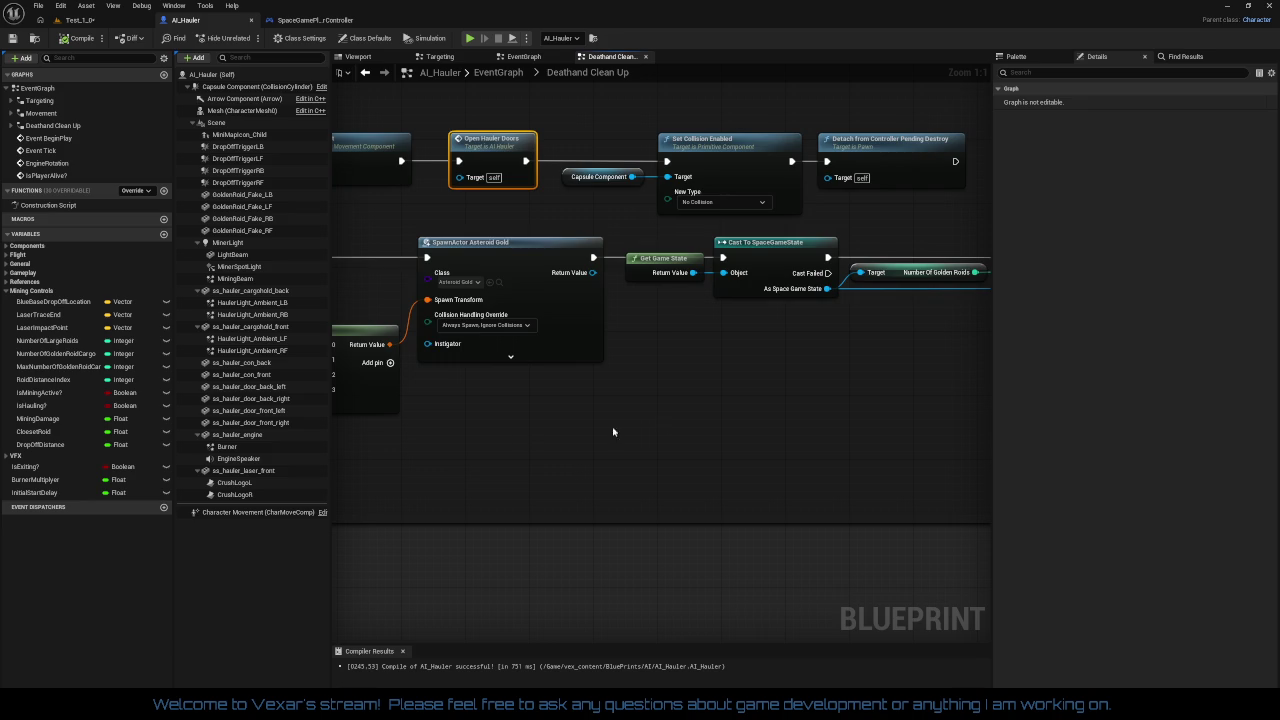
pyautogui.moveTo(677, 423); pyautogui.dragTo(1076, 432)
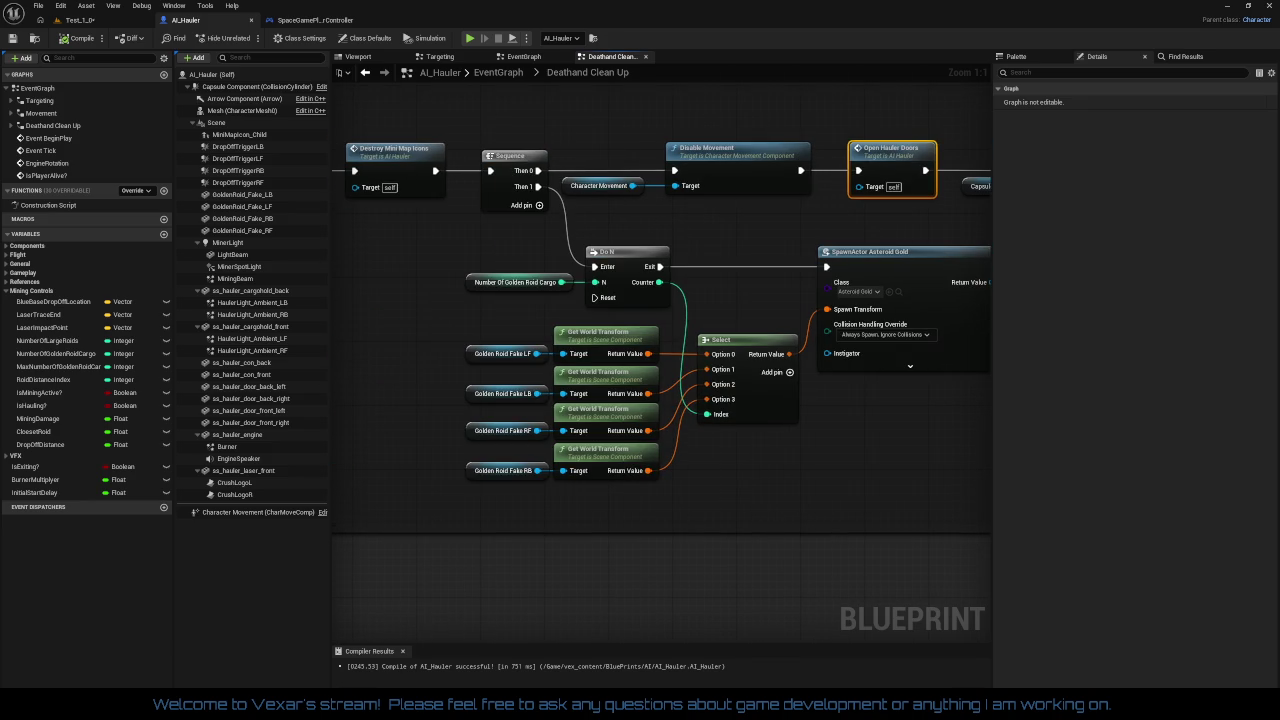
pyautogui.moveTo(707, 405)
pyautogui.mouseDown()
pyautogui.moveTo(491, 414)
pyautogui.moveTo(282, 399)
pyautogui.moveTo(905, 404)
pyautogui.moveTo(760, 400)
pyautogui.moveTo(580, 330)
pyautogui.moveTo(509, 276)
pyautogui.moveTo(650, 268)
pyautogui.mouseUp()
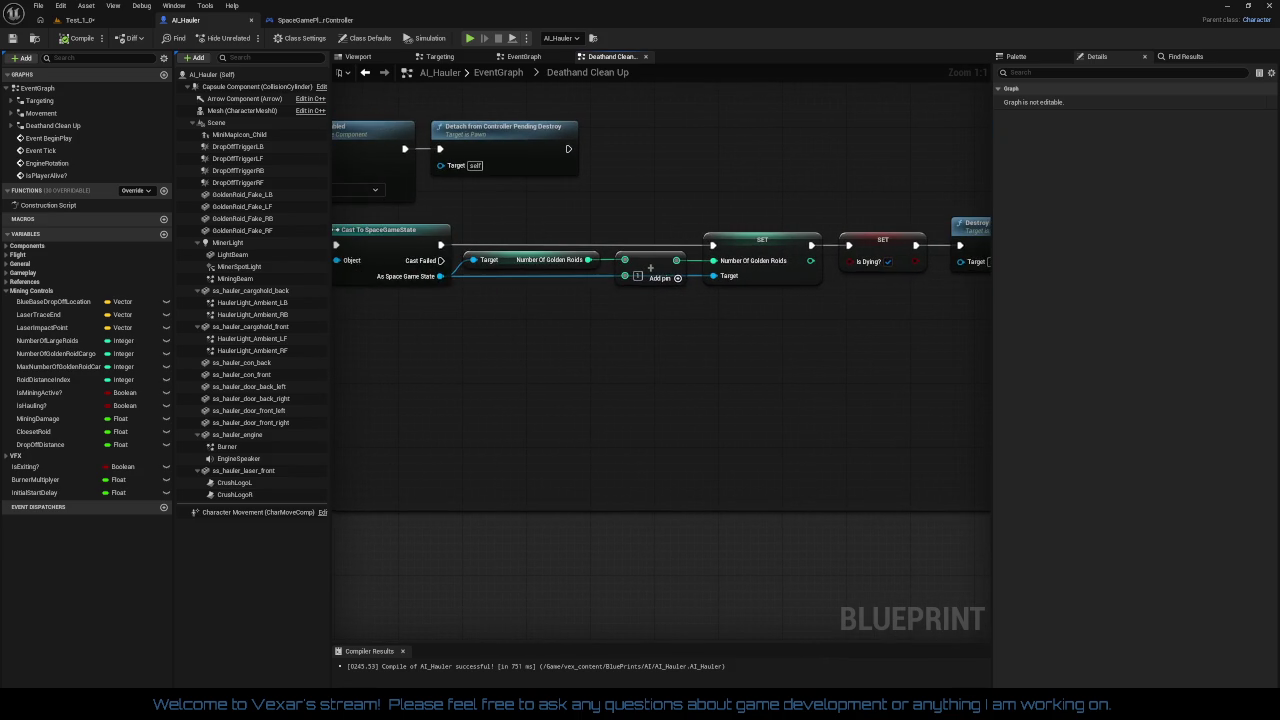
pyautogui.moveTo(325, 399)
pyautogui.mouseDown()
pyautogui.moveTo(994, 404)
pyautogui.moveTo(749, 389)
pyautogui.moveTo(982, 402)
pyautogui.moveTo(956, 400)
pyautogui.mouseUp()
# Check the Cast, SET and Is Dying? nodes and recompile AI_Hauler
pyautogui.scroll(-2, 856, 400)
pyautogui.moveTo(856, 402); pyautogui.dragTo(486, 395)
pyautogui.moveTo(646, 397)
pyautogui.mouseDown()
pyautogui.moveTo(546, 394)
pyautogui.moveTo(717, 377)
pyautogui.mouseUp()
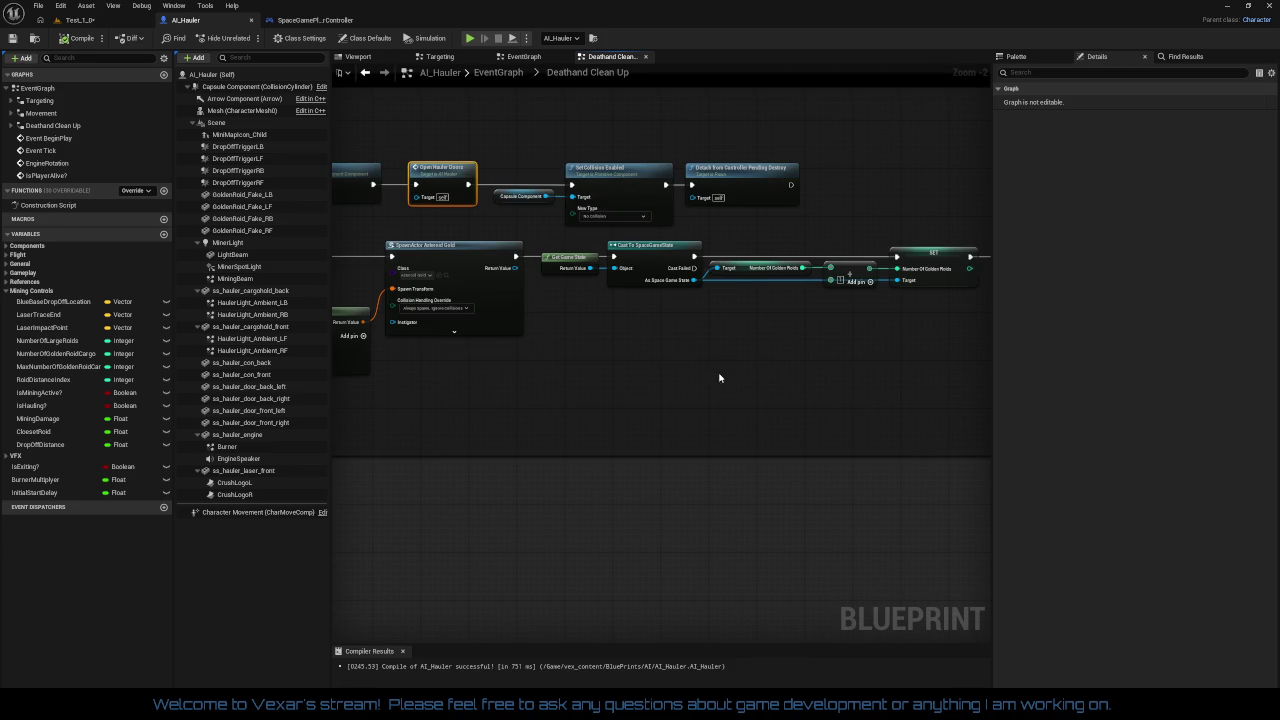
pyautogui.click(96, 41)
pyautogui.moveTo(571, 394); pyautogui.dragTo(955, 414)
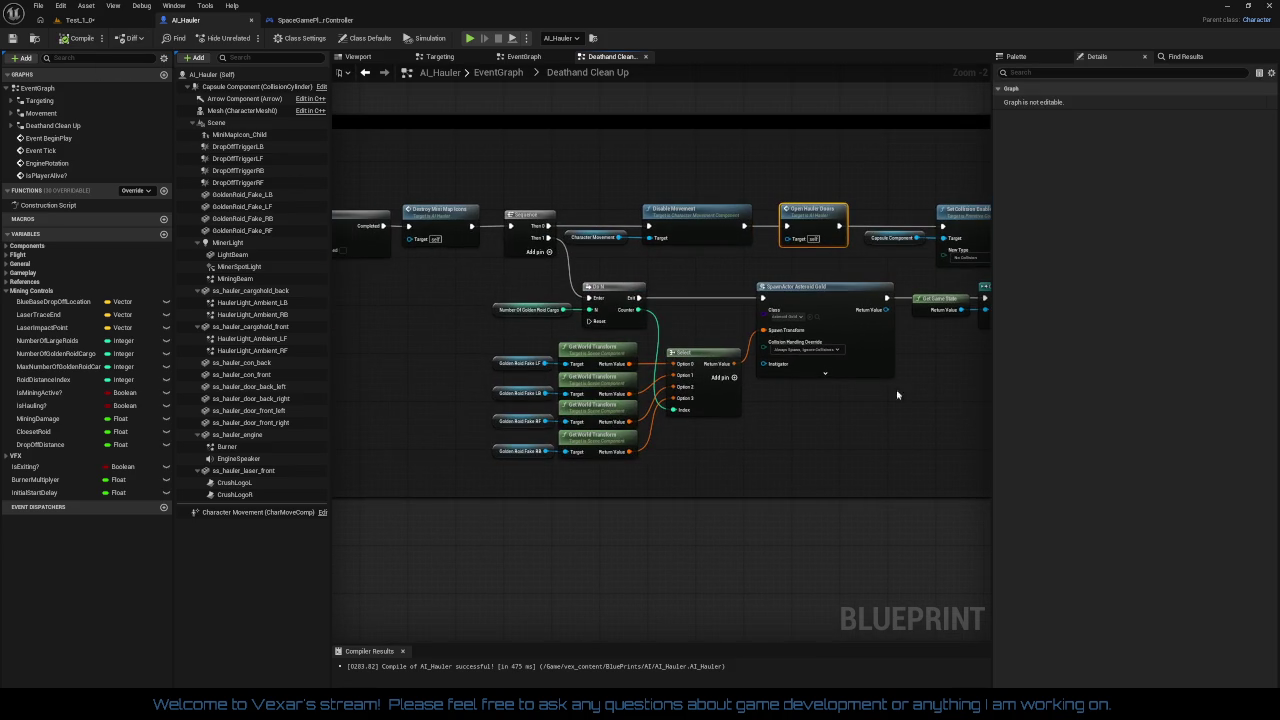
pyautogui.scroll(2, 414, 302)
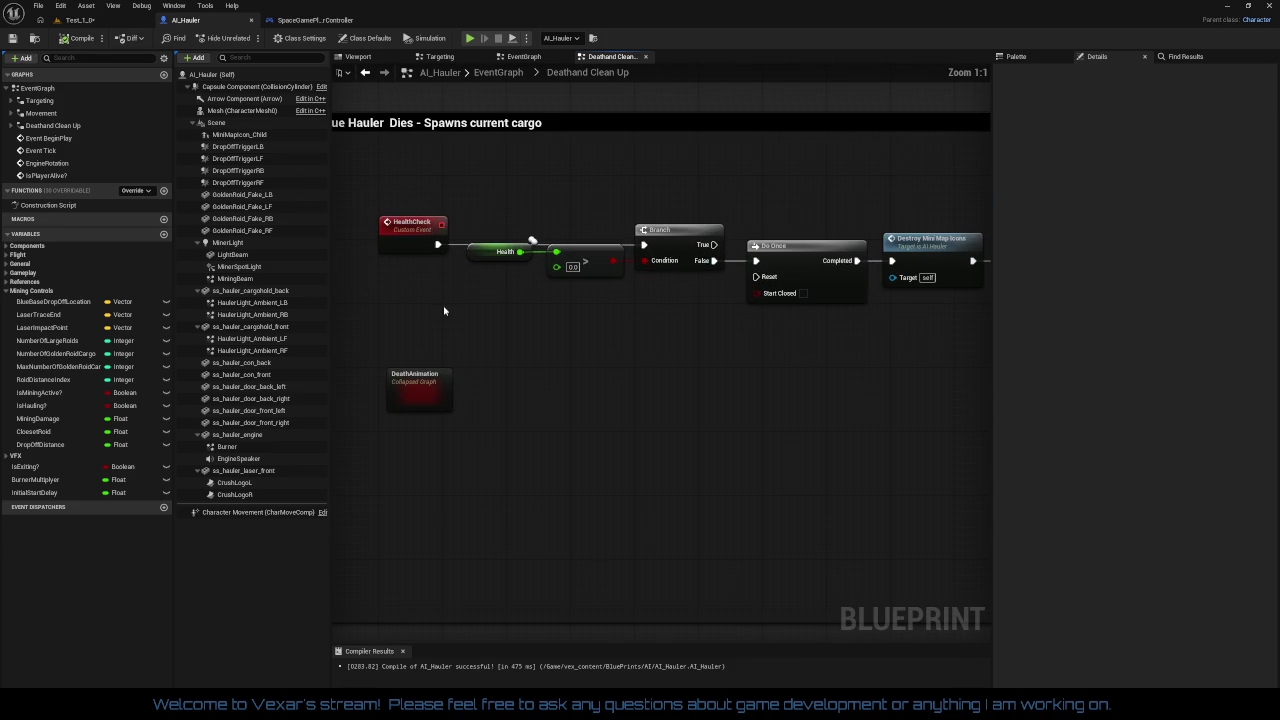
# Open the DeathAnimation collapsed graph and look over its nodes
pyautogui.moveTo(417, 387); pyautogui.dragTo(409, 393)
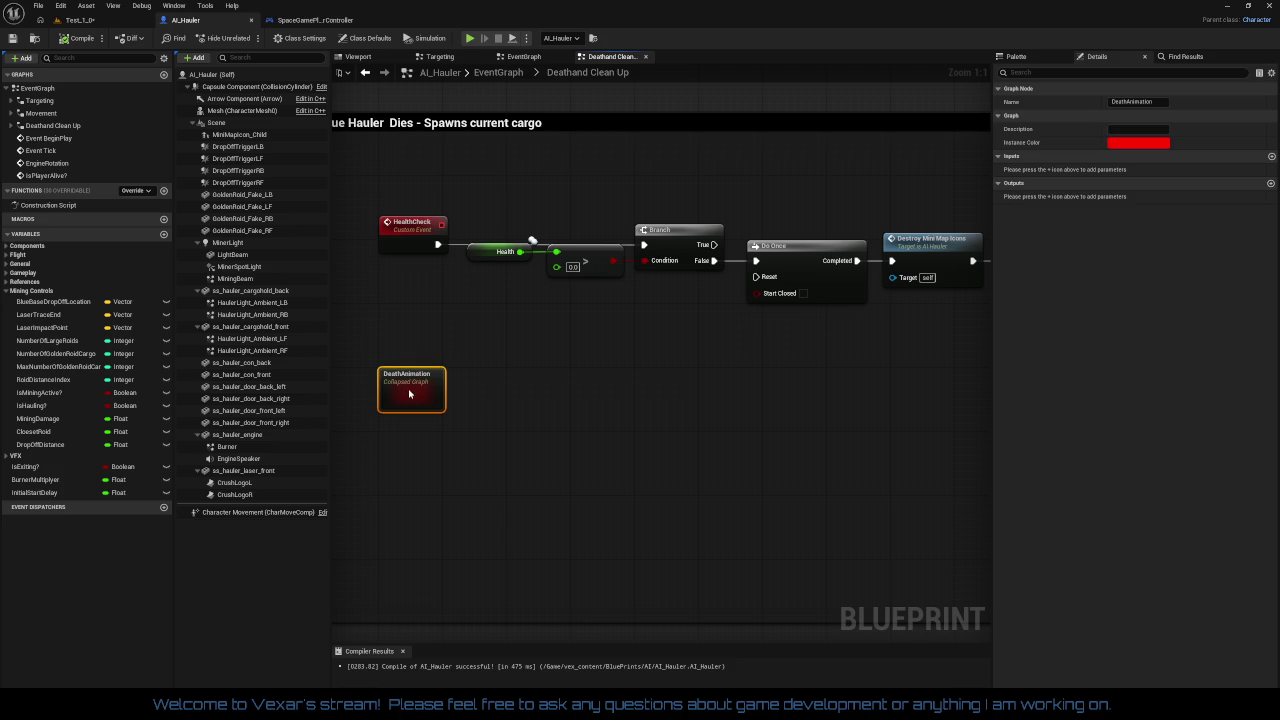
pyautogui.doubleClick(408, 389)
pyautogui.scroll(4, 437, 381)
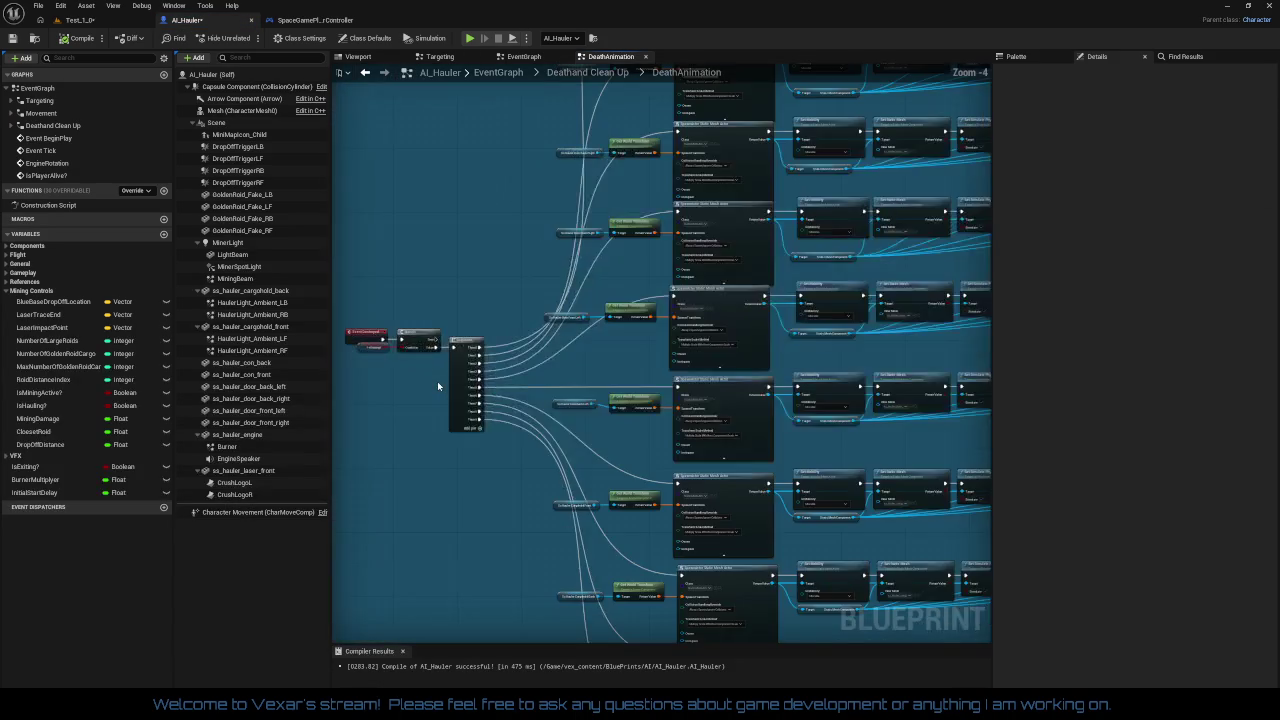
pyautogui.scroll(1, 600, 386)
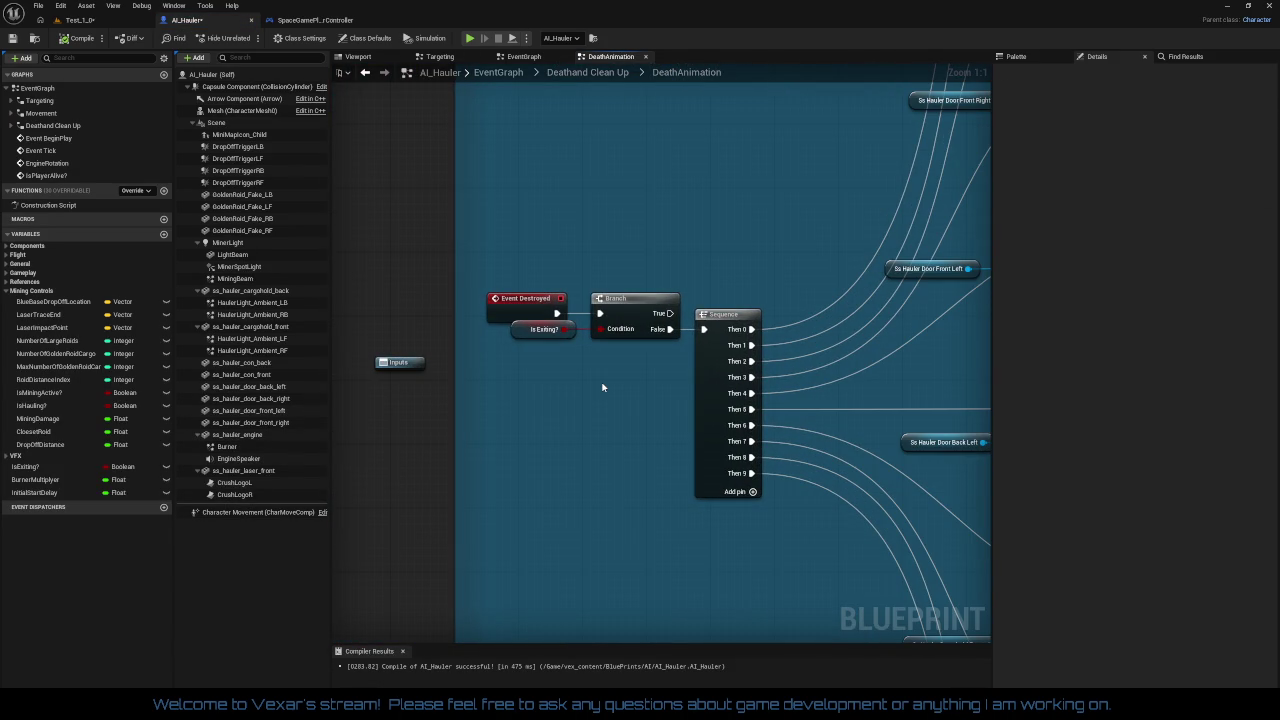
pyautogui.scroll(-1, 602, 387)
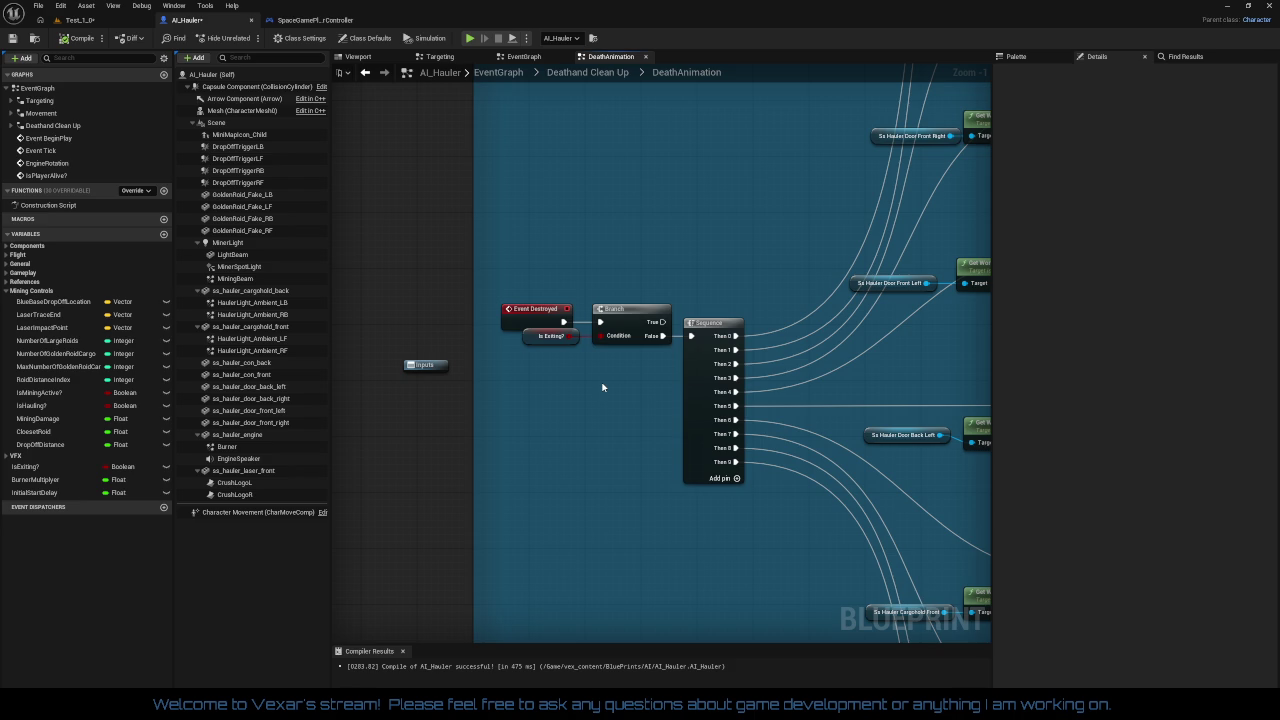
# Go back from DeathAnimation to Deathand Clean Up and compile AI_Hauler
pyautogui.doubleClick(428, 364)
pyautogui.scroll(-3, 812, 386)
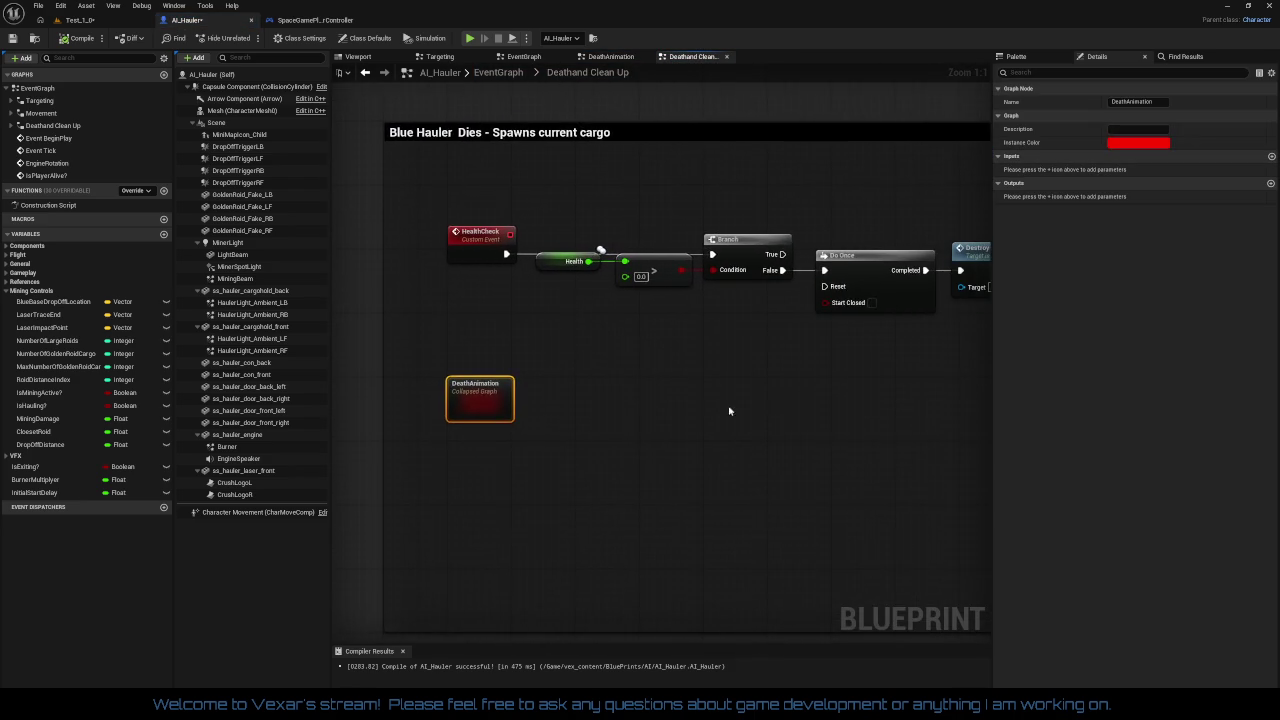
pyautogui.moveTo(761, 416)
pyautogui.mouseDown()
pyautogui.moveTo(609, 409)
pyautogui.moveTo(963, 443)
pyautogui.moveTo(904, 455)
pyautogui.mouseUp()
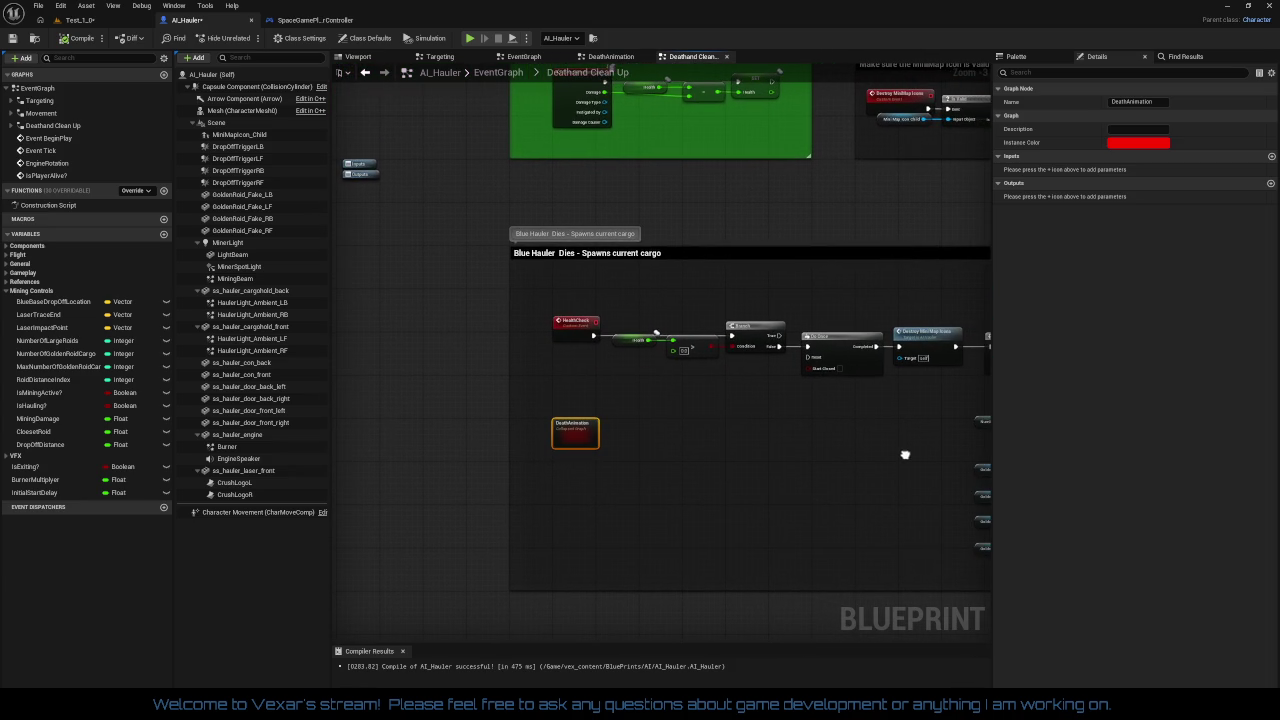
pyautogui.moveTo(806, 432)
pyautogui.mouseDown()
pyautogui.moveTo(866, 389)
pyautogui.moveTo(772, 496)
pyautogui.mouseUp()
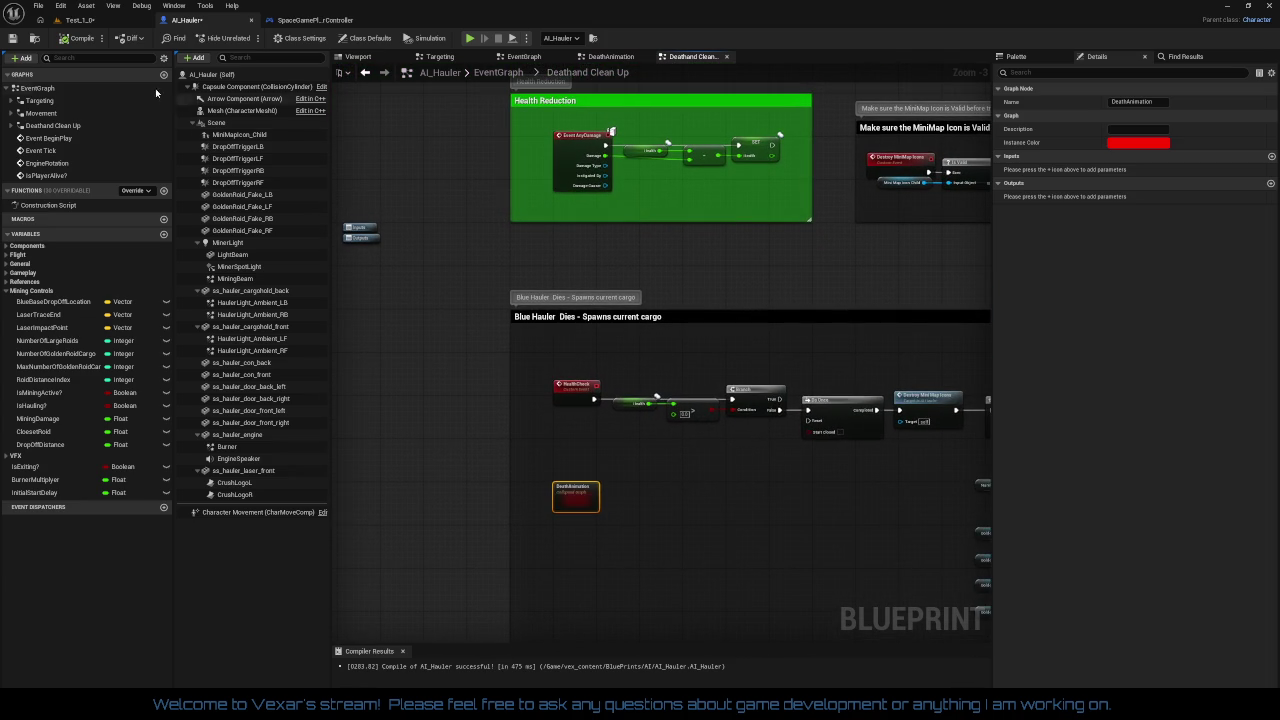
pyautogui.click(80, 38)
# Inspect the Health variable's Details in the Health Reduction section, then view SpaceGamePlayerController
pyautogui.moveTo(339, 163)
pyautogui.mouseDown()
pyautogui.moveTo(333, 377)
pyautogui.moveTo(430, 428)
pyautogui.moveTo(644, 609)
pyautogui.moveTo(666, 398)
pyautogui.mouseUp()
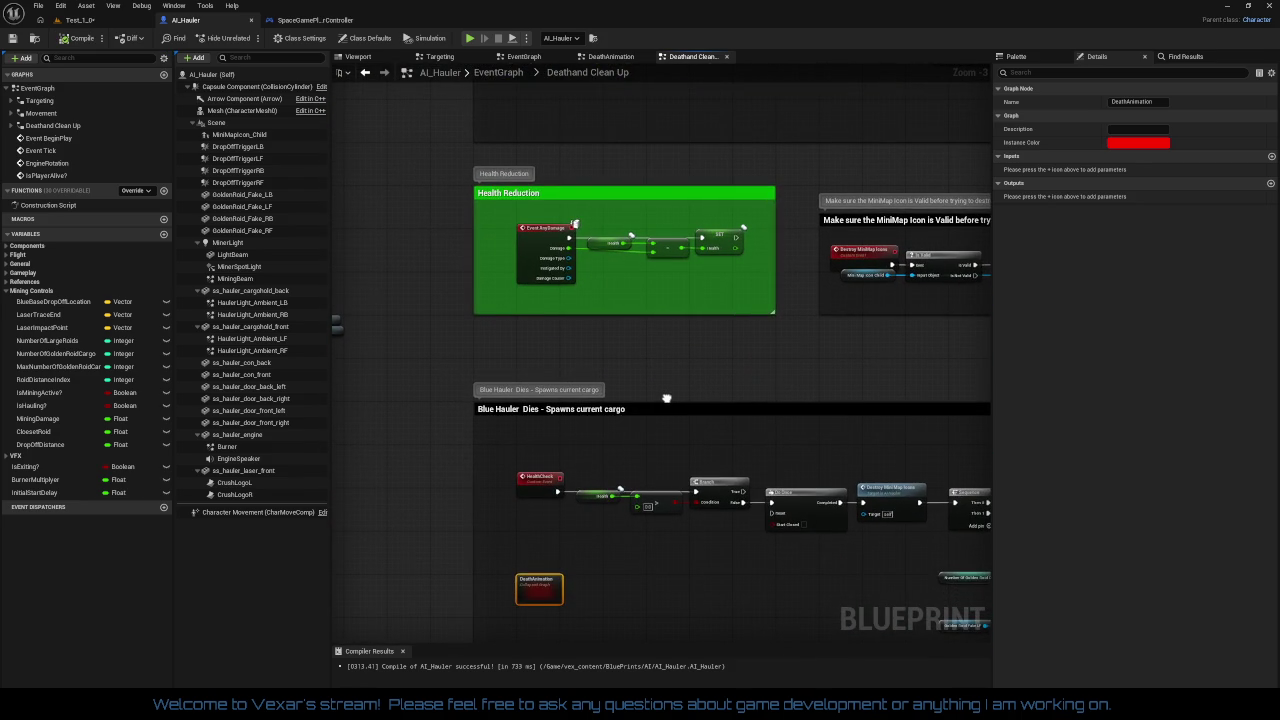
pyautogui.scroll(3, 654, 309)
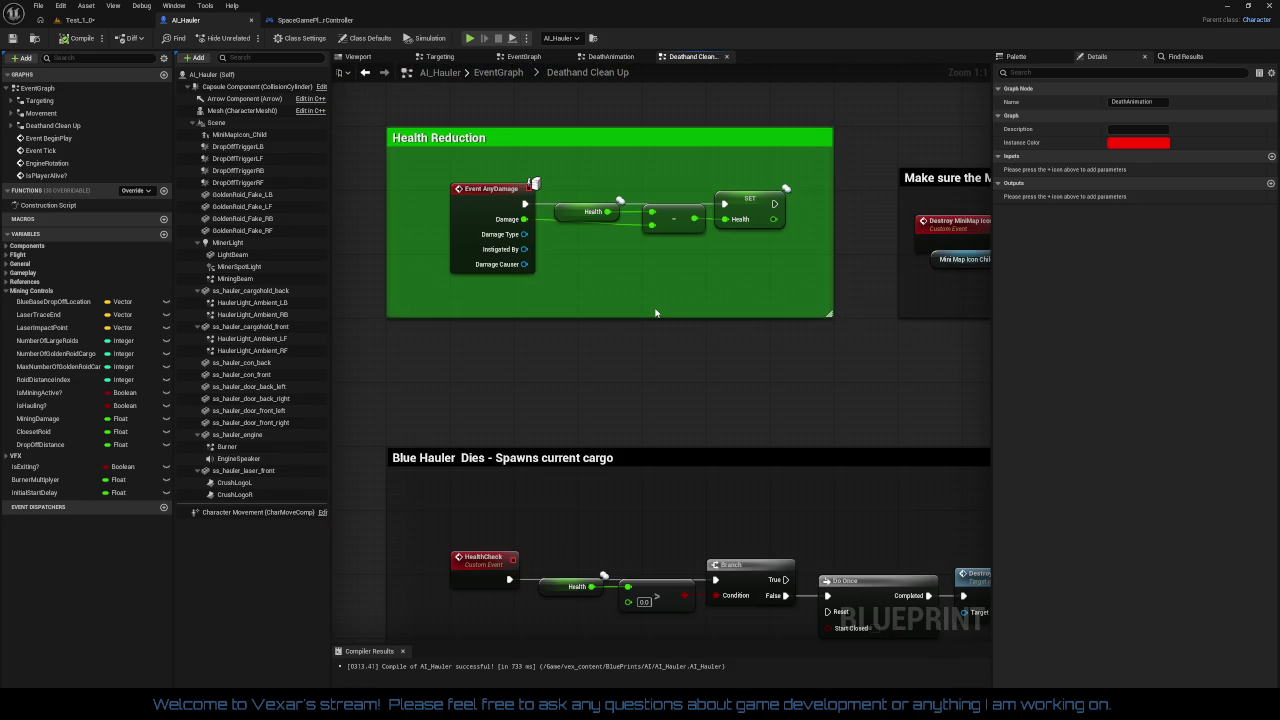
pyautogui.click(566, 218)
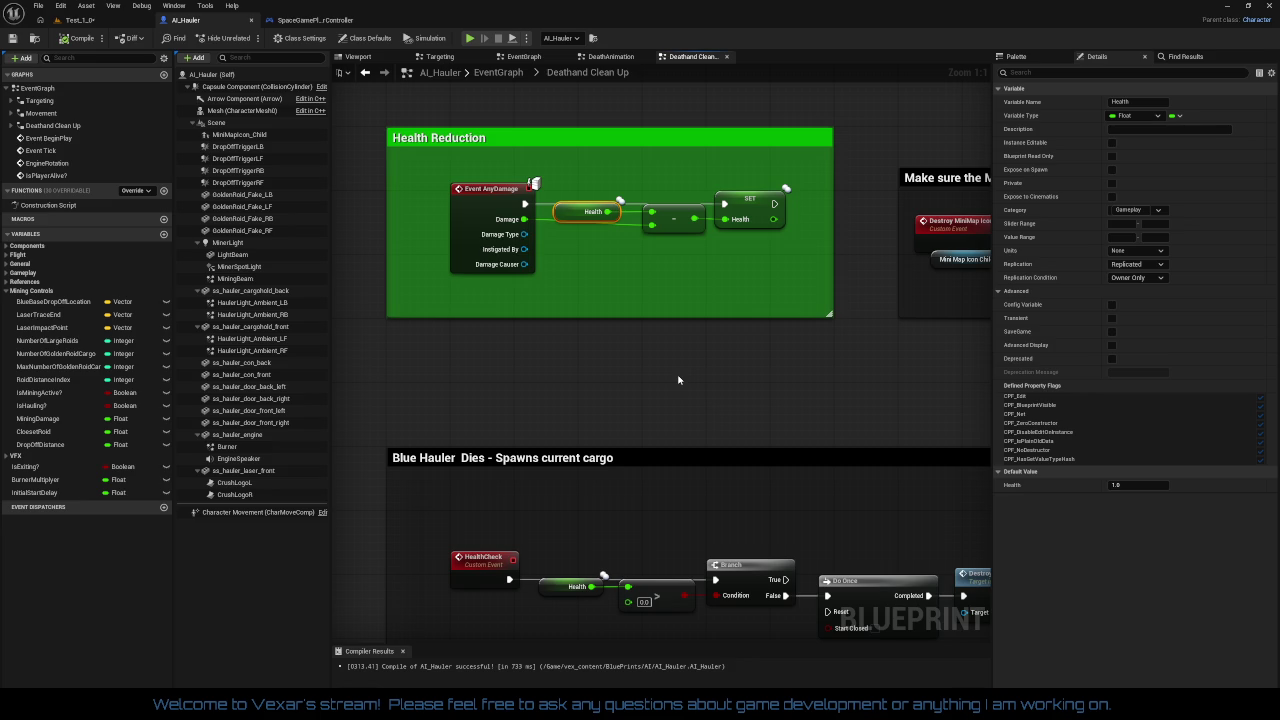
pyautogui.rightClick(678, 379)
pyautogui.press('Escape')
pyautogui.moveTo(649, 433); pyautogui.dragTo(662, 266)
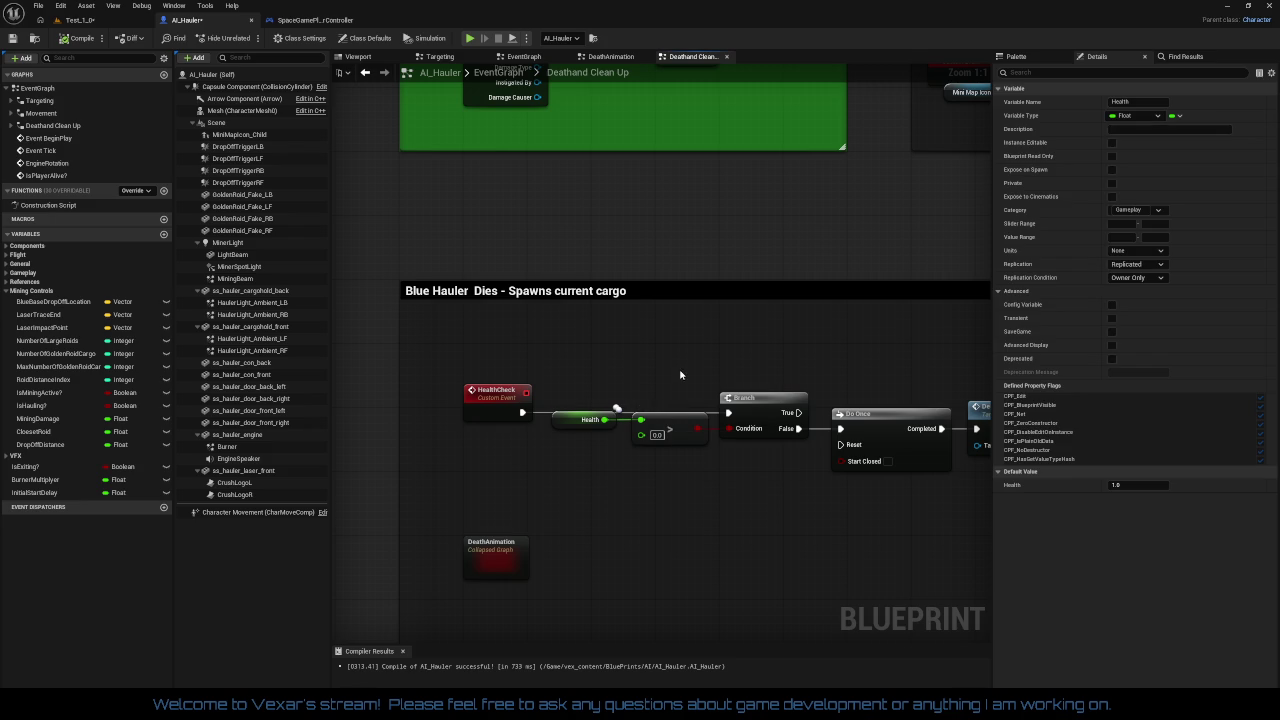
pyautogui.click(310, 20)
pyautogui.scroll(2, 607, 413)
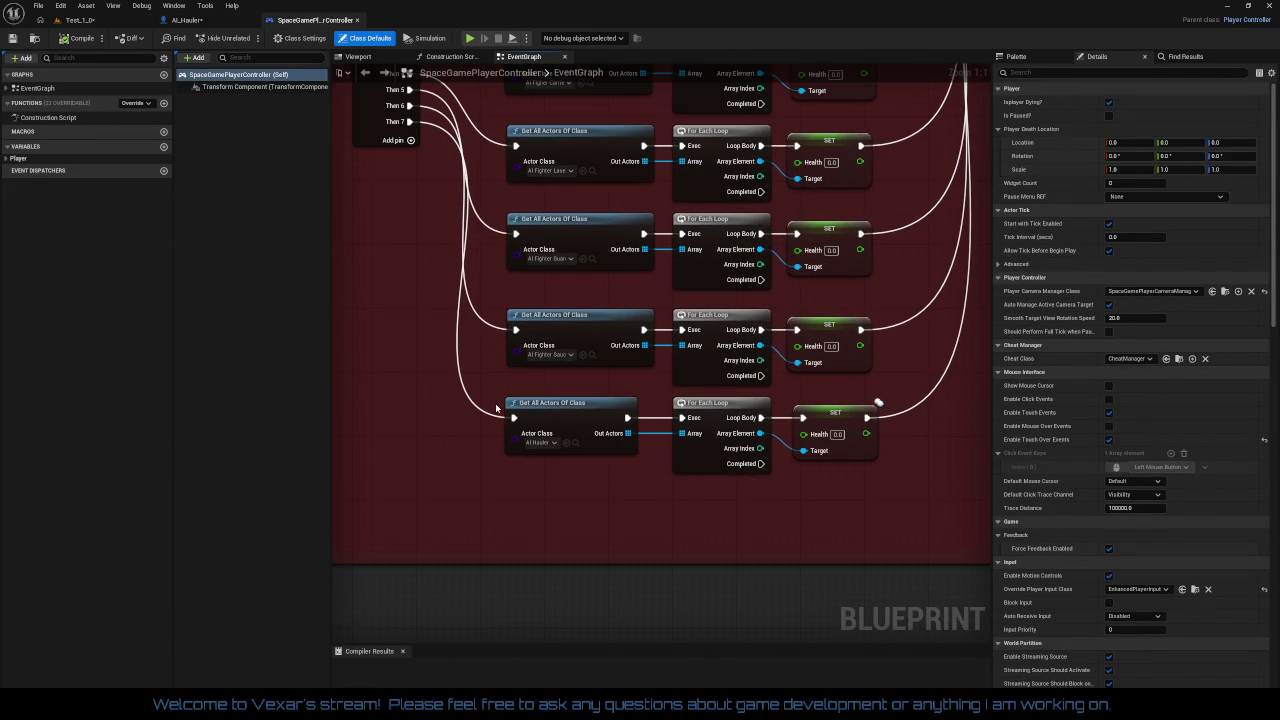
# Move the key 6 event down beside the hauler nodes in SpaceGamePlayerController
pyautogui.moveTo(417, 393)
pyautogui.mouseDown()
pyautogui.moveTo(489, 511)
pyautogui.moveTo(508, 463)
pyautogui.moveTo(543, 480)
pyautogui.mouseUp()
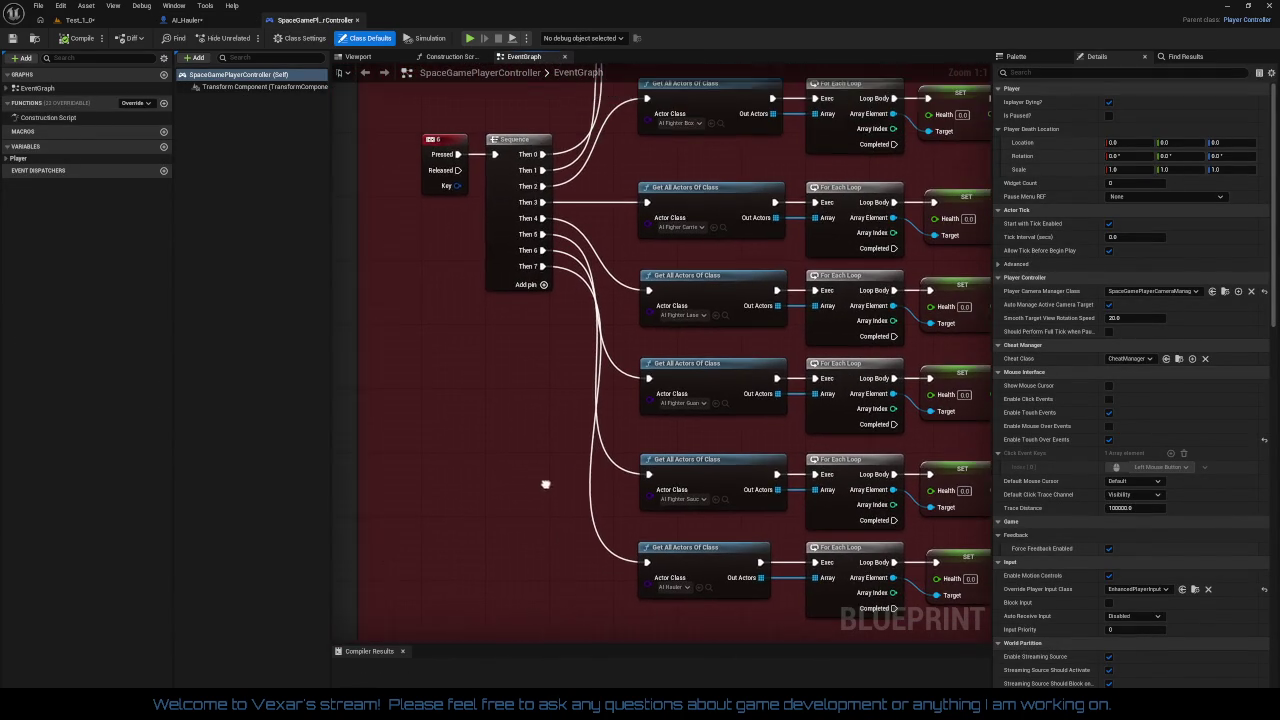
pyautogui.rightClick(456, 162)
pyautogui.click(461, 175)
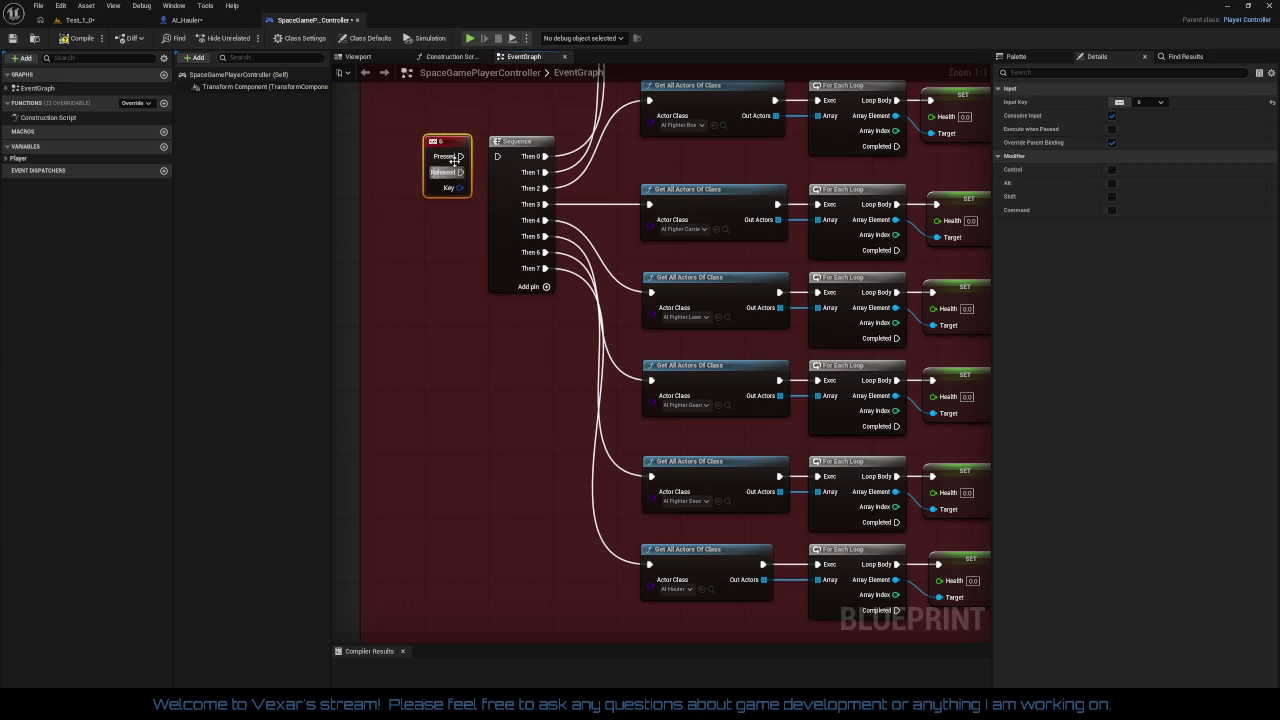
pyautogui.moveTo(449, 146); pyautogui.dragTo(506, 440)
pyautogui.moveTo(542, 540)
pyautogui.mouseDown()
pyautogui.moveTo(530, 366)
pyautogui.moveTo(637, 396)
pyautogui.mouseUp()
pyautogui.moveTo(482, 334); pyautogui.dragTo(480, 381)
pyautogui.moveTo(665, 471); pyautogui.dragTo(561, 476)
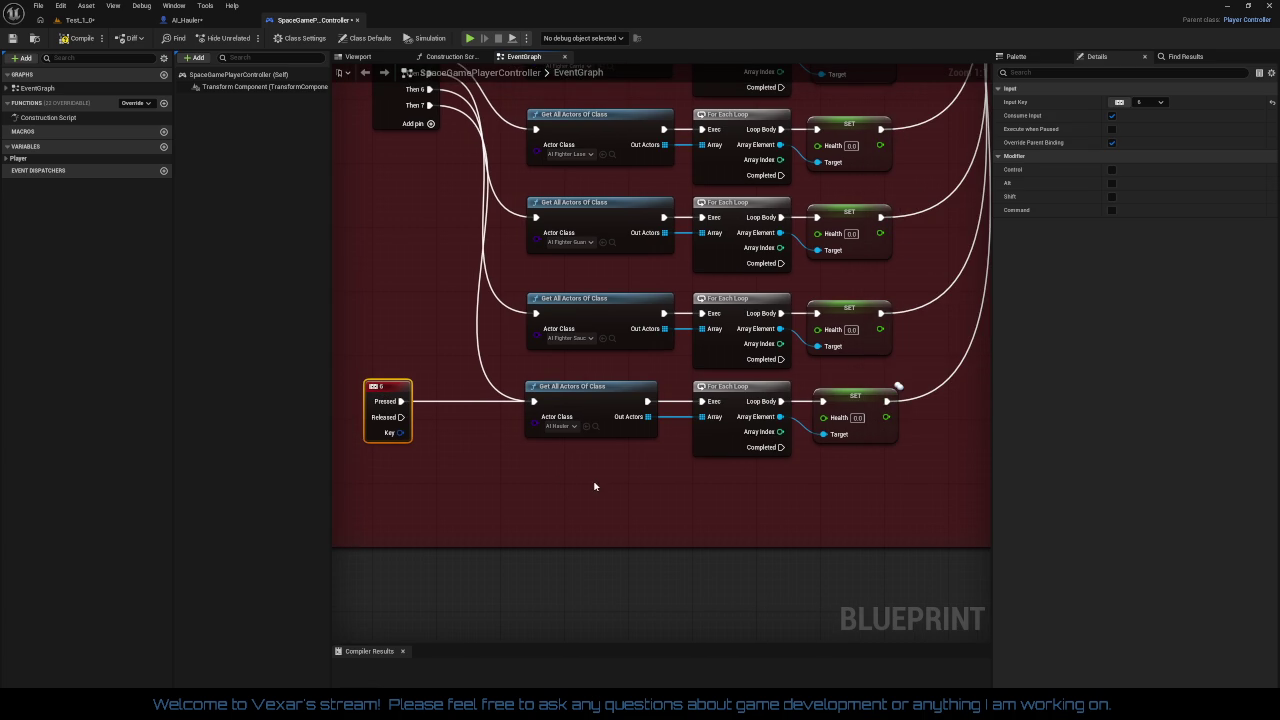
# Check the Get All Actors Of Class and For Each Loop nodes, compile, and return to Test_1_0
pyautogui.scroll(-2, 594, 486)
pyautogui.scroll(2, 716, 428)
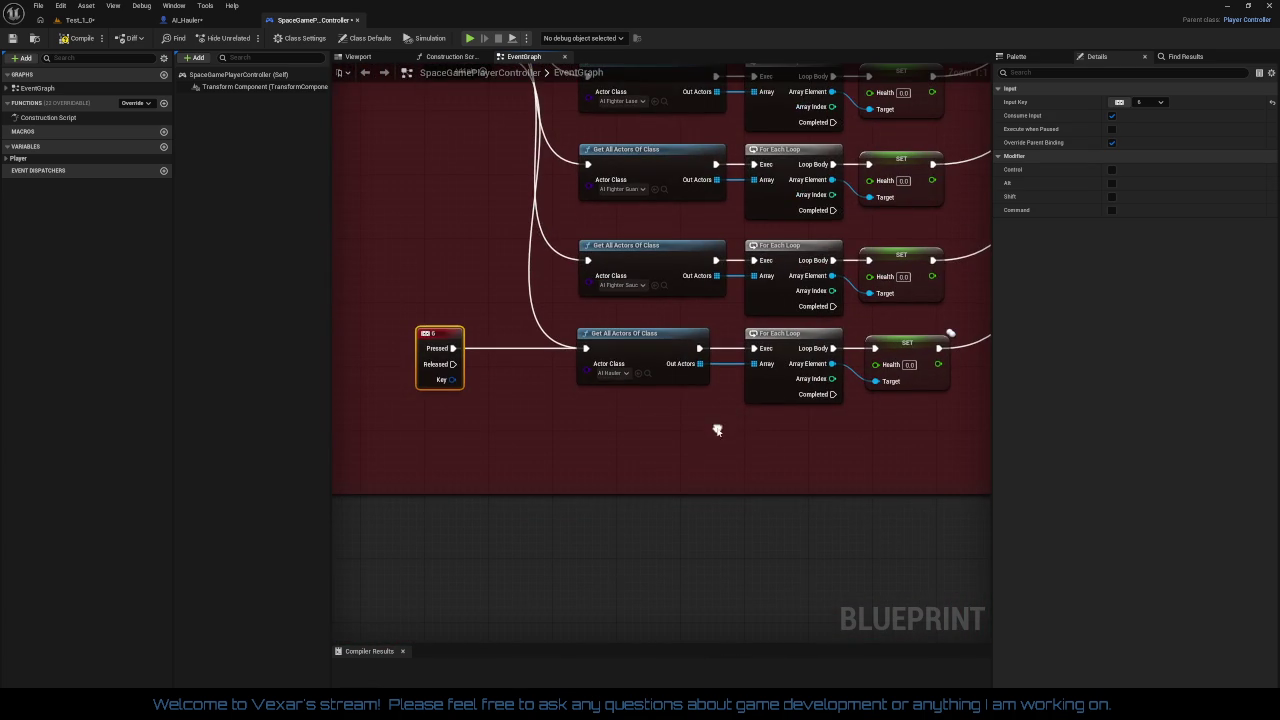
pyautogui.click(645, 352)
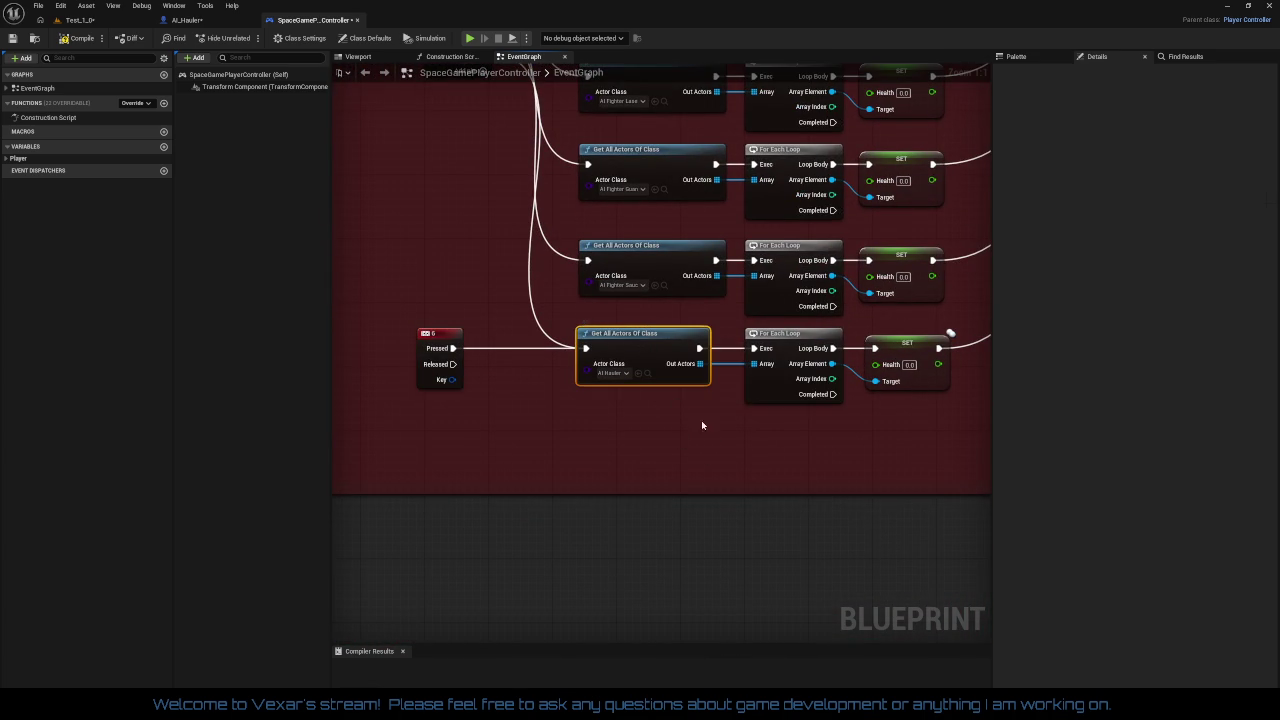
pyautogui.click(777, 344)
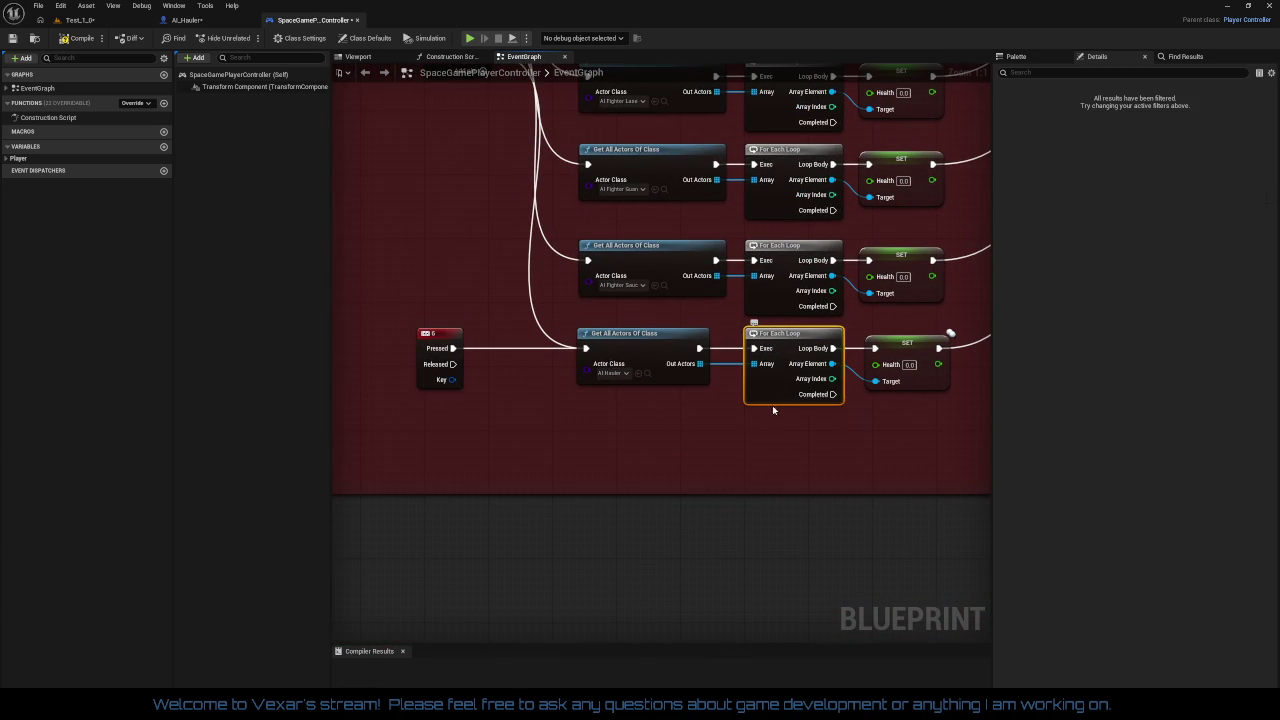
pyautogui.moveTo(766, 420); pyautogui.dragTo(728, 430)
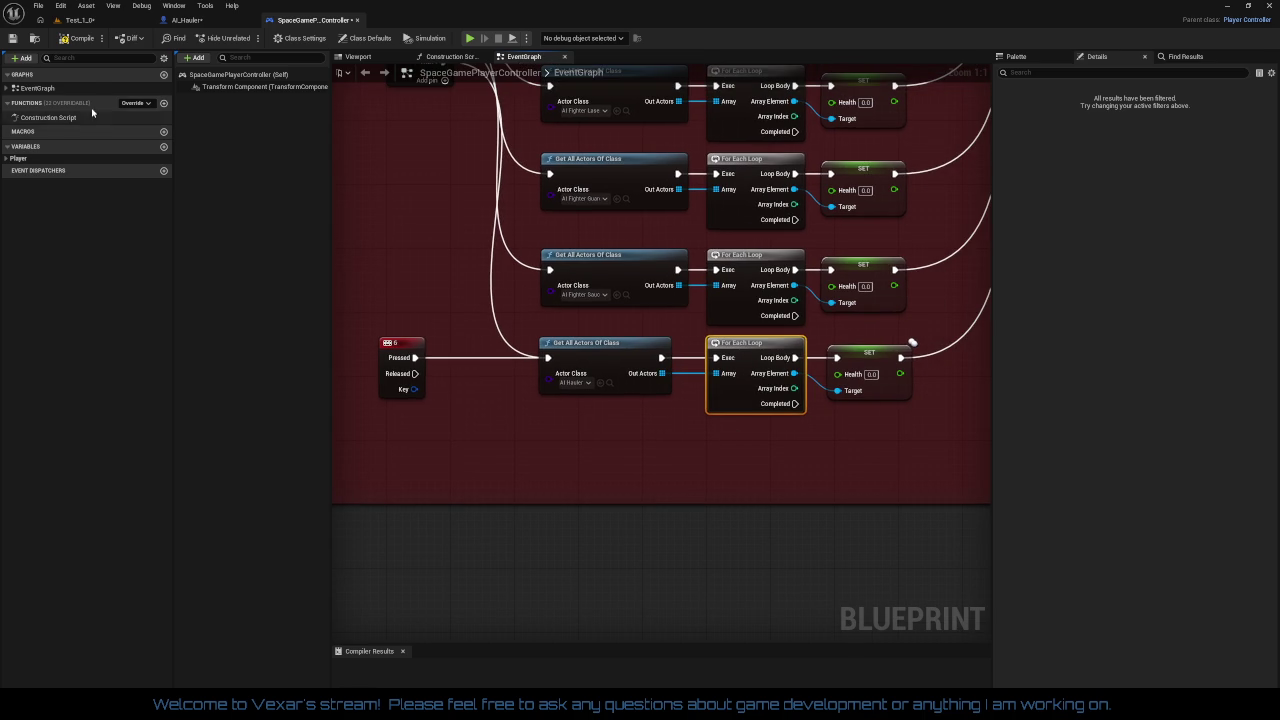
pyautogui.click(78, 43)
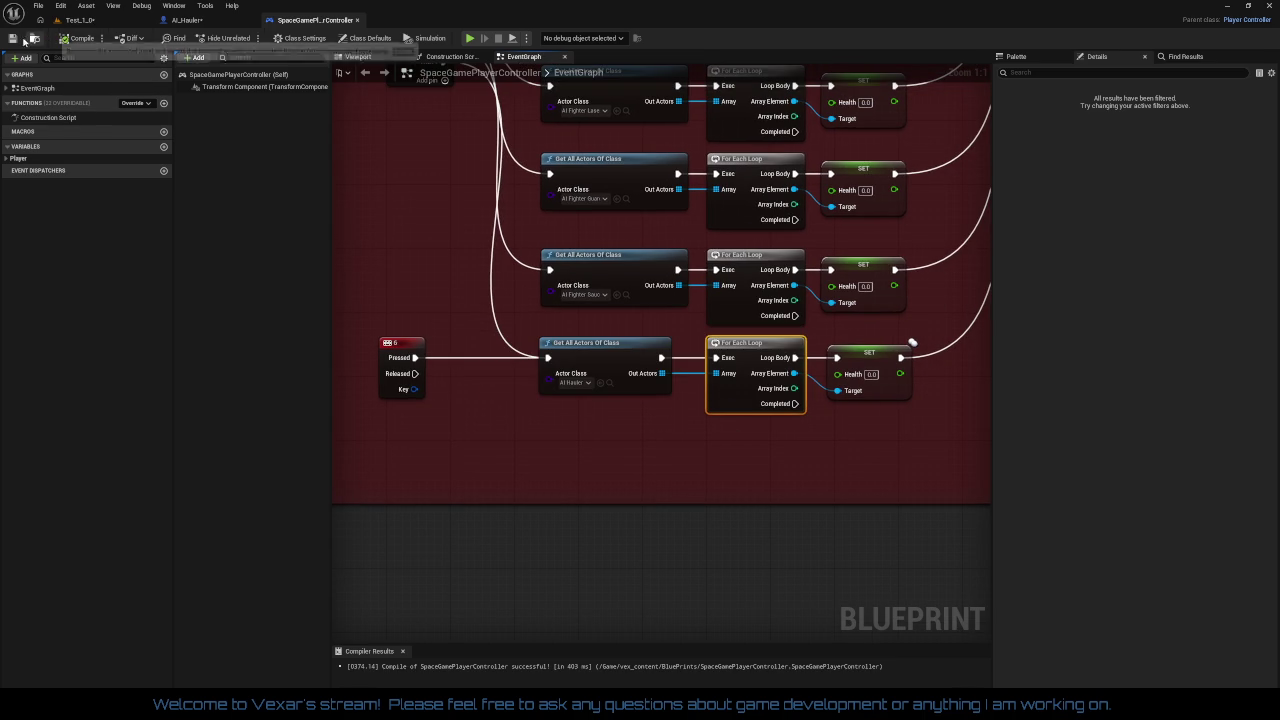
pyautogui.click(78, 20)
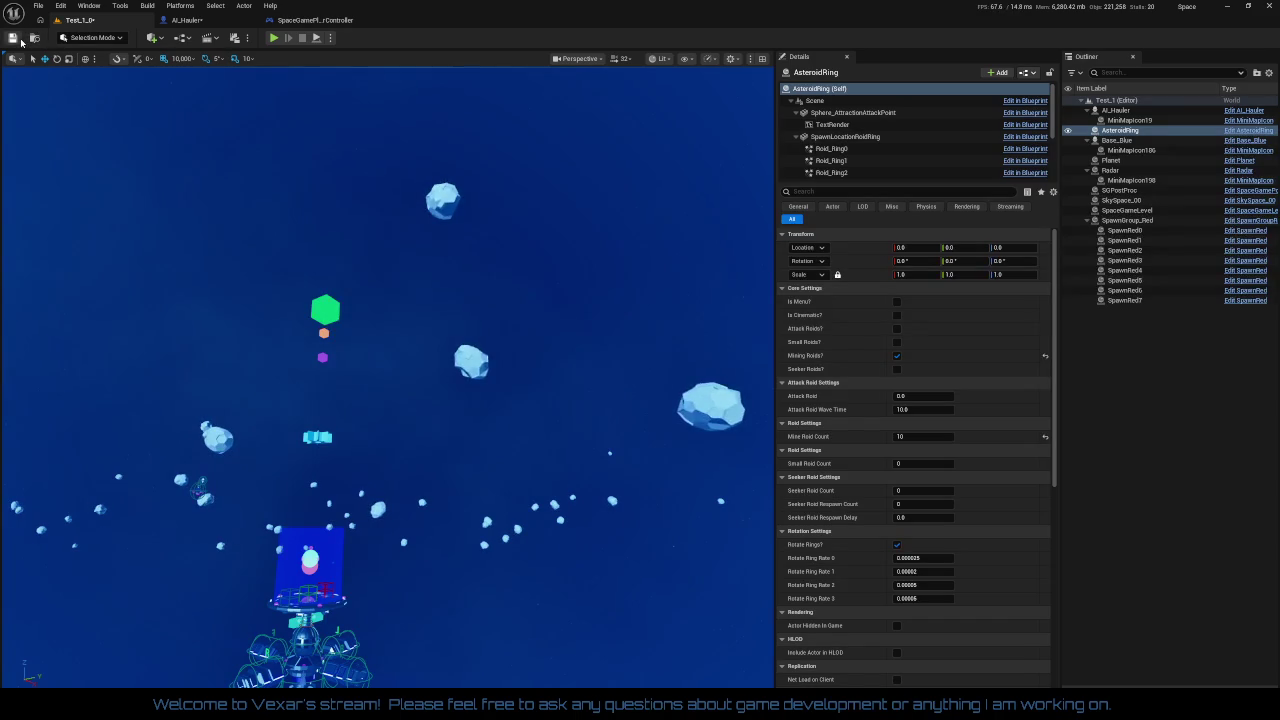
# Play-test Test_1, boosting with Shift until the station explodes, then end the session and view SpaceGamePlayerController
pyautogui.click(273, 37)
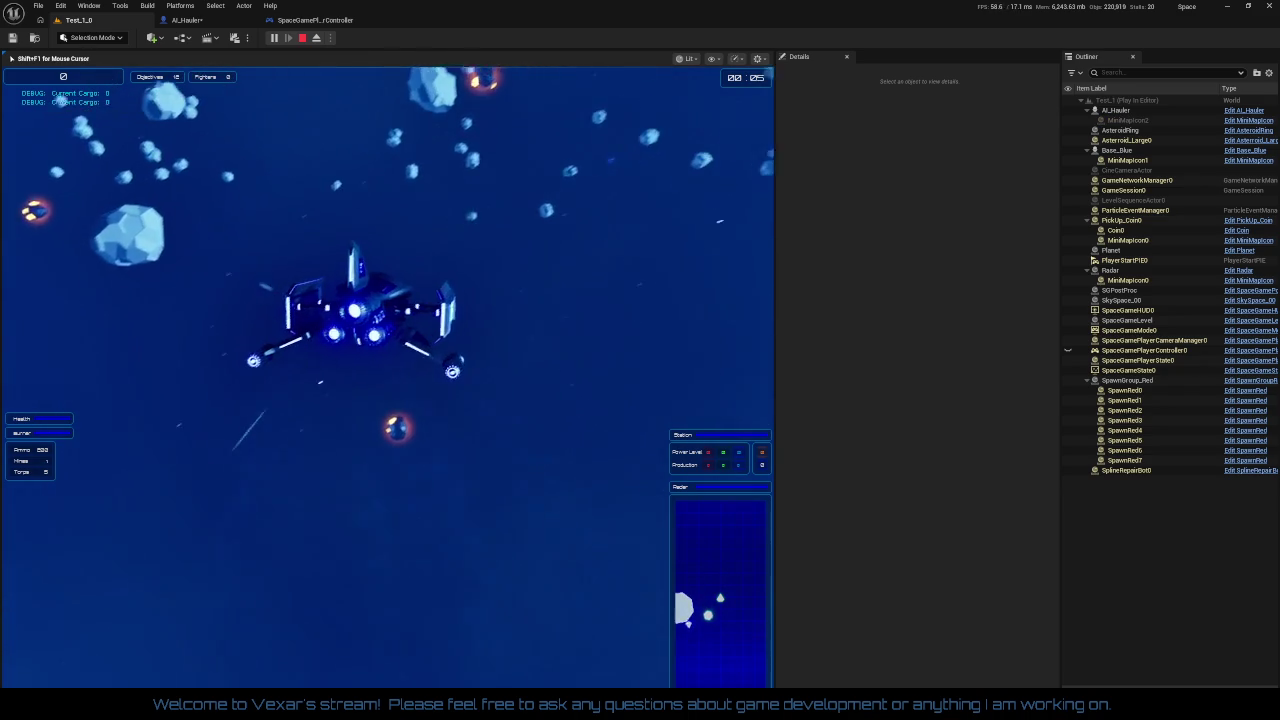
pyautogui.press('shift')
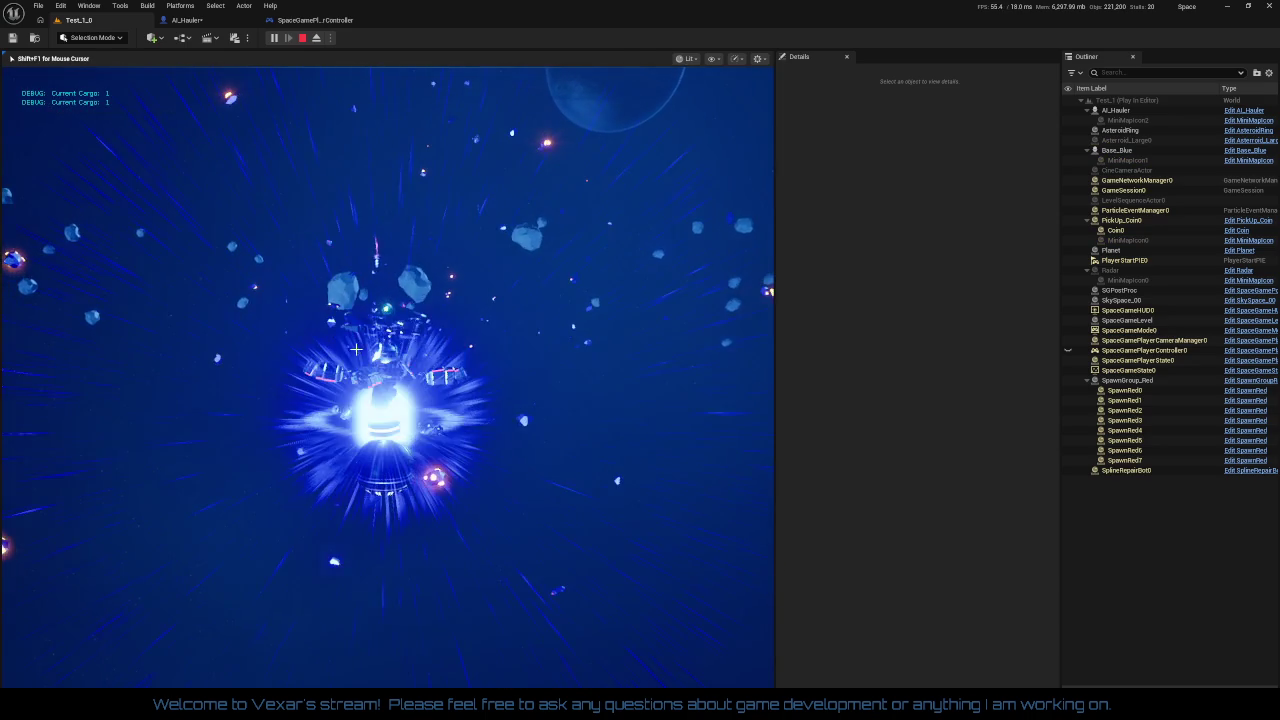
pyautogui.press('Escape')
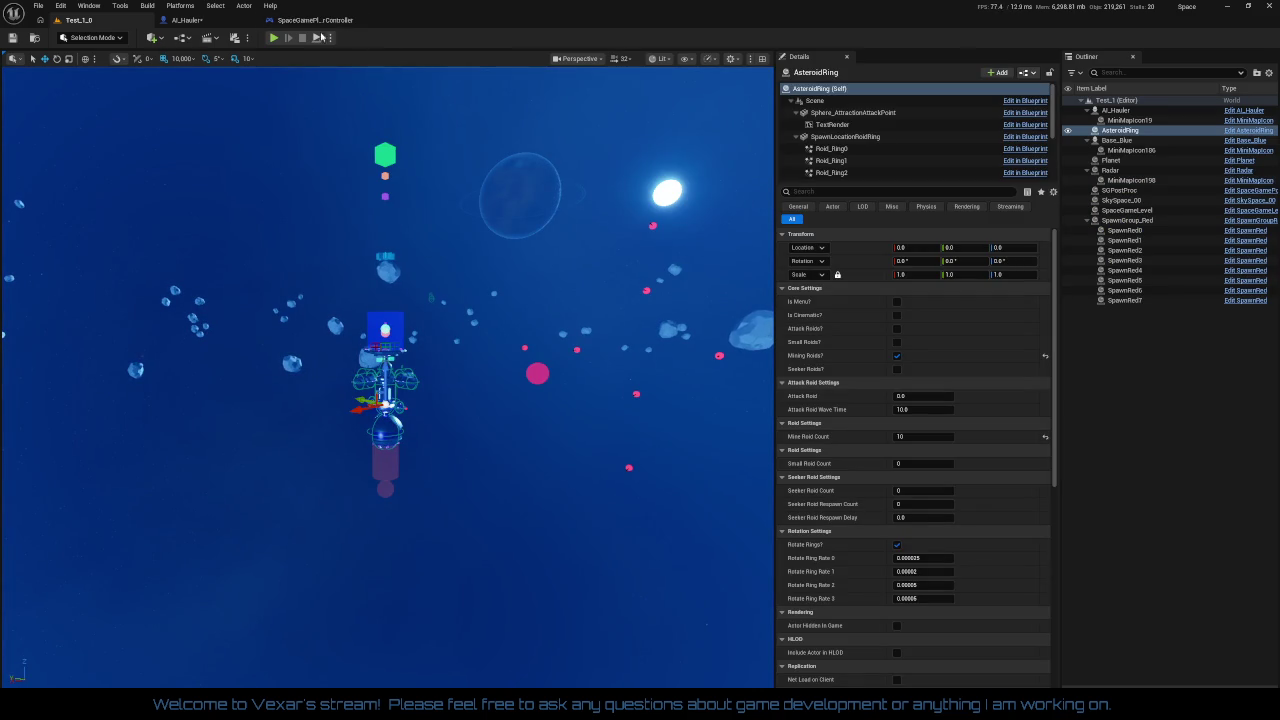
pyautogui.click(312, 20)
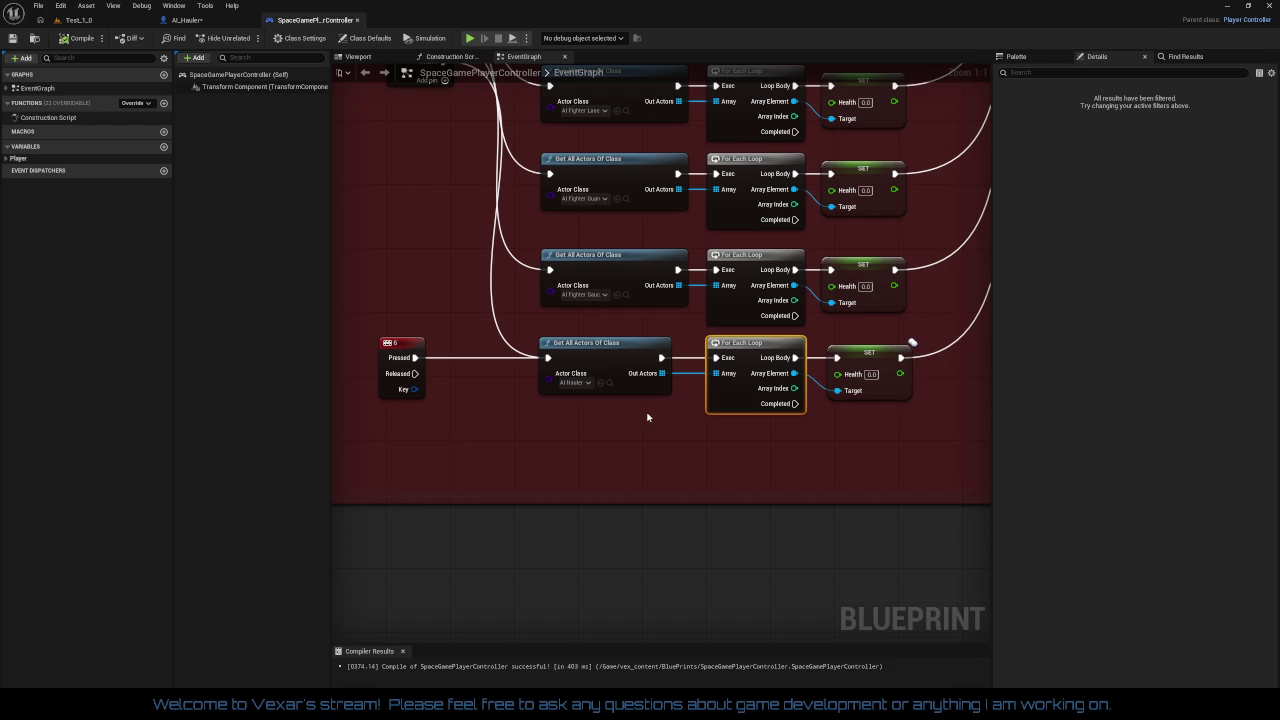
# Select the last SET Health node in SpaceGamePlayerController to review it
pyautogui.moveTo(780, 430); pyautogui.dragTo(716, 356)
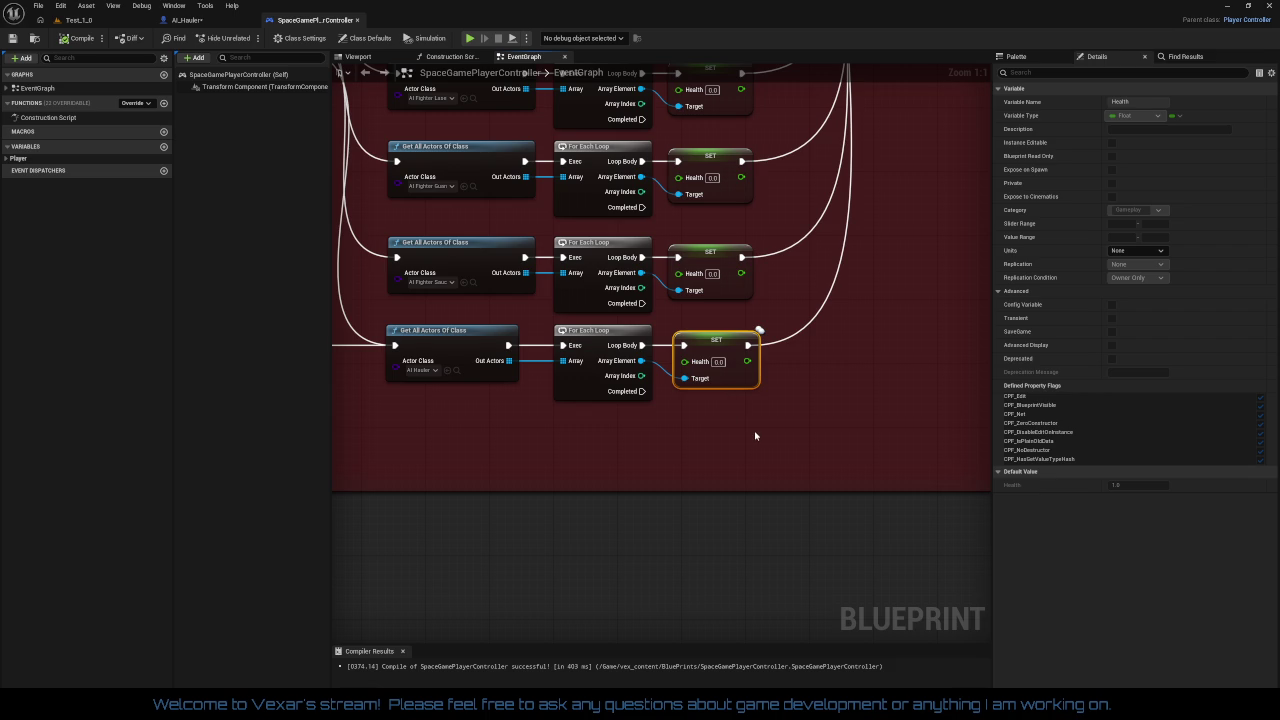
pyautogui.click(759, 332)
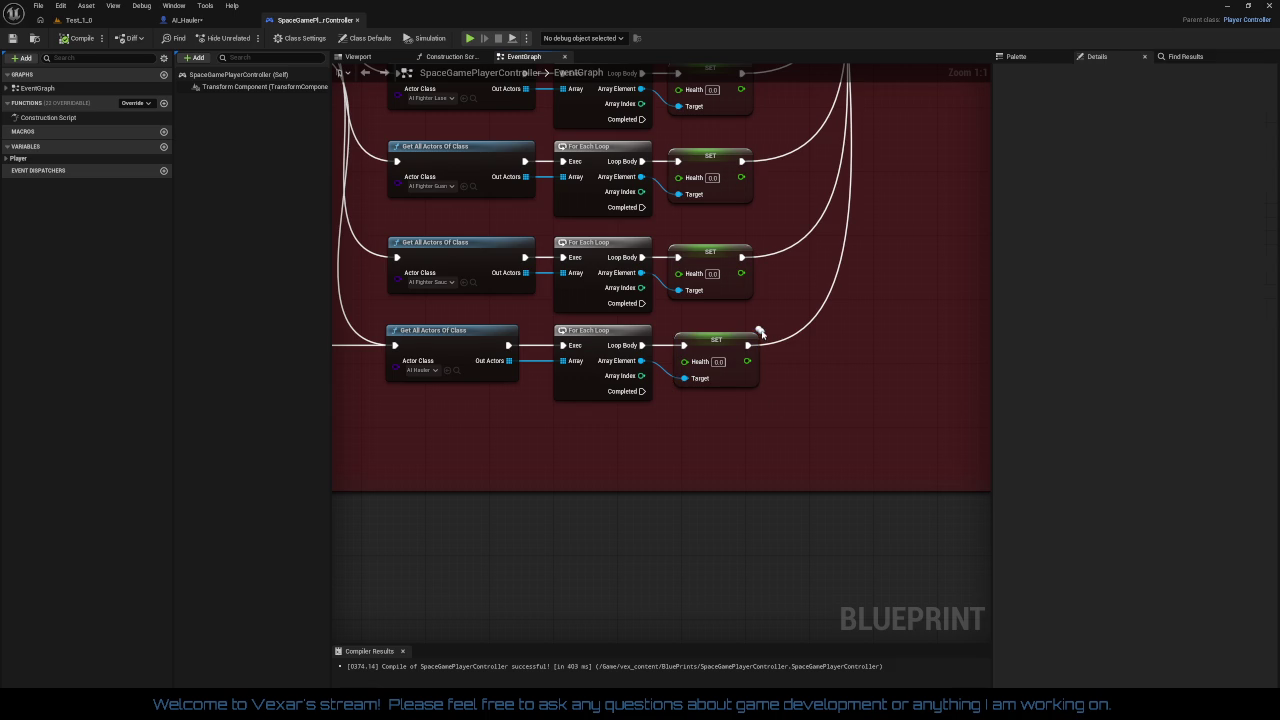
pyautogui.click(755, 336)
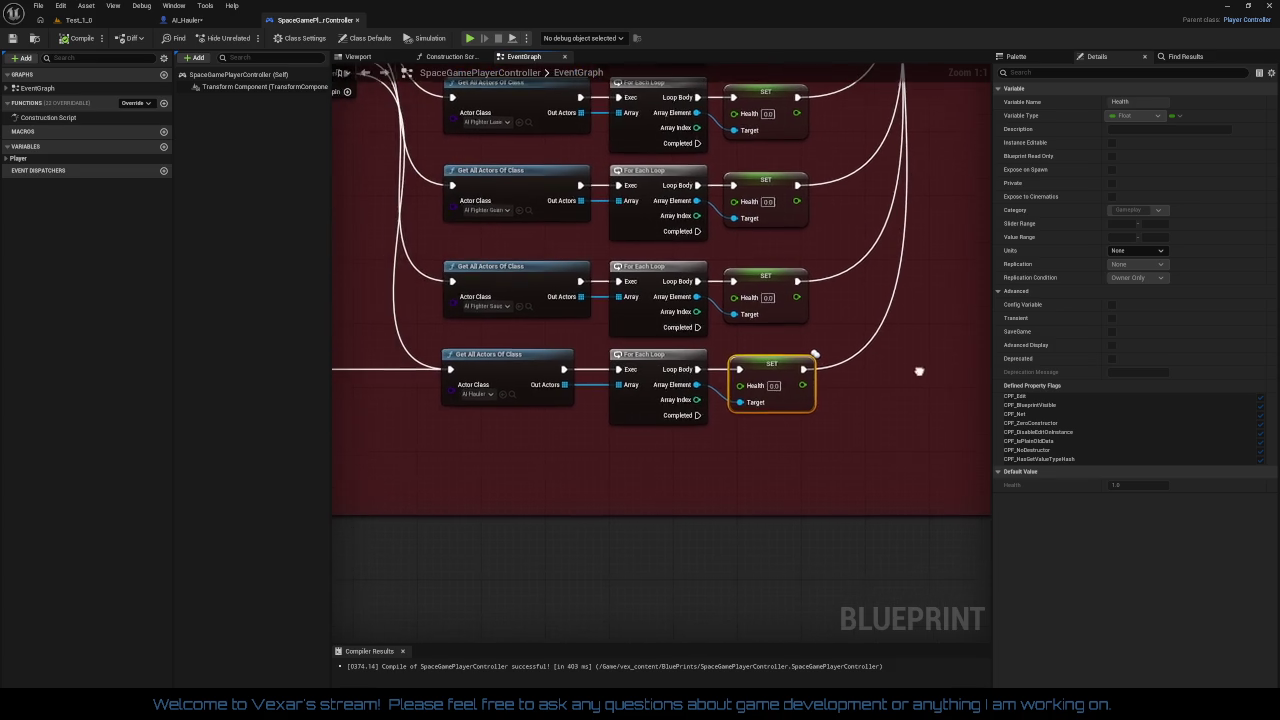
pyautogui.click(722, 436)
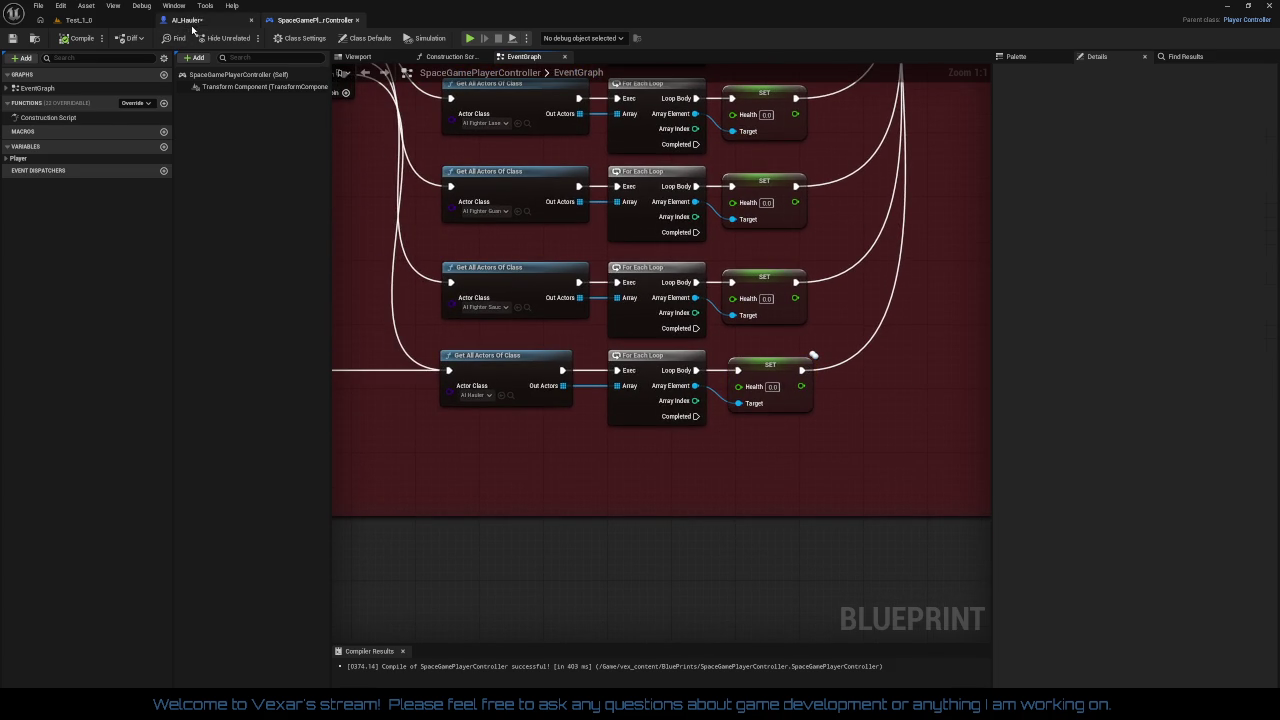
# In AI_Hauler, set the Health variable's Replication to None and compile
pyautogui.click(186, 20)
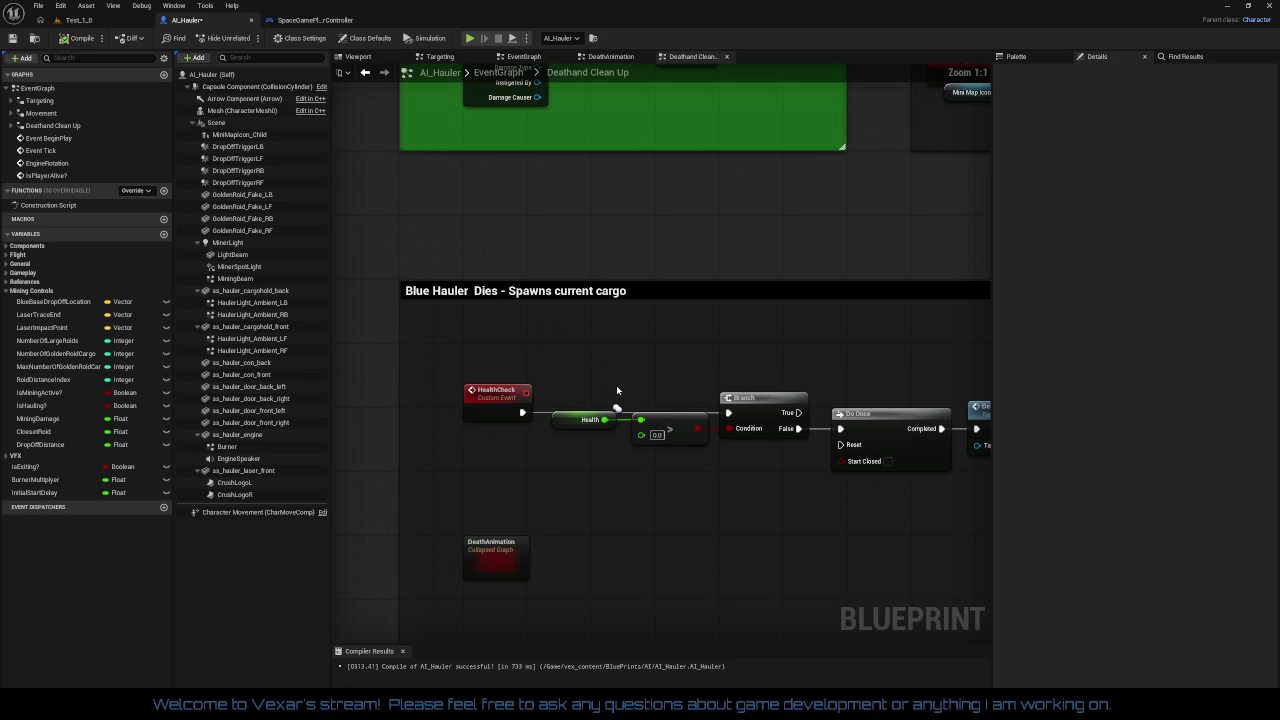
pyautogui.moveTo(595, 412)
pyautogui.mouseDown()
pyautogui.moveTo(578, 440)
pyautogui.moveTo(560, 434)
pyautogui.mouseUp()
pyautogui.rightClick(558, 432)
pyautogui.click(558, 447)
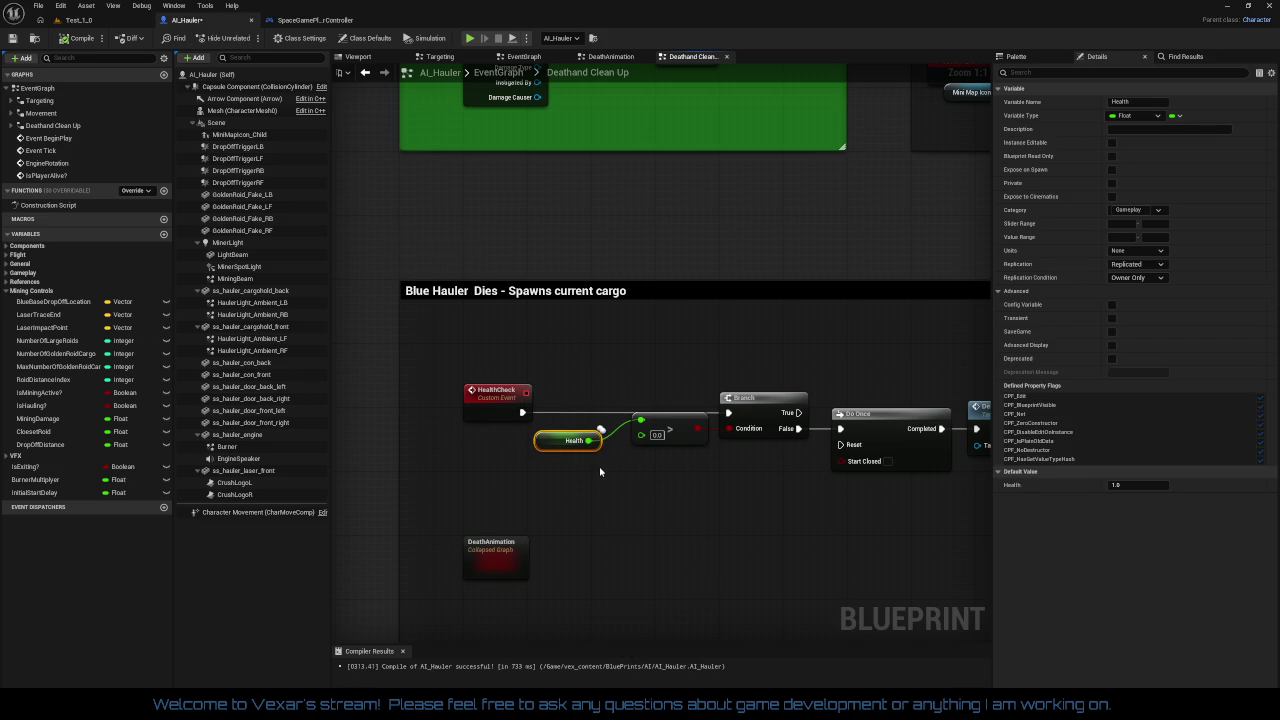
pyautogui.click(1160, 264)
pyautogui.click(1152, 276)
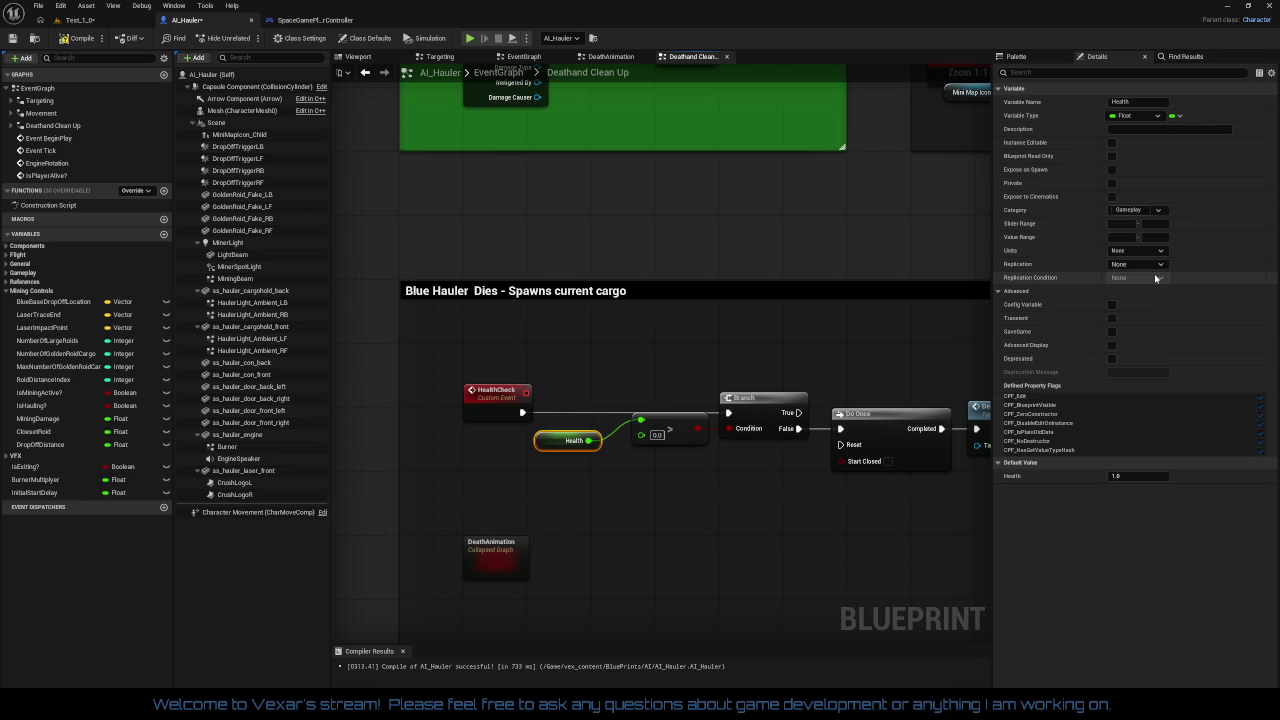
pyautogui.moveTo(546, 442); pyautogui.dragTo(560, 419)
pyautogui.moveTo(500, 366); pyautogui.dragTo(740, 472)
pyautogui.click(584, 418)
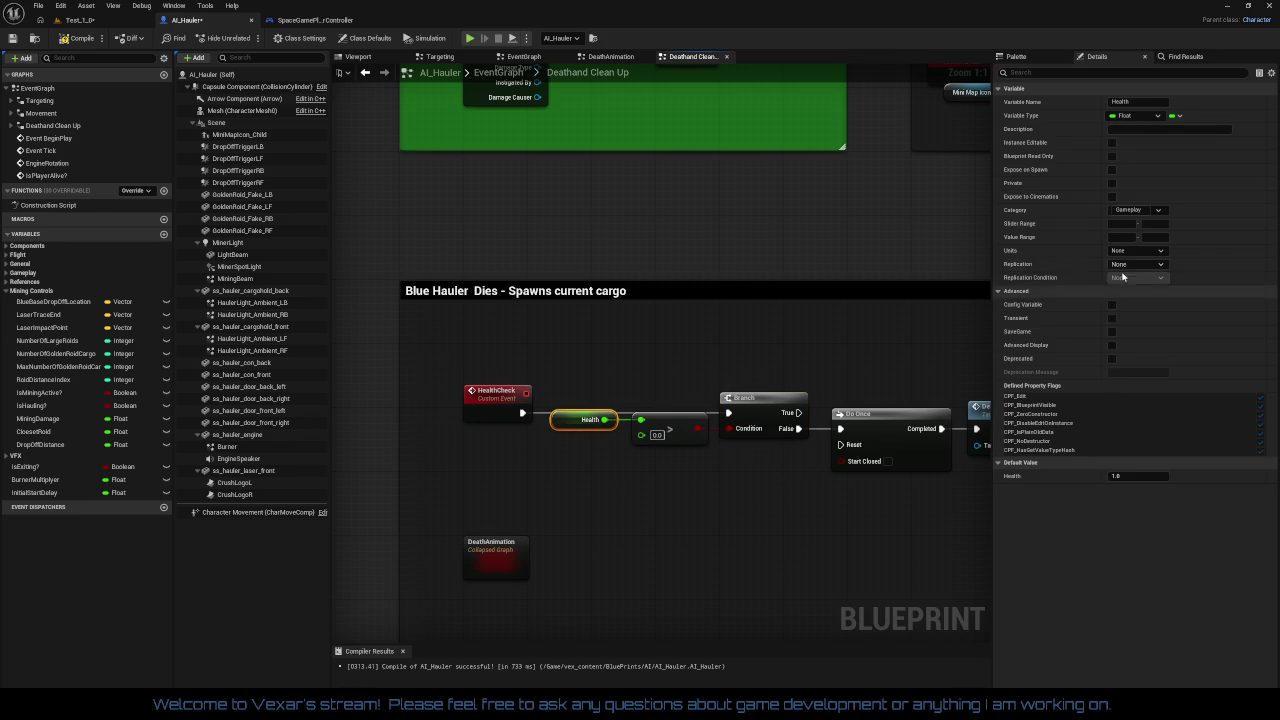
pyautogui.moveTo(679, 294); pyautogui.dragTo(729, 271)
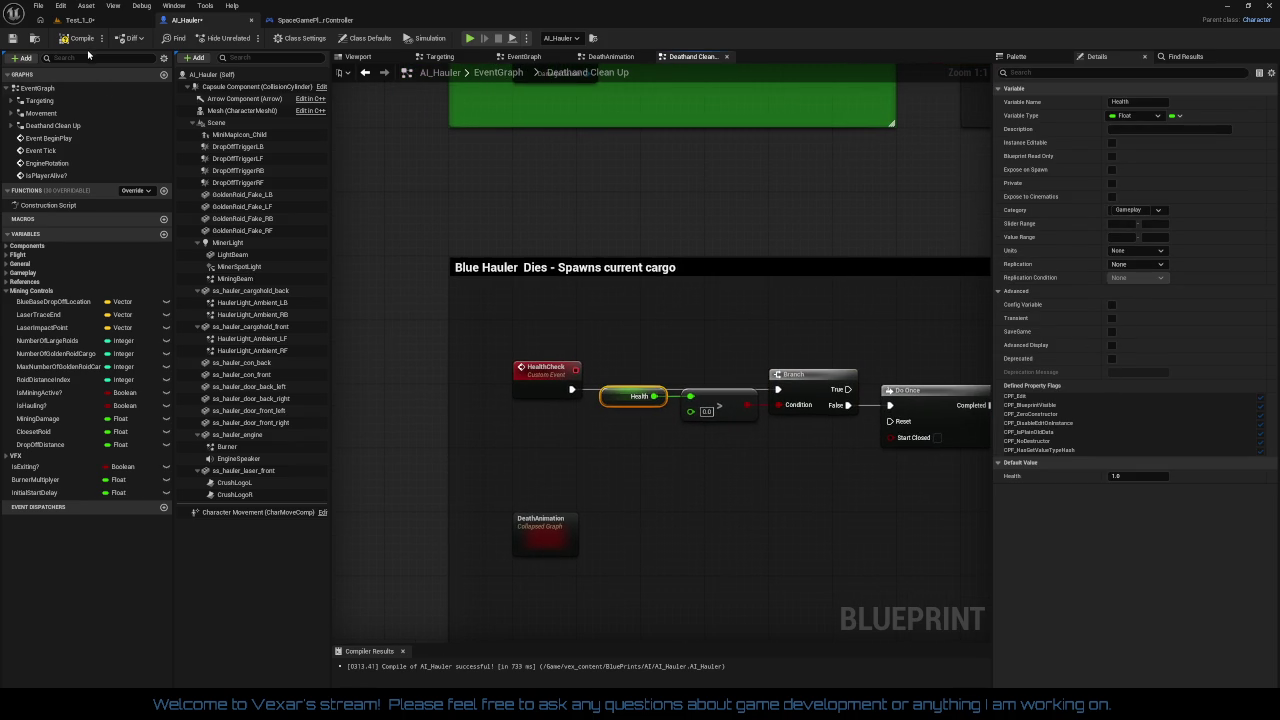
pyautogui.click(79, 40)
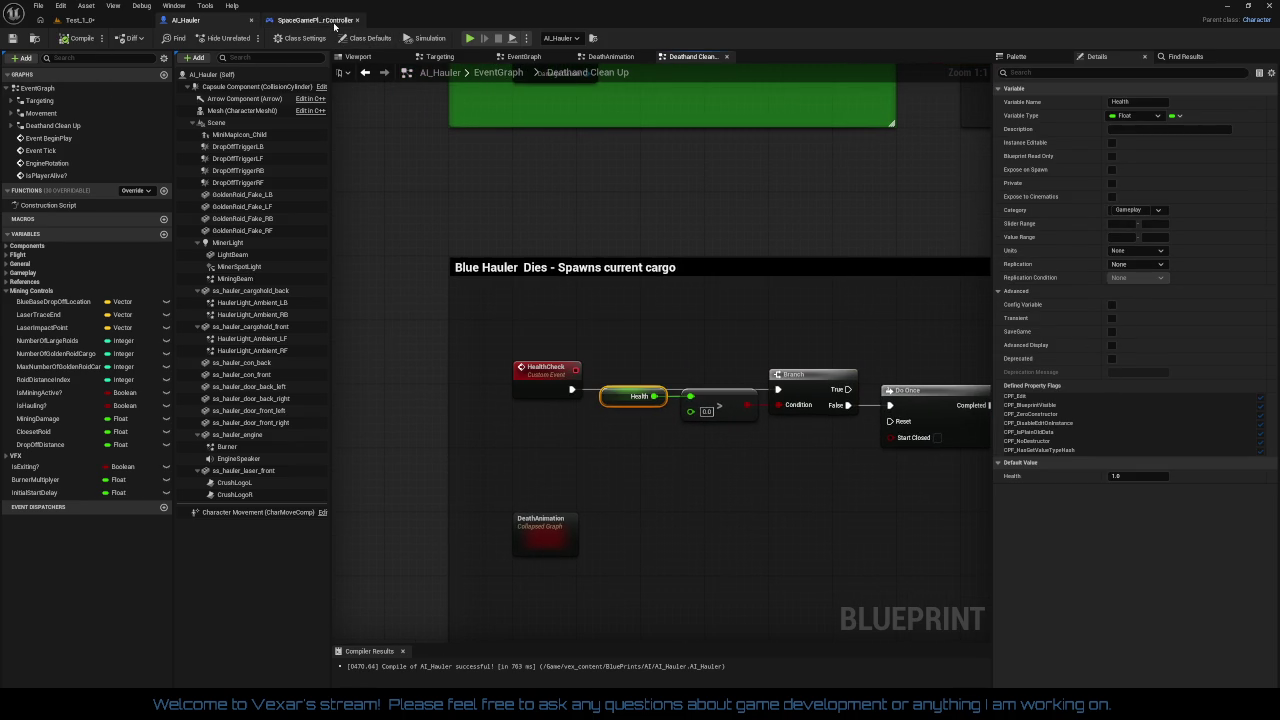
# Wire the 6 key's Pressed pin into Sequence, compile SpaceGamePlayerController, and save the level
pyautogui.click(334, 22)
pyautogui.moveTo(369, 394); pyautogui.dragTo(619, 392)
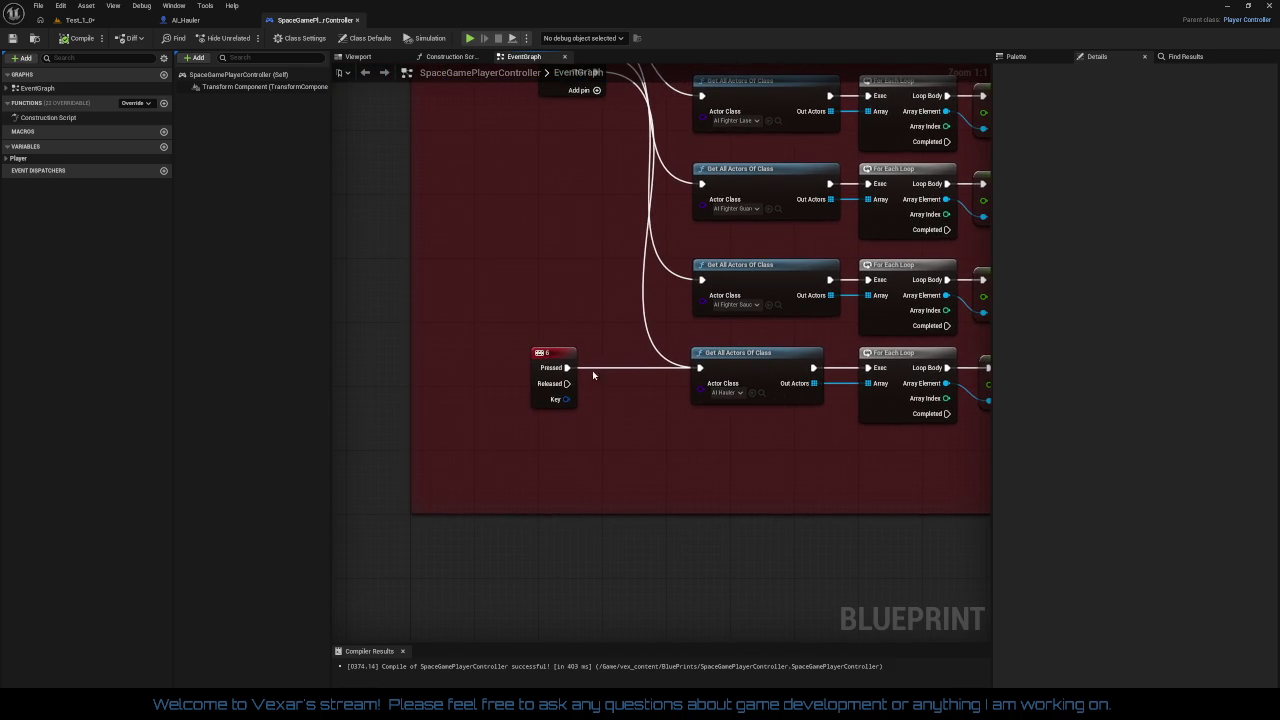
pyautogui.moveTo(572, 345)
pyautogui.mouseDown()
pyautogui.moveTo(572, 480)
pyautogui.moveTo(517, 109)
pyautogui.moveTo(554, 175)
pyautogui.mouseUp()
pyautogui.moveTo(560, 572); pyautogui.dragTo(489, 172)
pyautogui.moveTo(559, 381); pyautogui.dragTo(420, 220)
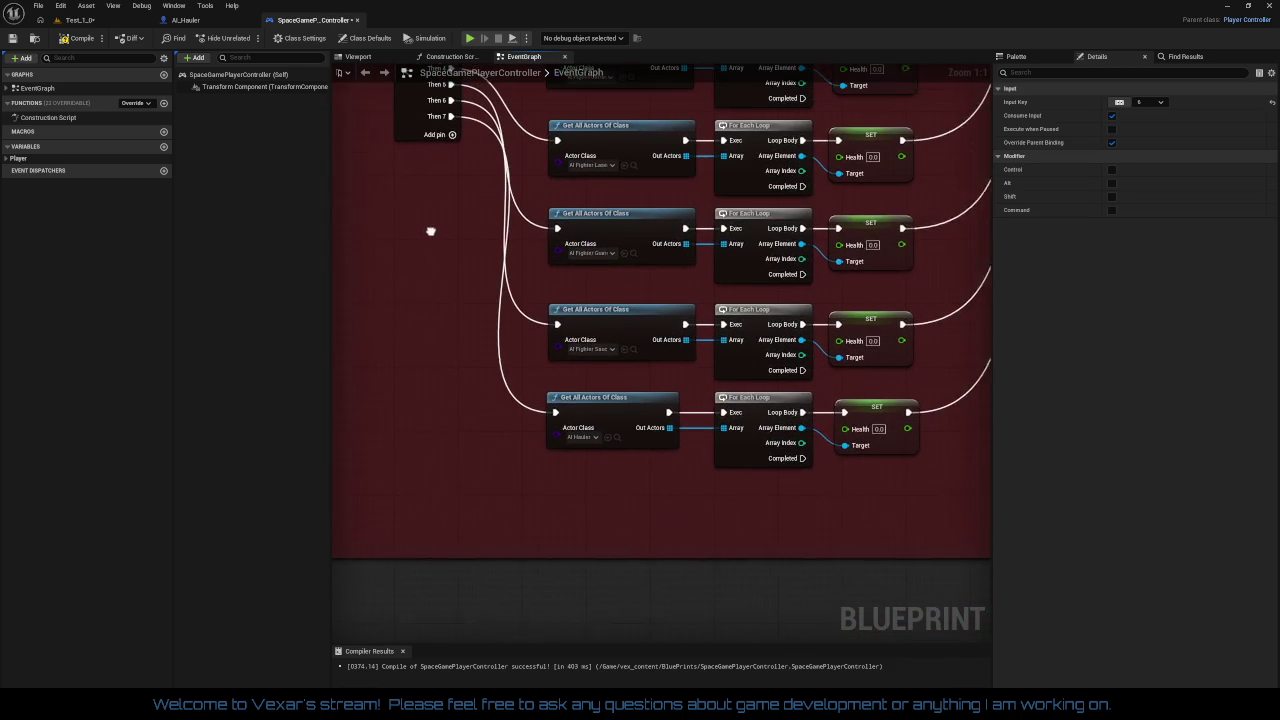
pyautogui.click(67, 42)
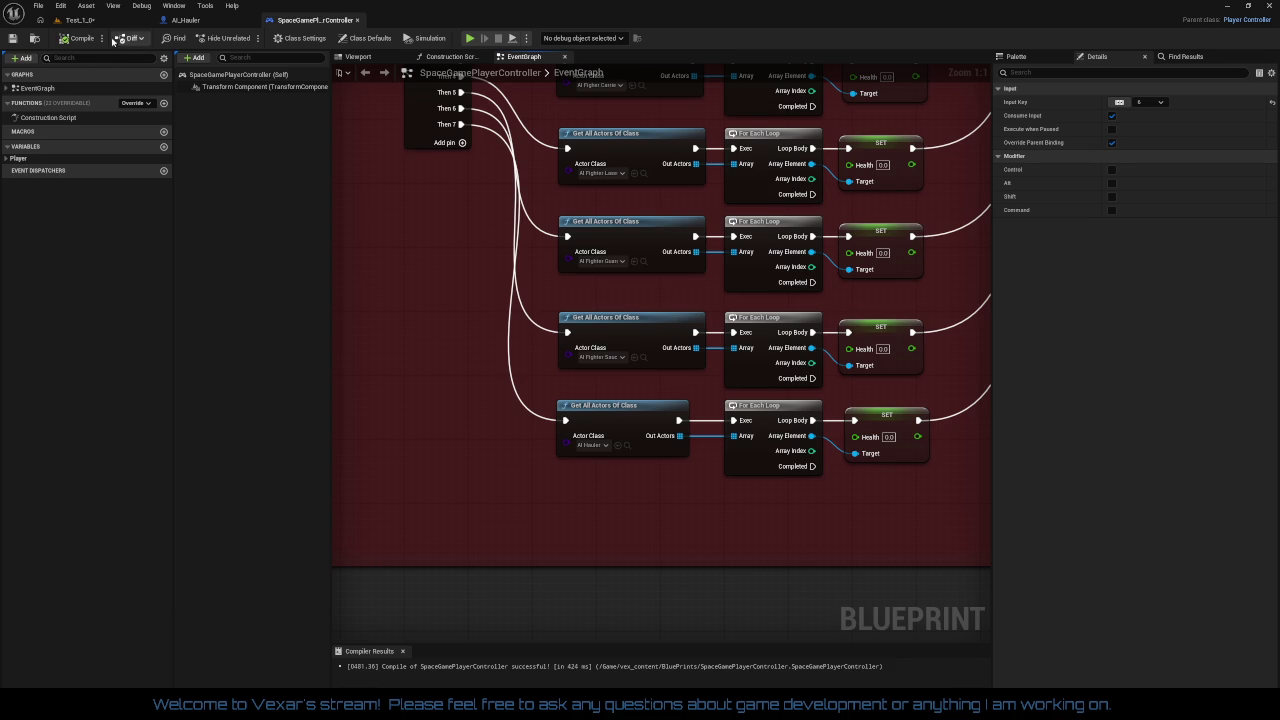
pyautogui.click(80, 20)
pyautogui.click(12, 37)
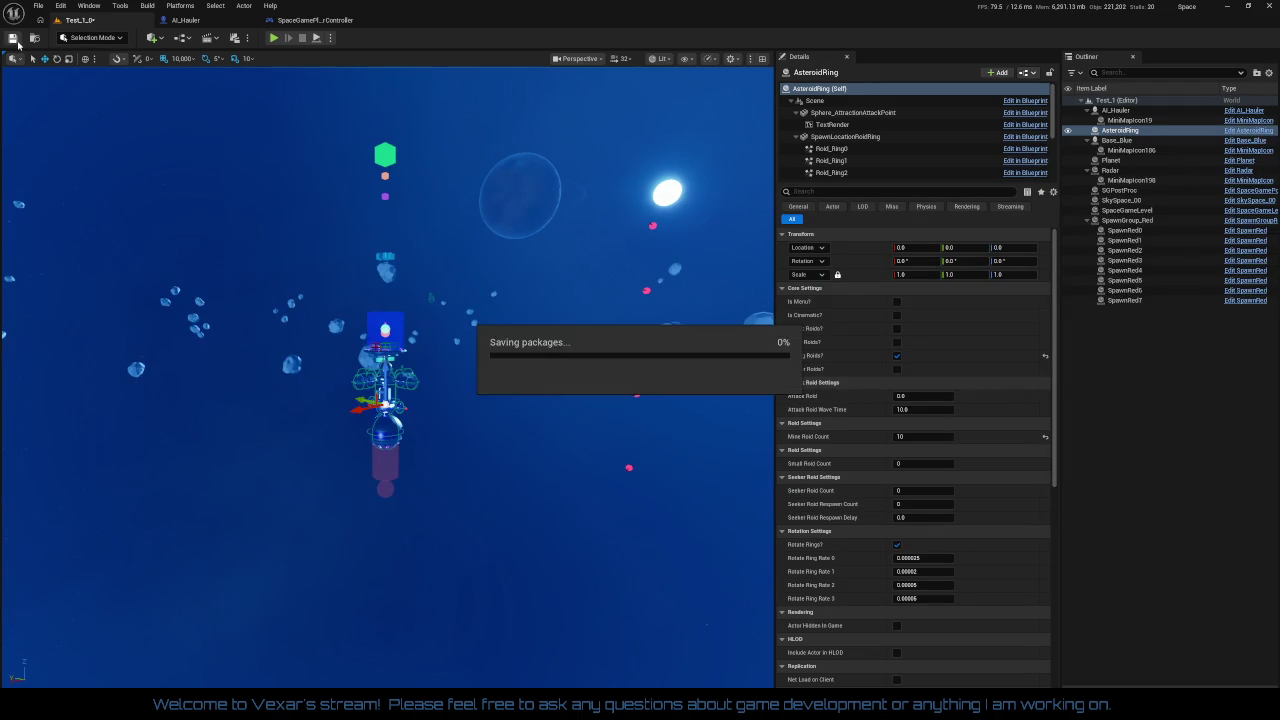
# Play-test with Alt+P, boosting with Shift, then pause and view AI_Hauler's Deathand Clean Up graph
pyautogui.hotkey('alt', 'p')
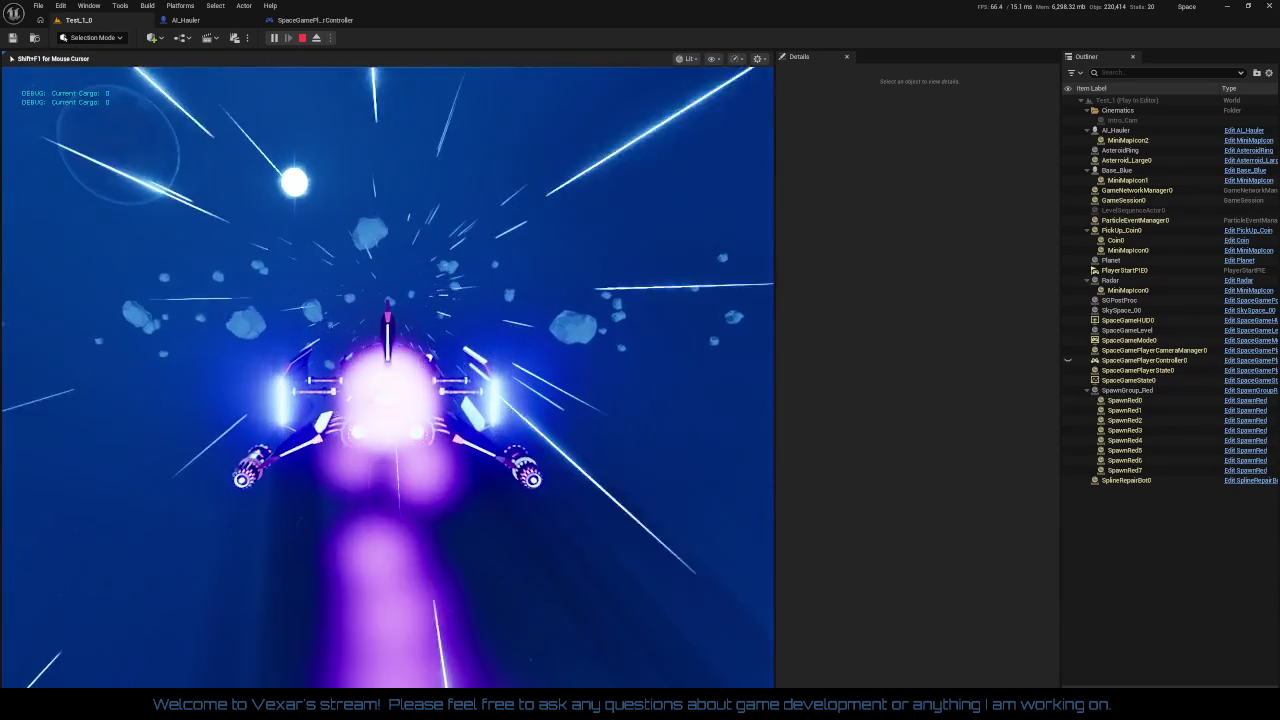
pyautogui.press('shift')
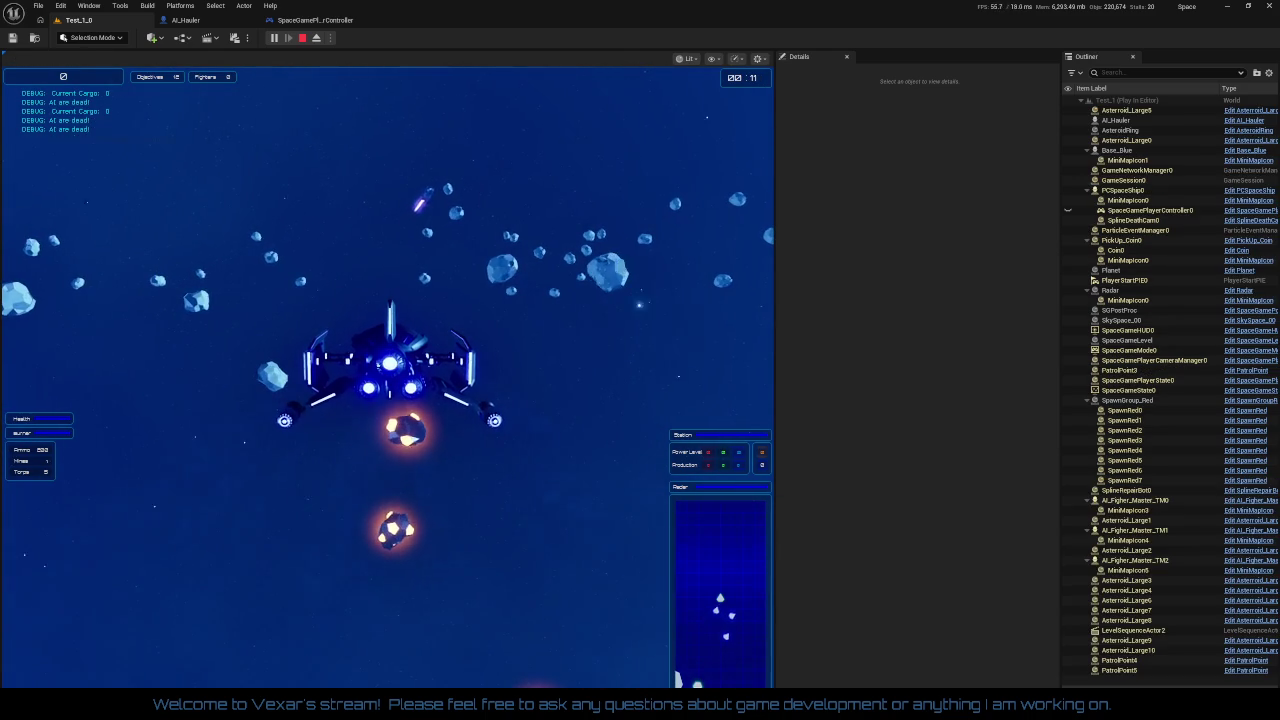
pyautogui.click(273, 38)
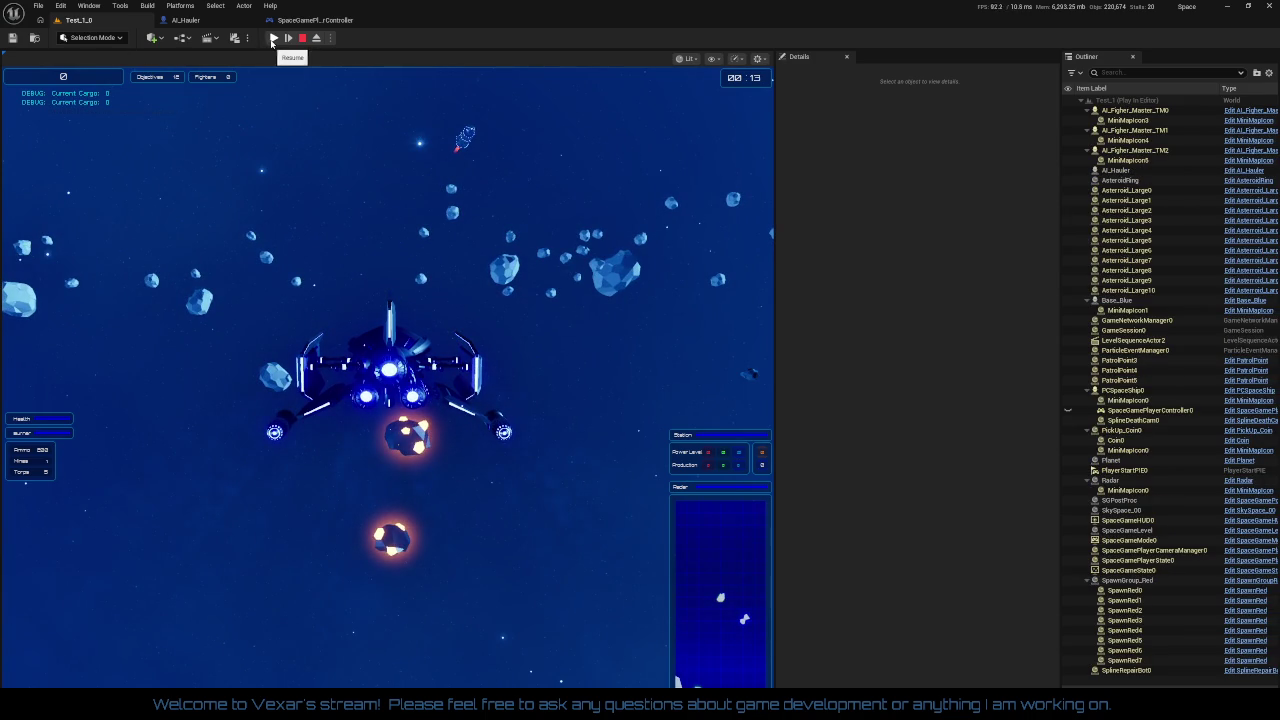
pyautogui.click(185, 20)
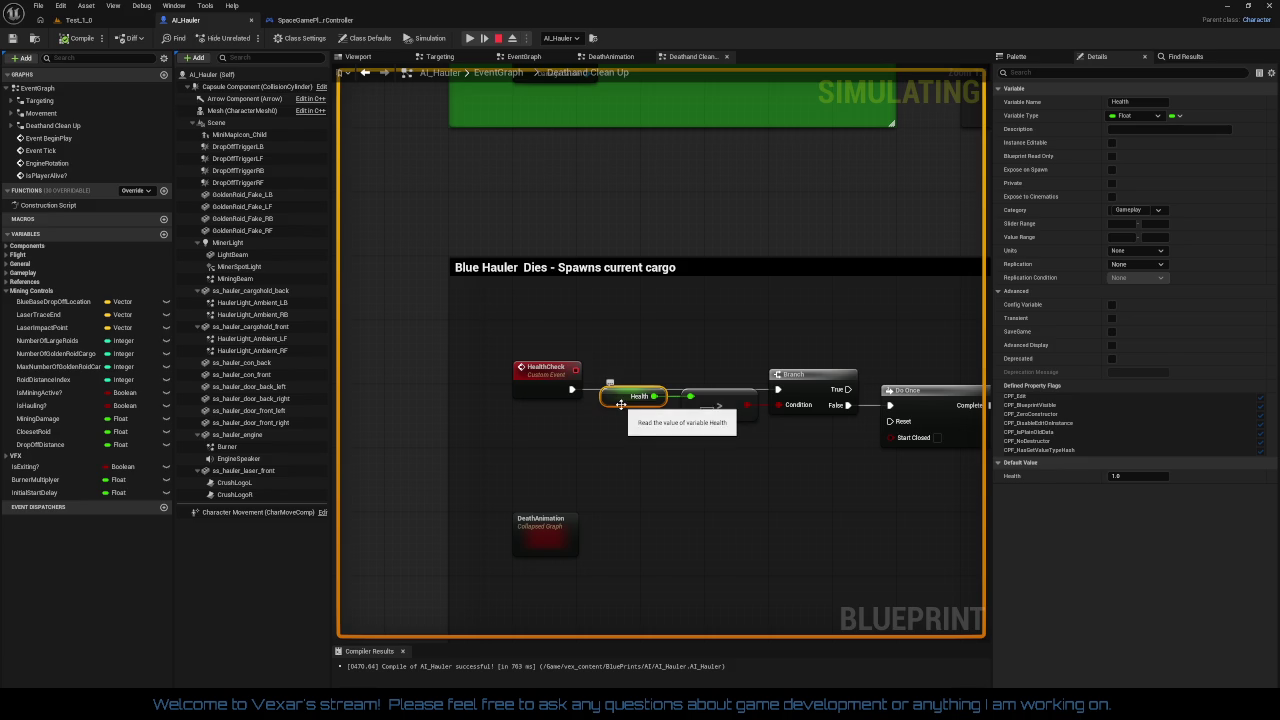
# Stop the simulation and delete the greater-than compare node fed by Health
pyautogui.moveTo(648, 402)
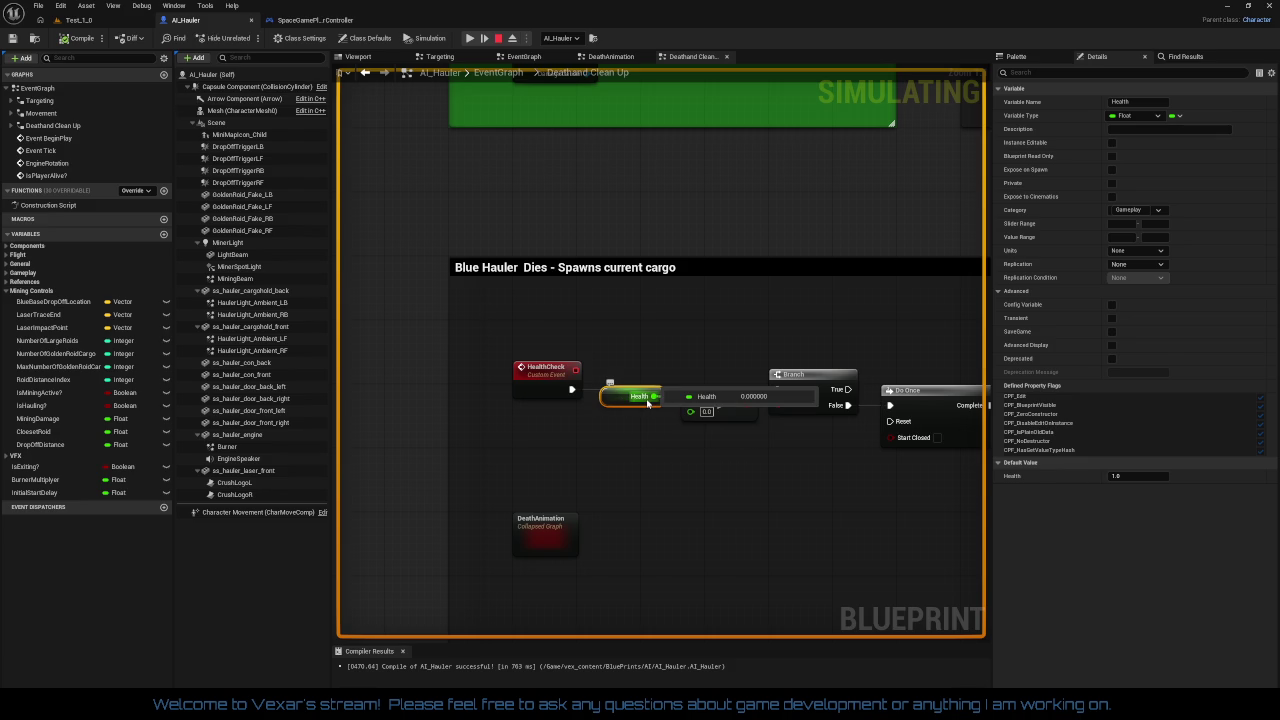
pyautogui.moveTo(650, 397); pyautogui.dragTo(708, 412)
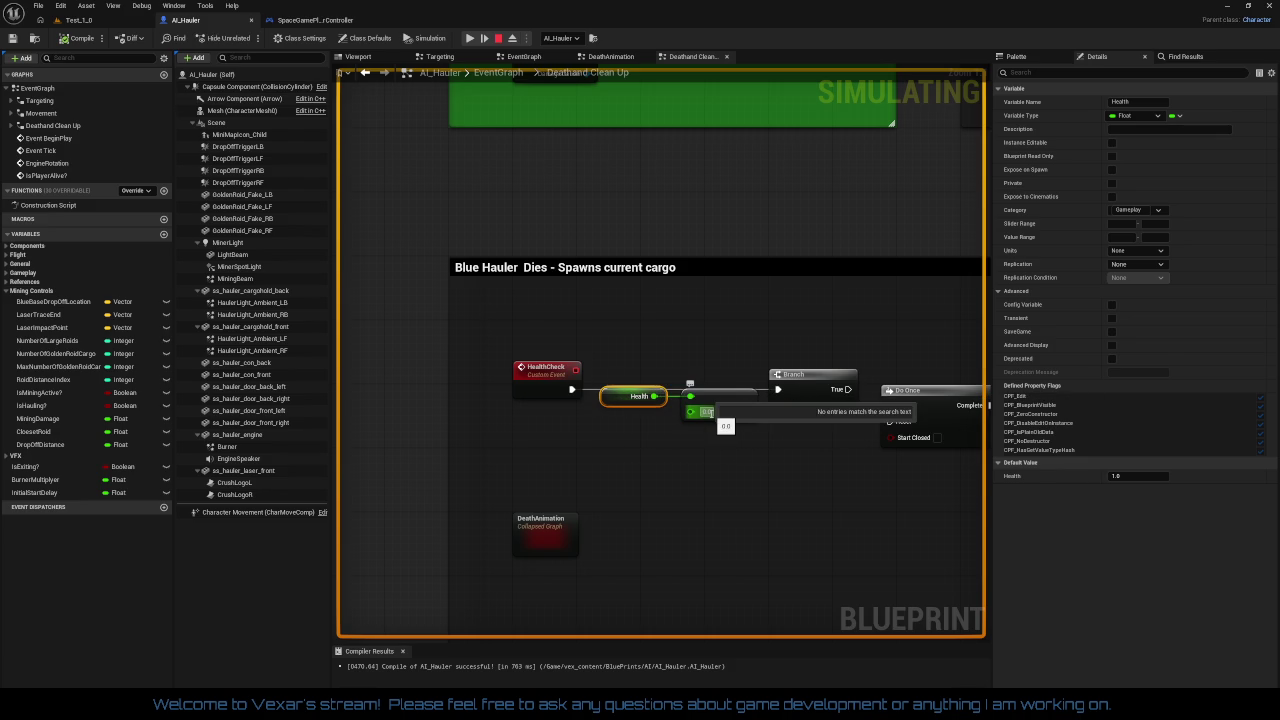
pyautogui.click(704, 428)
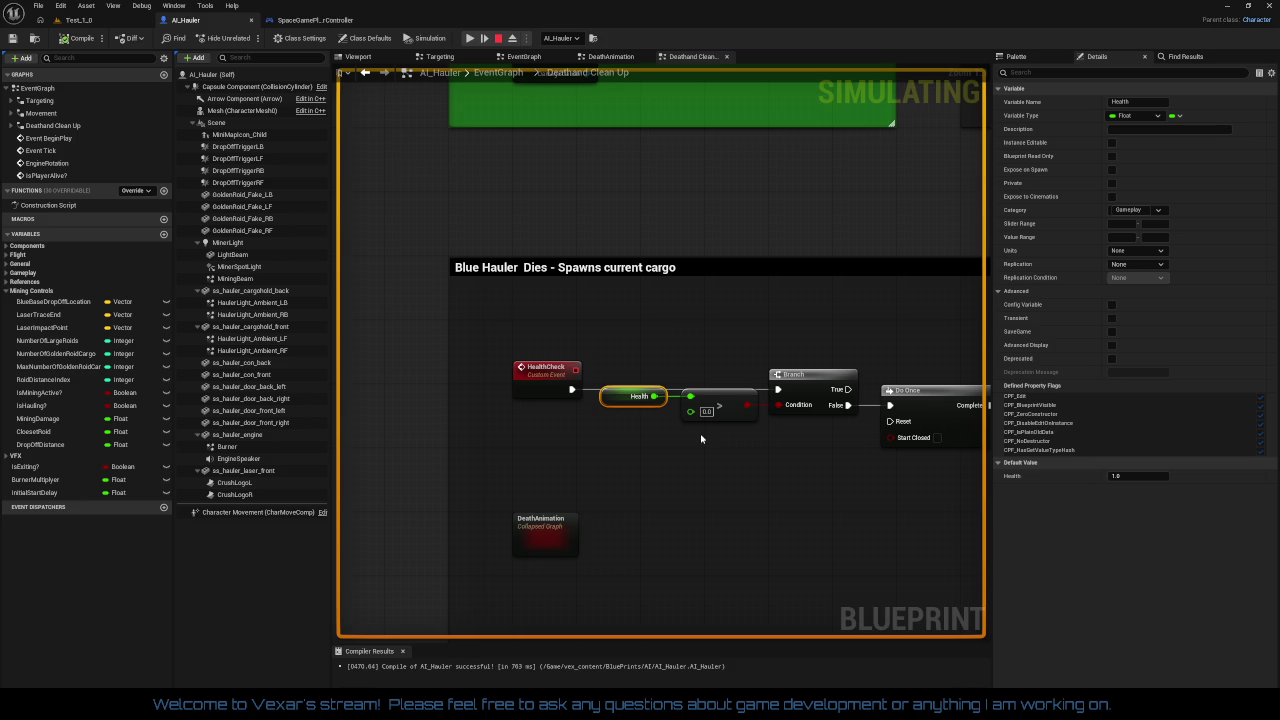
pyautogui.moveTo(701, 438); pyautogui.dragTo(673, 416)
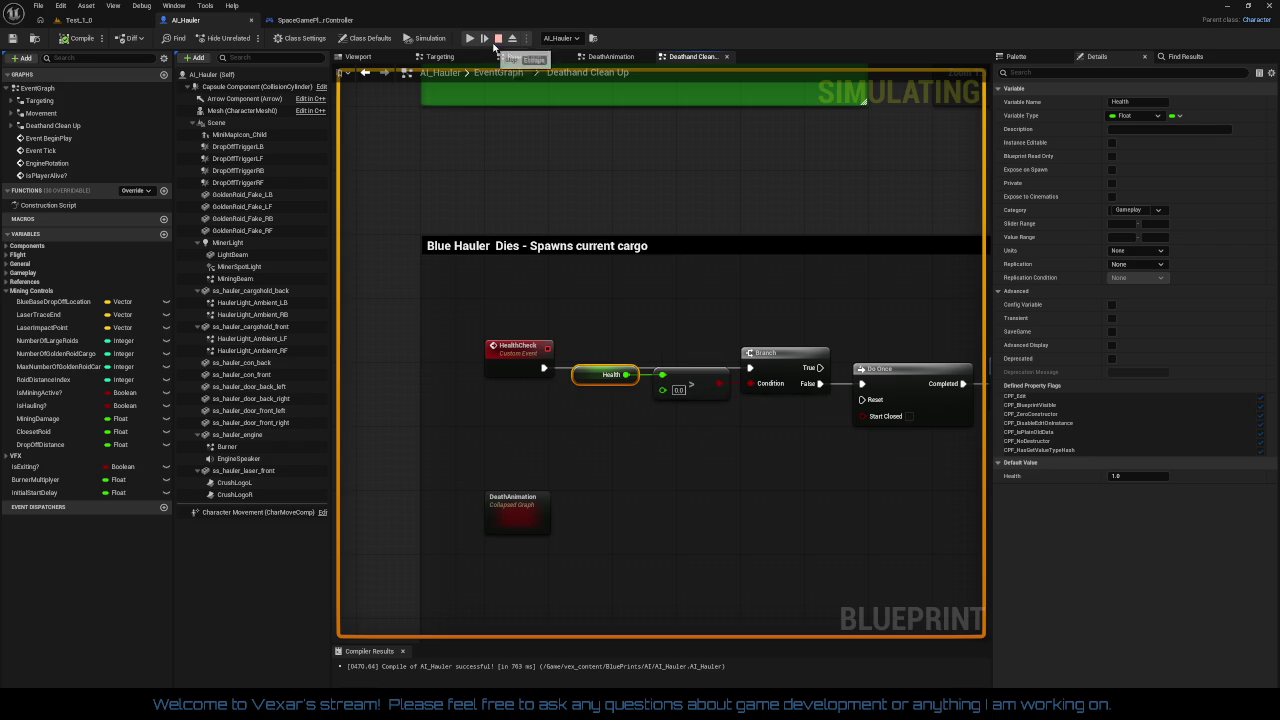
pyautogui.press('Escape')
pyautogui.click(691, 385)
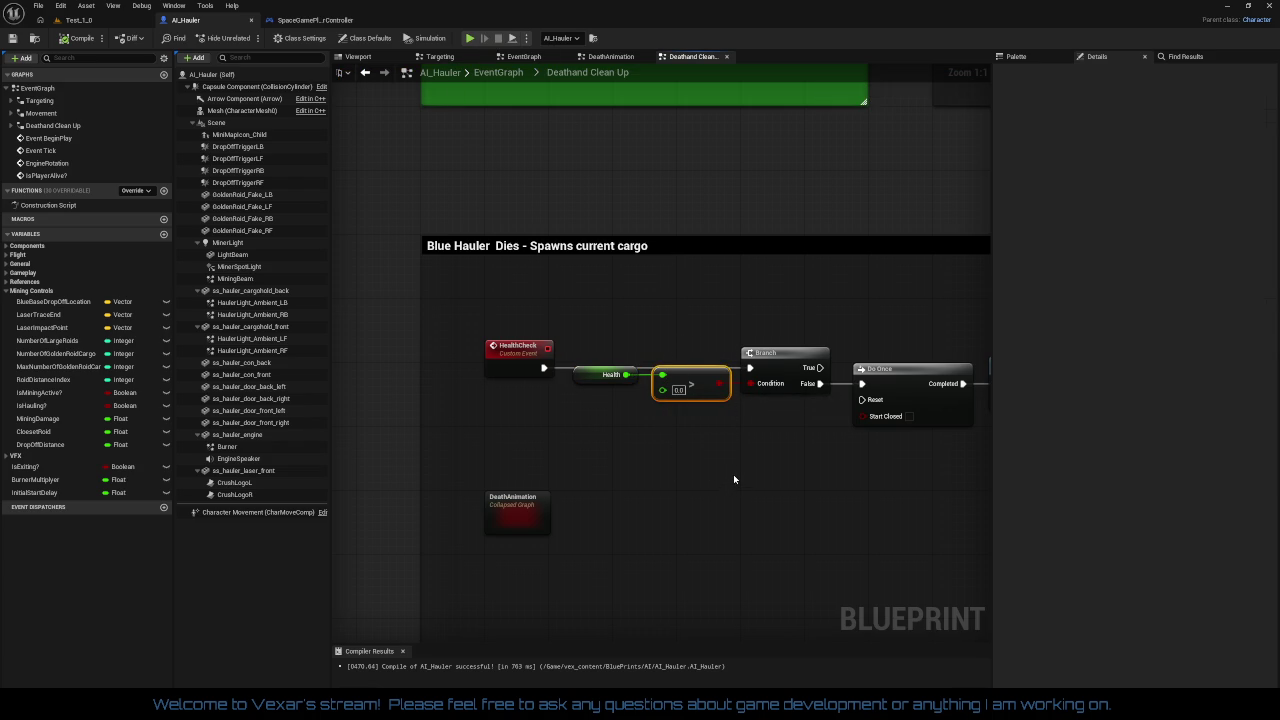
pyautogui.press('Delete')
pyautogui.moveTo(626, 374); pyautogui.dragTo(697, 402)
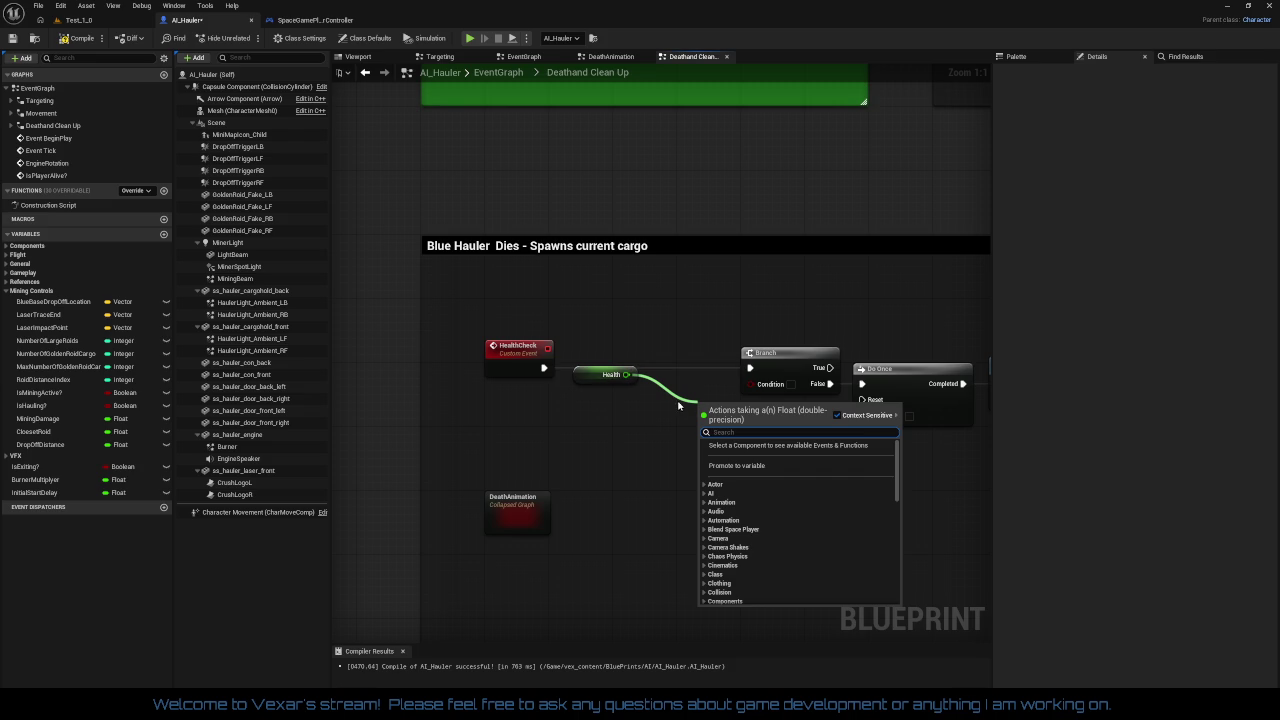
pyautogui.click(631, 405)
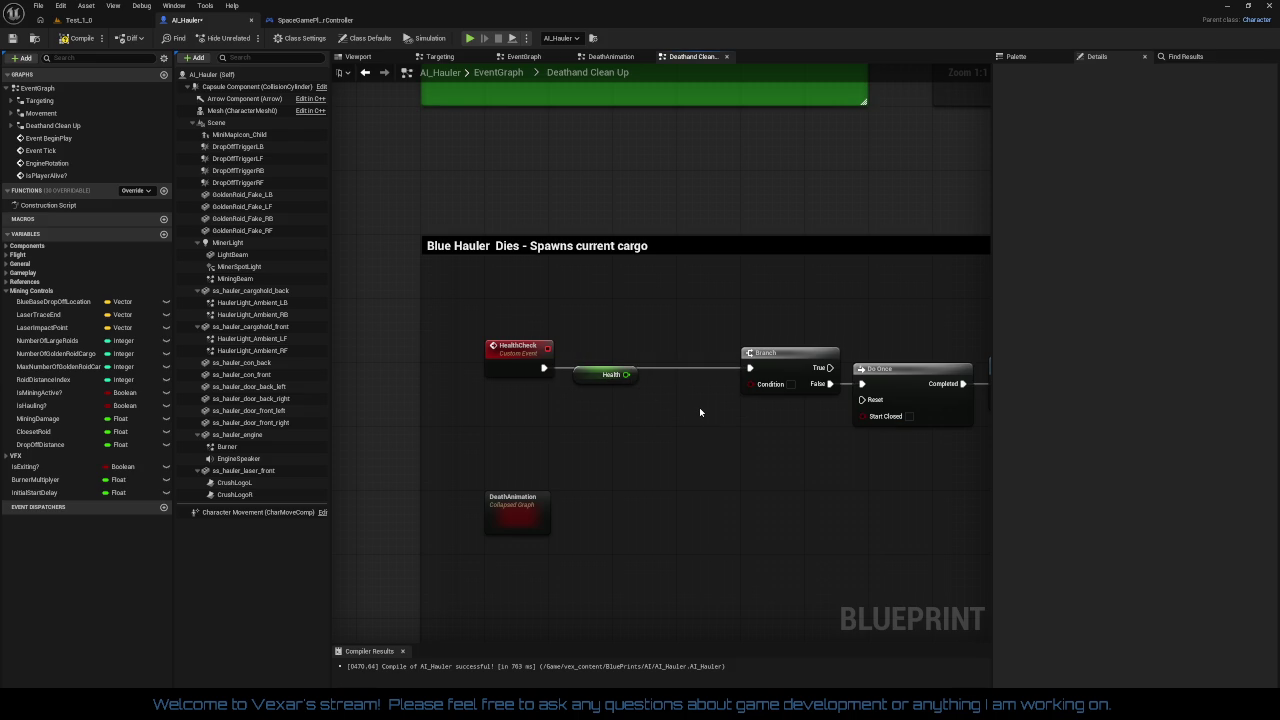
# Break the Branch False link to Do Once and move HealthCheck, Health and Branch down slightly
pyautogui.moveTo(700, 412)
pyautogui.mouseDown()
pyautogui.moveTo(480, 401)
pyautogui.moveTo(607, 391)
pyautogui.mouseUp()
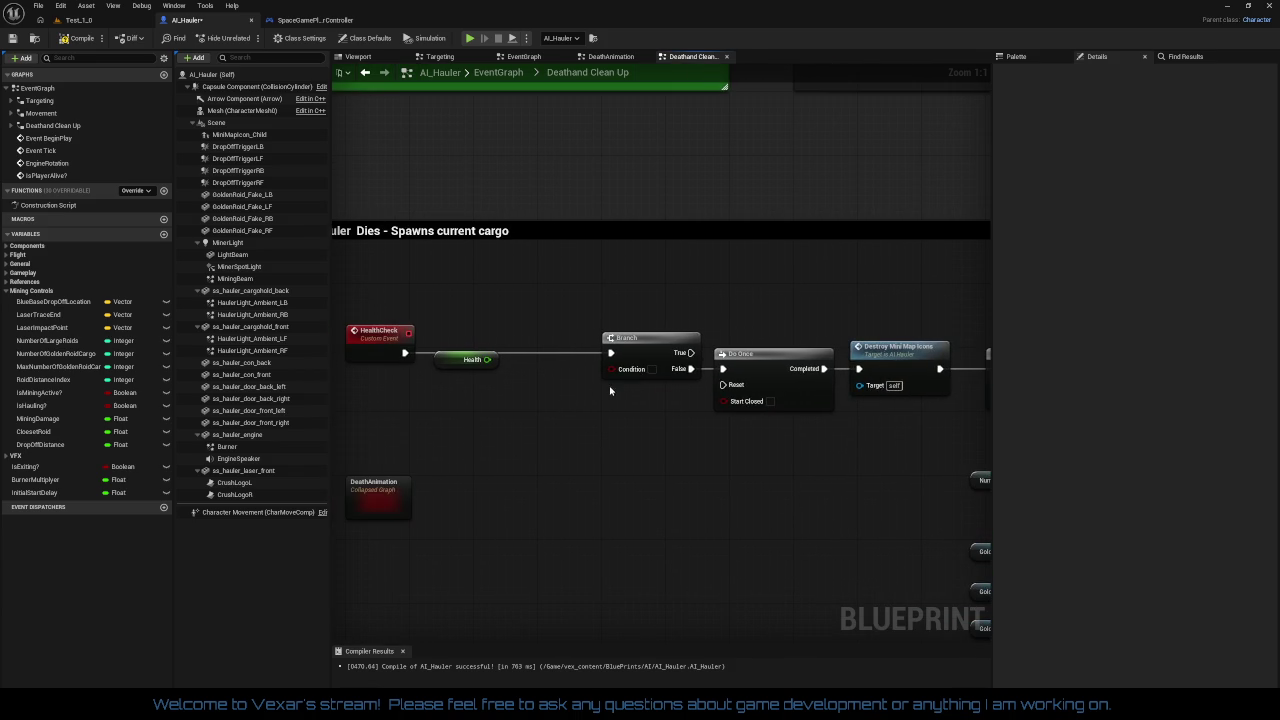
pyautogui.rightClick(684, 370)
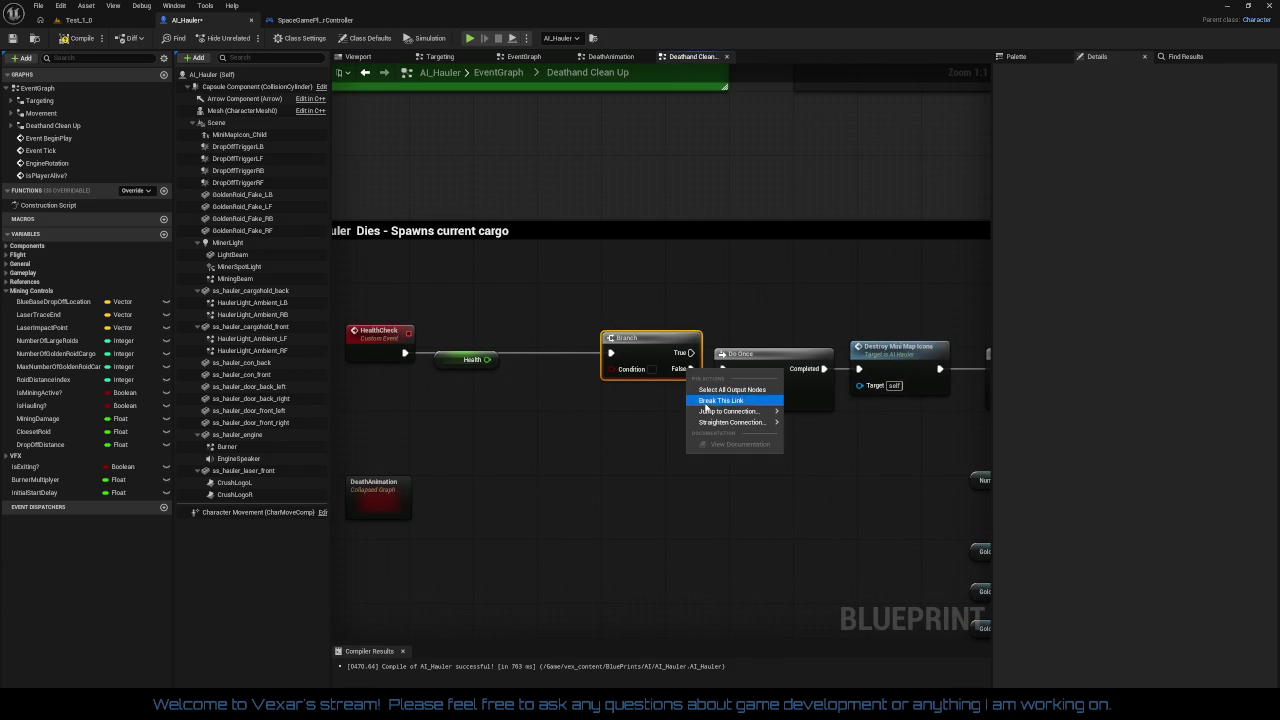
pyautogui.click(708, 404)
pyautogui.moveTo(641, 403); pyautogui.dragTo(731, 375)
pyautogui.moveTo(446, 286); pyautogui.dragTo(720, 398)
pyautogui.moveTo(741, 329); pyautogui.dragTo(738, 345)
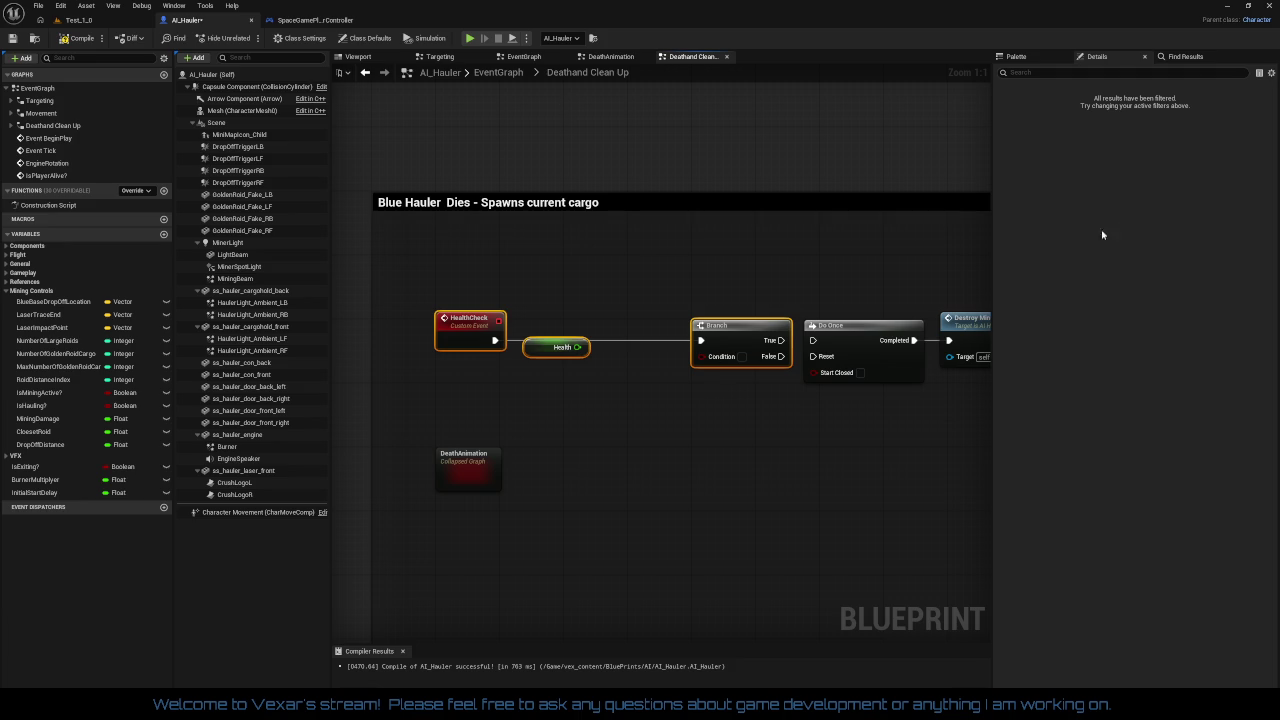
pyautogui.moveTo(815, 387)
pyautogui.mouseDown()
pyautogui.moveTo(625, 391)
pyautogui.moveTo(658, 393)
pyautogui.moveTo(621, 419)
pyautogui.moveTo(510, 447)
pyautogui.moveTo(390, 635)
pyautogui.moveTo(394, 463)
pyautogui.moveTo(460, 549)
pyautogui.moveTo(516, 429)
pyautogui.moveTo(647, 399)
pyautogui.mouseUp()
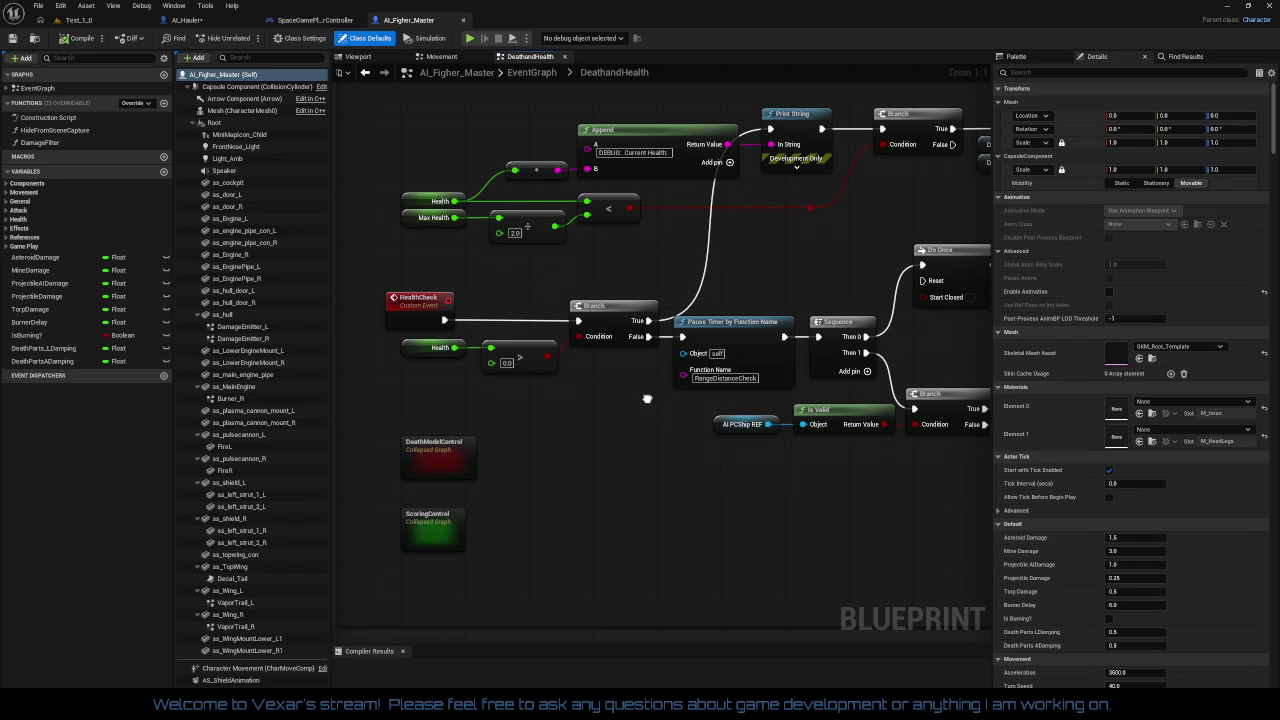
# Inspect the fighter's Health variable and survey the DeathandHealth graph around HealthCheck and Activate
pyautogui.moveTo(647, 399)
pyautogui.mouseDown()
pyautogui.moveTo(537, 399)
pyautogui.moveTo(686, 411)
pyautogui.moveTo(691, 389)
pyautogui.mouseUp()
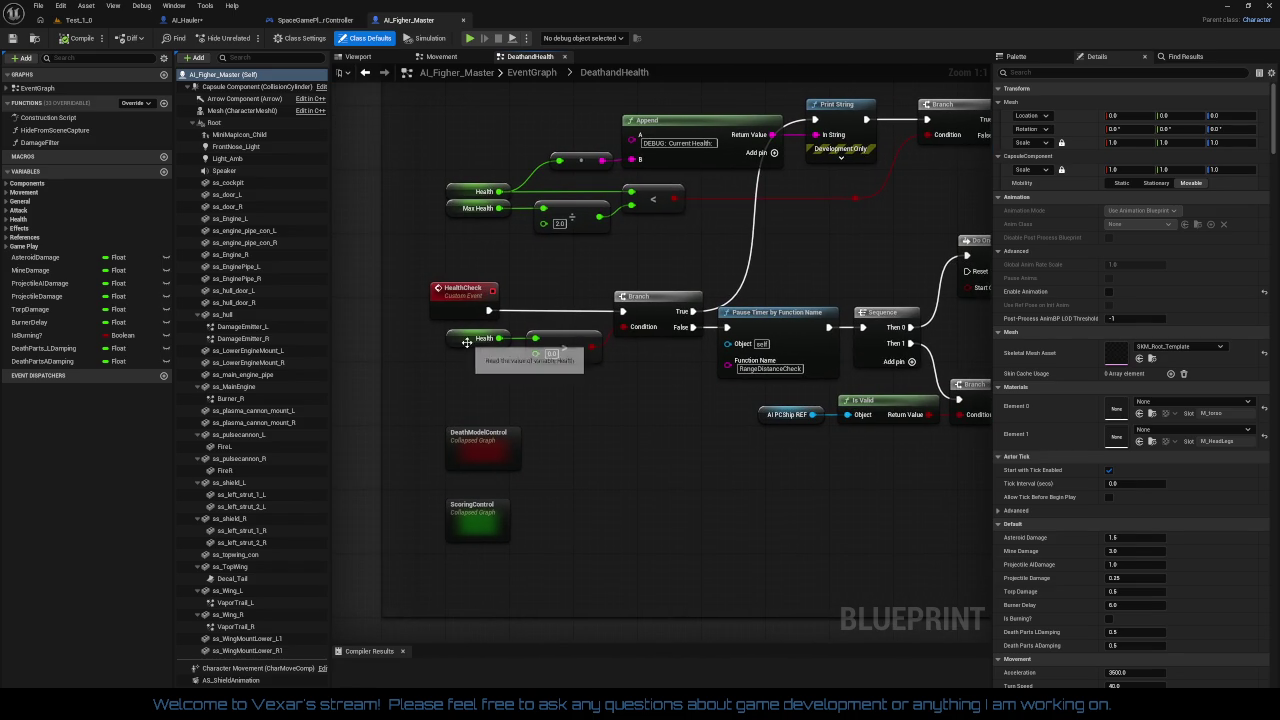
pyautogui.click(470, 339)
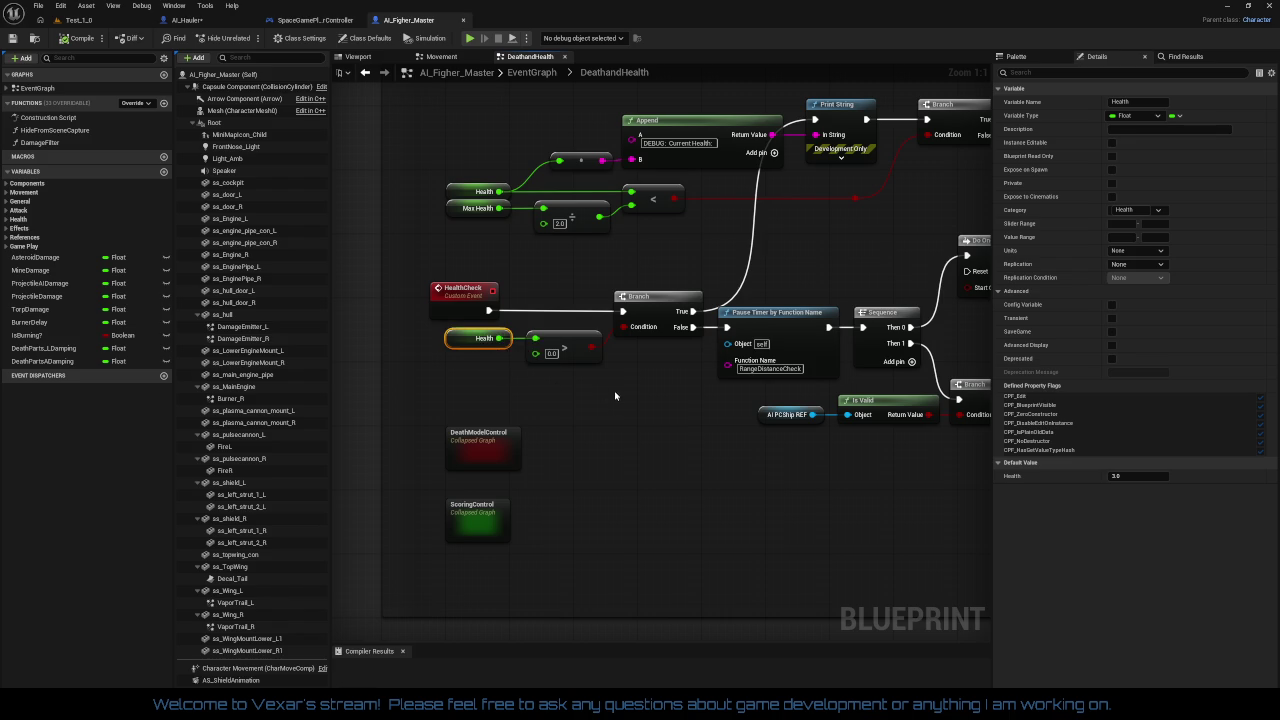
pyautogui.moveTo(600, 394); pyautogui.dragTo(529, 391)
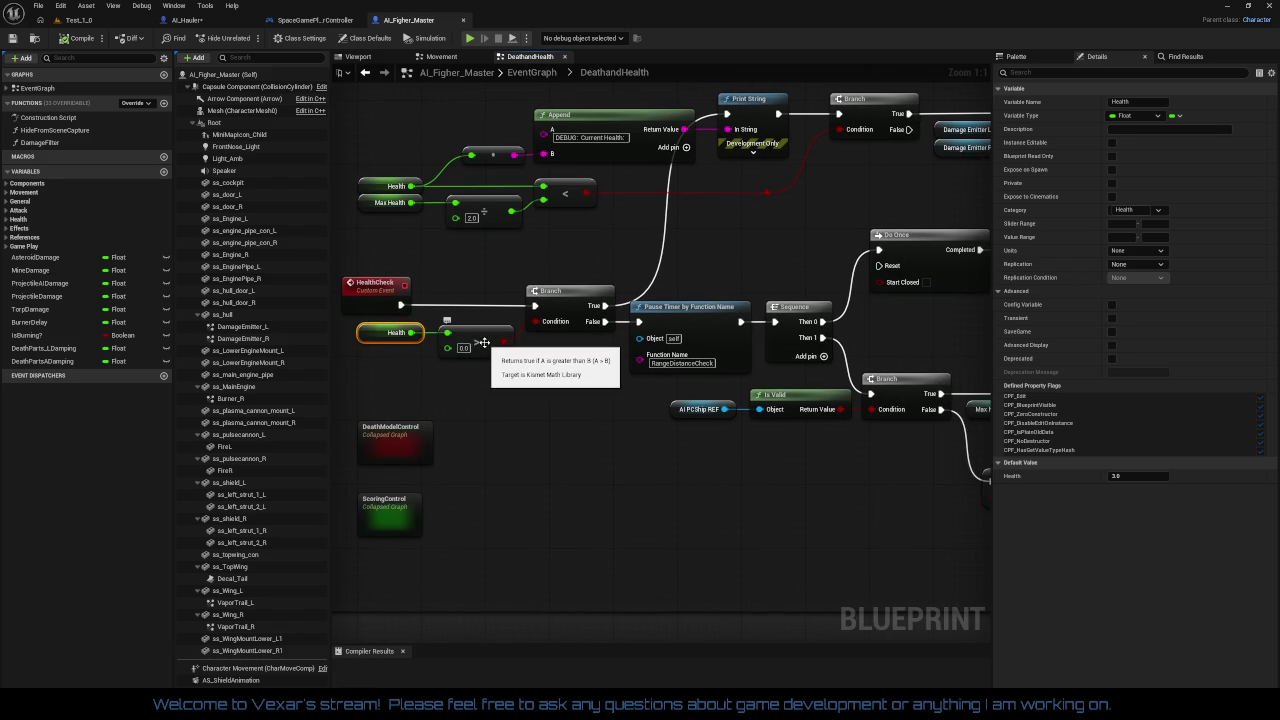
pyautogui.moveTo(519, 380)
pyautogui.mouseDown()
pyautogui.moveTo(627, 388)
pyautogui.moveTo(199, 397)
pyautogui.moveTo(620, 371)
pyautogui.mouseUp()
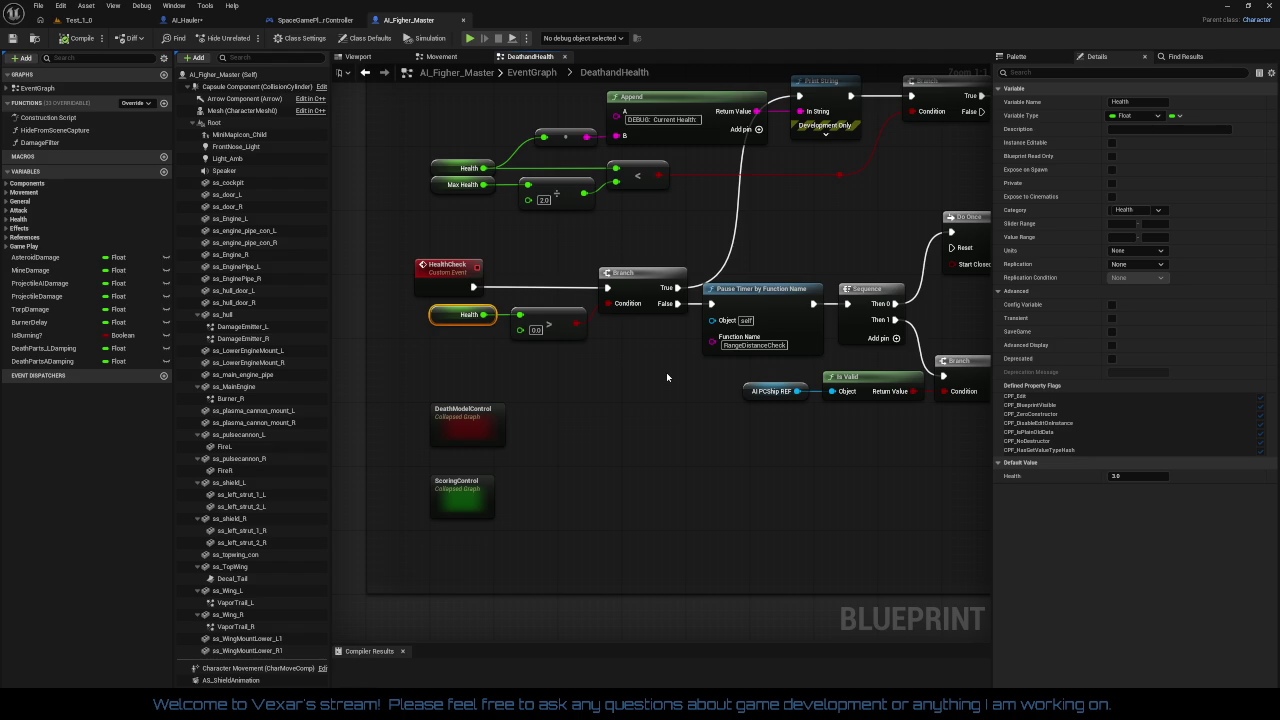
pyautogui.click(555, 368)
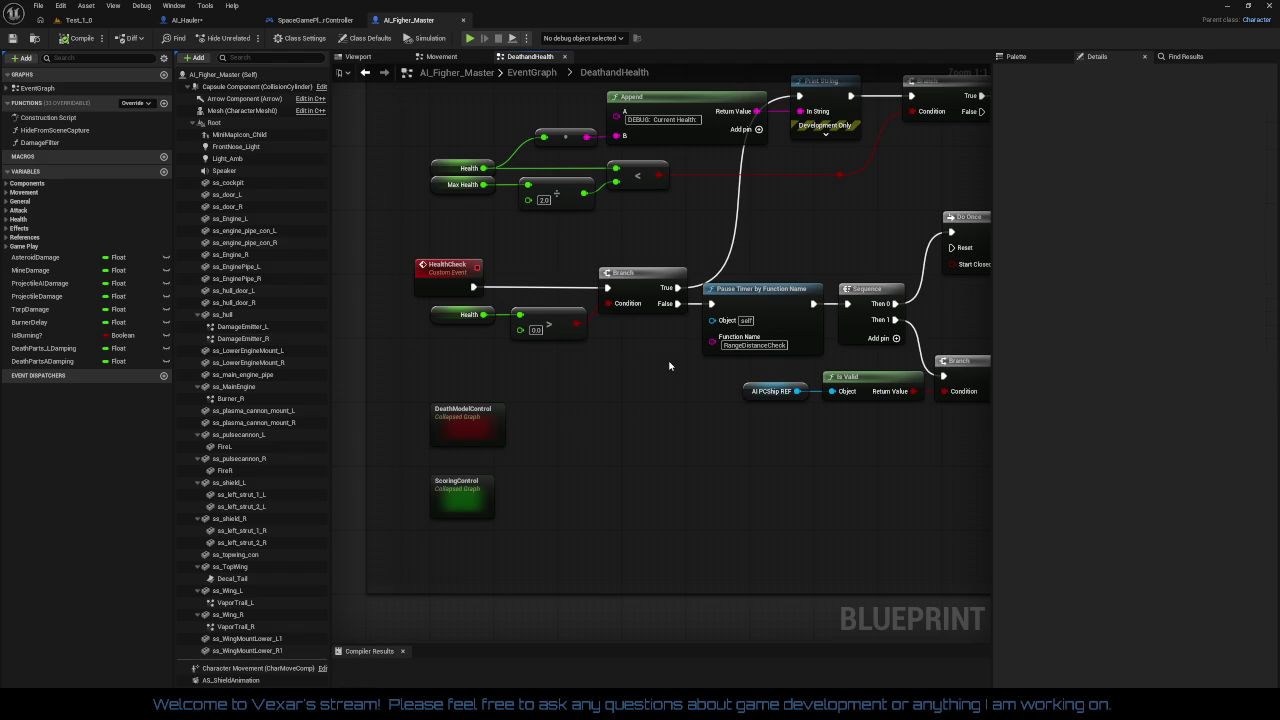
pyautogui.moveTo(669, 366); pyautogui.dragTo(457, 368)
pyautogui.moveTo(664, 453); pyautogui.dragTo(847, 512)
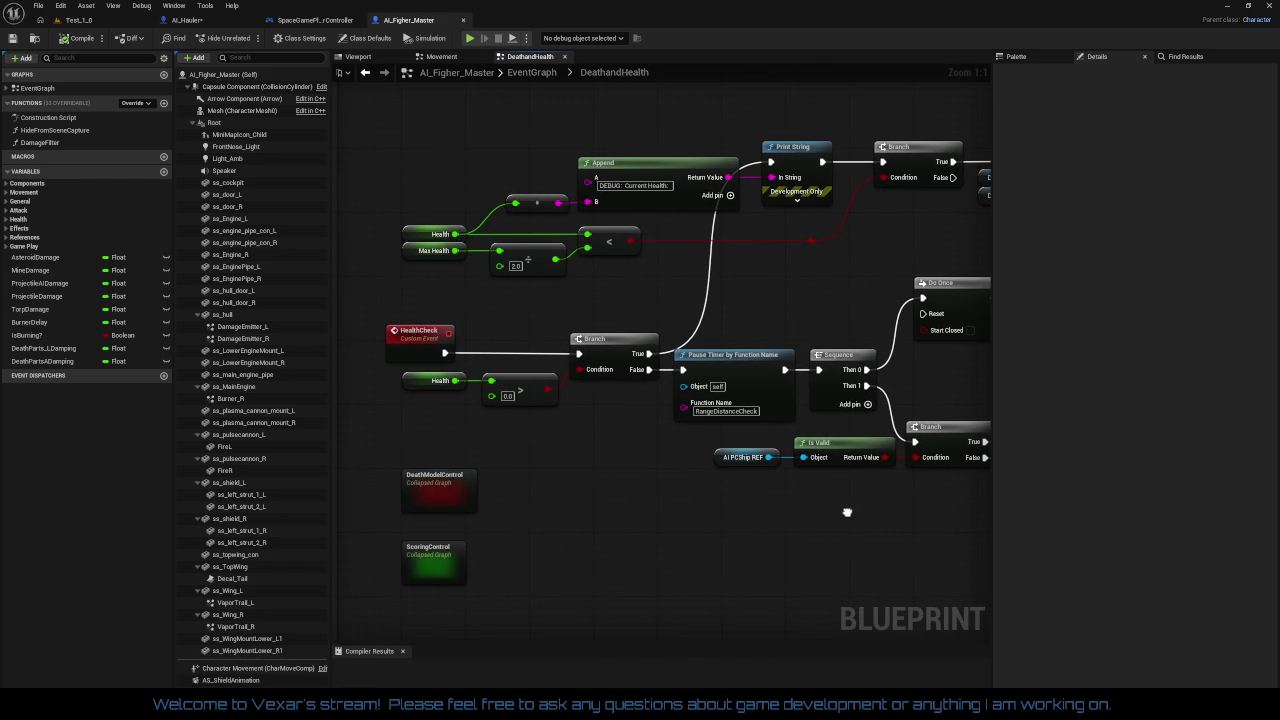
pyautogui.moveTo(847, 512)
pyautogui.mouseDown()
pyautogui.moveTo(616, 484)
pyautogui.moveTo(768, 478)
pyautogui.moveTo(628, 537)
pyautogui.mouseUp()
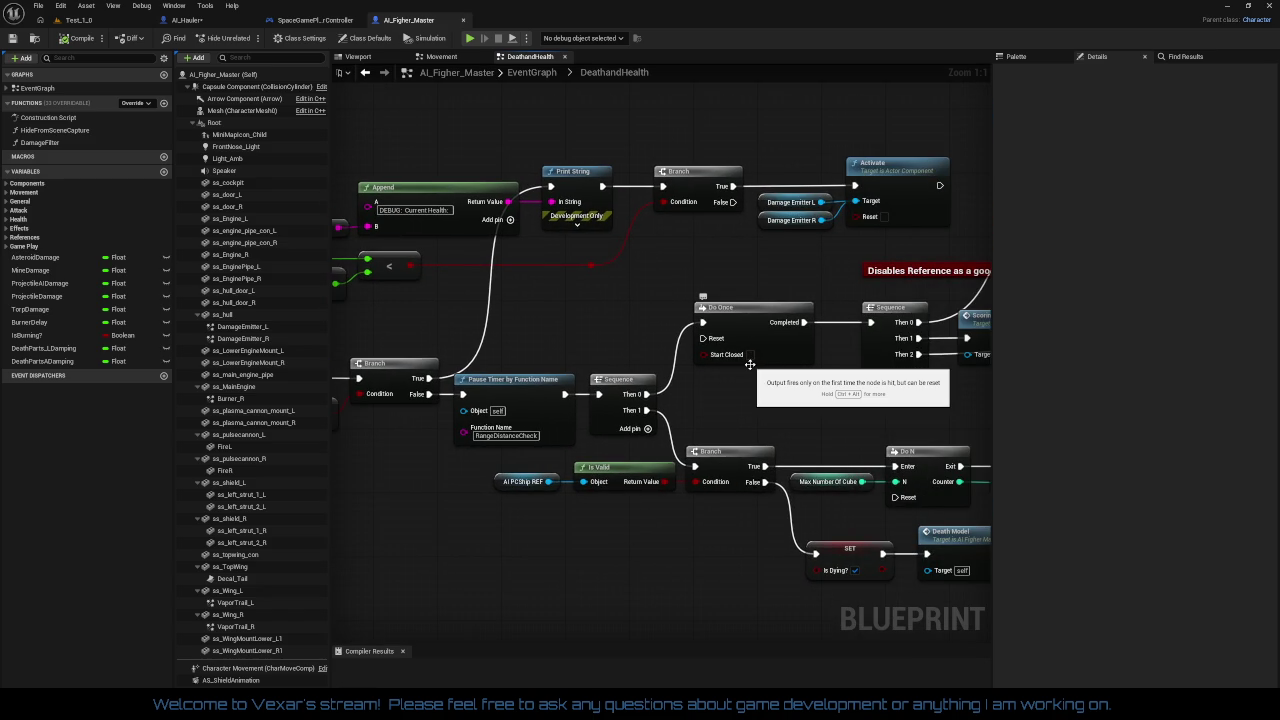
pyautogui.moveTo(750, 365)
pyautogui.mouseDown()
pyautogui.moveTo(677, 366)
pyautogui.moveTo(757, 335)
pyautogui.moveTo(719, 326)
pyautogui.mouseUp()
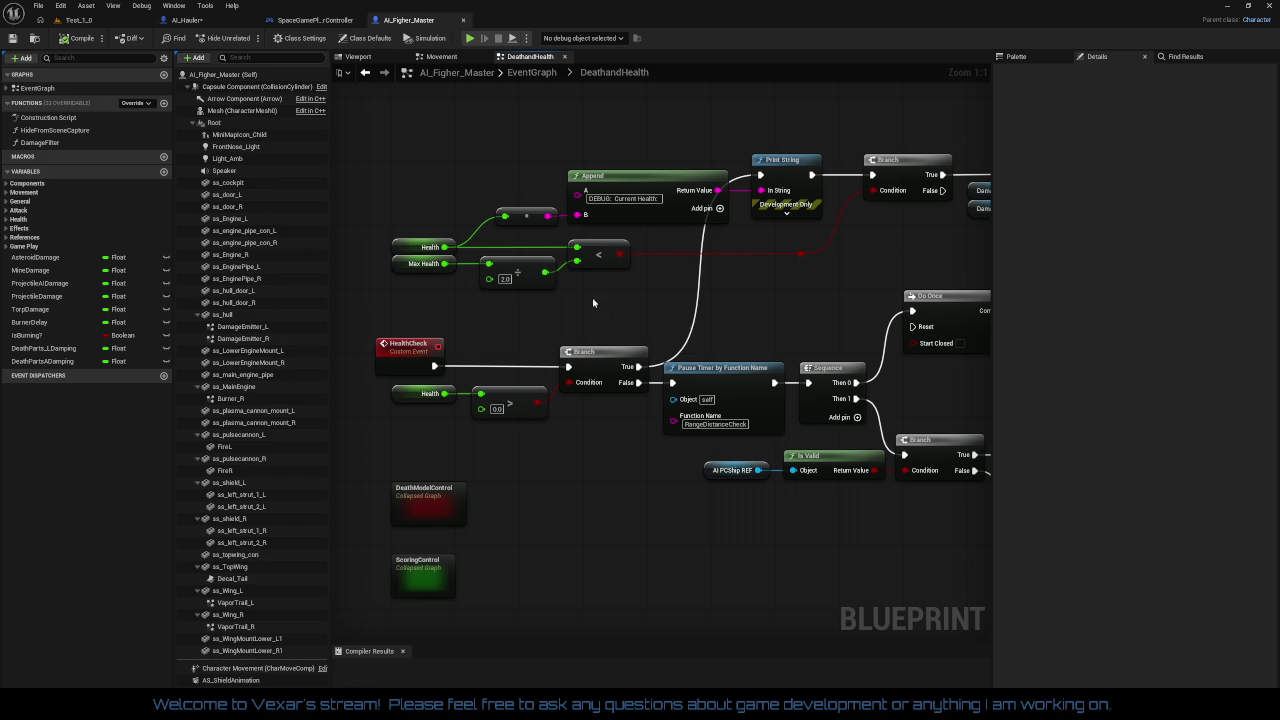
# Select the Health vs Max Health compare, Append, Print String, Branch and Damage Emitter nodes for copying
pyautogui.moveTo(405, 166)
pyautogui.mouseDown()
pyautogui.moveTo(513, 212)
pyautogui.moveTo(853, 296)
pyautogui.mouseUp()
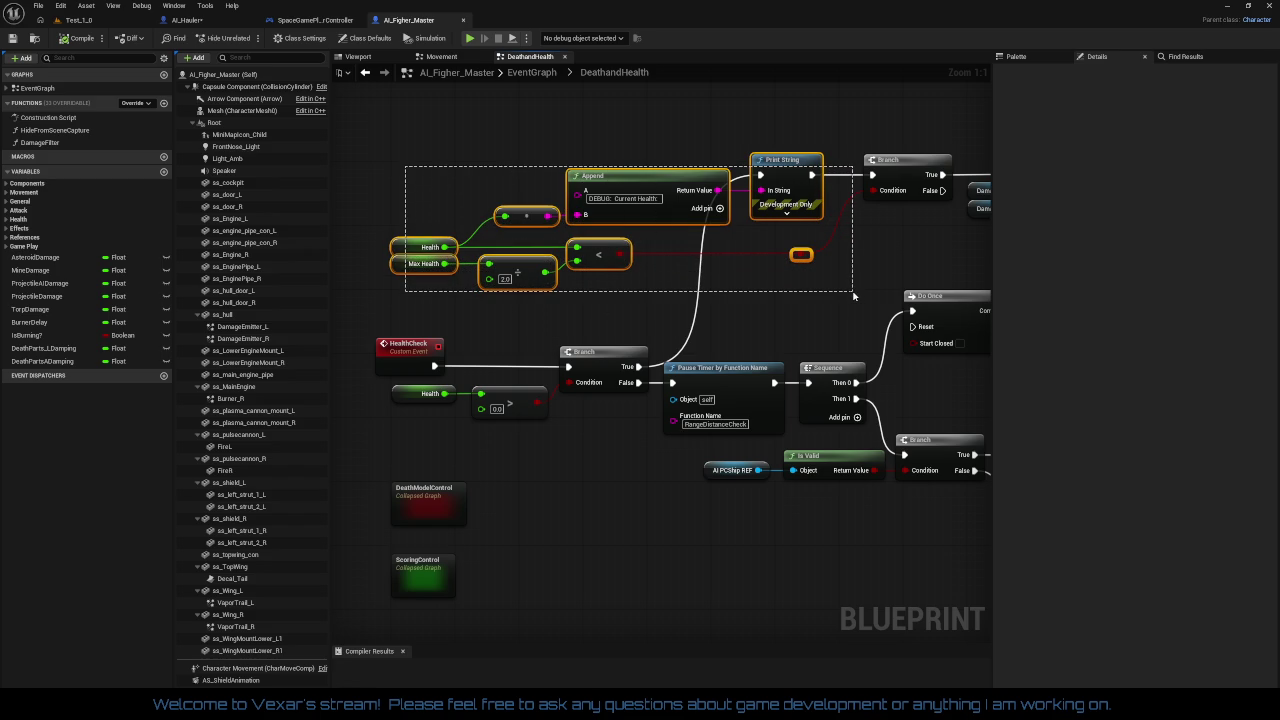
pyautogui.moveTo(727, 157)
pyautogui.mouseDown()
pyautogui.moveTo(735, 175)
pyautogui.moveTo(892, 214)
pyautogui.moveTo(932, 238)
pyautogui.mouseUp()
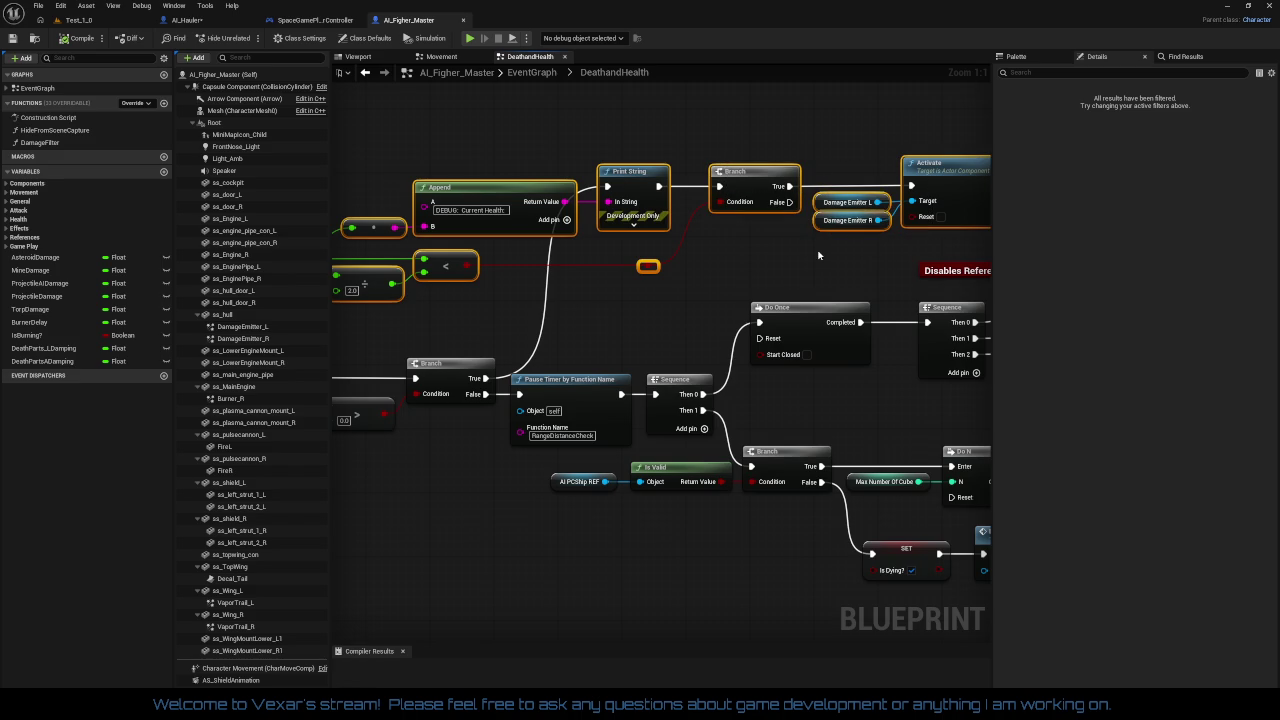
pyautogui.moveTo(811, 254); pyautogui.dragTo(693, 346)
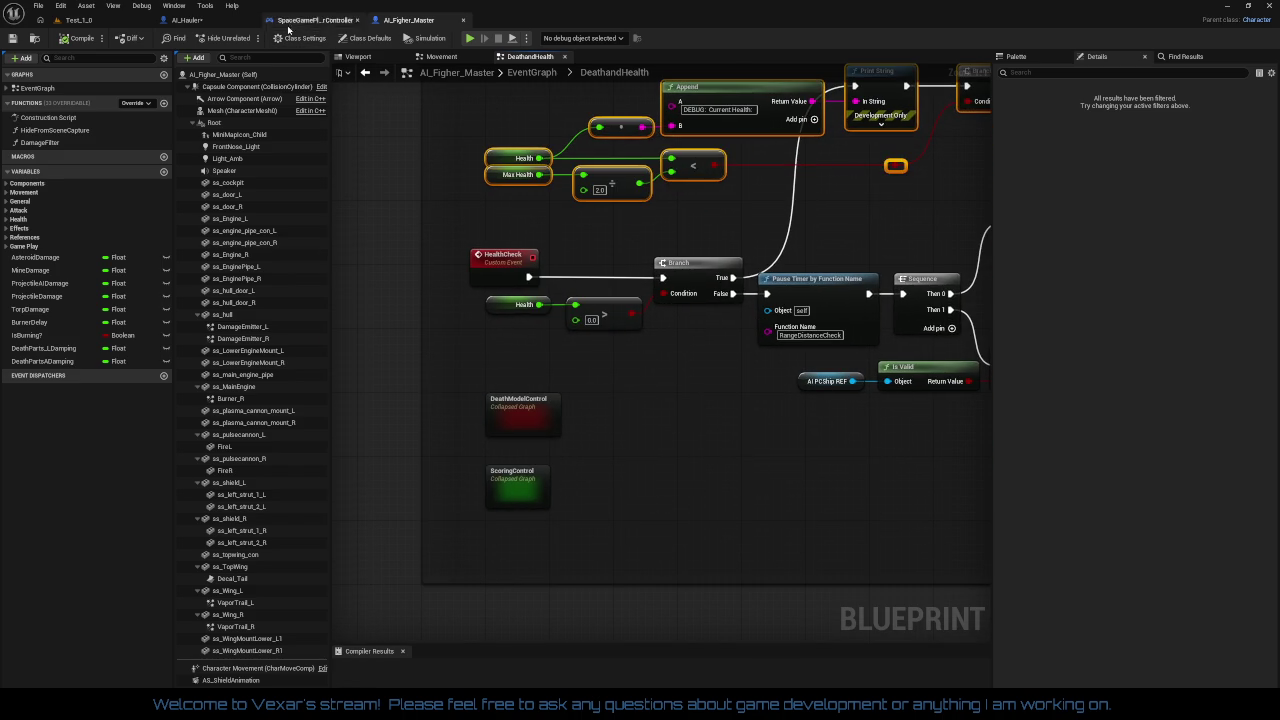
pyautogui.click(208, 21)
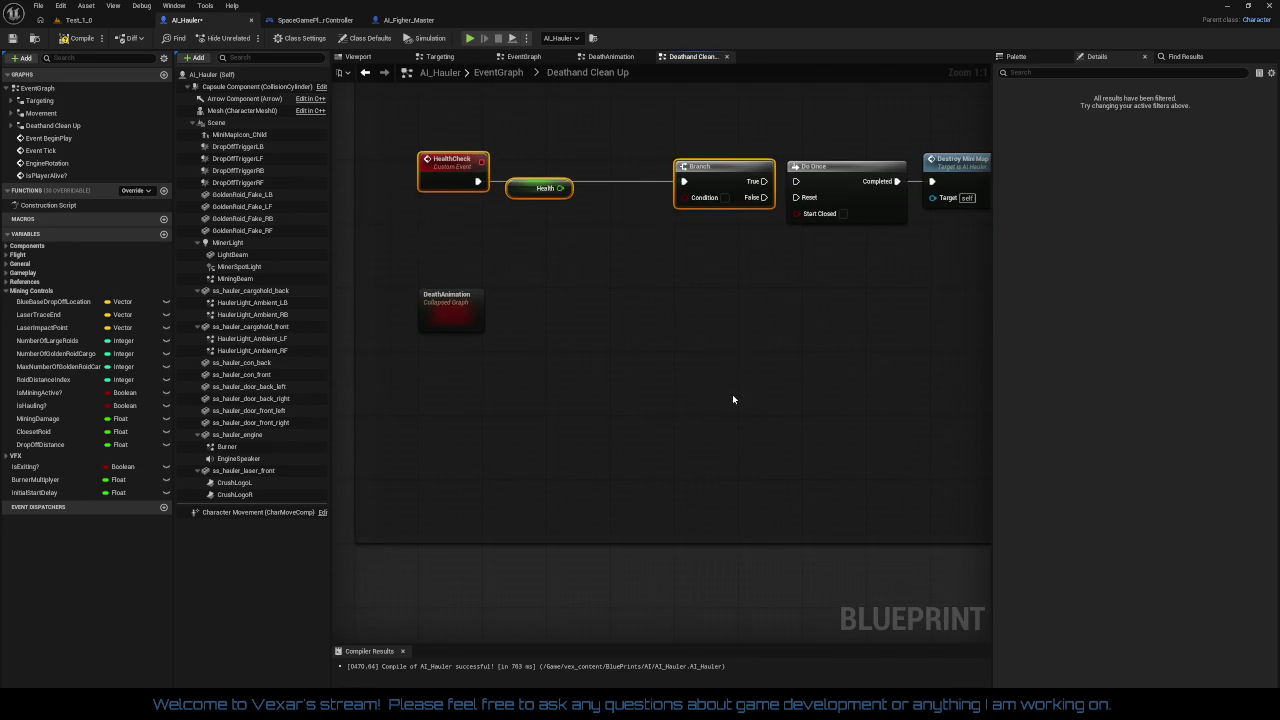
# Paste the health-check nodes, create the MaxHealth float variable, compile, and tidy the Health nodes
pyautogui.hotkey('ctrl', 'v')
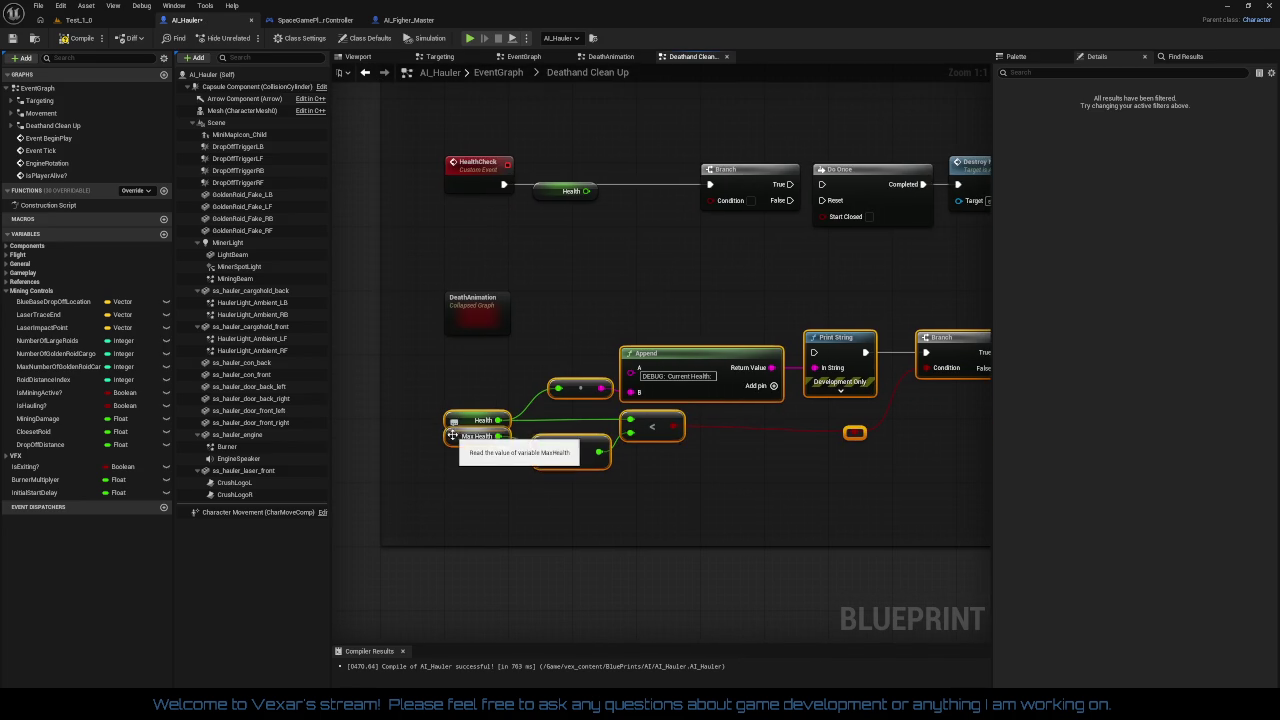
pyautogui.rightClick(454, 437)
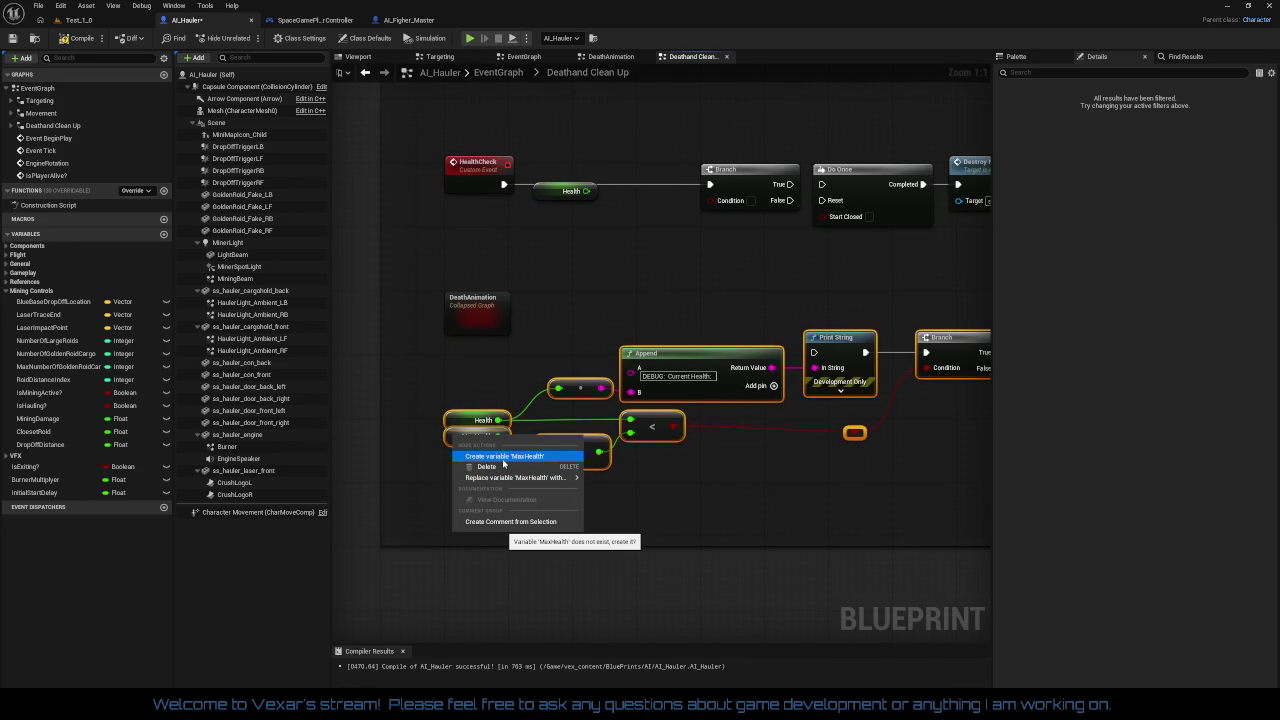
pyautogui.click(503, 457)
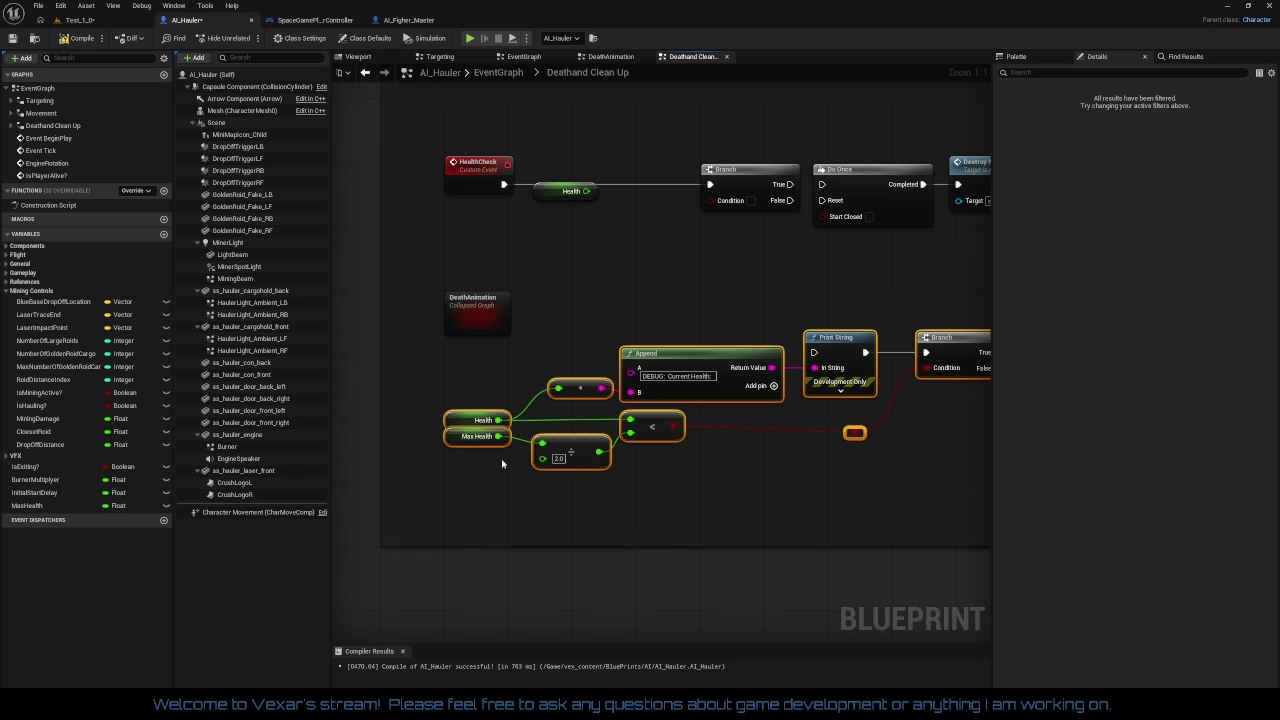
pyautogui.click(80, 38)
pyautogui.moveTo(453, 442); pyautogui.dragTo(456, 445)
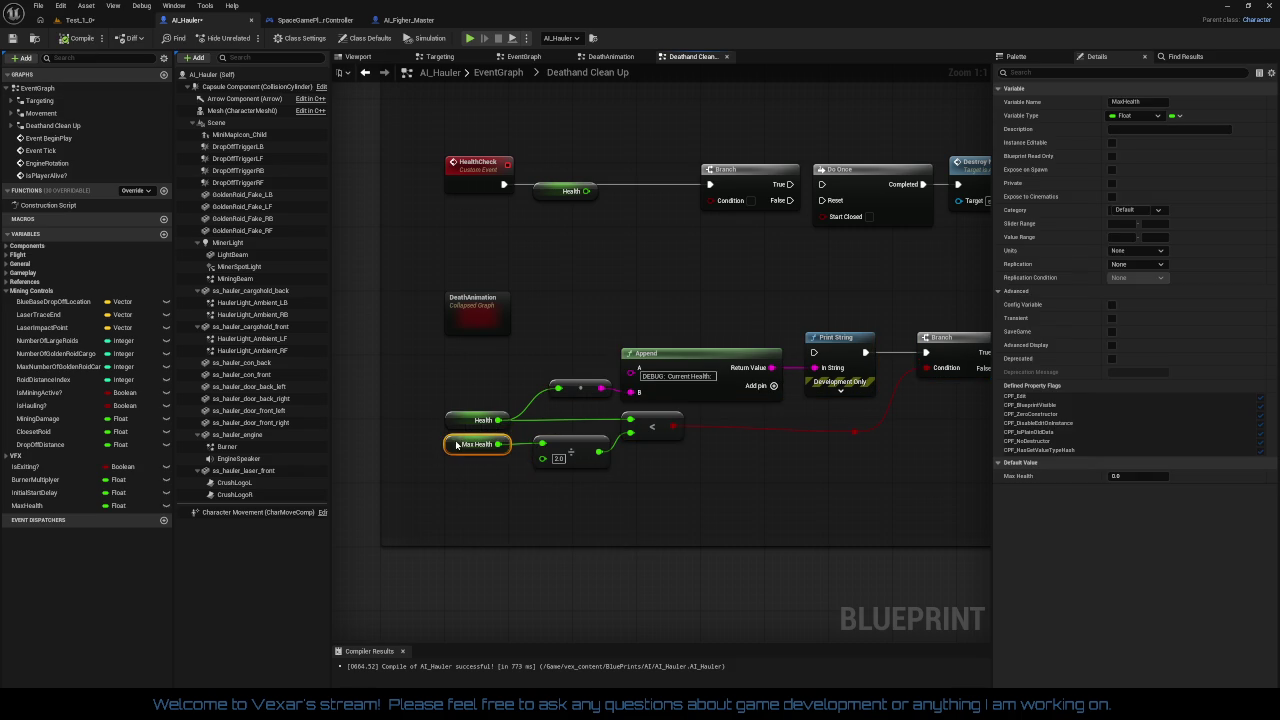
pyautogui.moveTo(409, 408); pyautogui.dragTo(640, 484)
pyautogui.moveTo(798, 439)
pyautogui.mouseDown()
pyautogui.moveTo(586, 400)
pyautogui.moveTo(598, 405)
pyautogui.mouseUp()
# Straighten the compare wire and place Activate beside the Damage Emitter L and R nodes
pyautogui.press('q')
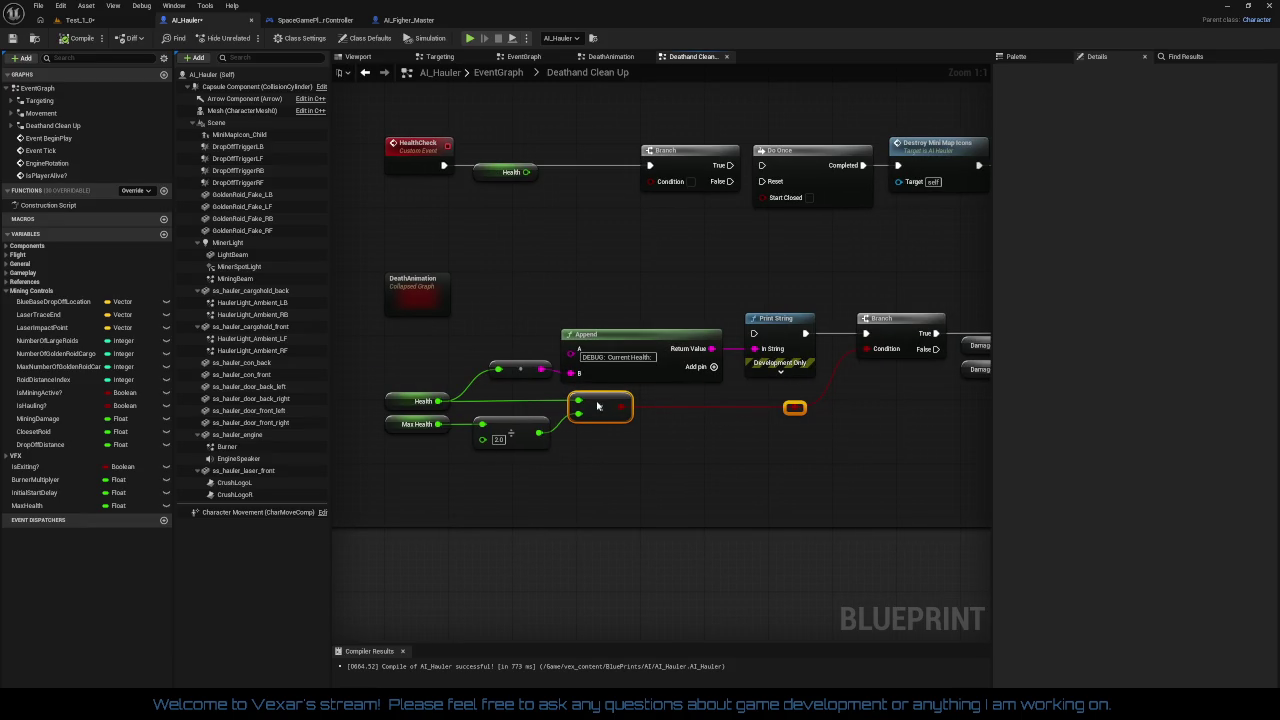
pyautogui.click(620, 437)
pyautogui.moveTo(581, 316)
pyautogui.mouseDown()
pyautogui.moveTo(1013, 364)
pyautogui.moveTo(814, 357)
pyautogui.mouseUp()
pyautogui.moveTo(647, 356); pyautogui.dragTo(683, 328)
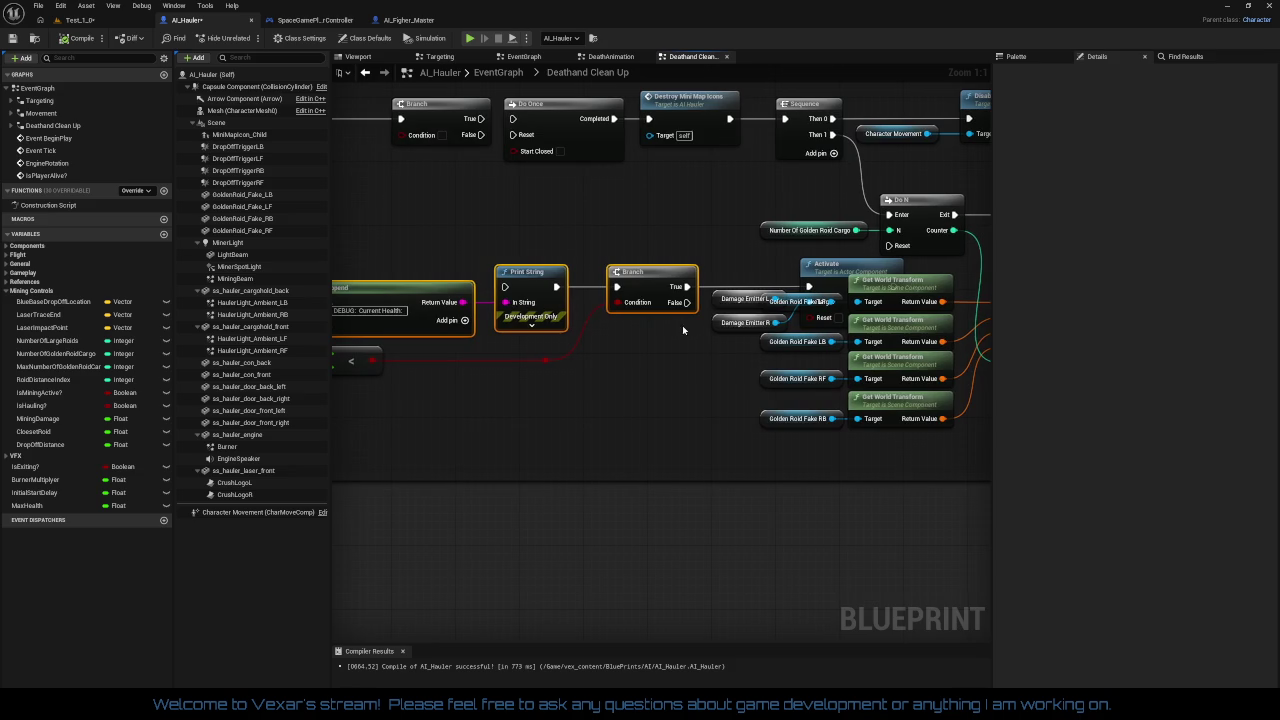
pyautogui.moveTo(722, 284); pyautogui.dragTo(733, 348)
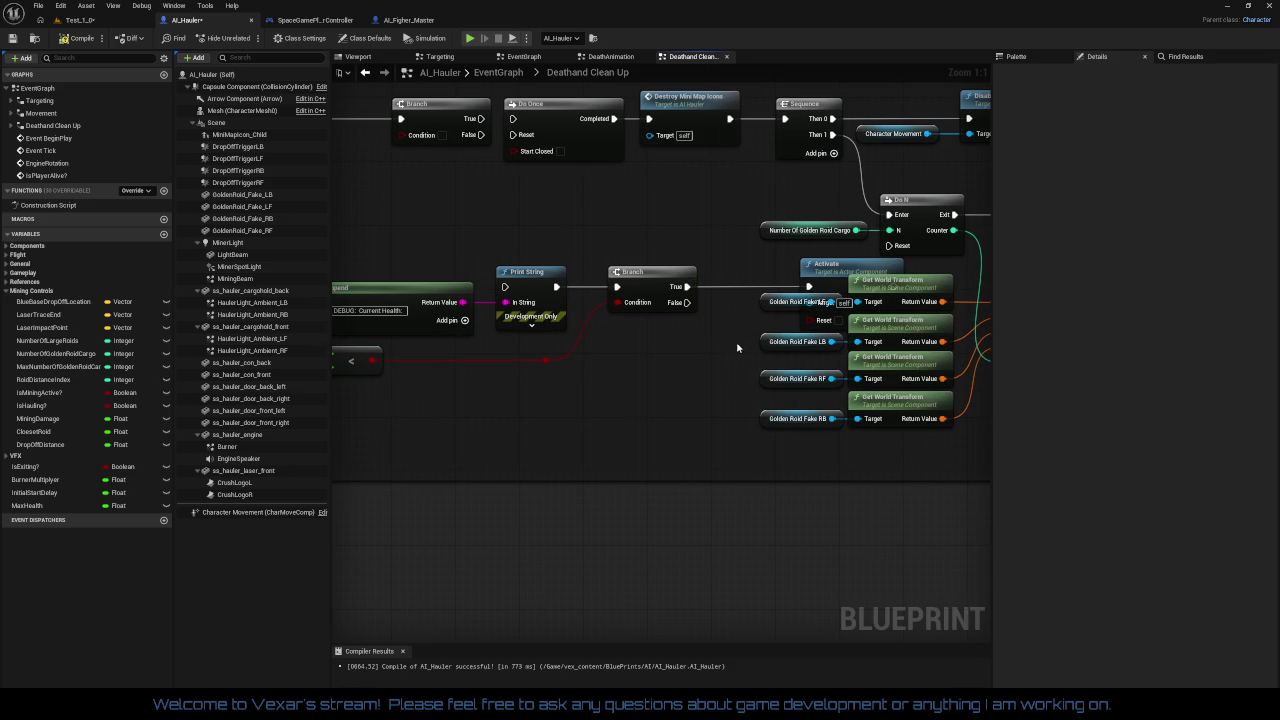
pyautogui.moveTo(830, 281); pyautogui.dragTo(750, 282)
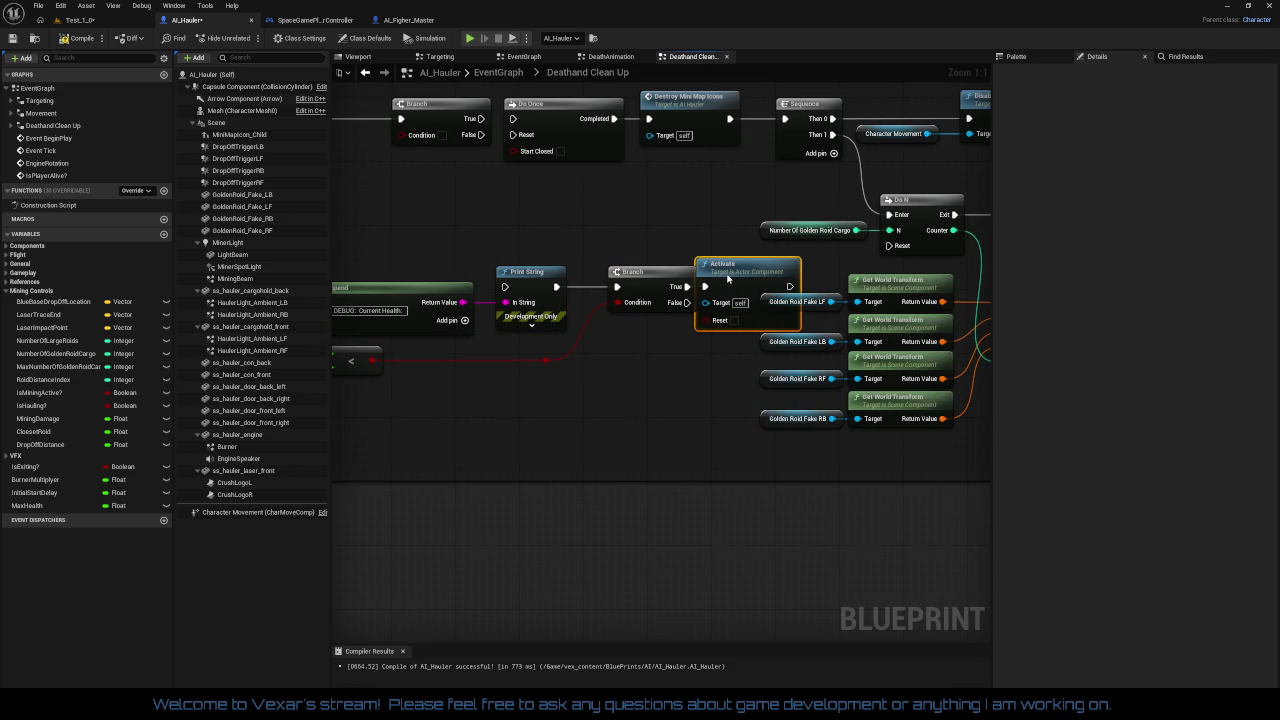
pyautogui.moveTo(669, 320); pyautogui.dragTo(945, 302)
# Move the health check chain down and left, with Activate further right
pyautogui.moveTo(491, 287); pyautogui.dragTo(757, 400)
pyautogui.moveTo(842, 423); pyautogui.dragTo(600, 422)
pyautogui.moveTo(678, 242); pyautogui.dragTo(757, 340)
pyautogui.moveTo(769, 262)
pyautogui.mouseDown()
pyautogui.moveTo(667, 331)
pyautogui.moveTo(676, 354)
pyautogui.mouseUp()
pyautogui.moveTo(651, 429)
pyautogui.mouseDown()
pyautogui.moveTo(823, 300)
pyautogui.moveTo(845, 393)
pyautogui.moveTo(821, 414)
pyautogui.mouseUp()
pyautogui.moveTo(825, 327)
pyautogui.mouseDown()
pyautogui.moveTo(763, 455)
pyautogui.moveTo(833, 451)
pyautogui.mouseUp()
pyautogui.click(822, 497)
pyautogui.moveTo(704, 519); pyautogui.dragTo(986, 378)
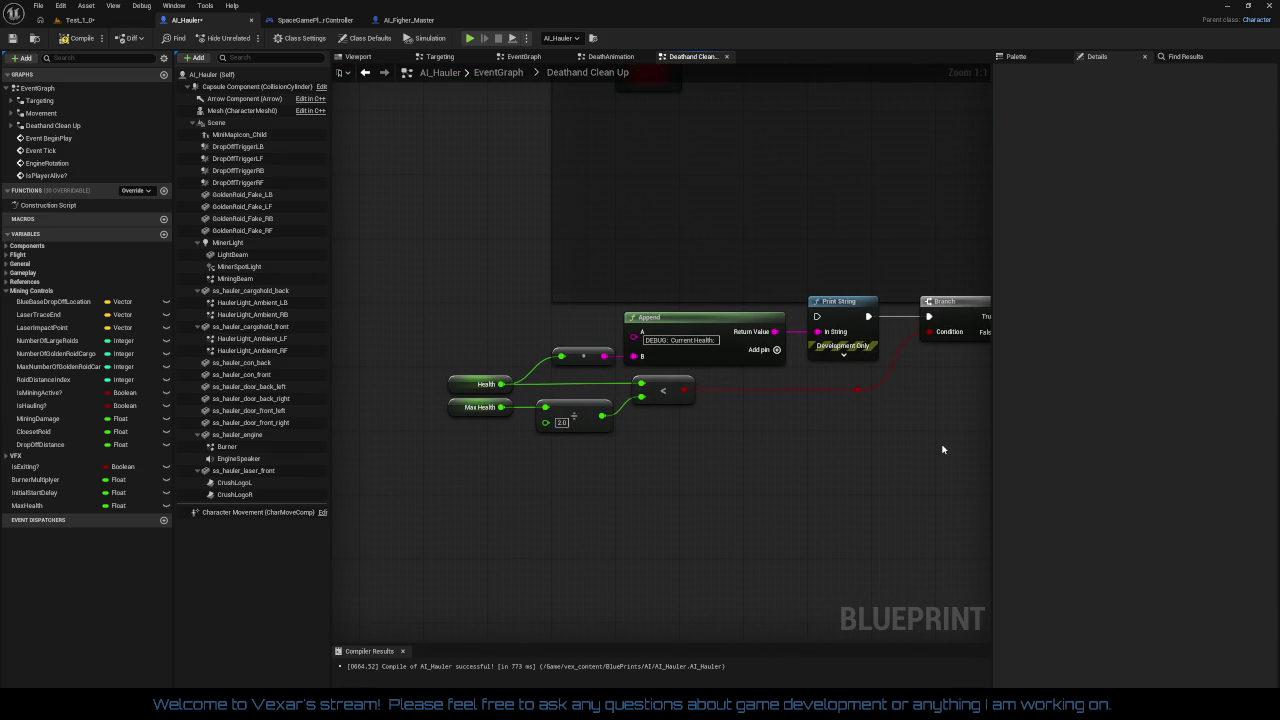
pyautogui.moveTo(942, 449); pyautogui.dragTo(743, 403)
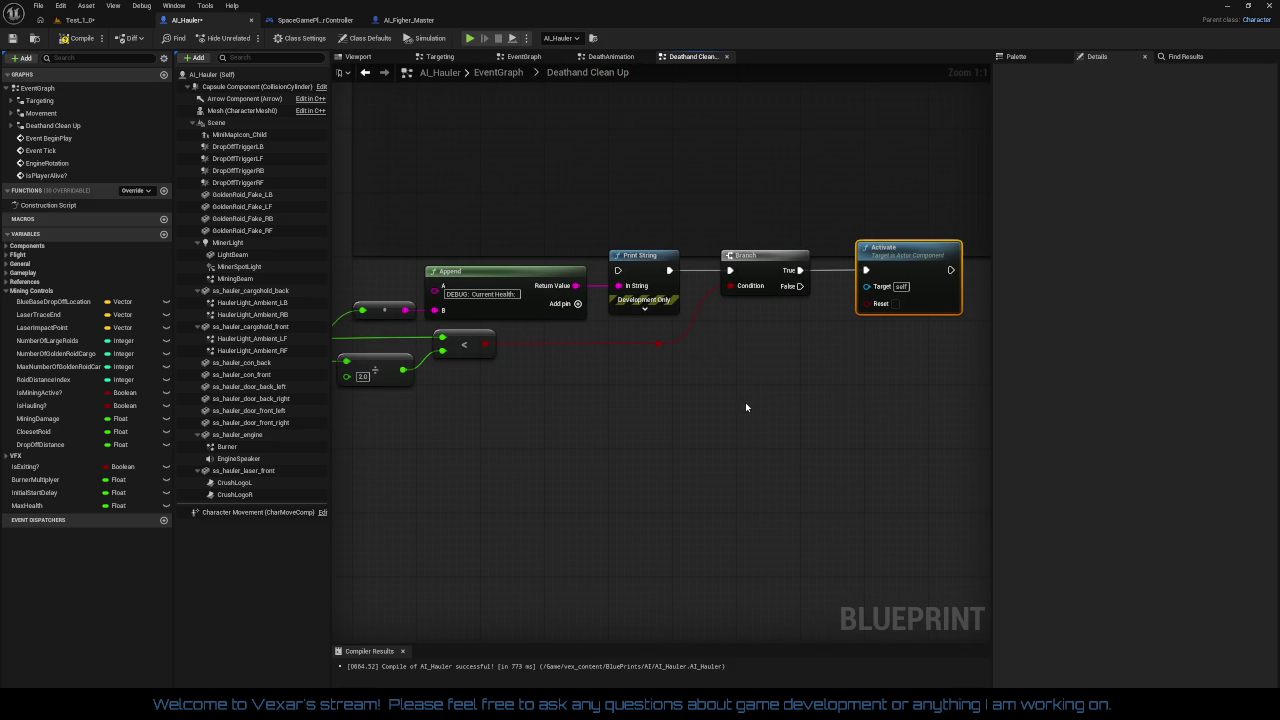
pyautogui.moveTo(746, 404); pyautogui.dragTo(862, 410)
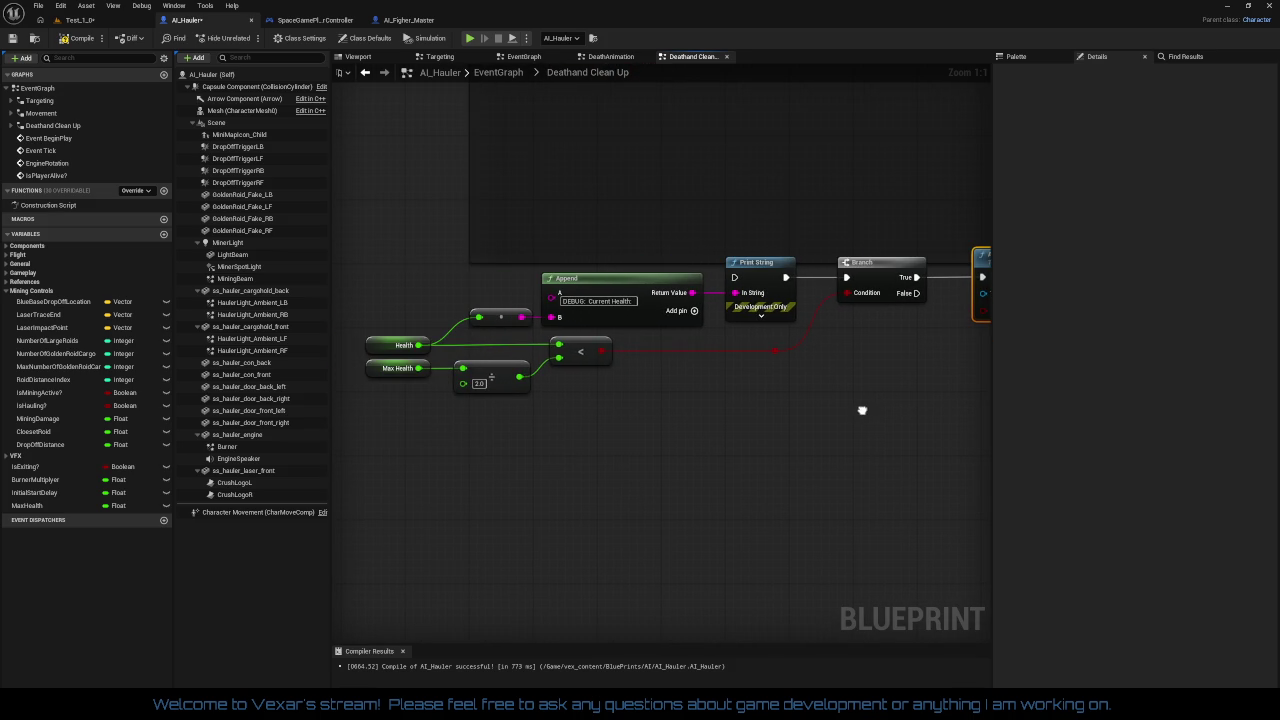
# Set AI_Hauler's MaxHealth default value to 3.0 after checking Health's default
pyautogui.click(394, 346)
pyautogui.click(1133, 477)
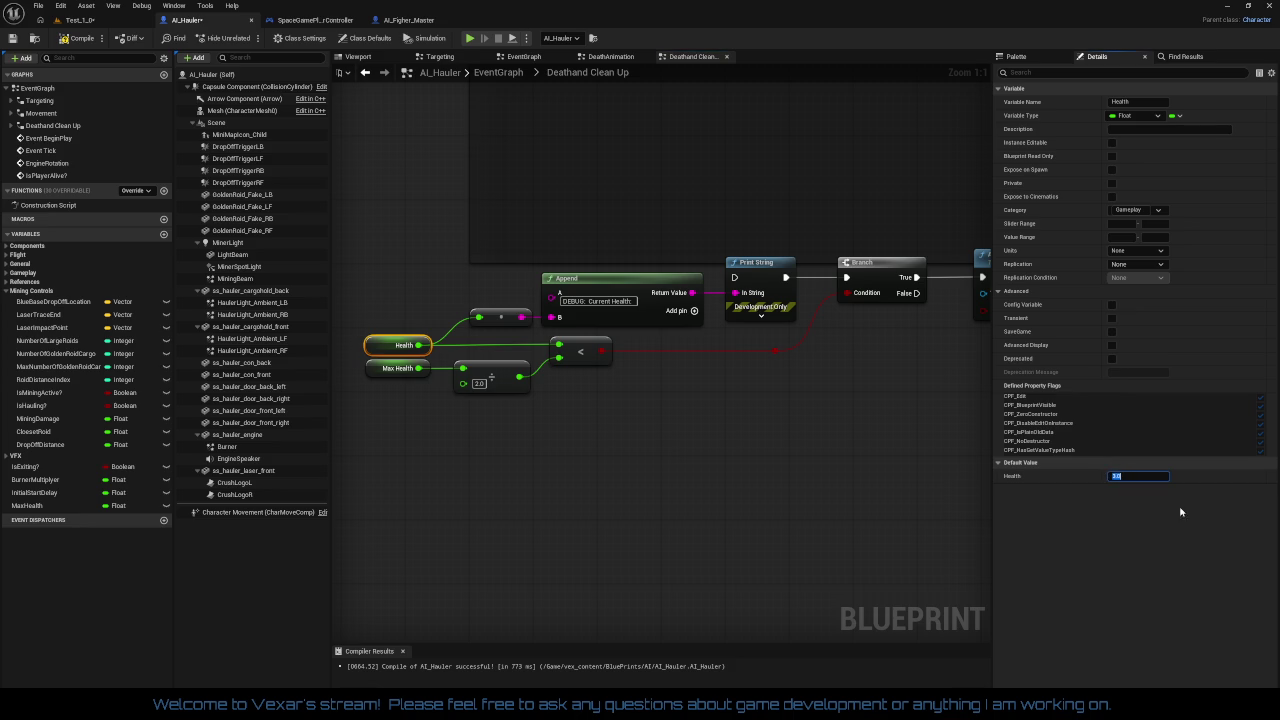
pyautogui.click(395, 369)
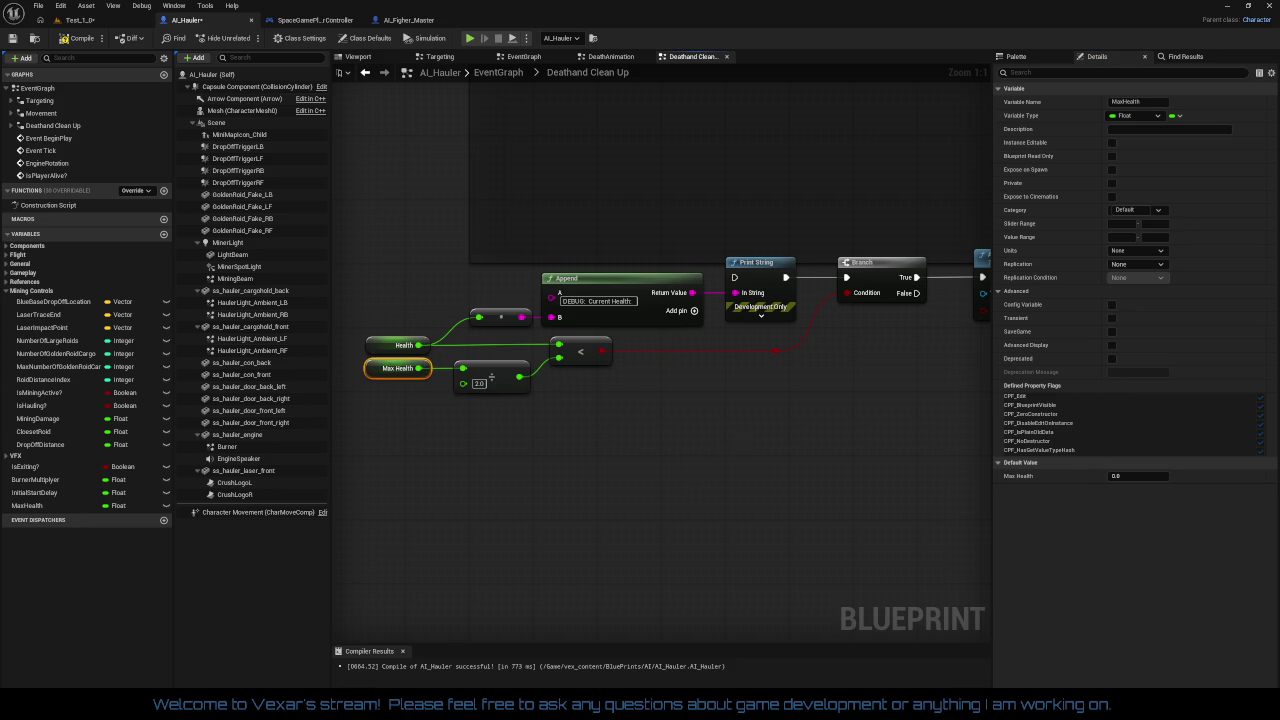
pyautogui.moveTo(745, 450); pyautogui.dragTo(703, 472)
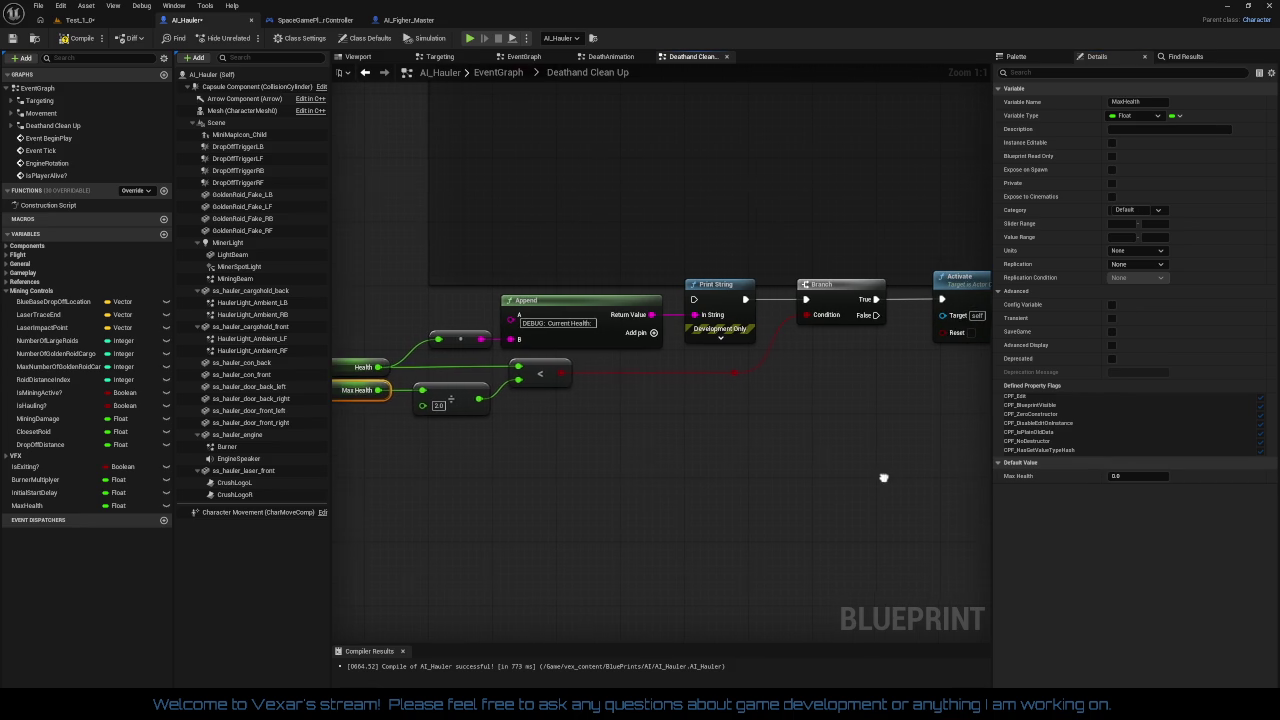
pyautogui.moveTo(883, 477); pyautogui.dragTo(995, 460)
pyautogui.click(1138, 479)
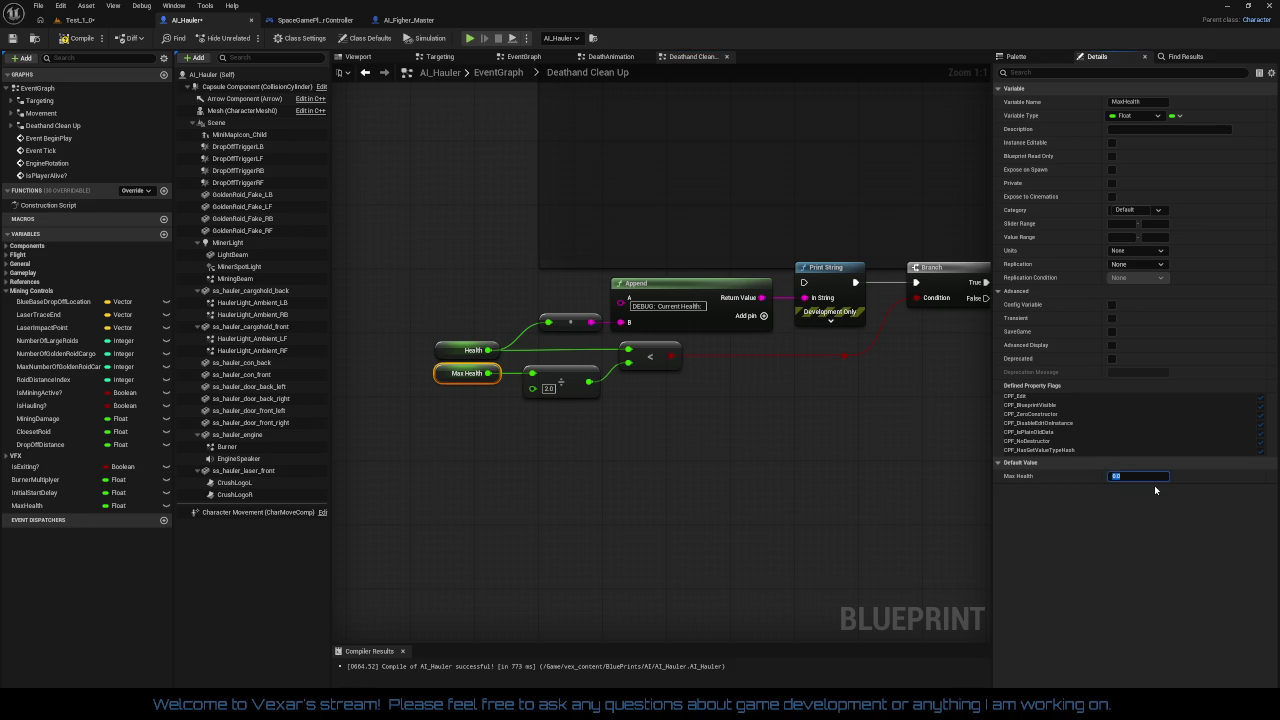
pyautogui.write('3')
pyautogui.moveTo(908, 437); pyautogui.dragTo(712, 427)
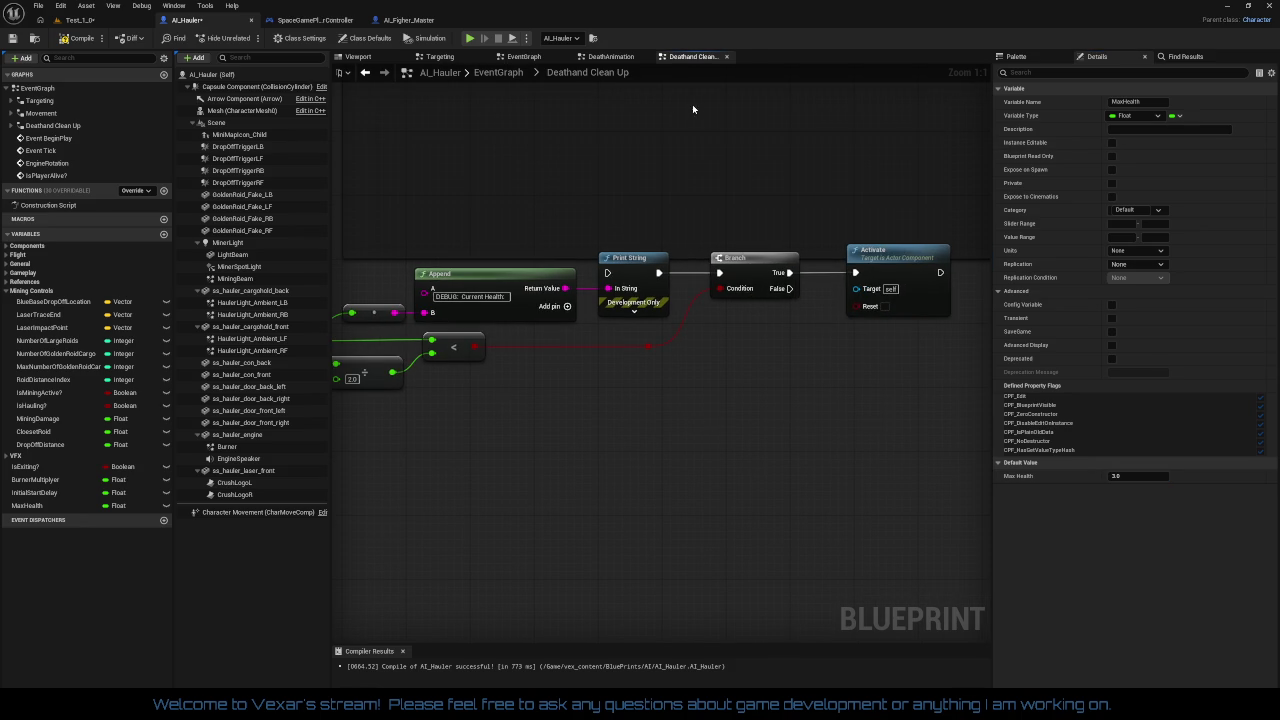
pyautogui.click(429, 24)
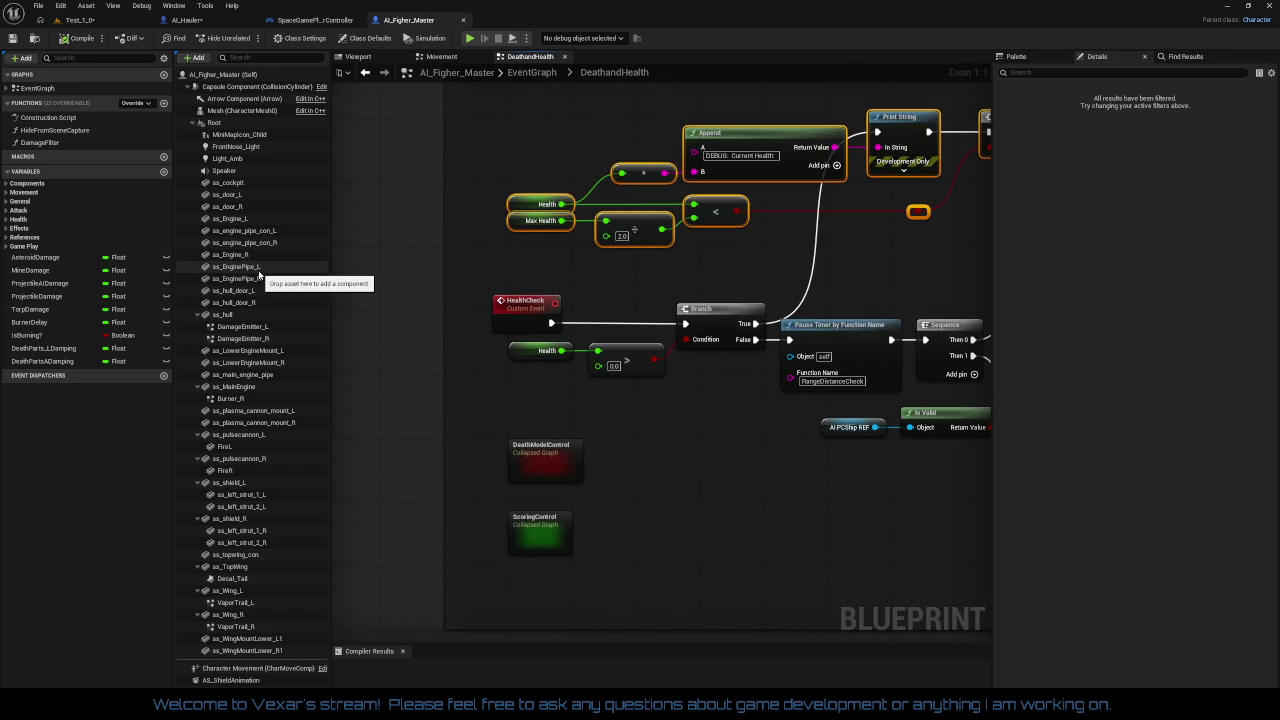
# Confirm the fighter's DamageEmitter_L uses C_Damage_Sparks, then view the hauler in AI_Hauler's viewport
pyautogui.click(255, 329)
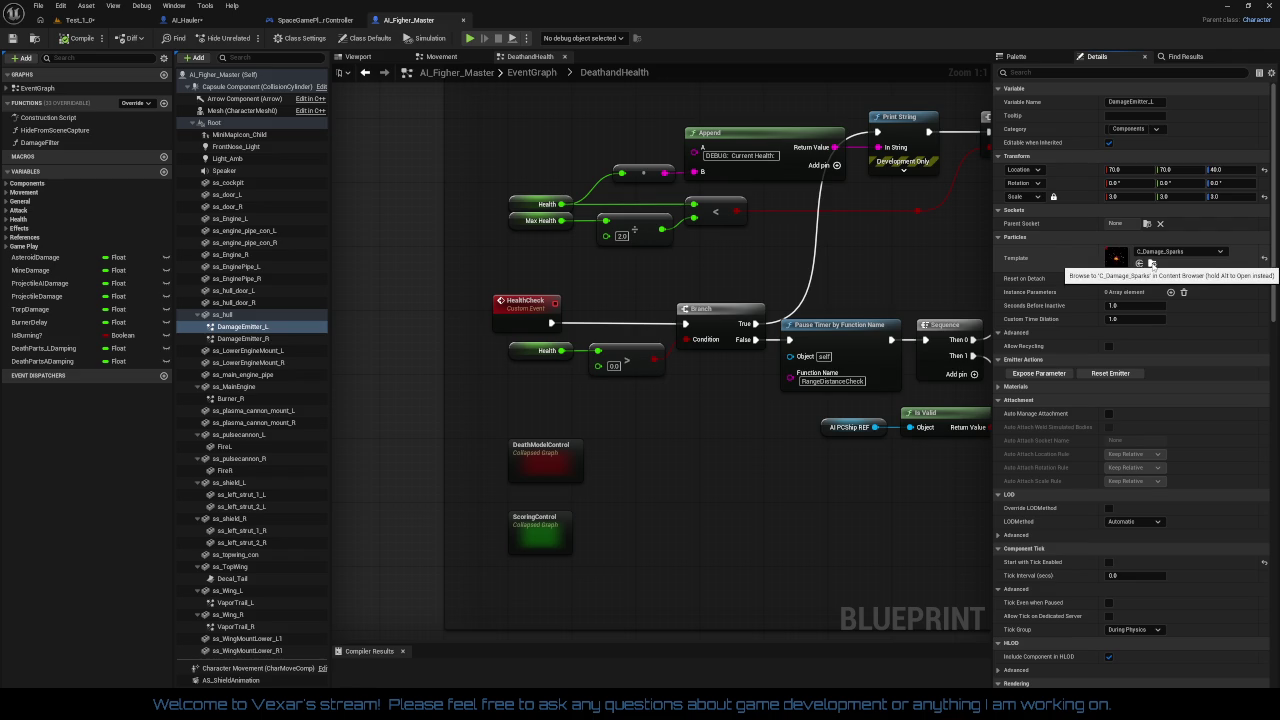
pyautogui.click(227, 22)
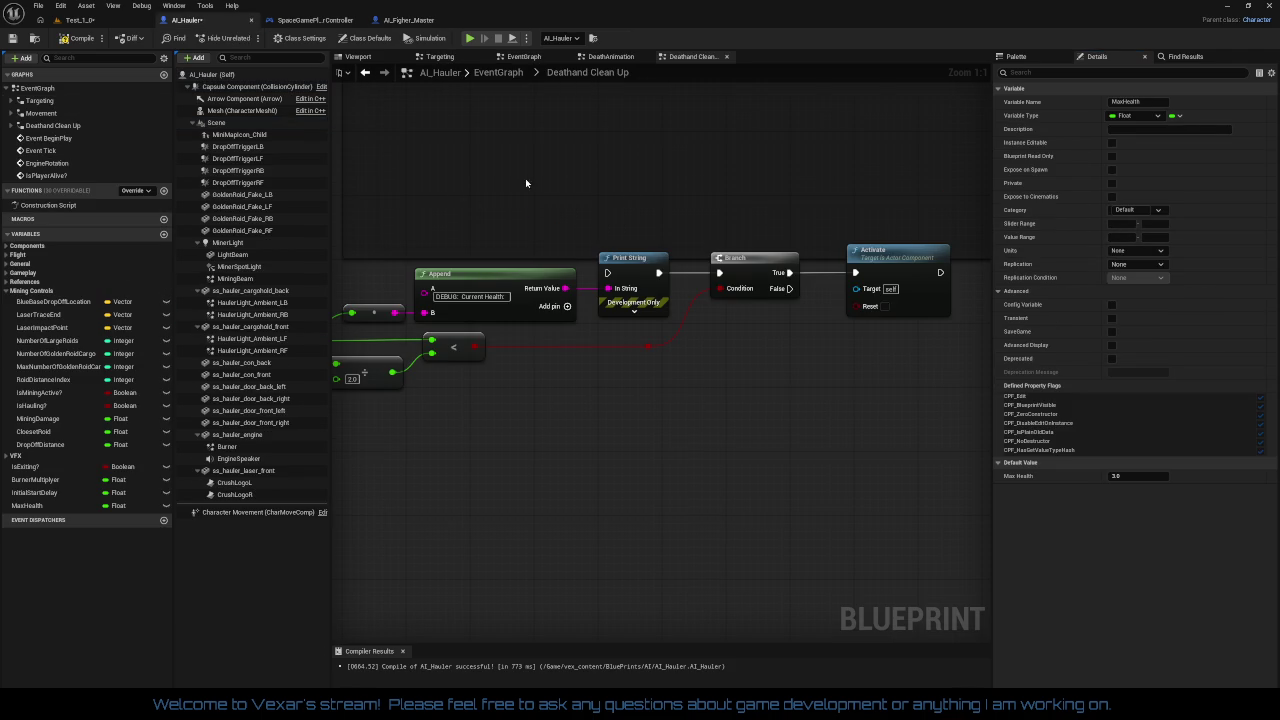
pyautogui.click(358, 56)
# Zoom and orbit to the hauler's rear, then add C_Damage_Sparks from the Content Browser as a component
pyautogui.scroll(8, 765, 305)
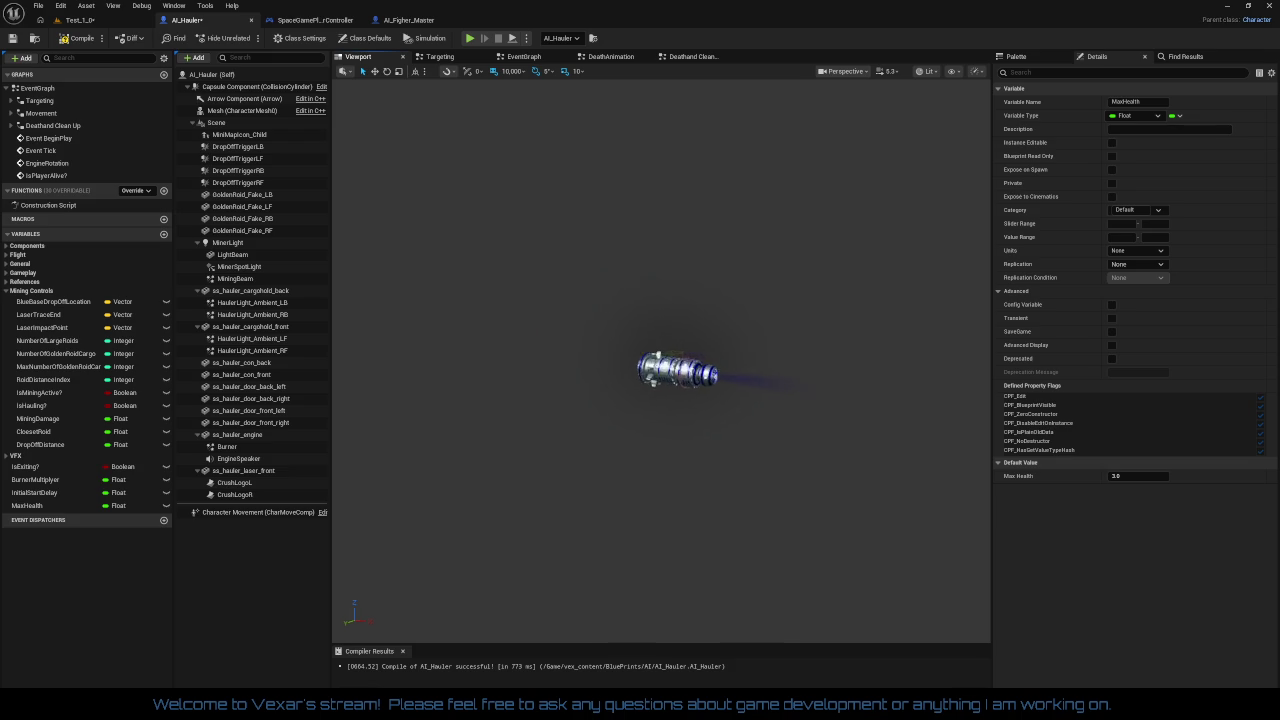
pyautogui.scroll(8, 757, 512)
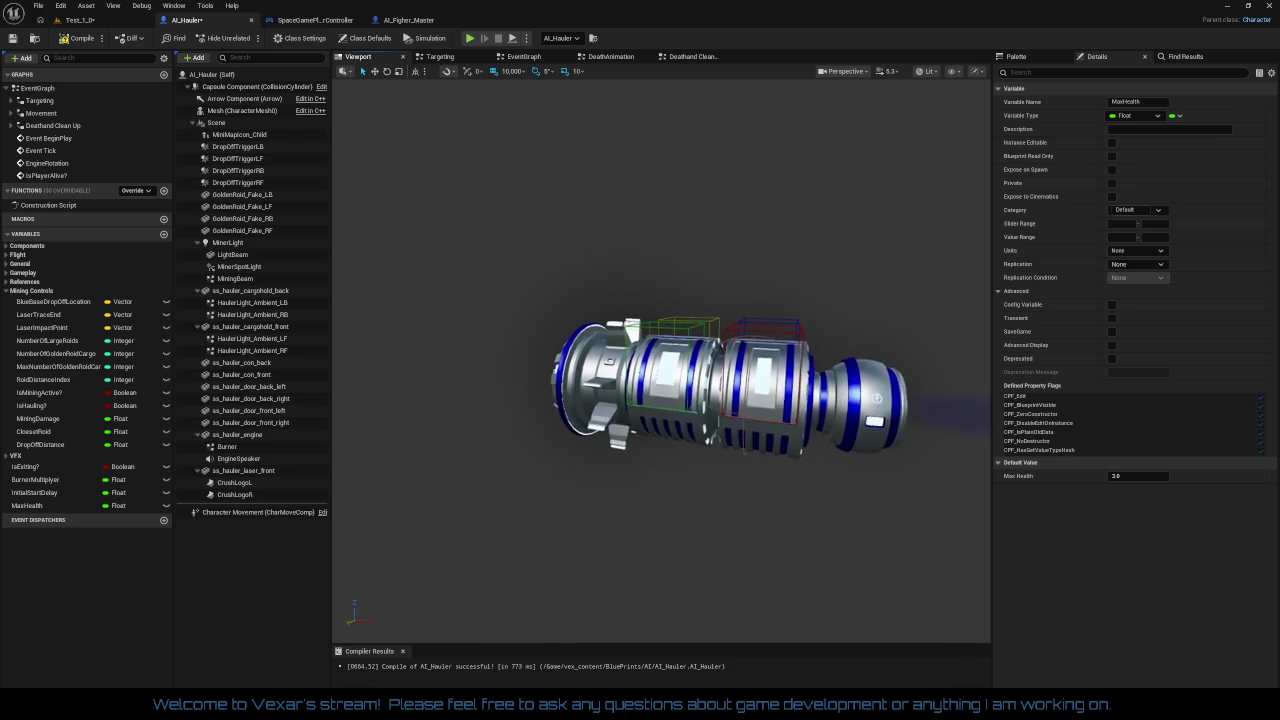
pyautogui.scroll(-5, 660, 360)
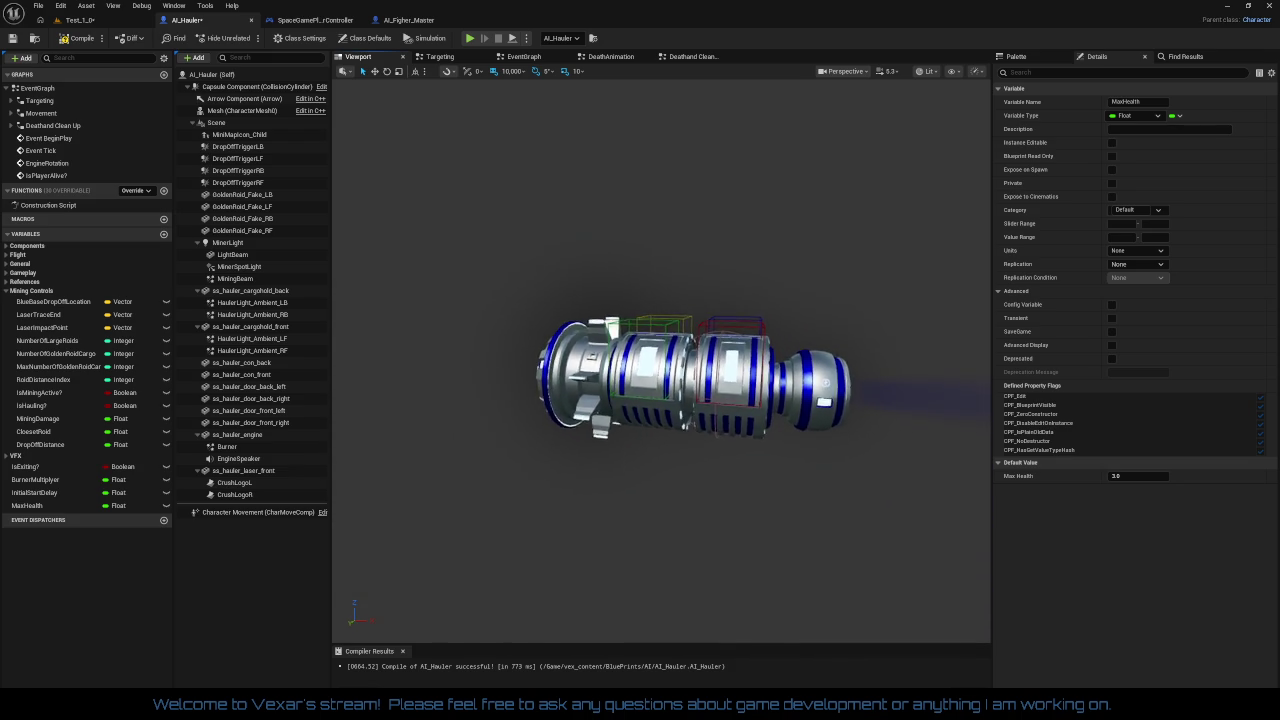
pyautogui.scroll(5, 660, 360)
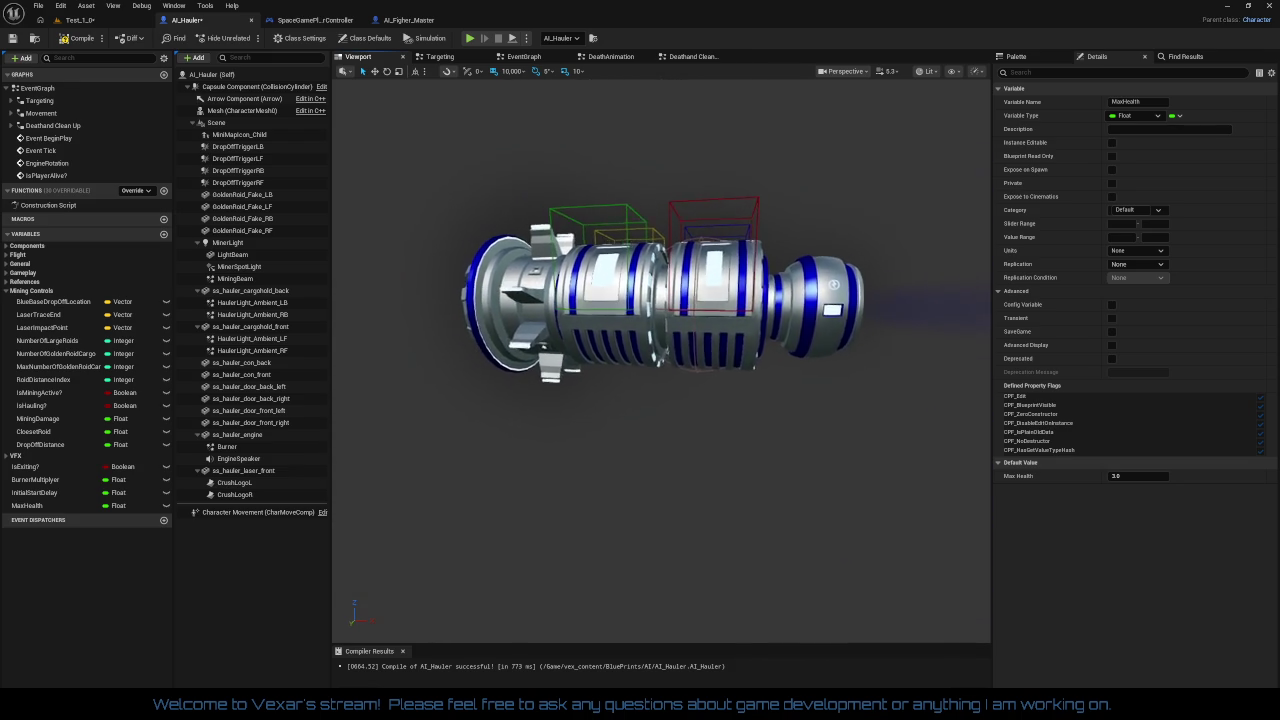
pyautogui.moveTo(660, 360)
pyautogui.mouseDown()
pyautogui.moveTo(640, 380)
pyautogui.moveTo(600, 360)
pyautogui.moveTo(620, 340)
pyautogui.moveTo(766, 289)
pyautogui.mouseUp()
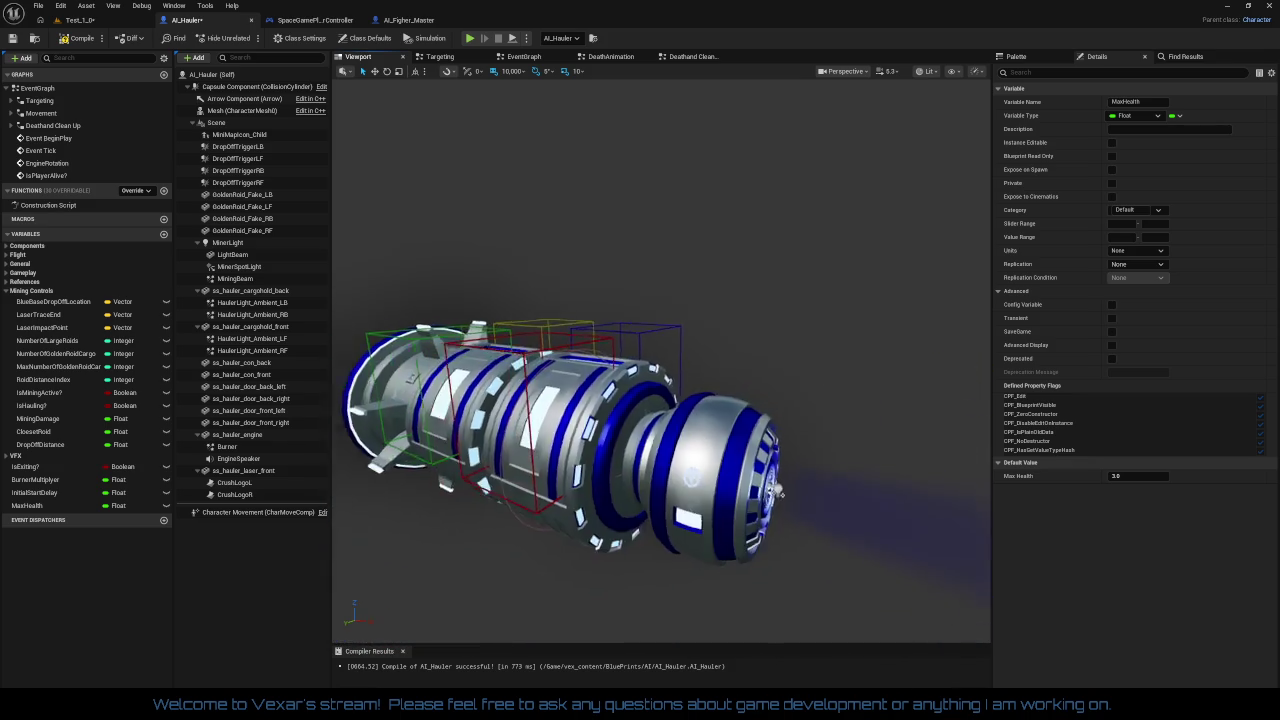
pyautogui.moveTo(667, 494); pyautogui.dragTo(528, 422)
pyautogui.moveTo(760, 506); pyautogui.dragTo(768, 510)
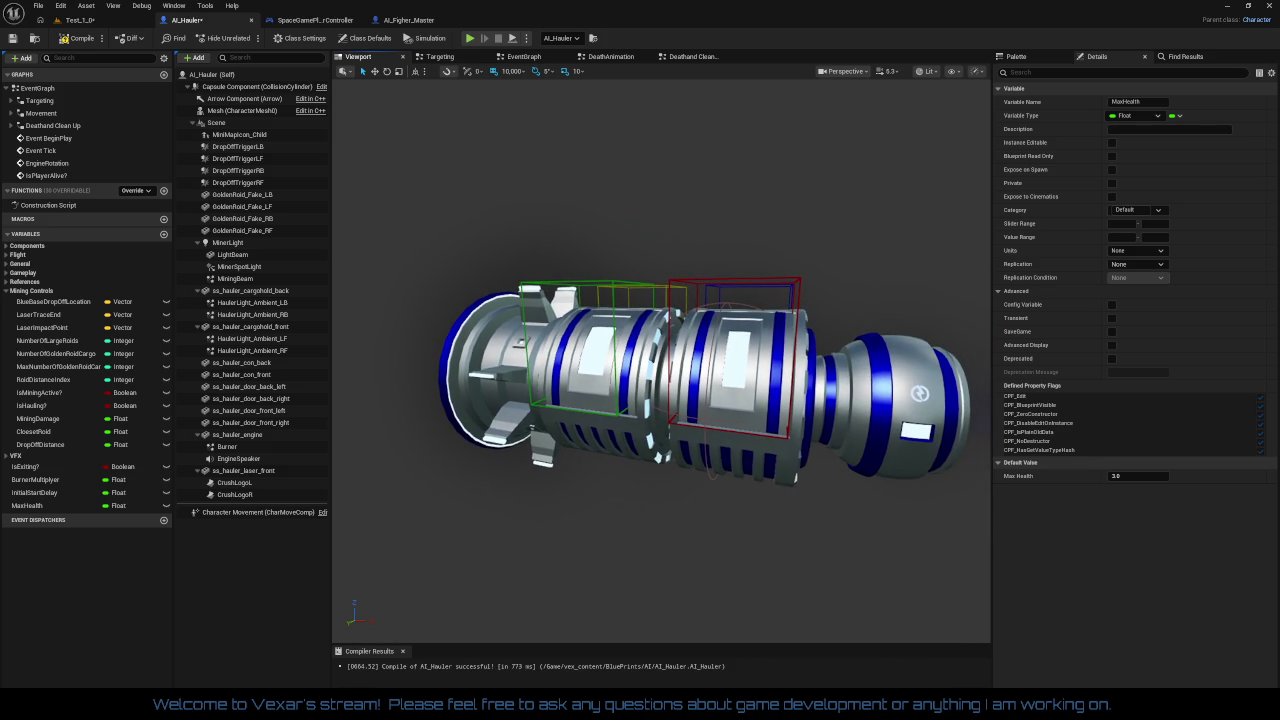
pyautogui.moveTo(543, 209)
pyautogui.mouseDown()
pyautogui.moveTo(271, 83)
pyautogui.moveTo(258, 148)
pyautogui.moveTo(262, 306)
pyautogui.mouseUp()
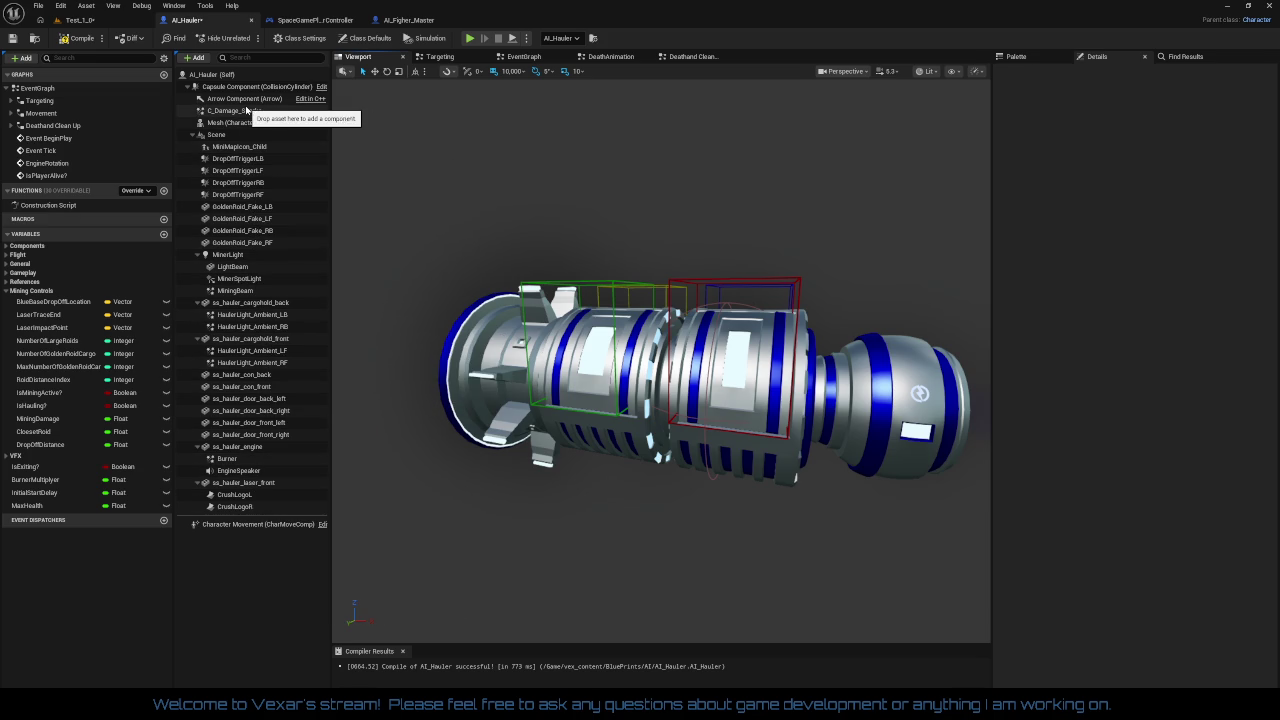
# Parent the sparks under ss_hauler_cargohold_front and, with snap 10, move them to X 520, Y 240
pyautogui.moveTo(247, 111)
pyautogui.mouseDown()
pyautogui.moveTo(270, 296)
pyautogui.moveTo(266, 488)
pyautogui.moveTo(280, 339)
pyautogui.mouseUp()
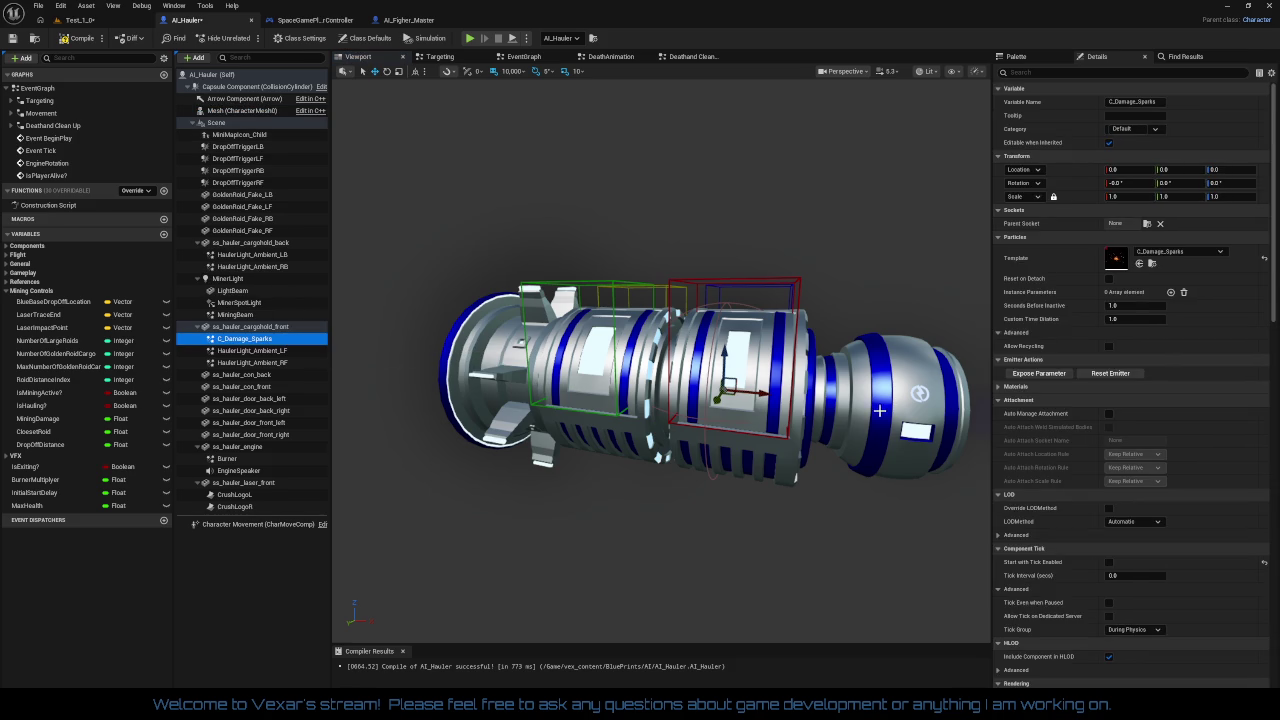
pyautogui.click(763, 393)
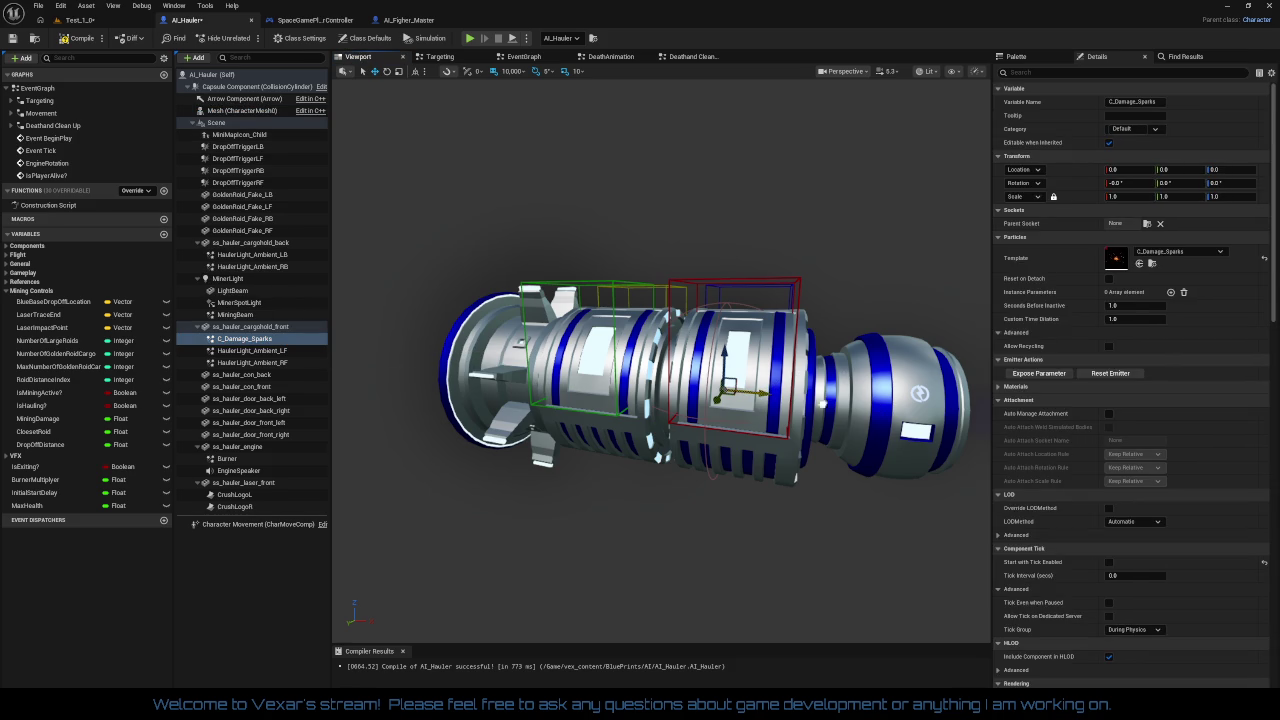
pyautogui.click(510, 71)
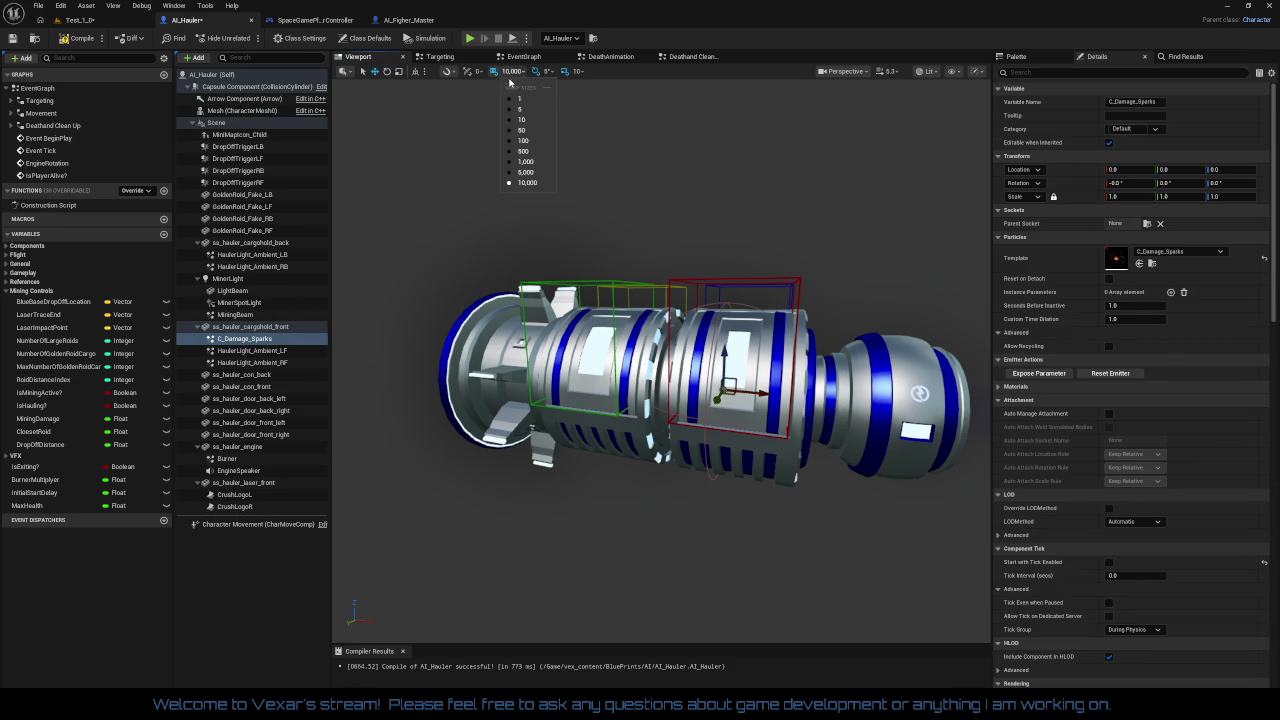
pyautogui.click(515, 121)
pyautogui.moveTo(765, 396); pyautogui.dragTo(870, 405)
pyautogui.scroll(3, 750, 442)
pyautogui.moveTo(772, 515); pyautogui.dragTo(600, 505)
pyautogui.moveTo(788, 480); pyautogui.dragTo(728, 497)
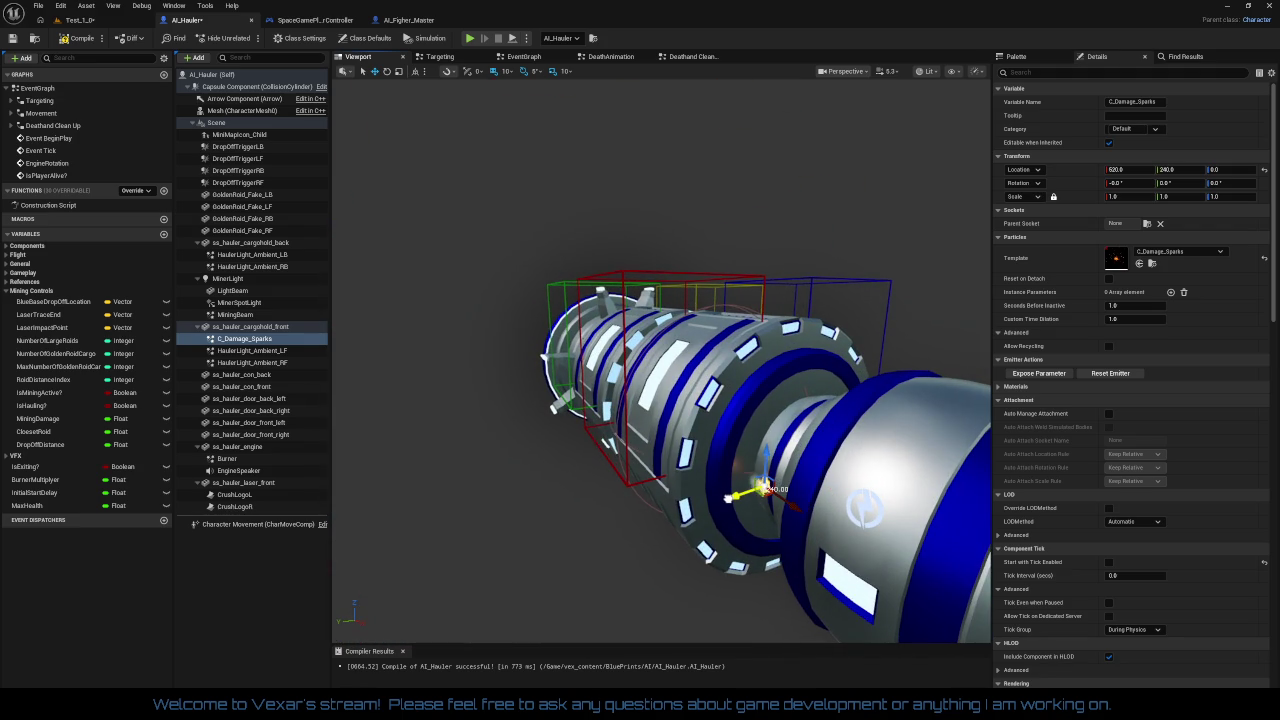
# Yaw the sparks to -20° and fine-tune their position on the hull
pyautogui.press('e')
pyautogui.moveTo(808, 528)
pyautogui.mouseDown()
pyautogui.moveTo(834, 536)
pyautogui.moveTo(815, 517)
pyautogui.mouseUp()
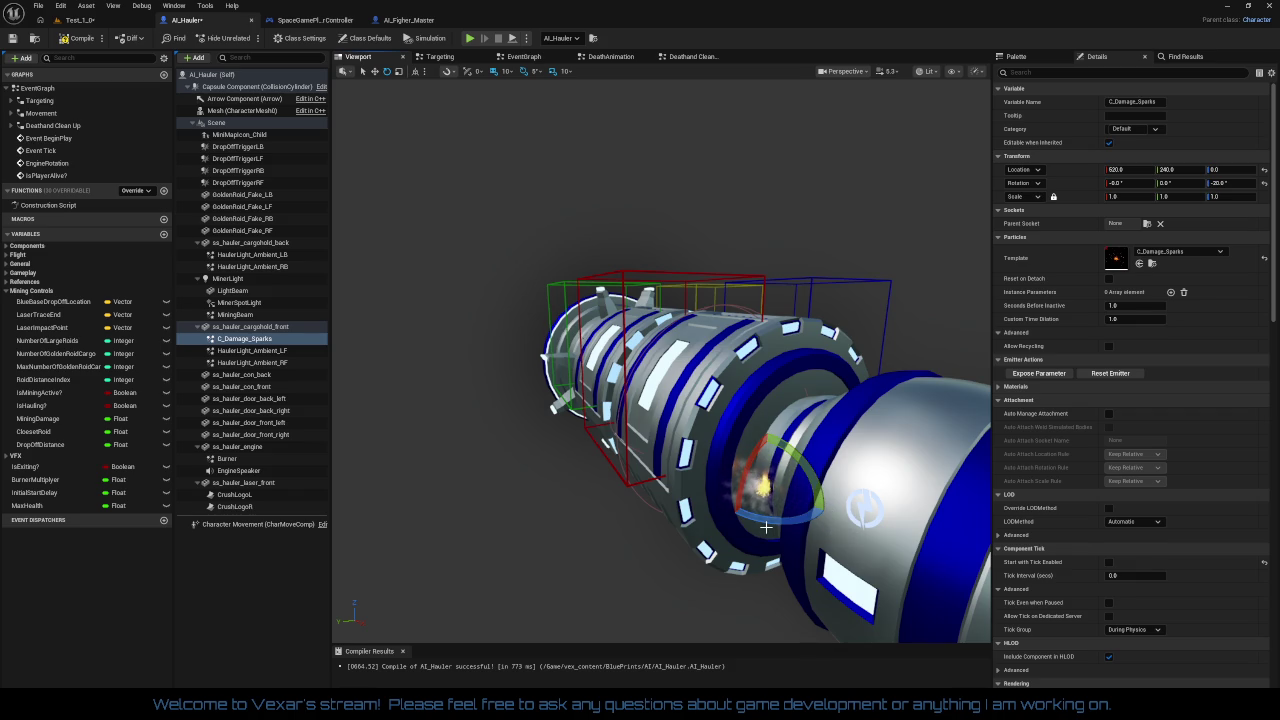
pyautogui.moveTo(766, 527); pyautogui.dragTo(740, 490)
pyautogui.scroll(-3, 890, 515)
pyautogui.moveTo(890, 515)
pyautogui.mouseDown()
pyautogui.moveTo(860, 500)
pyautogui.moveTo(890, 515)
pyautogui.mouseUp()
pyautogui.moveTo(688, 507); pyautogui.dragTo(695, 505)
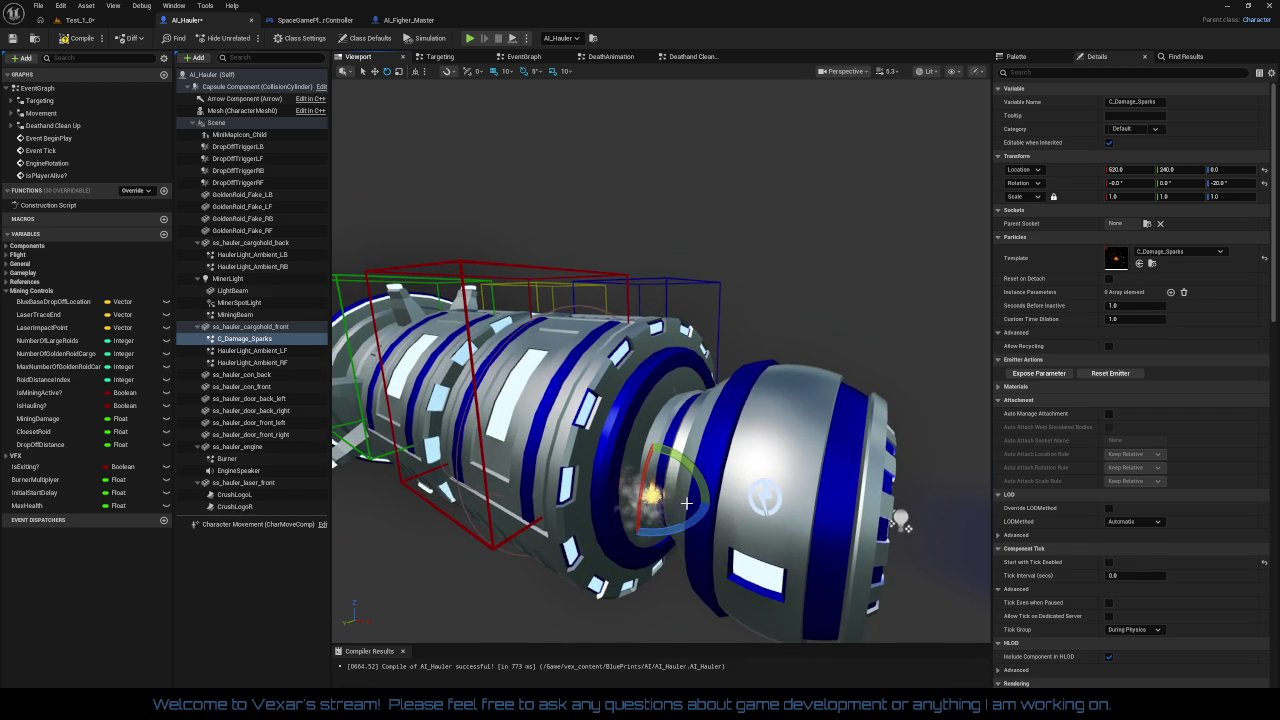
pyautogui.press('w')
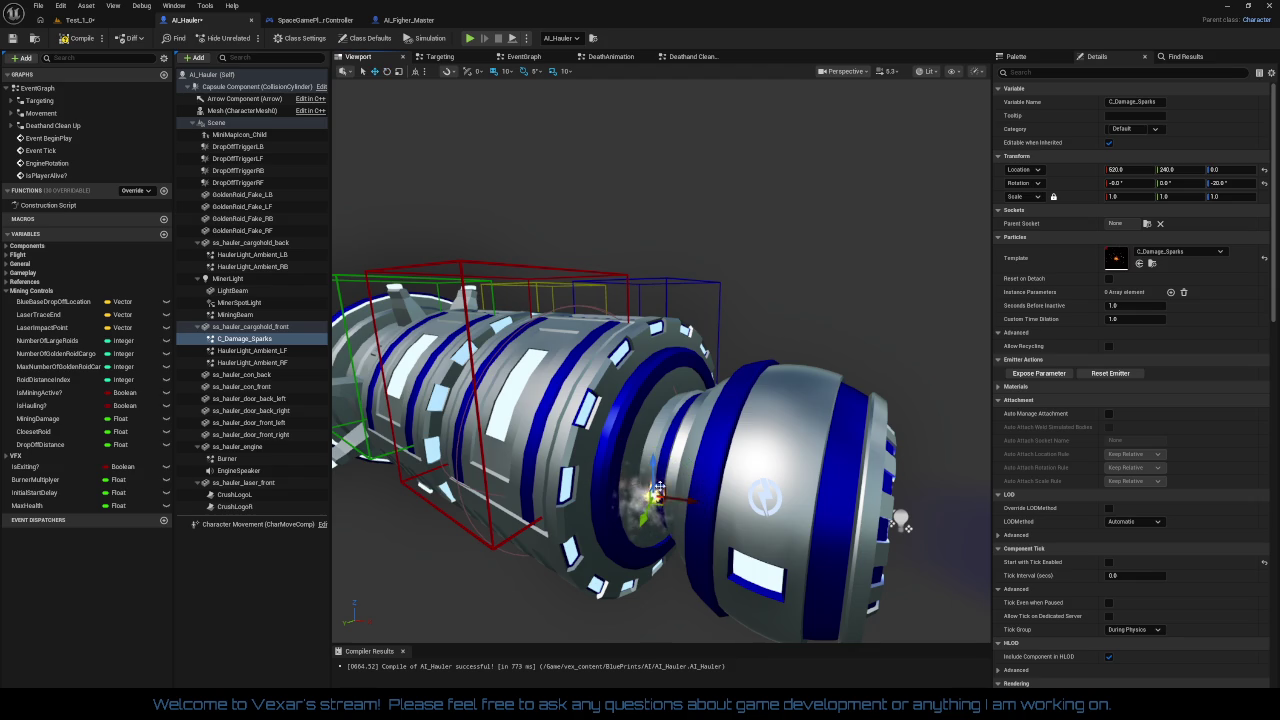
pyautogui.moveTo(648, 505); pyautogui.dragTo(600, 500)
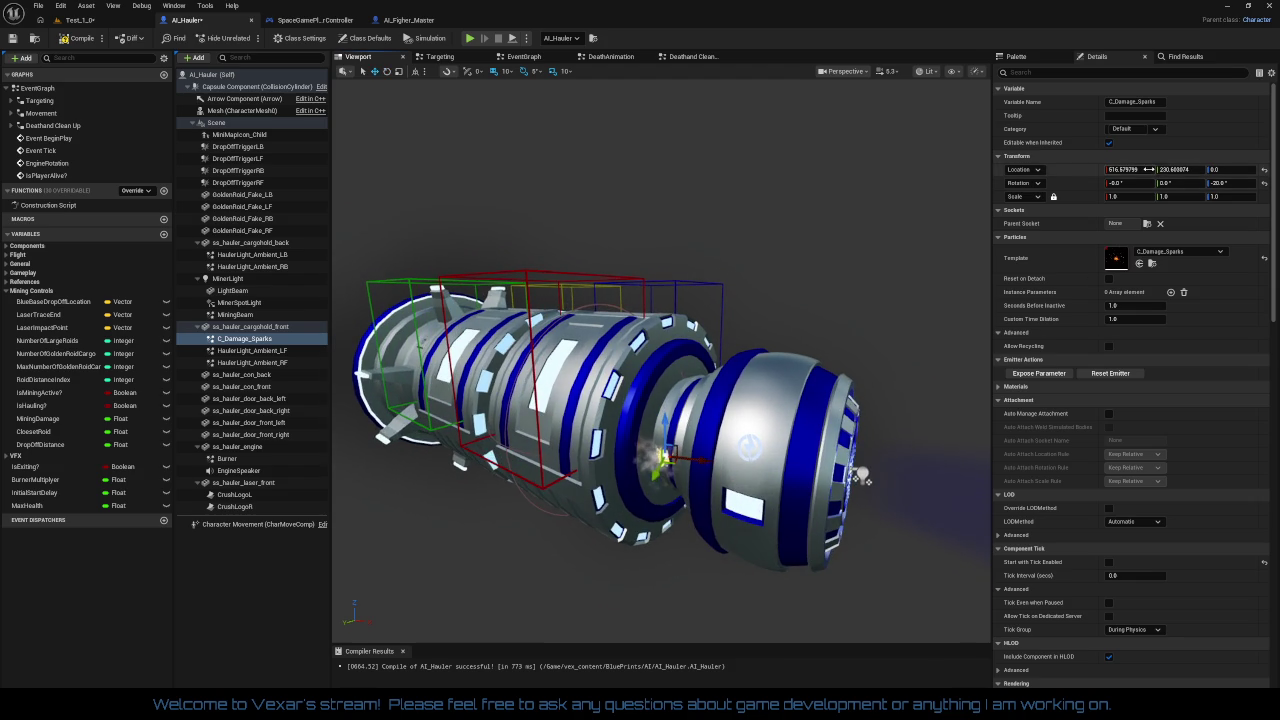
# Set the sparks' scale to 2.0 and pull back to view the hauler
pyautogui.click(1130, 196)
pyautogui.write('2')
pyautogui.press('Tab')
pyautogui.write('2')
pyautogui.press('Tab')
pyautogui.write('2')
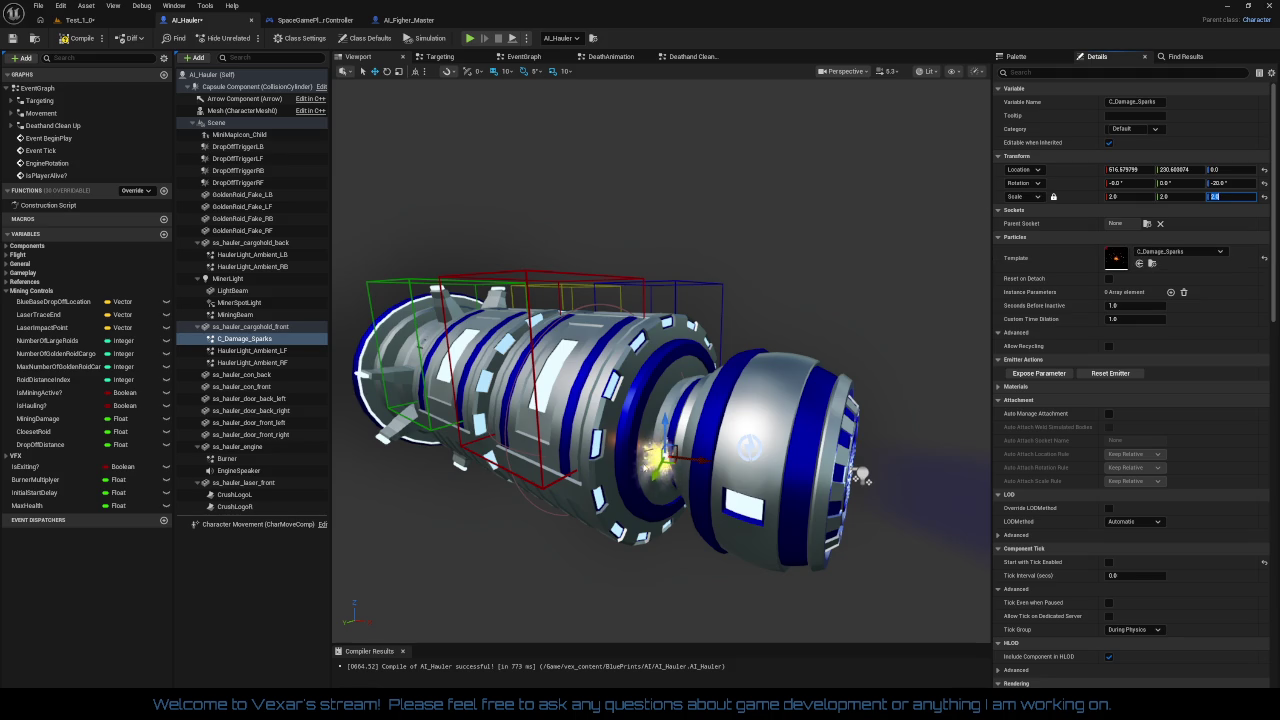
pyautogui.click(651, 474)
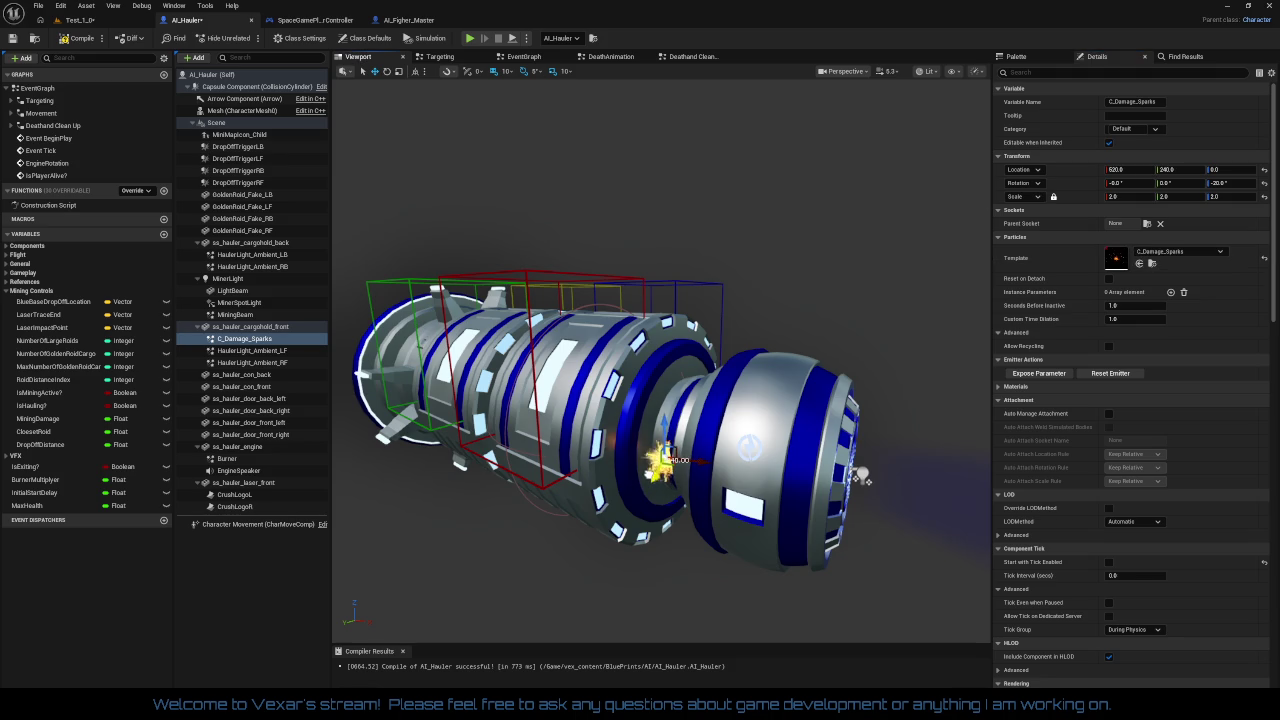
pyautogui.scroll(4, 657, 484)
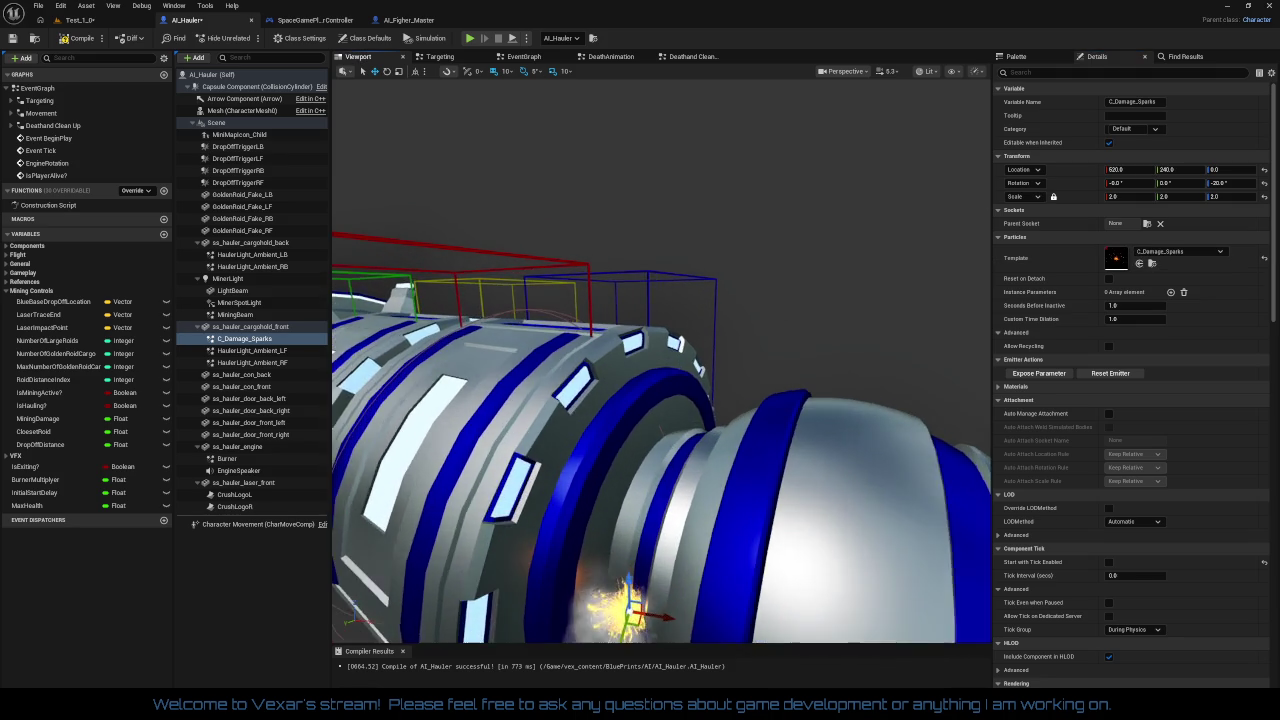
pyautogui.scroll(3, 657, 484)
pyautogui.moveTo(657, 484)
pyautogui.mouseDown()
pyautogui.moveTo(901, 536)
pyautogui.moveTo(880, 530)
pyautogui.mouseUp()
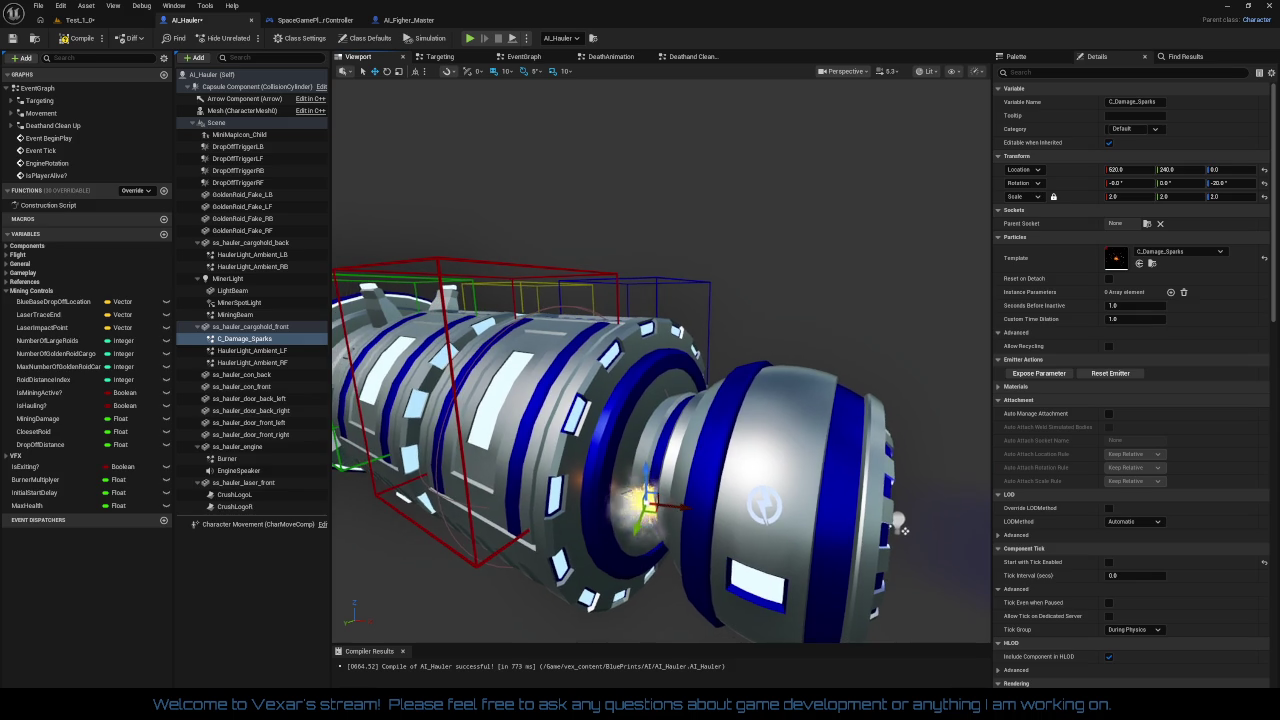
pyautogui.click(267, 341)
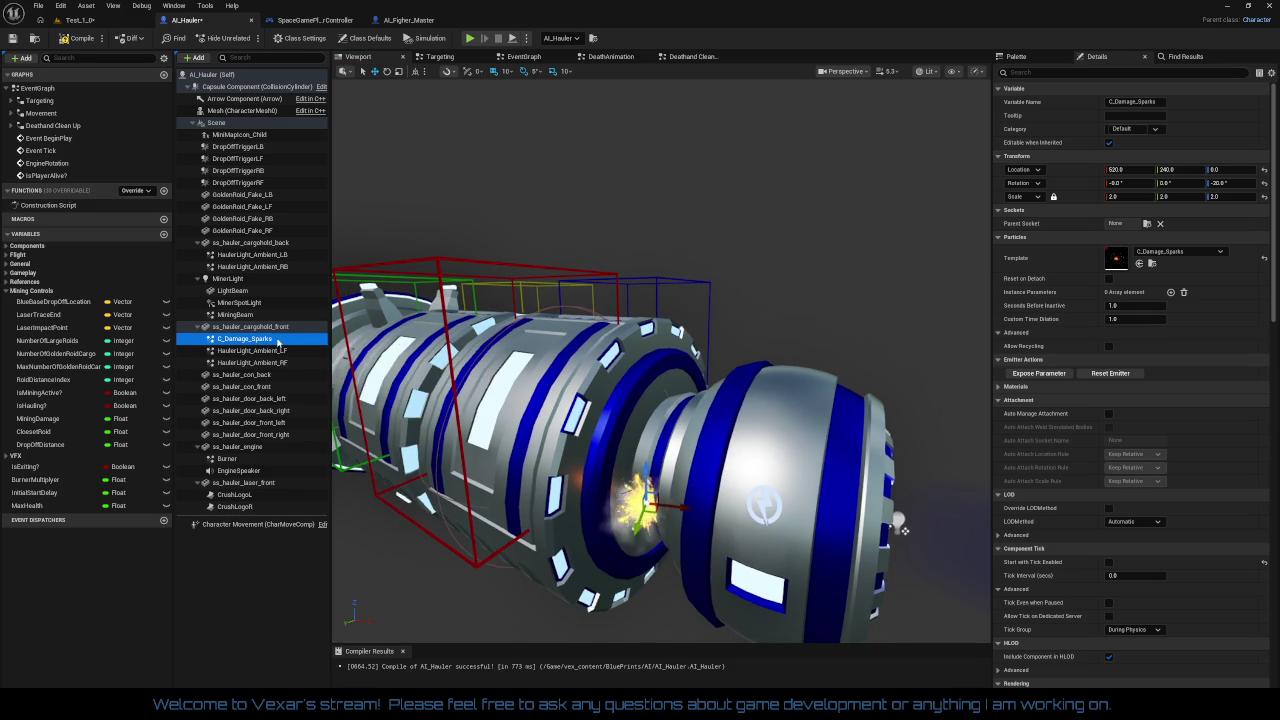
# Rename the C_Damage_Sparks component to C_Damage_SparkLF
pyautogui.rightClick(276, 341)
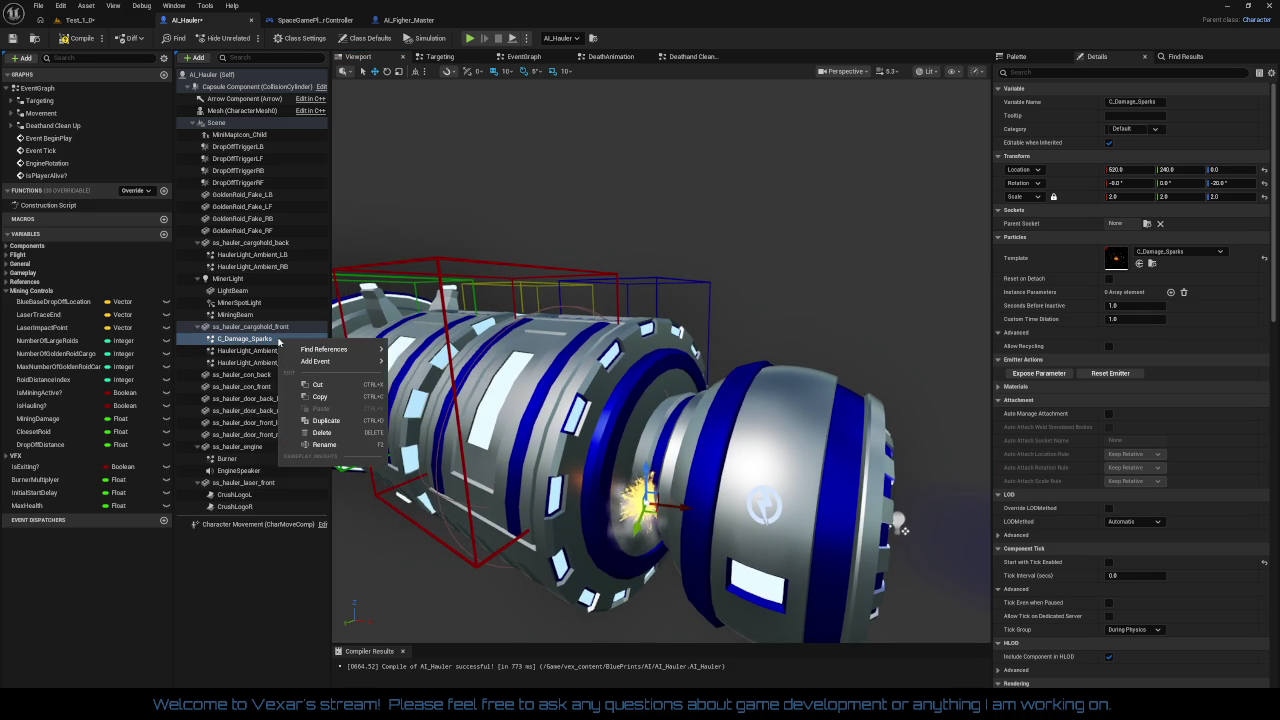
pyautogui.click(325, 444)
pyautogui.press('Escape')
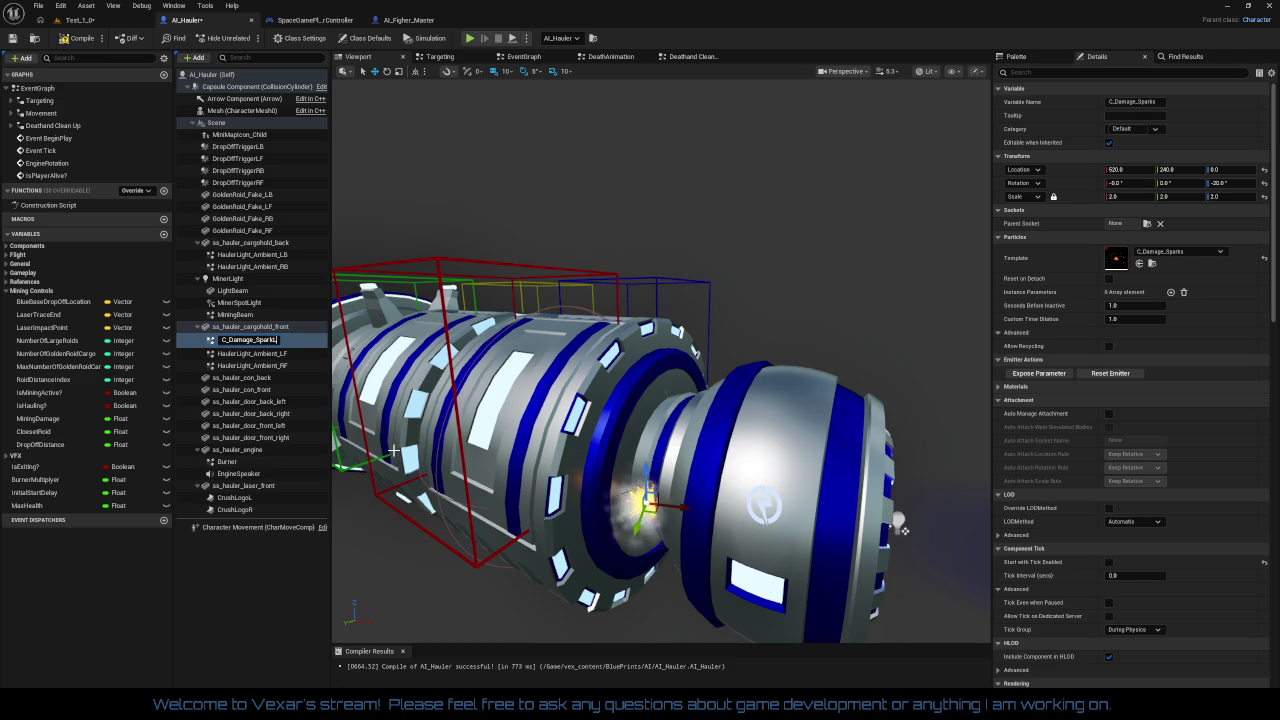
pyautogui.press('Return')
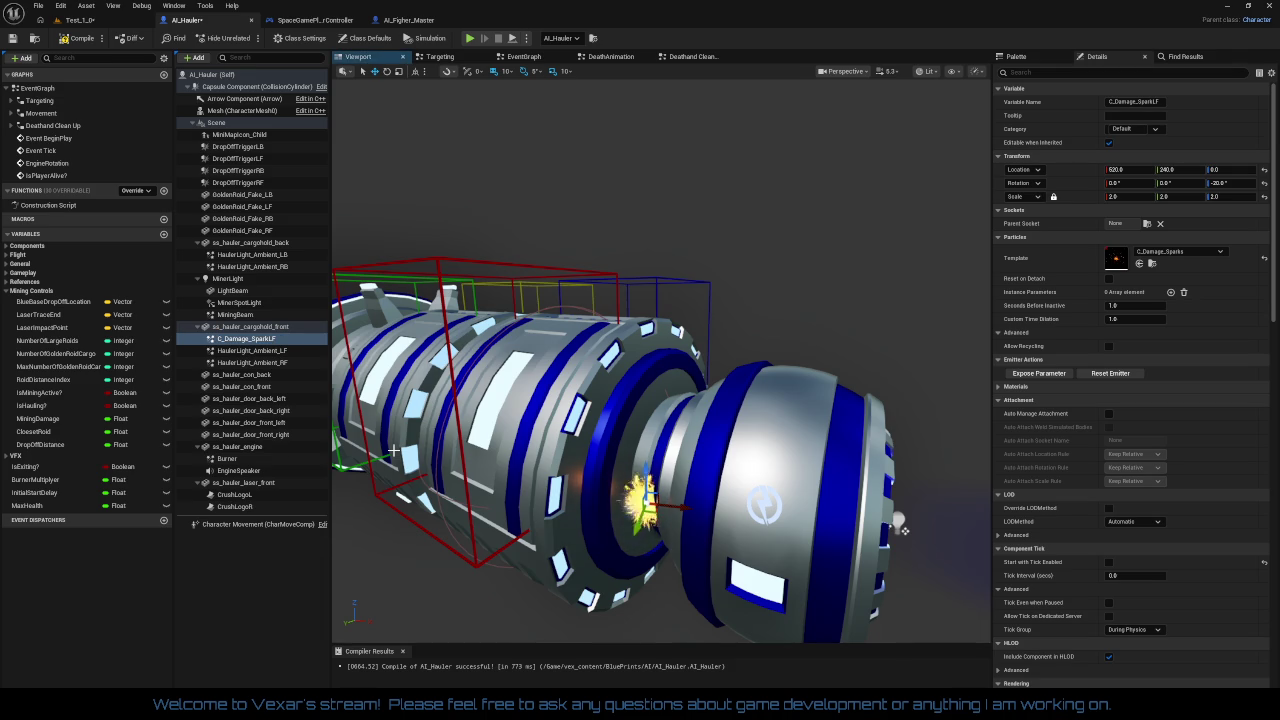
# Duplicate C_Damage_SparkLF and name the copy C_Damage_SparkRF
pyautogui.rightClick(264, 341)
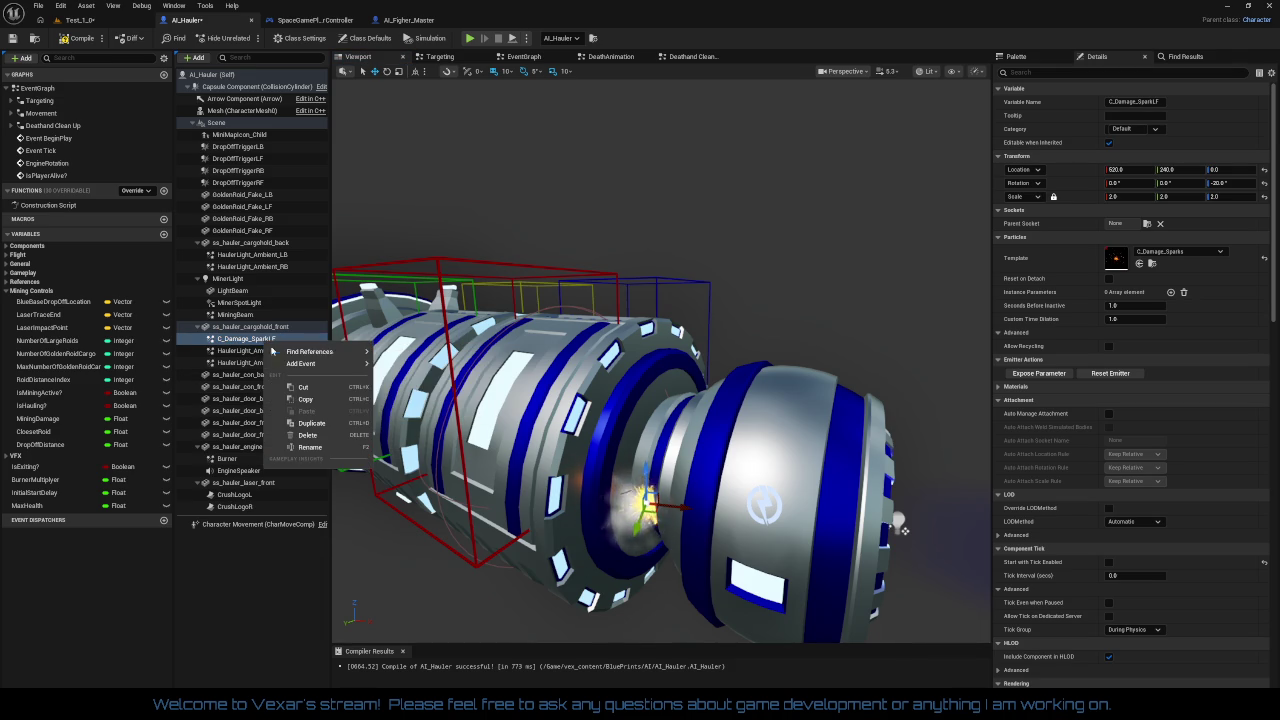
pyautogui.click(300, 423)
pyautogui.press('End')
pyautogui.press('BackSpace')
pyautogui.press('BackSpace')
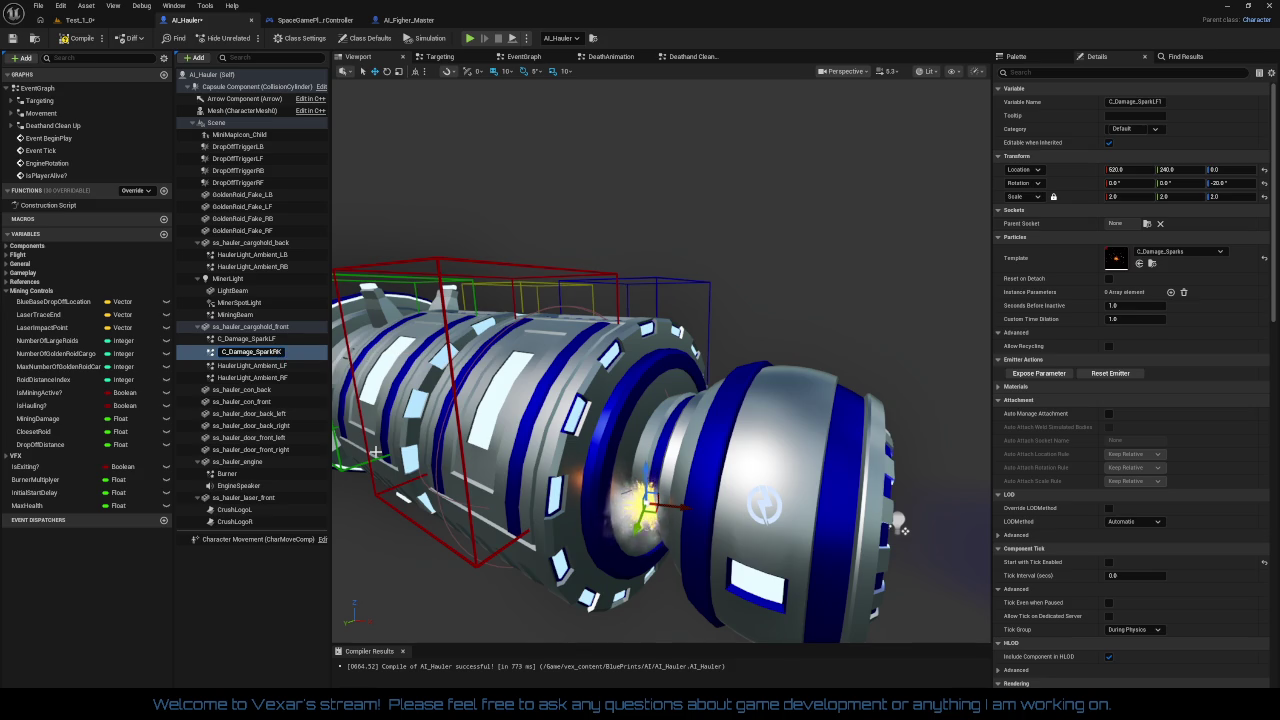
pyautogui.press('Return')
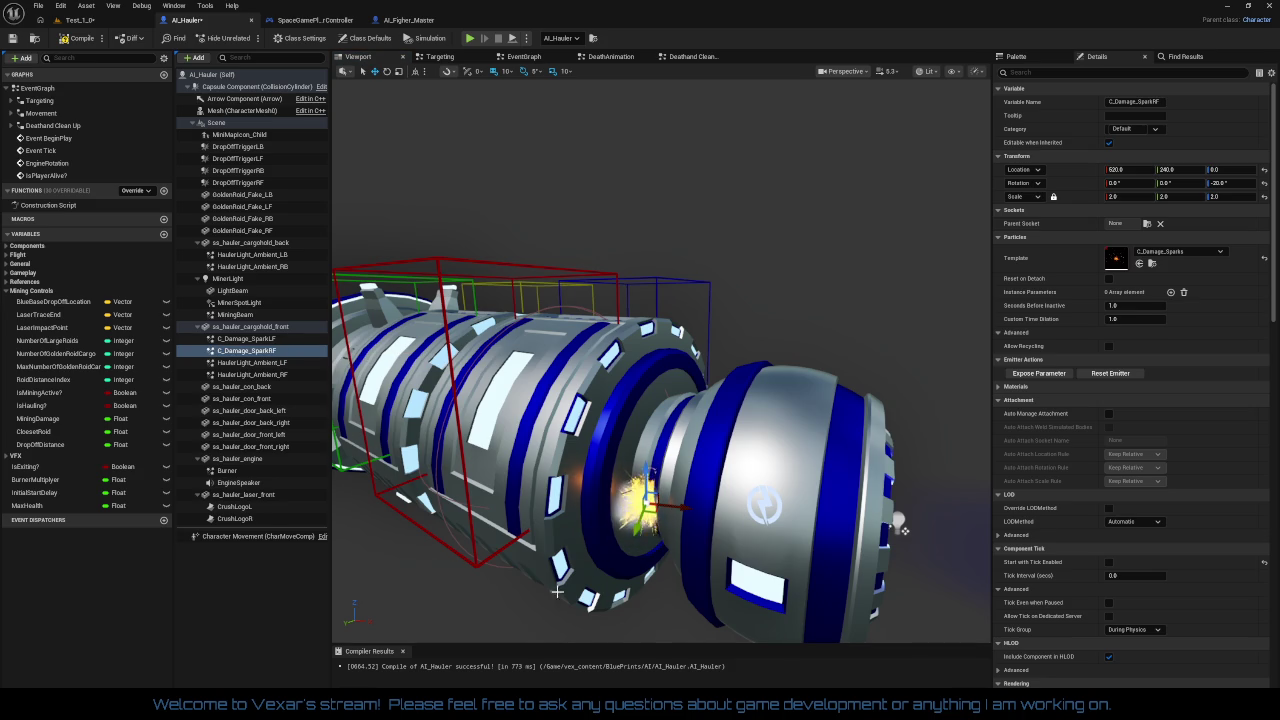
# Reset C_Damage_SparkRF's Z rotation to 0 and slide it over the hull gap on the other side
pyautogui.click(1232, 183)
pyautogui.write('0')
pyautogui.press('Return')
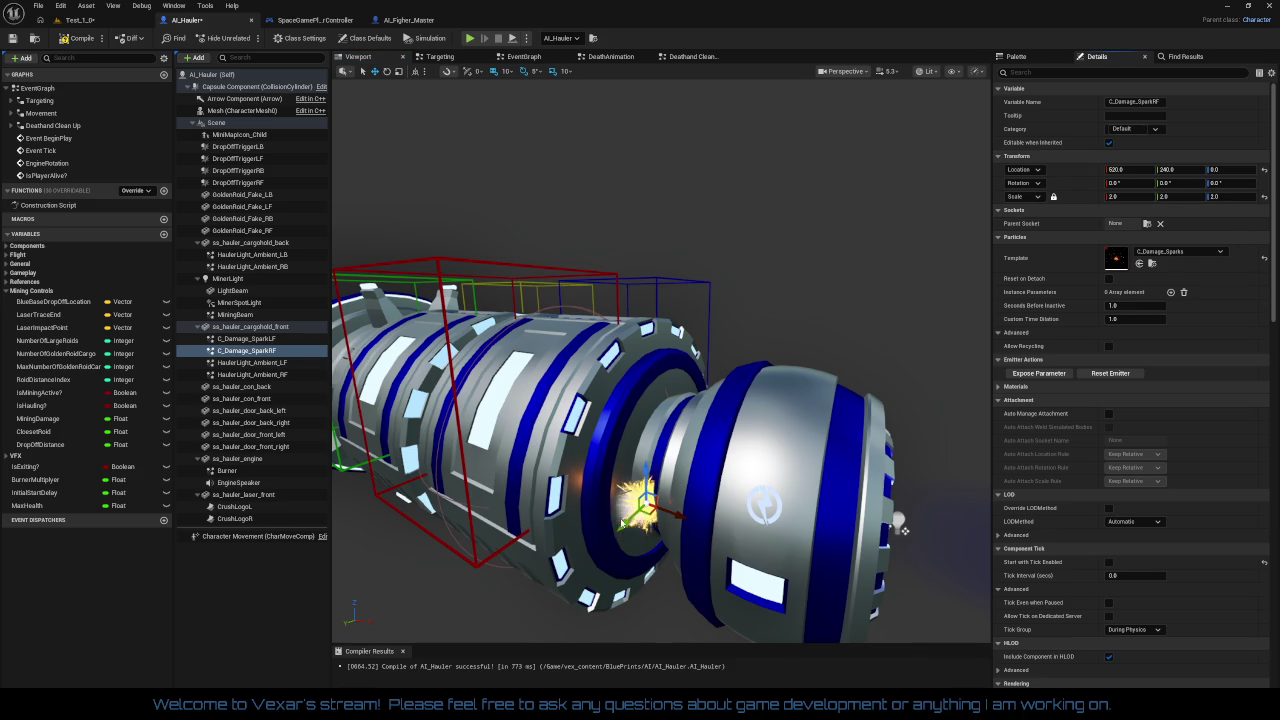
pyautogui.scroll(3, 903, 530)
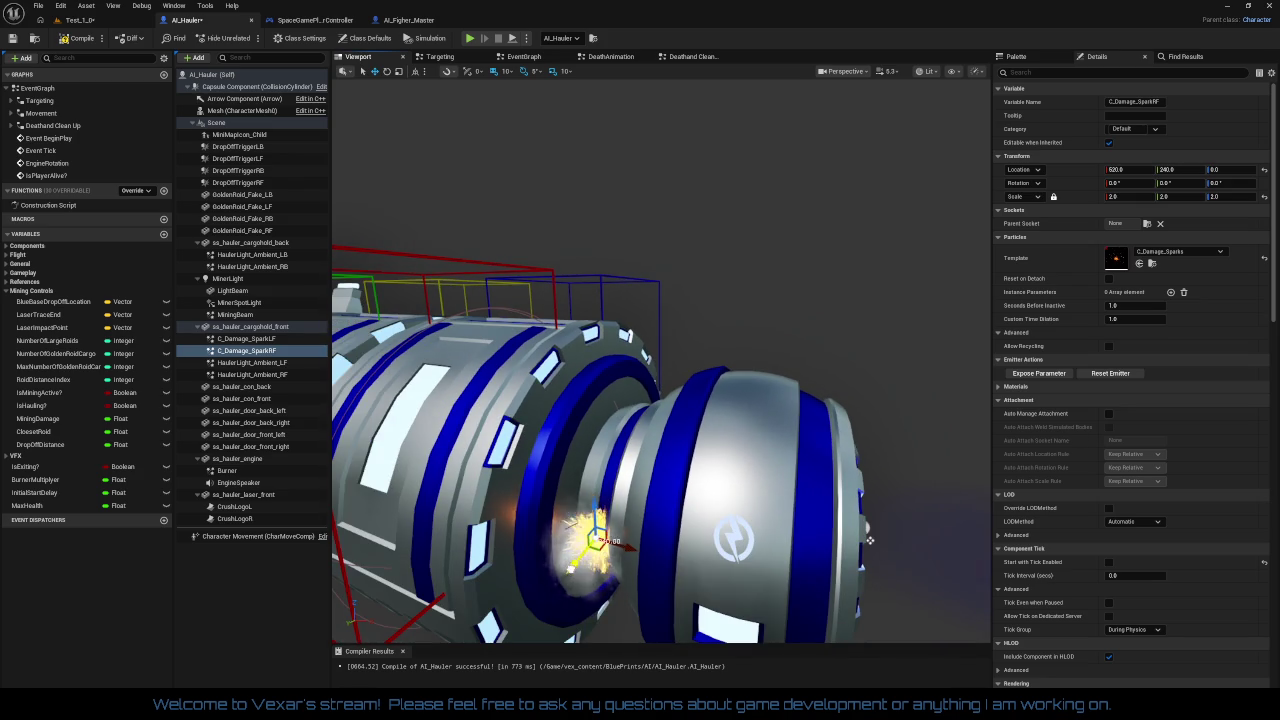
pyautogui.moveTo(598, 545); pyautogui.dragTo(616, 533)
pyautogui.moveTo(870, 540)
pyautogui.mouseDown()
pyautogui.moveTo(720, 550)
pyautogui.moveTo(700, 545)
pyautogui.moveTo(700, 519)
pyautogui.mouseUp()
pyautogui.scroll(3, 722, 582)
pyautogui.moveTo(760, 575)
pyautogui.mouseDown()
pyautogui.moveTo(722, 582)
pyautogui.moveTo(620, 550)
pyautogui.moveTo(745, 498)
pyautogui.moveTo(765, 508)
pyautogui.moveTo(755, 468)
pyautogui.mouseUp()
# Yaw C_Damage_SparkRF to about -155° and enter a uniform scale of 3
pyautogui.press('e')
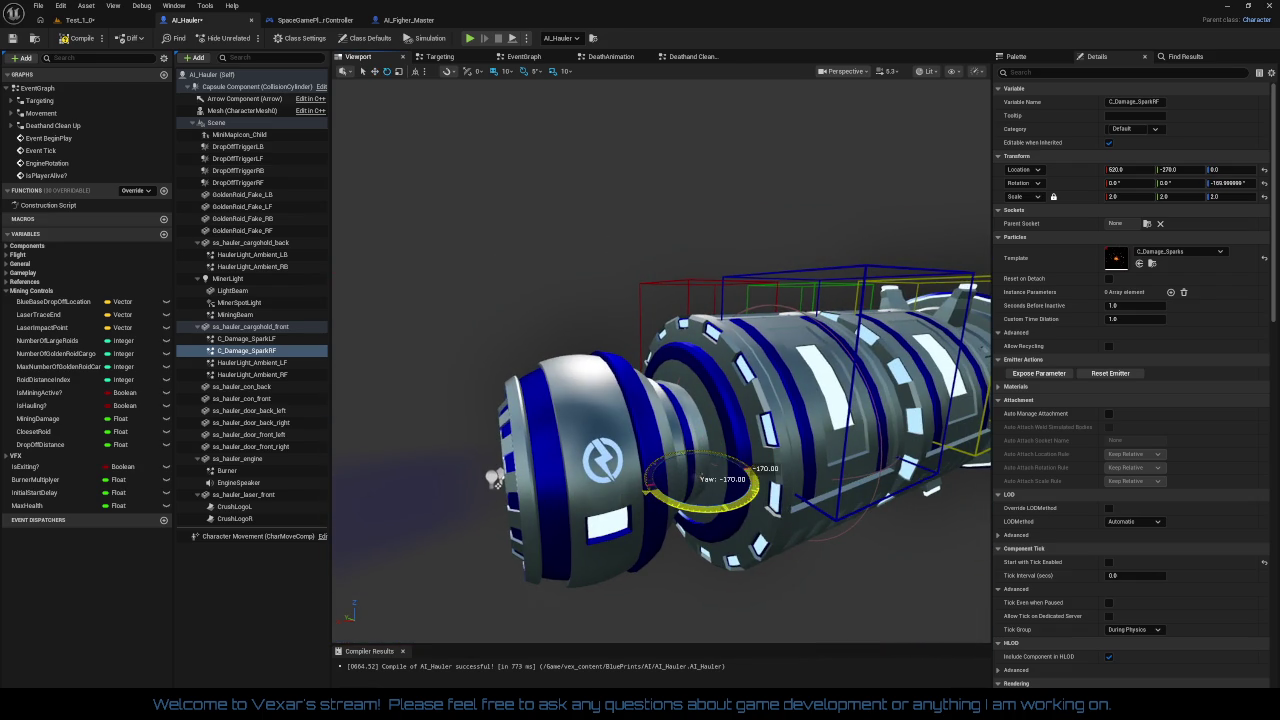
pyautogui.moveTo(700, 506); pyautogui.dragTo(702, 508)
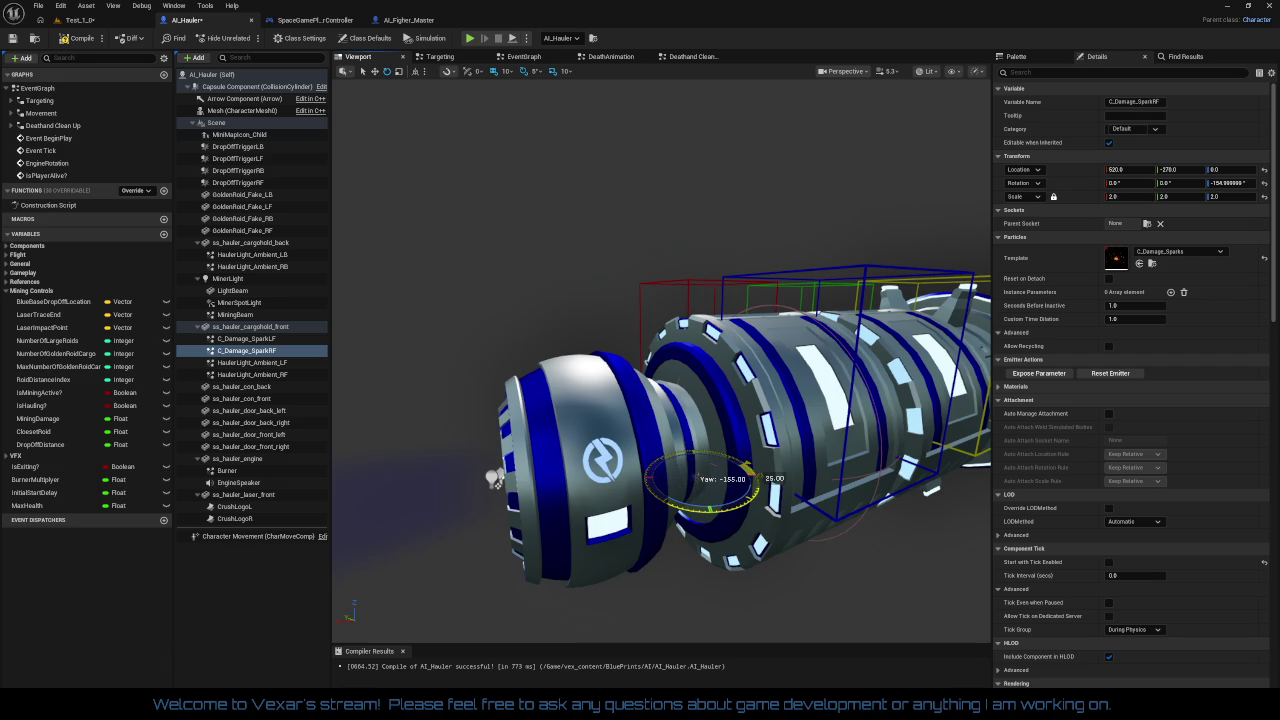
pyautogui.moveTo(660, 360)
pyautogui.mouseDown()
pyautogui.moveTo(600, 345)
pyautogui.moveTo(630, 340)
pyautogui.mouseUp()
pyautogui.scroll(-5, 660, 360)
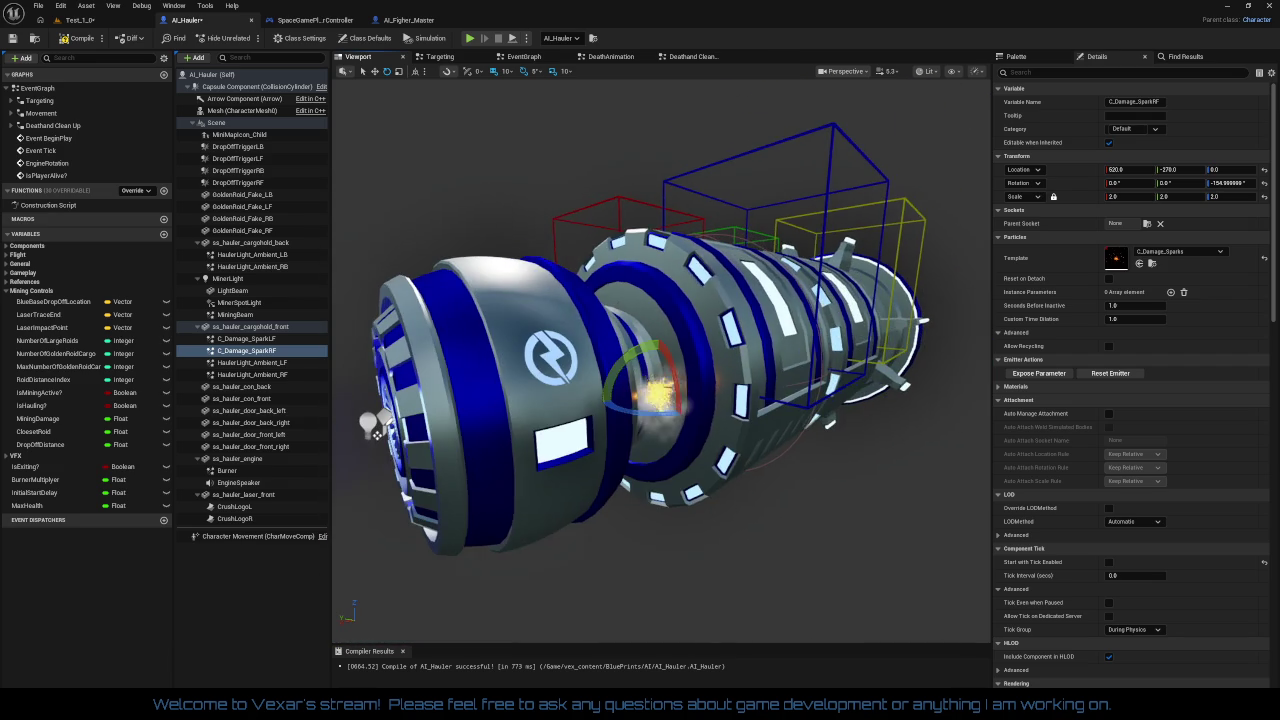
pyautogui.scroll(5, 660, 360)
pyautogui.scroll(-5, 829, 474)
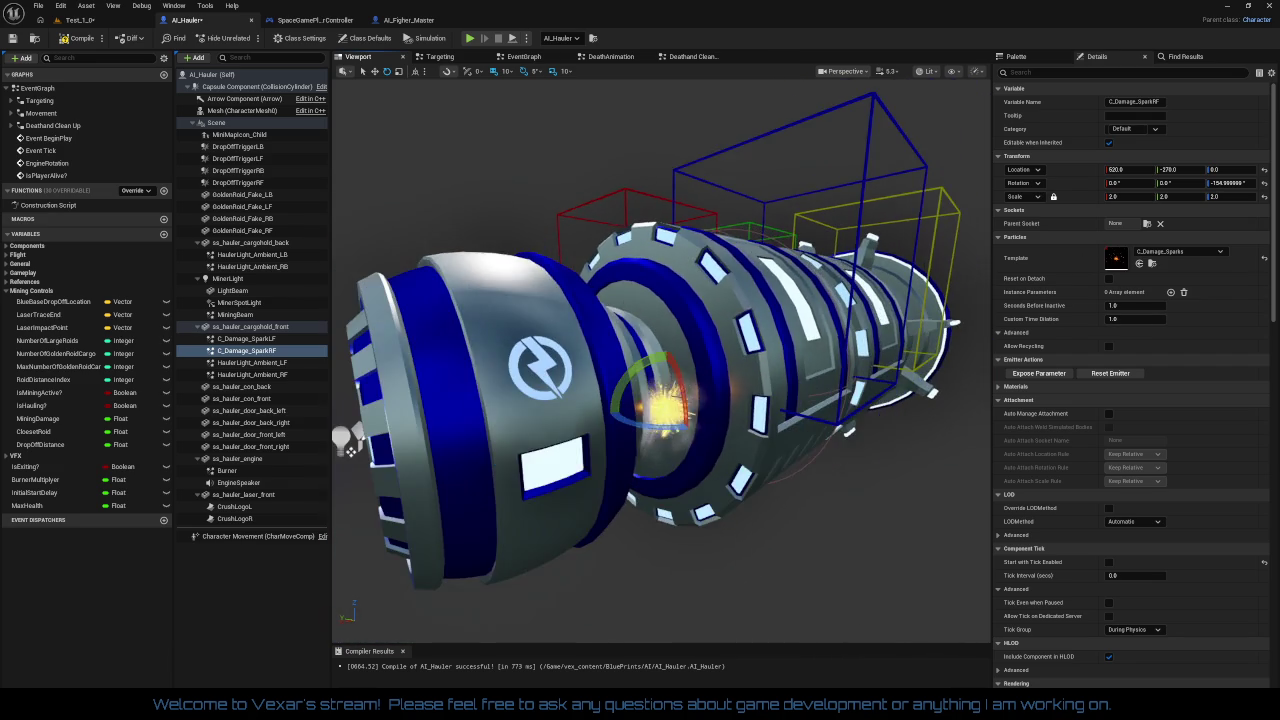
pyautogui.scroll(2, 829, 474)
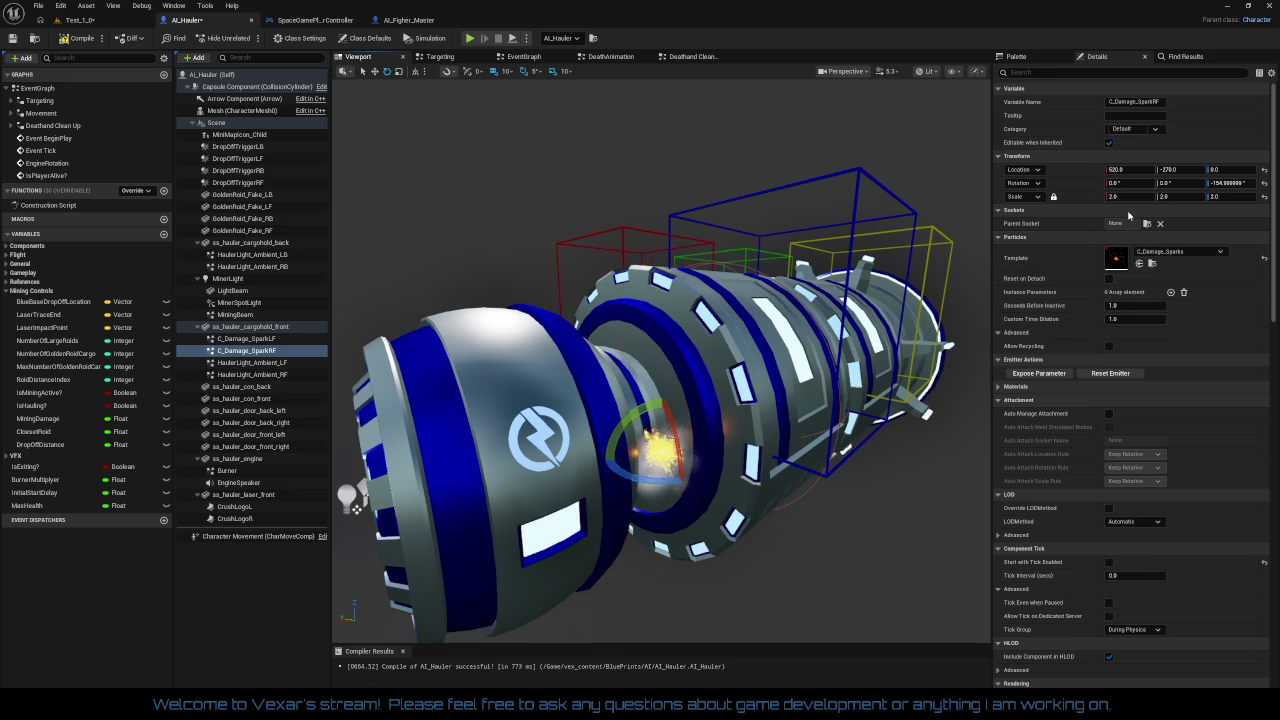
pyautogui.click(1162, 196)
pyautogui.write('3')
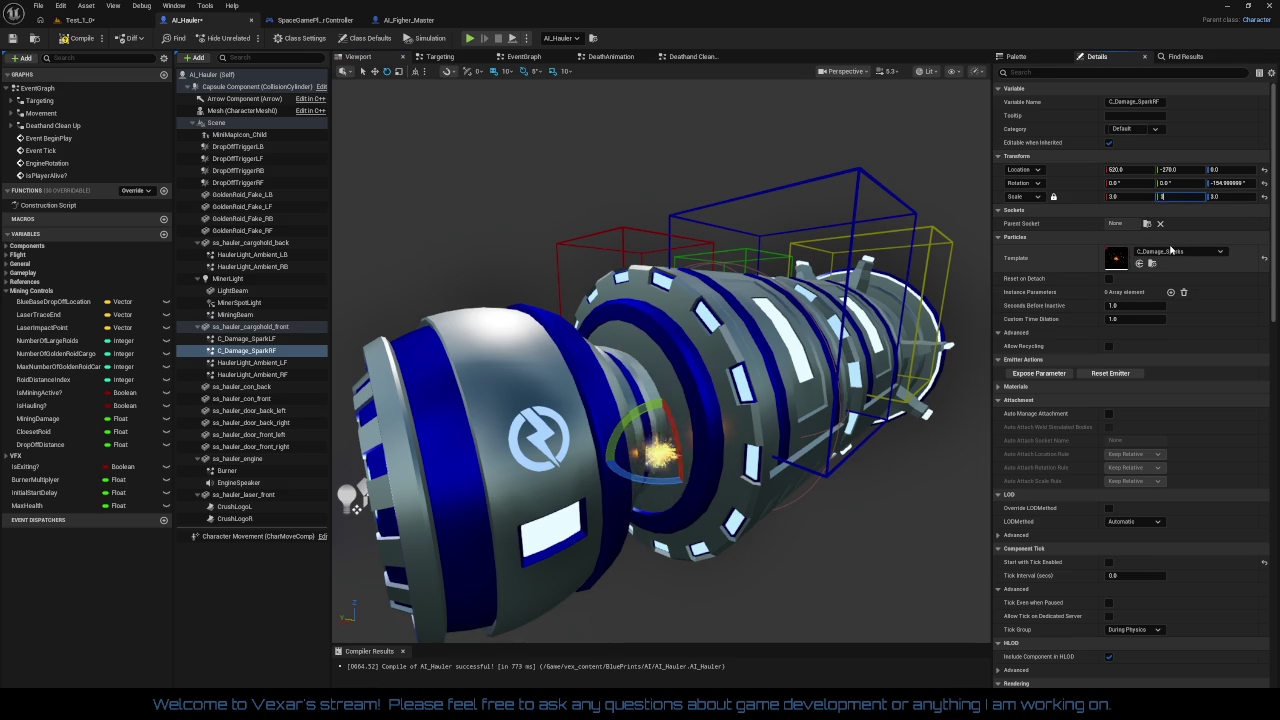
pyautogui.moveTo(760, 400)
pyautogui.mouseDown()
pyautogui.moveTo(880, 475)
pyautogui.moveTo(845, 415)
pyautogui.mouseUp()
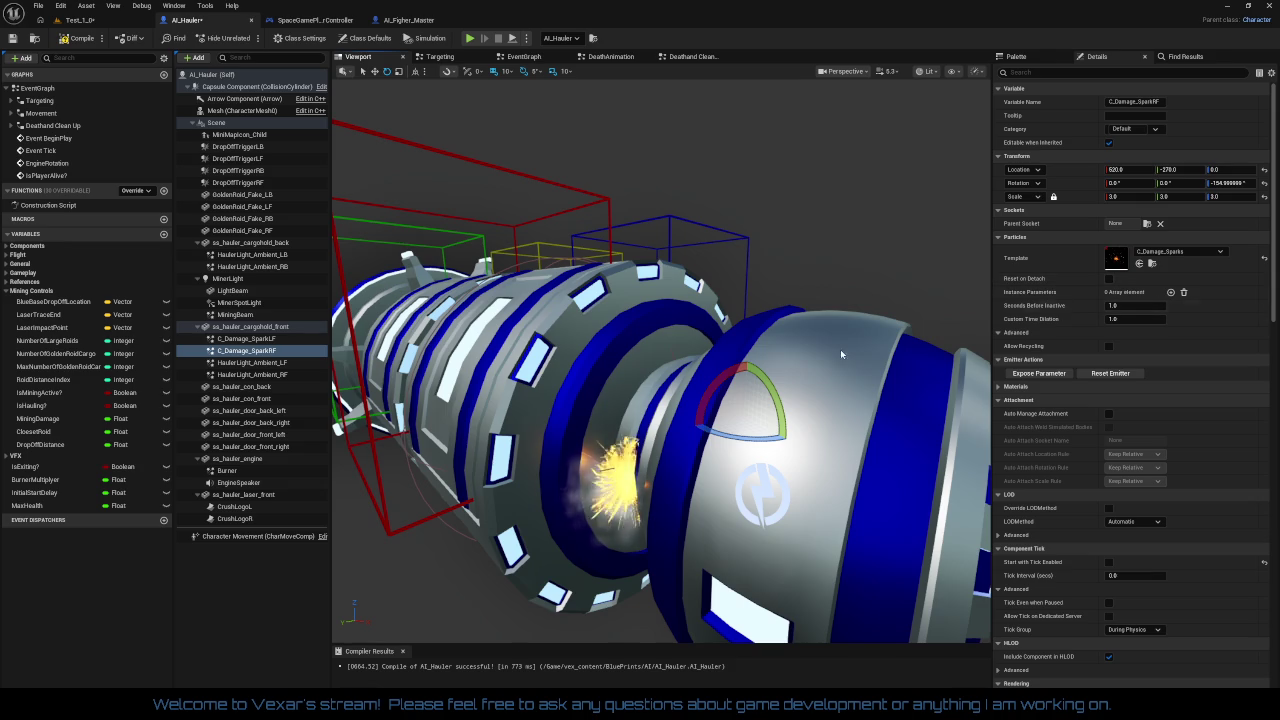
pyautogui.click(266, 339)
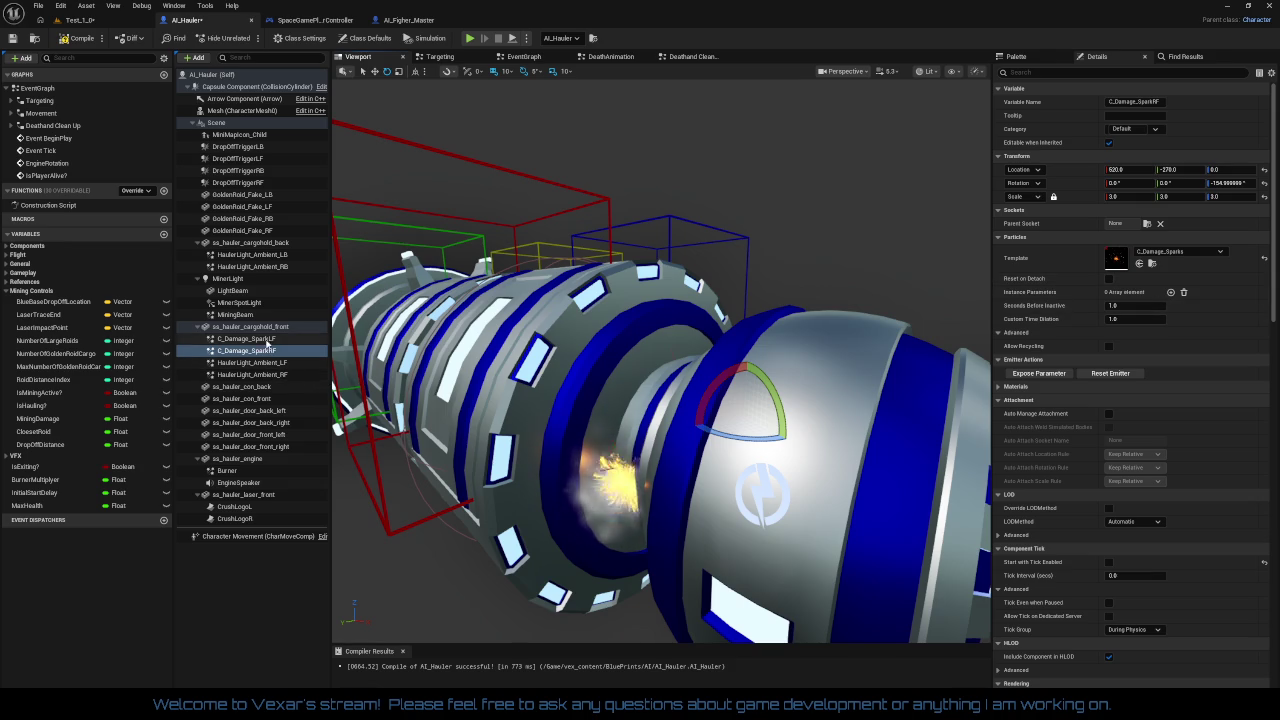
# Enter 3 in C_Damage_SparkLF's scale fields and orbit in to compare it with its twin
pyautogui.click(1127, 198)
pyautogui.press('Tab')
pyautogui.write('3')
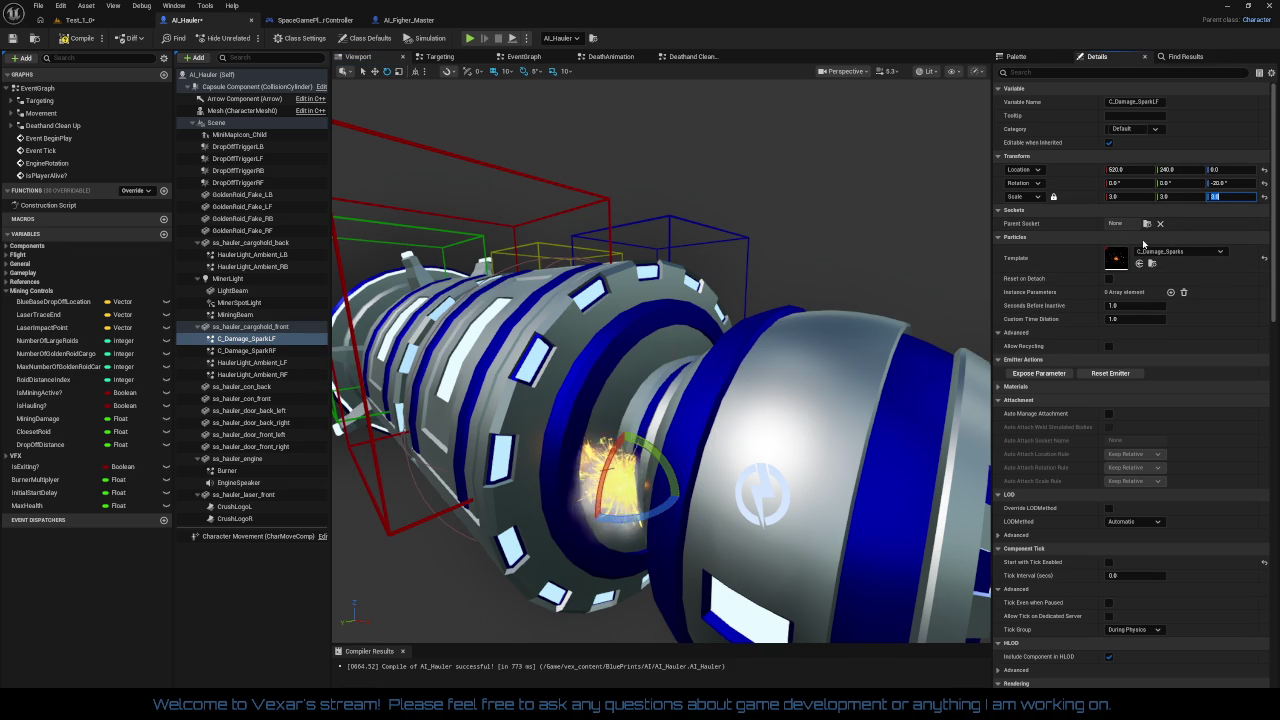
pyautogui.moveTo(931, 322); pyautogui.dragTo(547, 500)
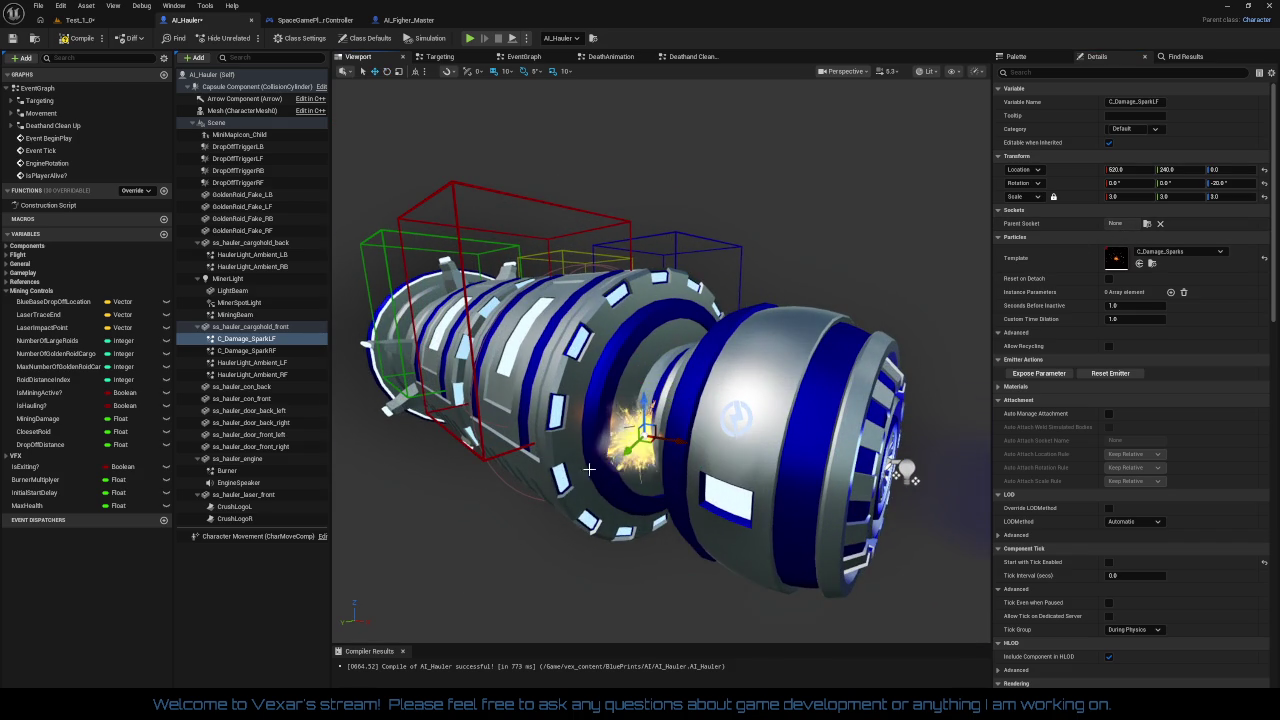
pyautogui.moveTo(622, 494)
pyautogui.mouseDown()
pyautogui.moveTo(803, 460)
pyautogui.moveTo(700, 478)
pyautogui.moveTo(580, 468)
pyautogui.moveTo(680, 430)
pyautogui.moveTo(730, 380)
pyautogui.mouseUp()
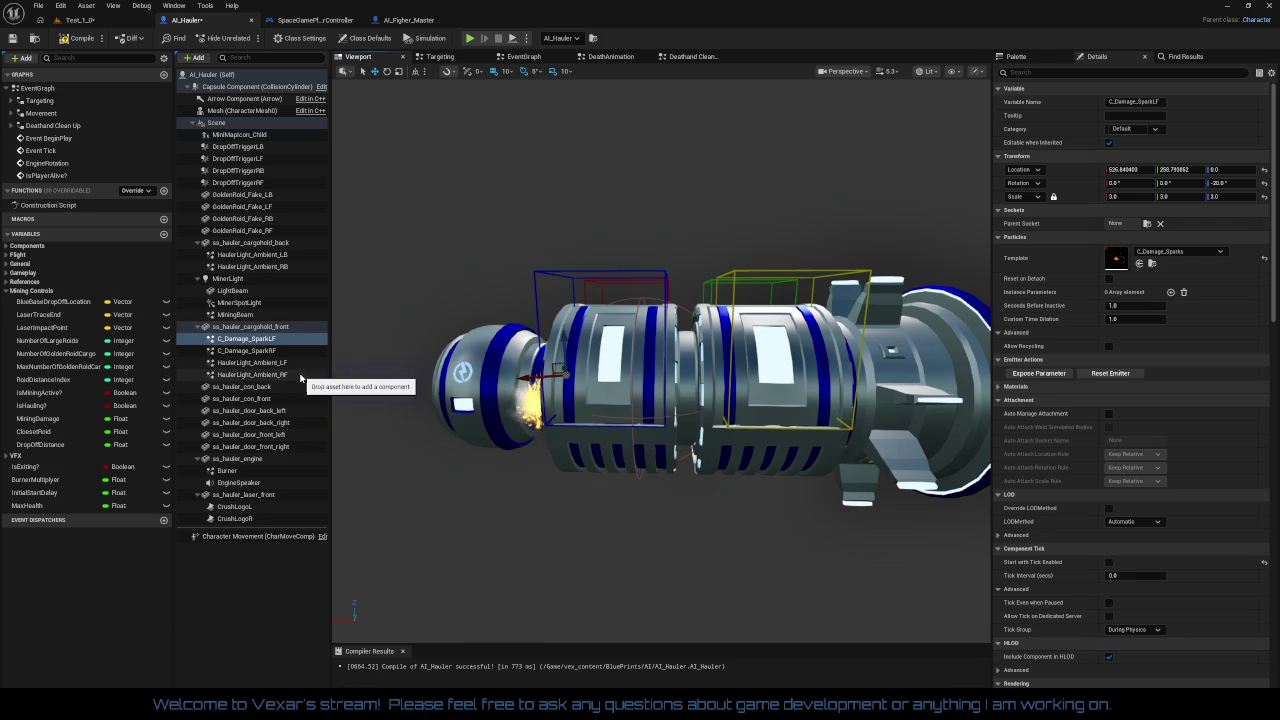
pyautogui.click(727, 360)
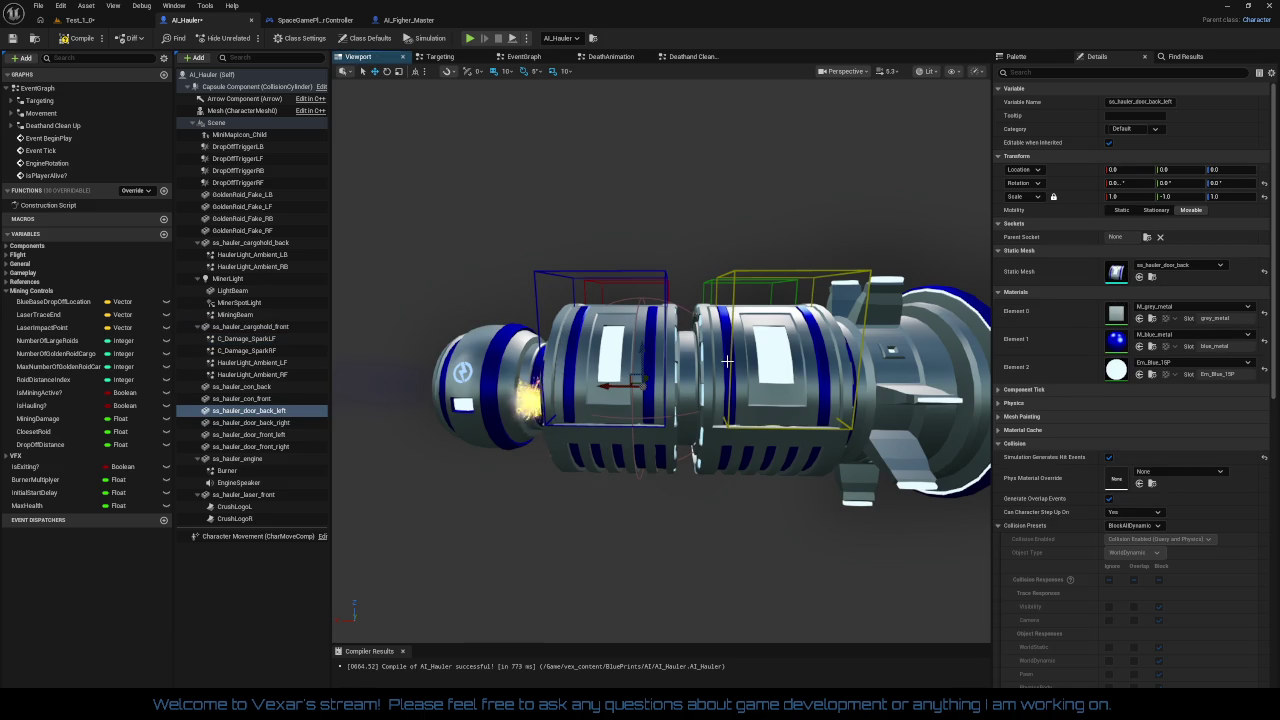
# Duplicate C_Damage_SparkLF and C_Damage_SparkRF and attach the copies under ss_hauler_cargohold_back
pyautogui.click(720, 430)
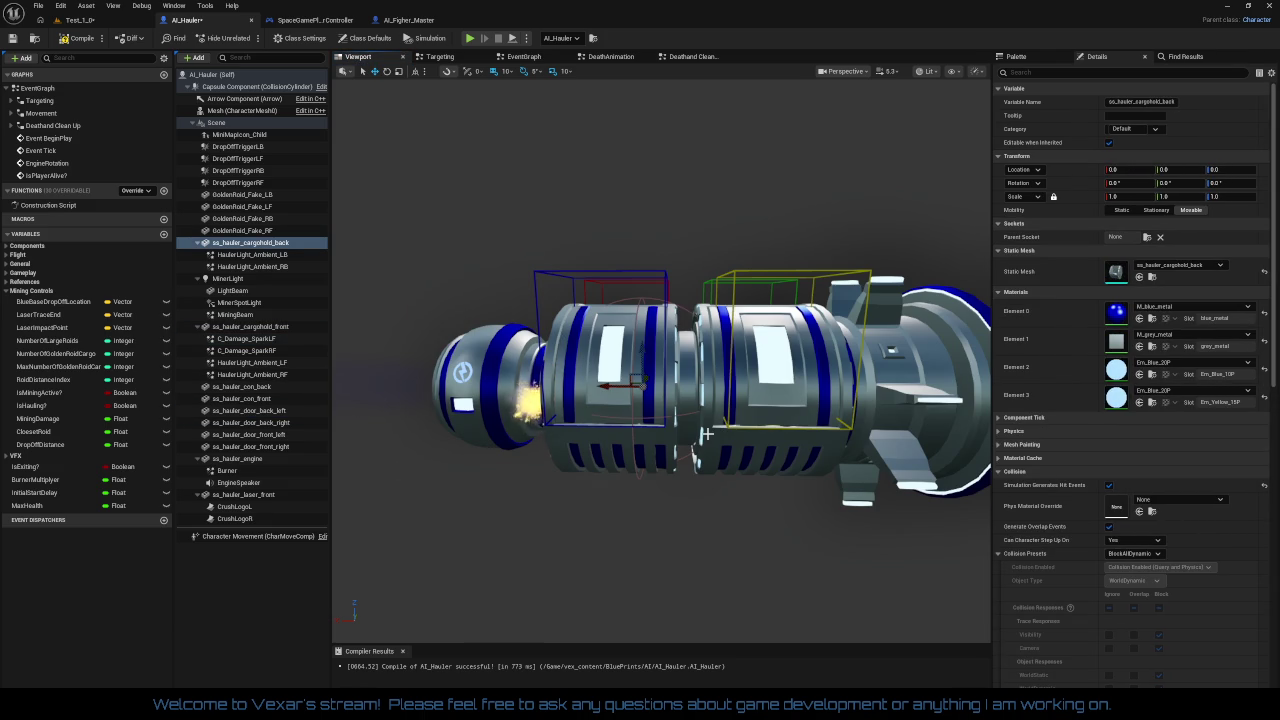
pyautogui.click(271, 339)
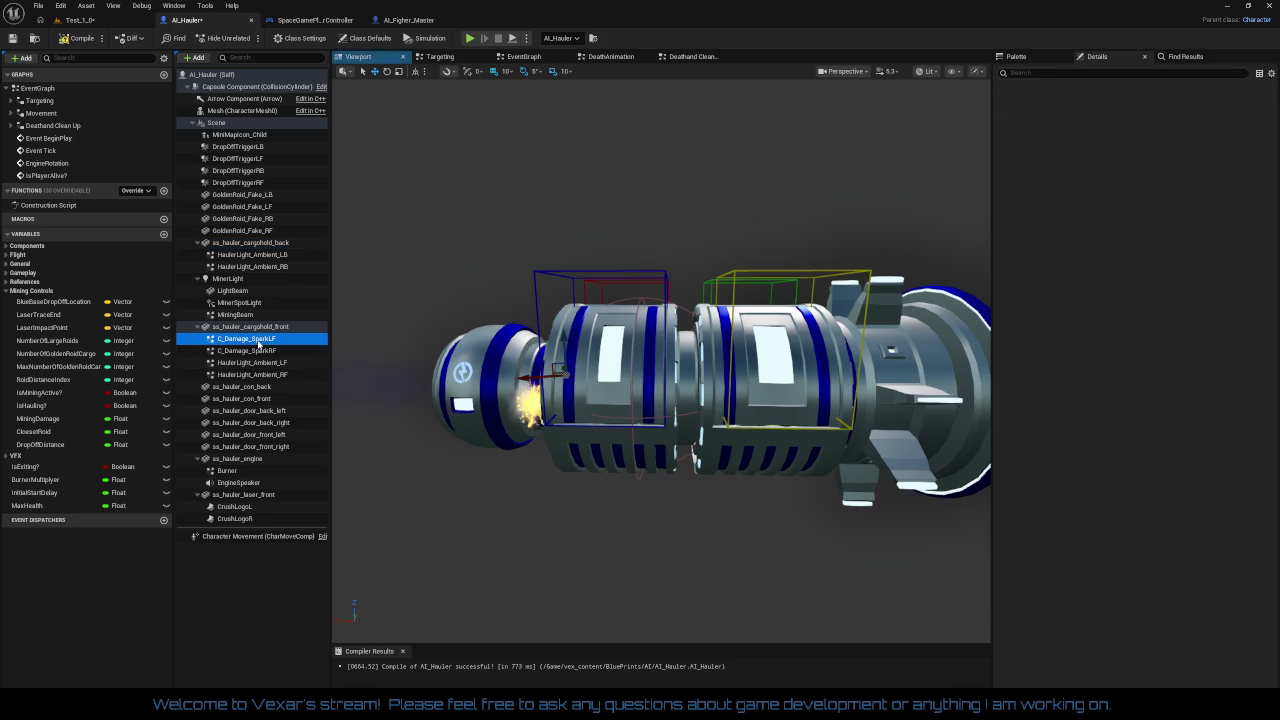
pyautogui.keyDown('ctrl'); pyautogui.click(258, 352); pyautogui.keyUp('ctrl')
pyautogui.rightClick(258, 352)
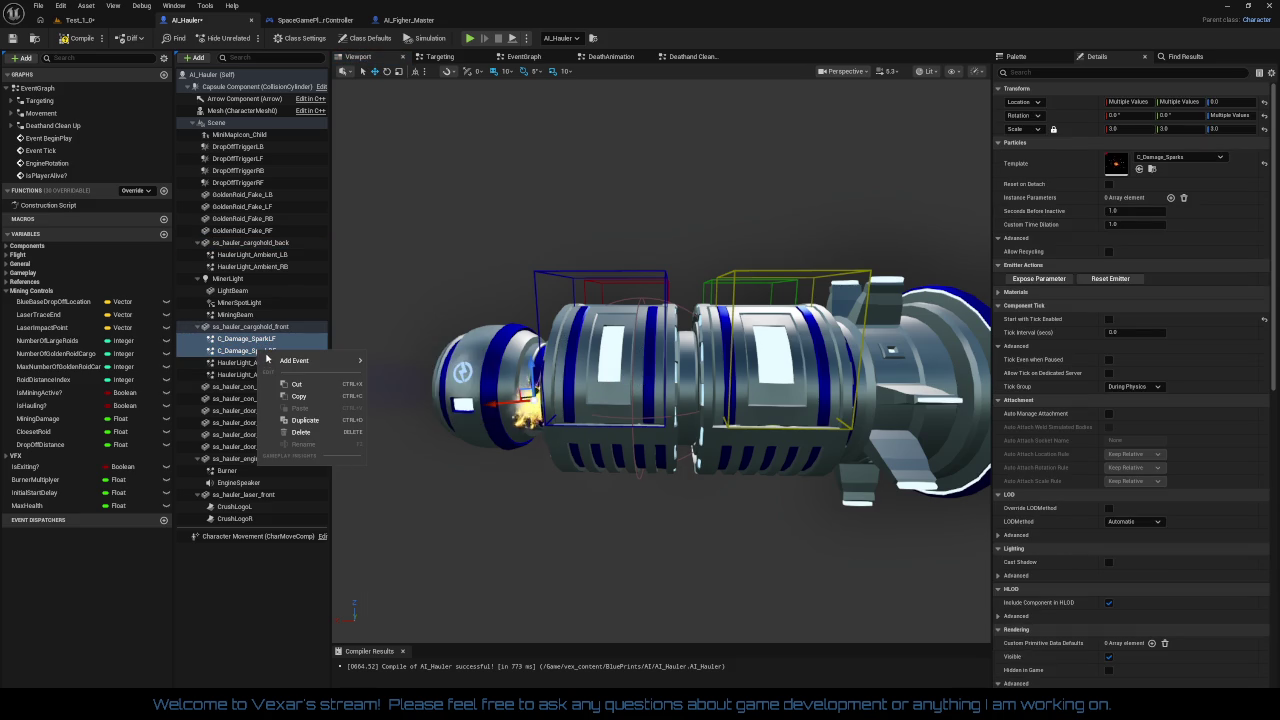
pyautogui.click(298, 423)
pyautogui.moveTo(274, 378); pyautogui.dragTo(268, 243)
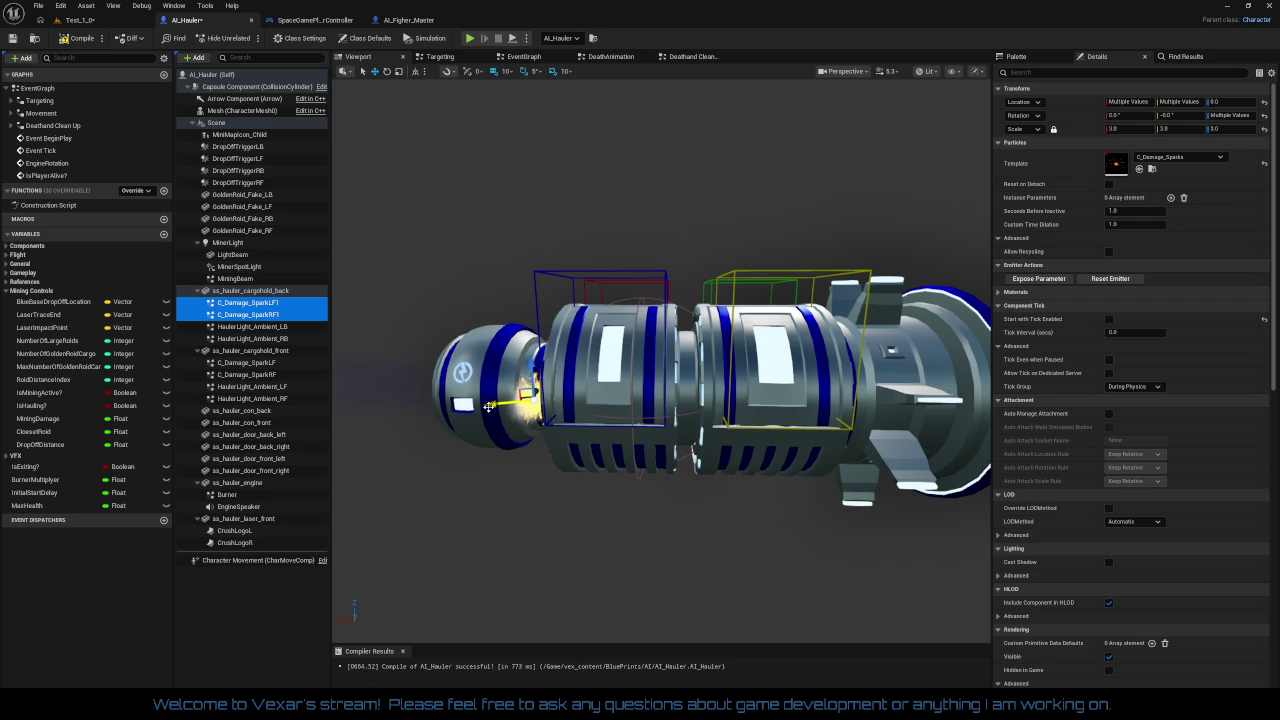
pyautogui.click(279, 306)
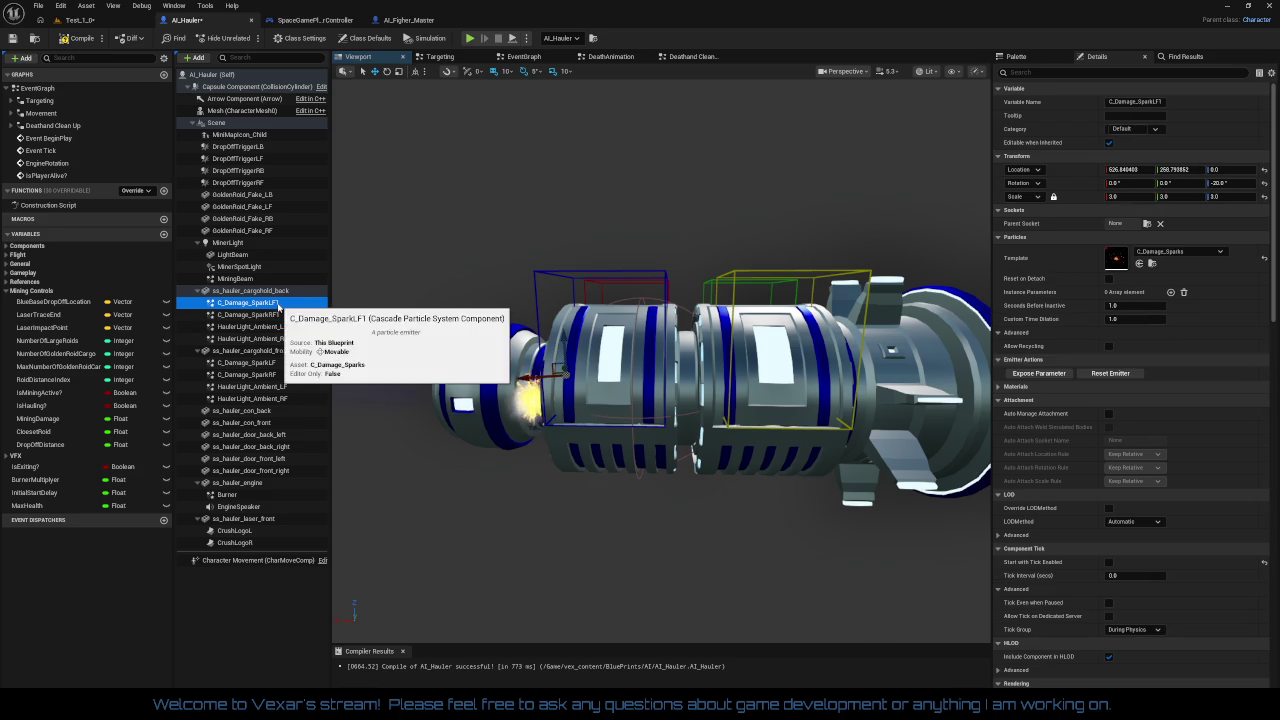
# Rename the copied sparks to C_Damage_SparkLB and C_Damage_SparkRB
pyautogui.rightClick(280, 306)
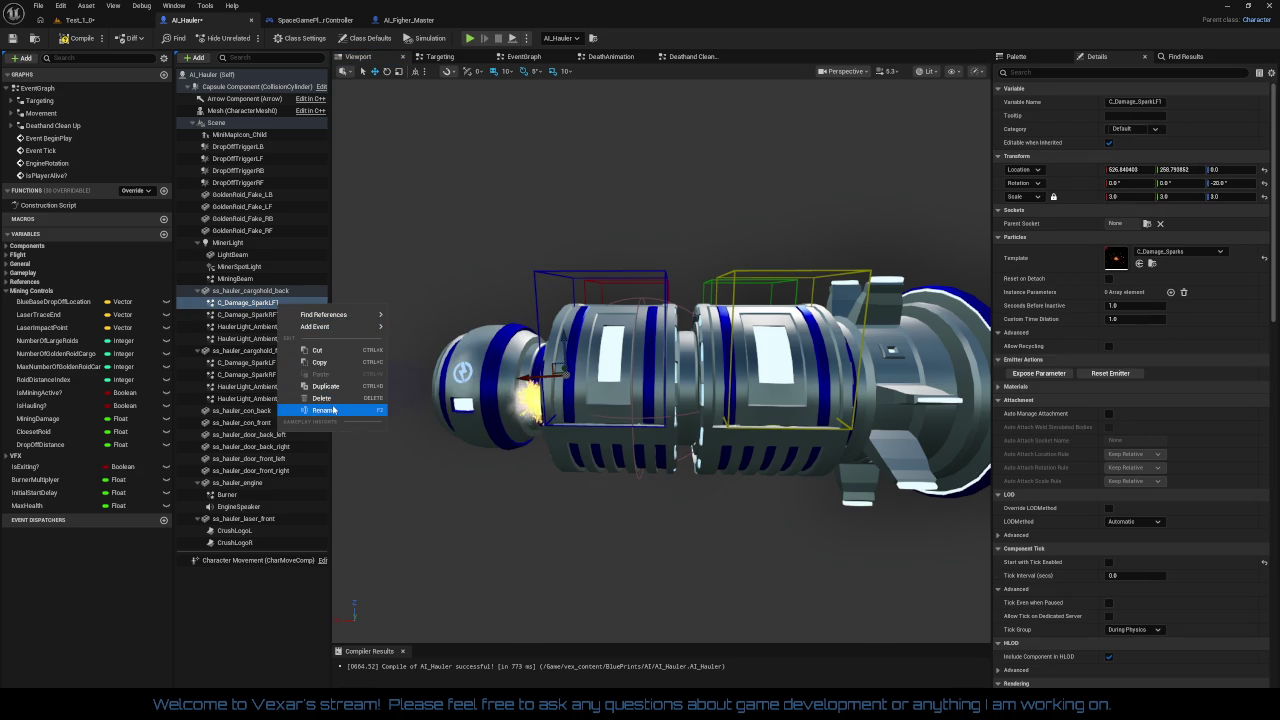
pyautogui.click(323, 410)
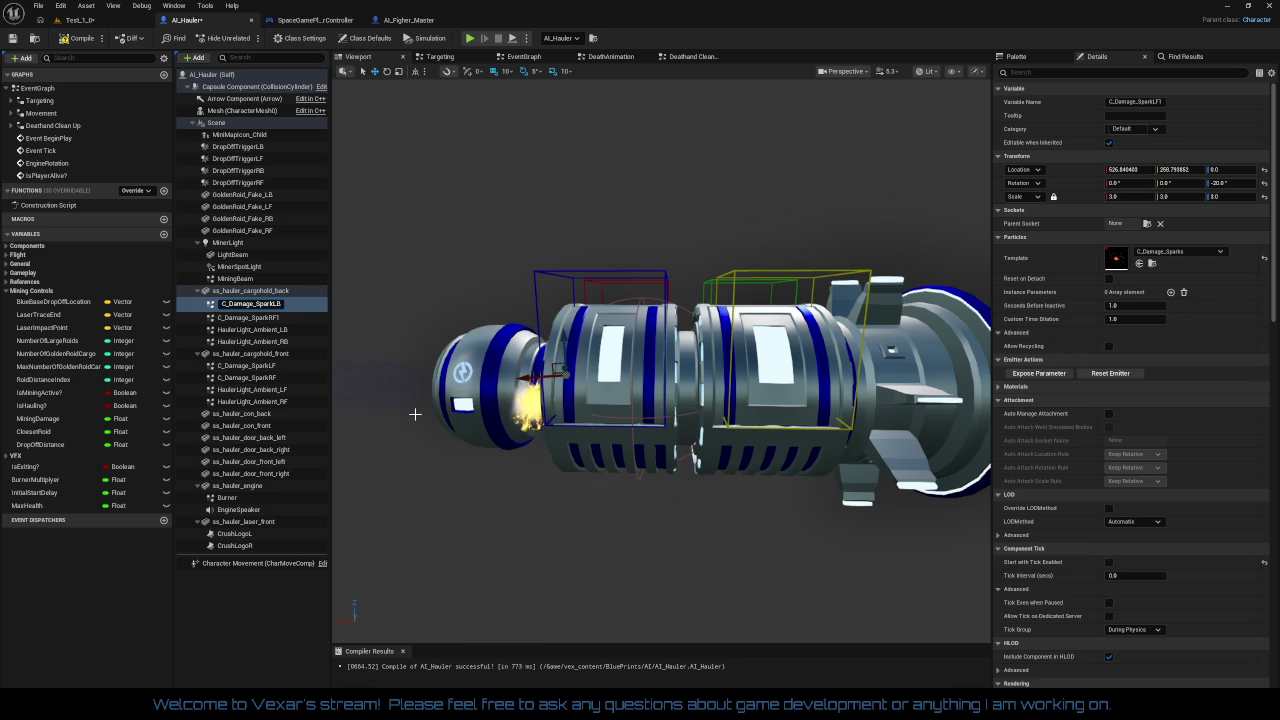
pyautogui.press('Return')
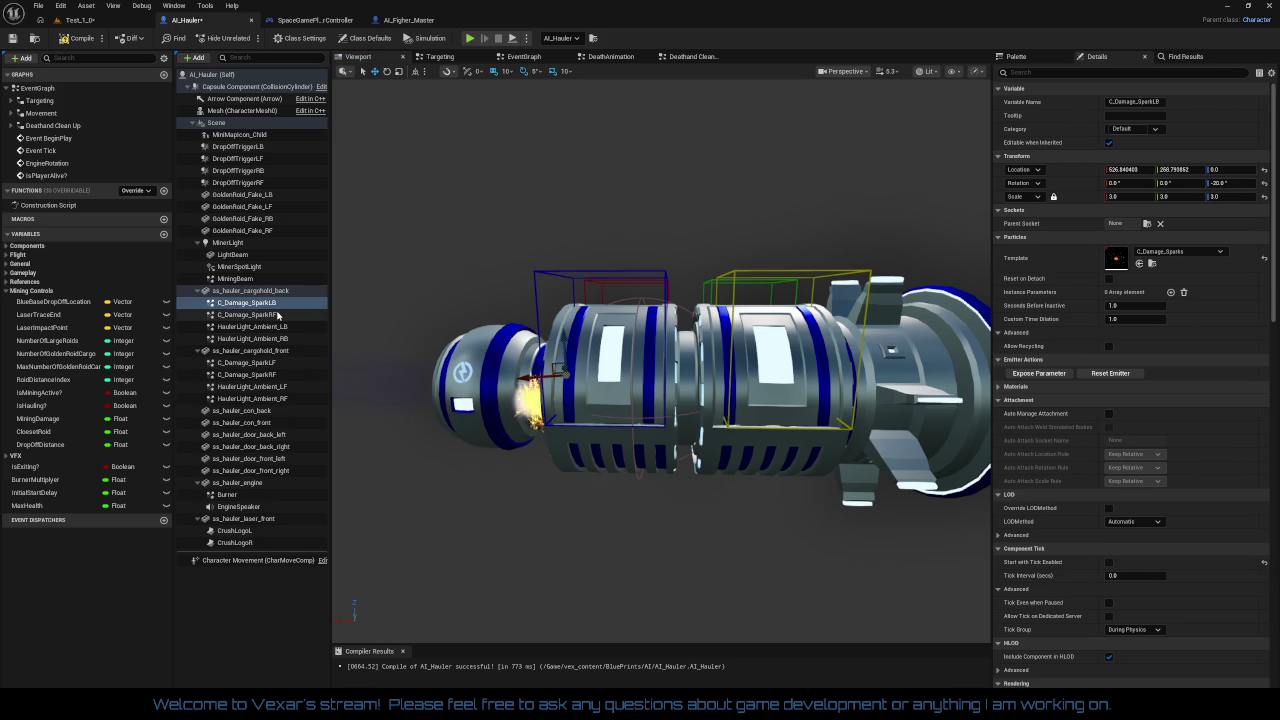
pyautogui.rightClick(278, 315)
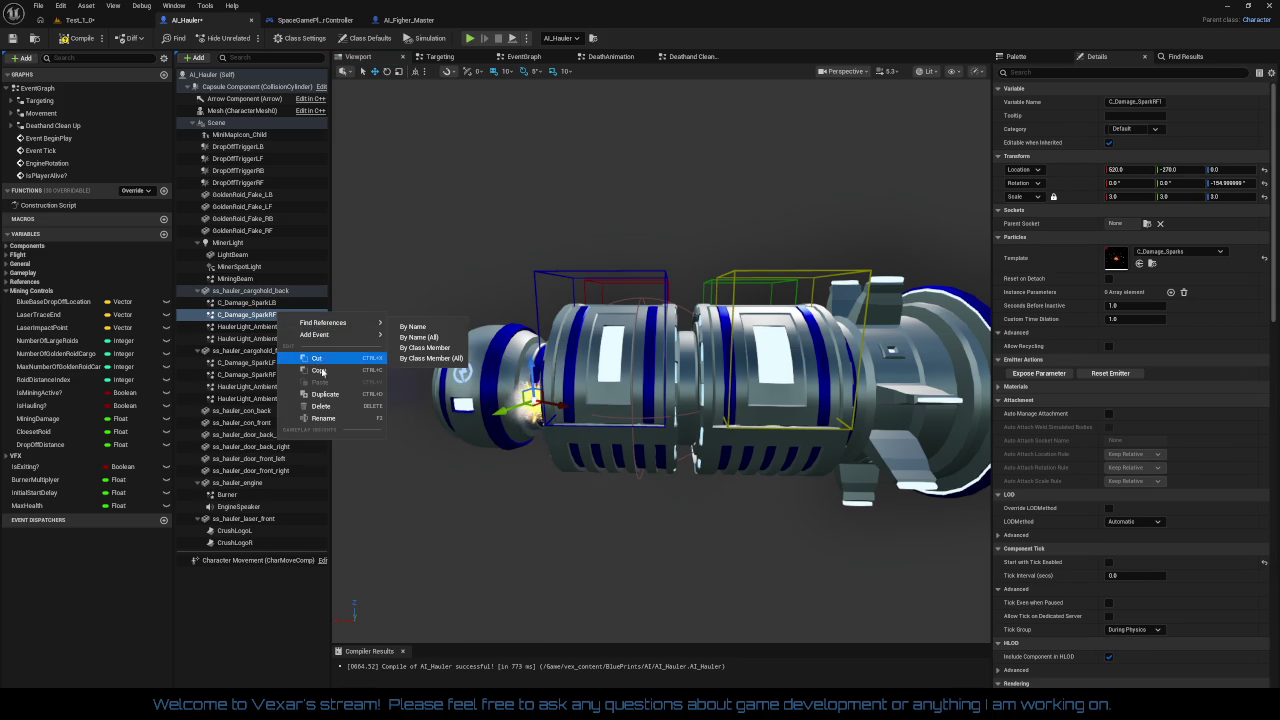
pyautogui.click(322, 418)
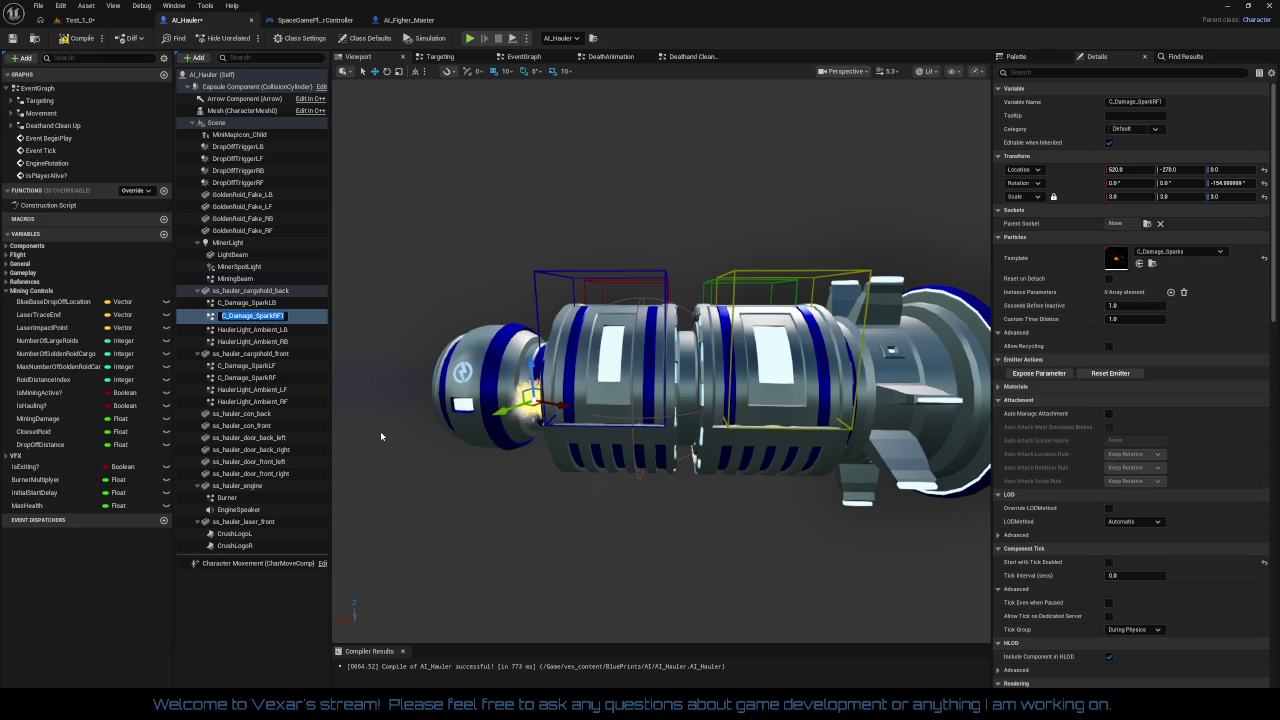
pyautogui.write('C_Damage_SparkRB')
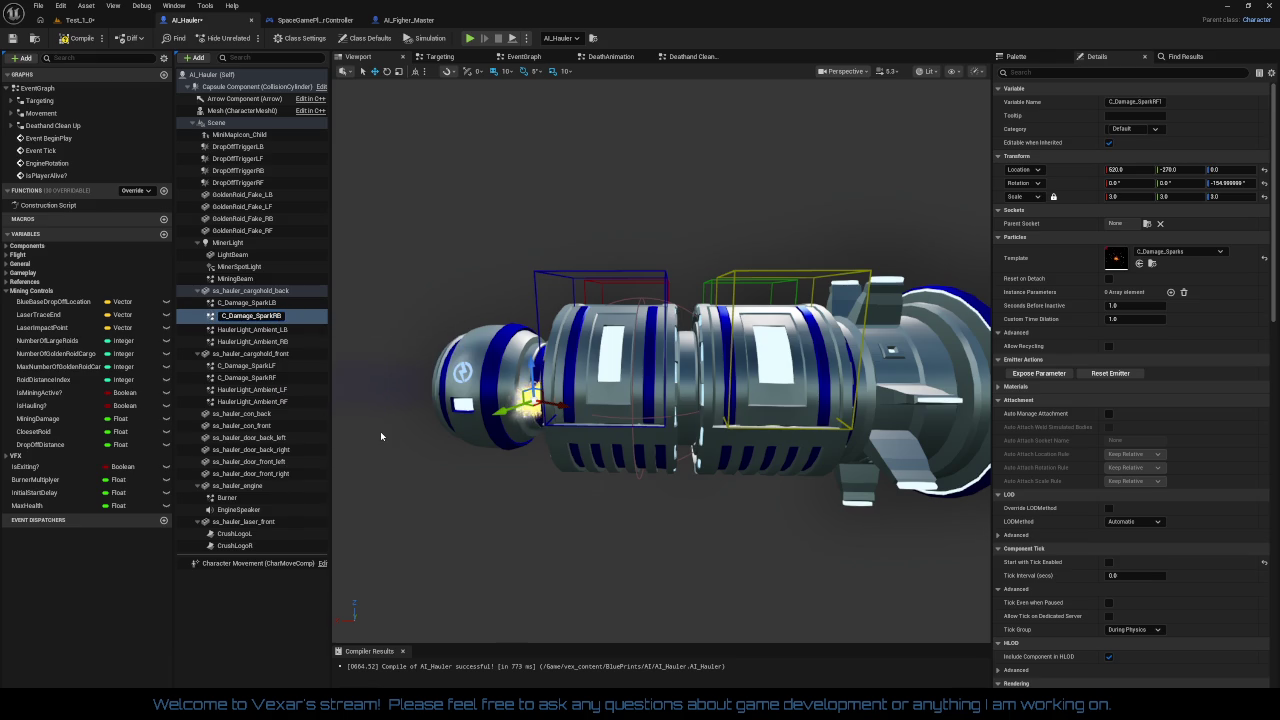
pyautogui.press('Return')
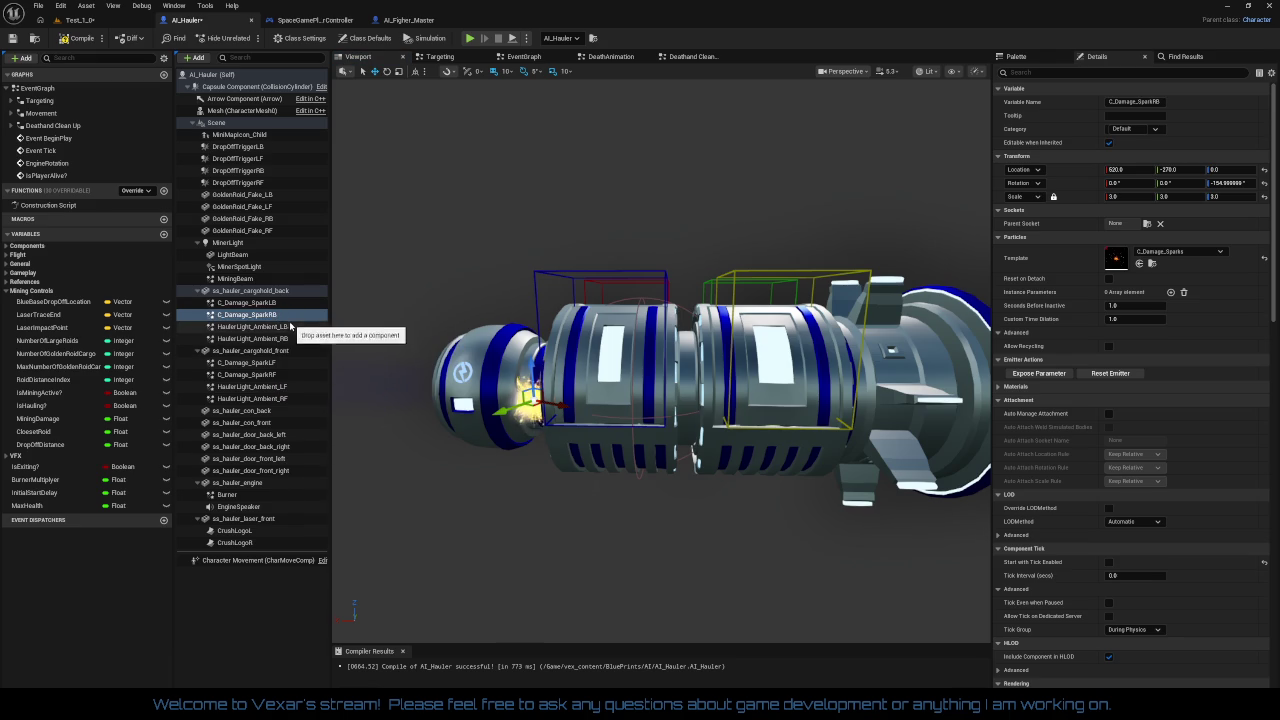
# Rename the back sparks to C_Damage_Spark_LB and C_Damage_Spark_RB, undoing an accidental deletion
pyautogui.rightClick(273, 305)
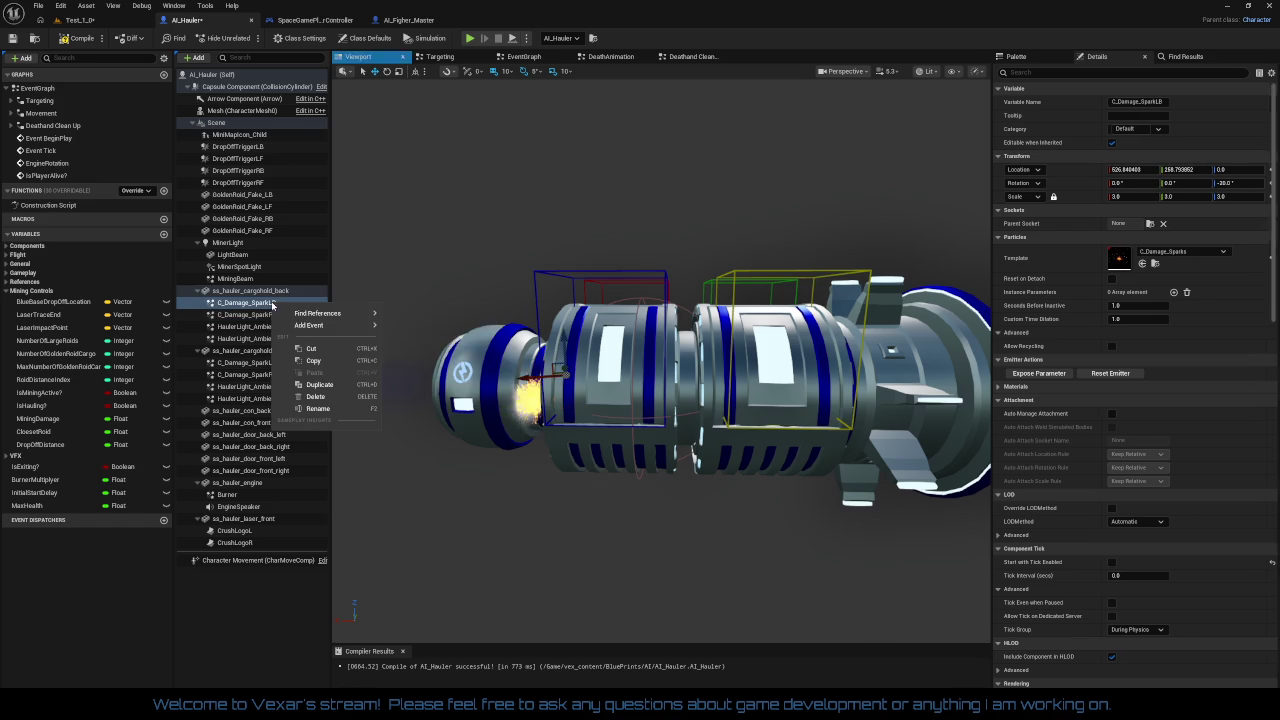
pyautogui.click(318, 409)
pyautogui.write('_')
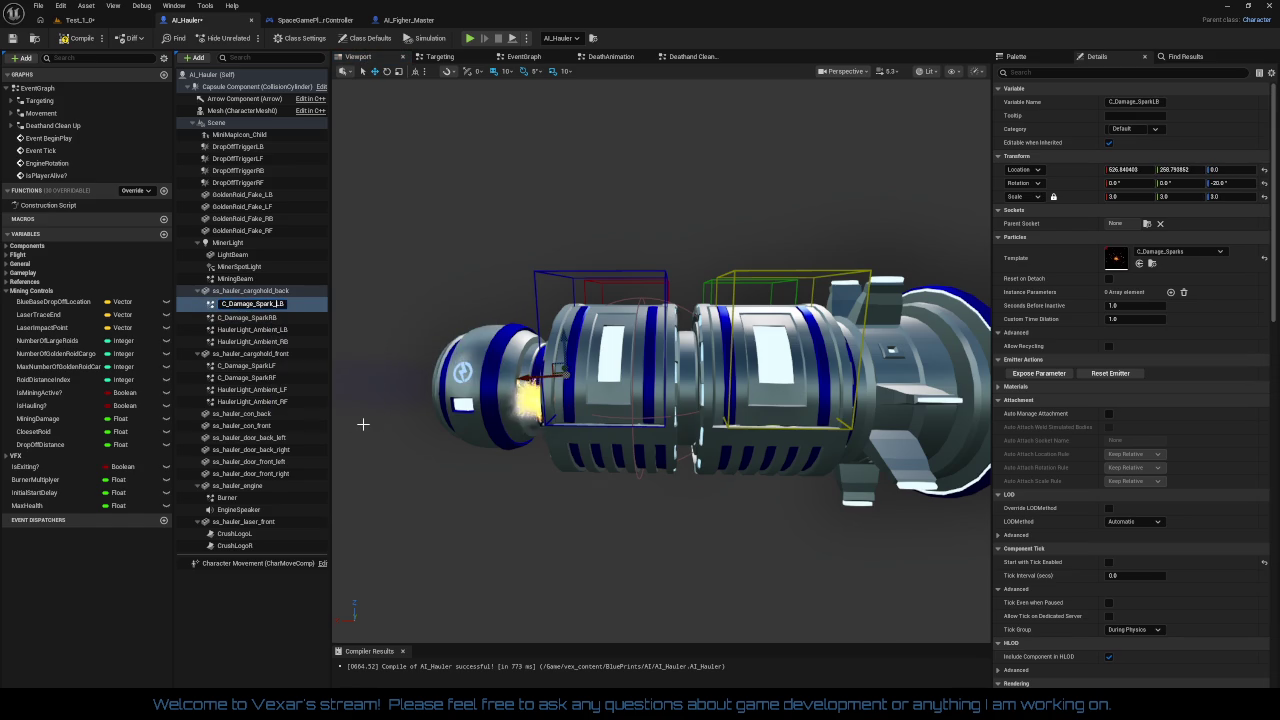
pyautogui.press('Return')
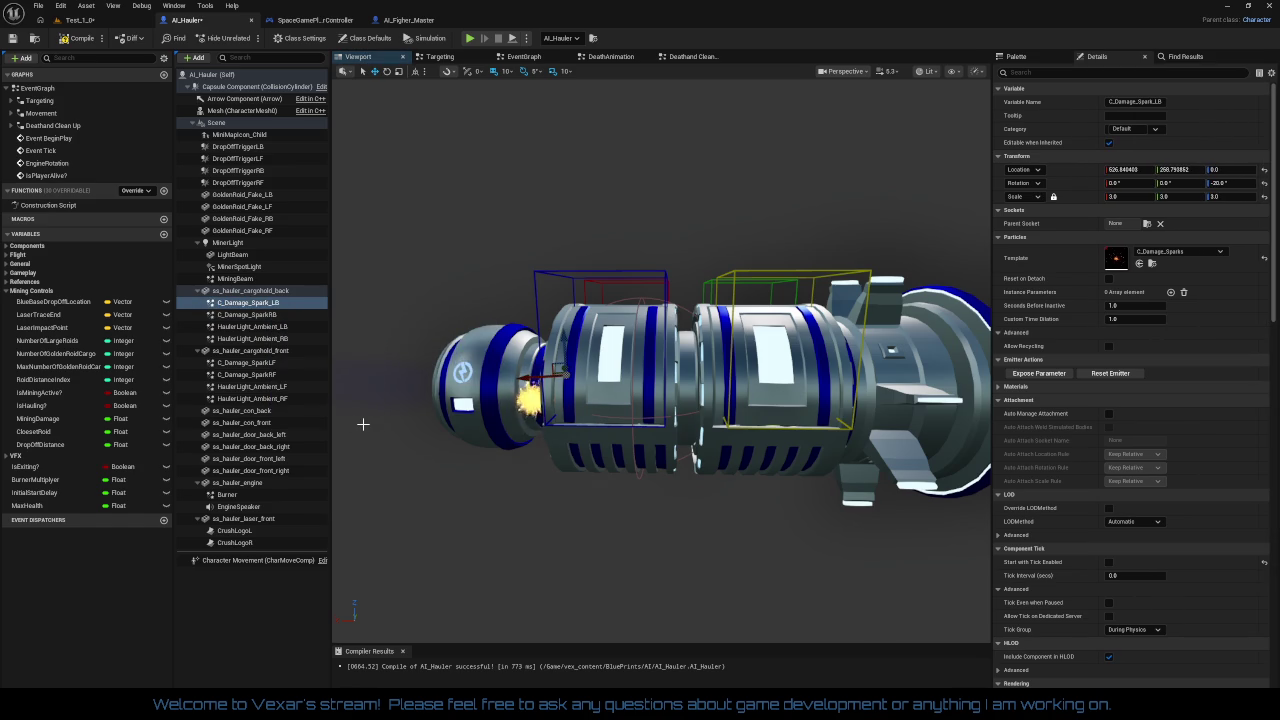
pyautogui.rightClick(275, 315)
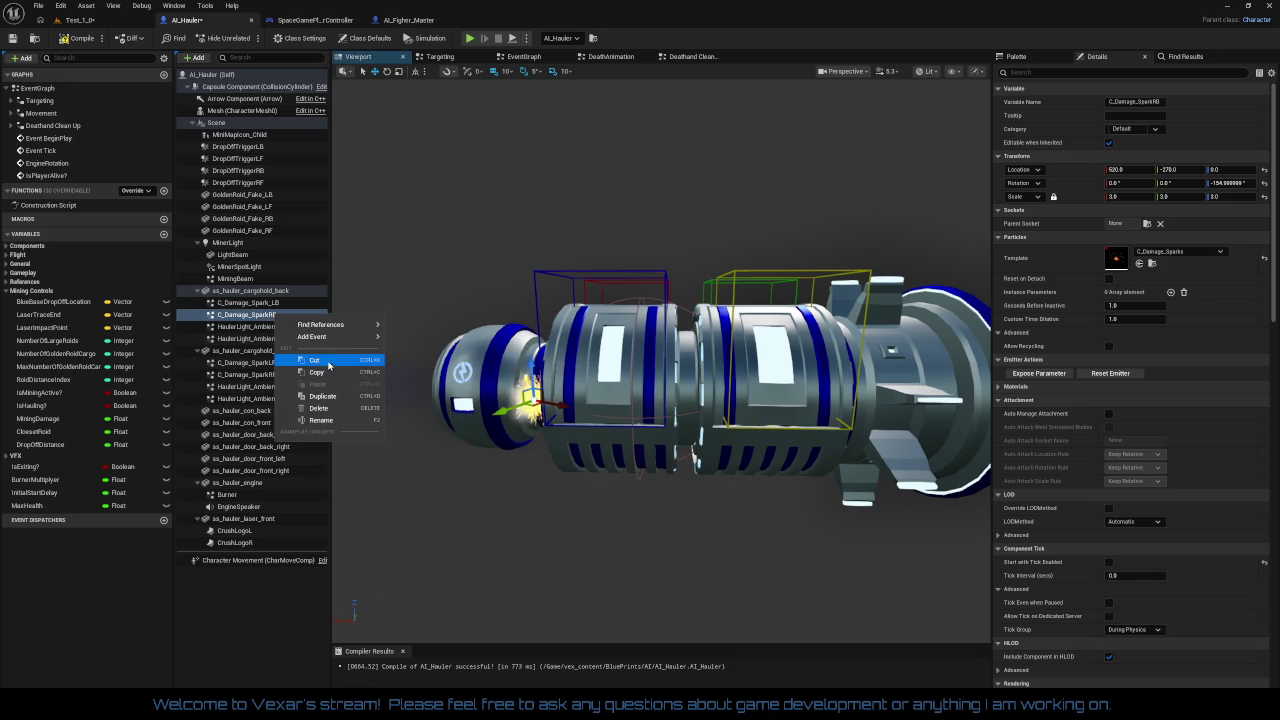
pyautogui.click(319, 409)
pyautogui.hotkey('ctrl', 'z')
pyautogui.rightClick(285, 315)
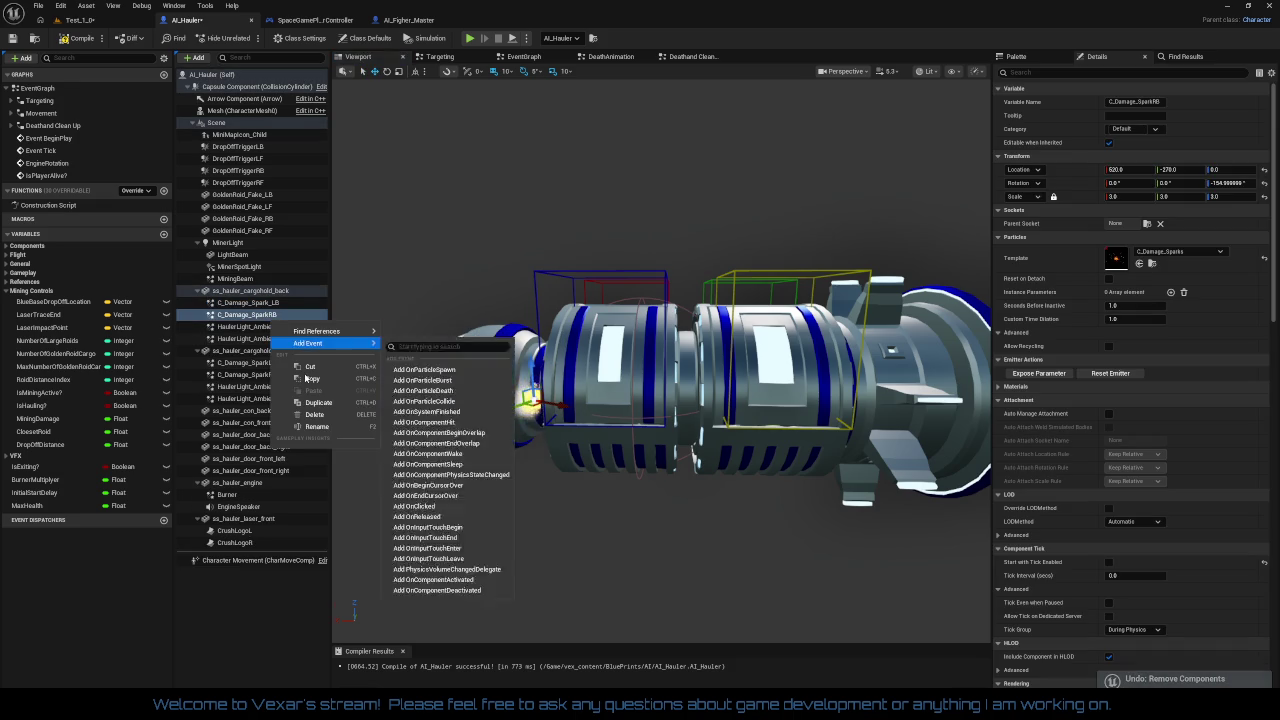
pyautogui.click(317, 426)
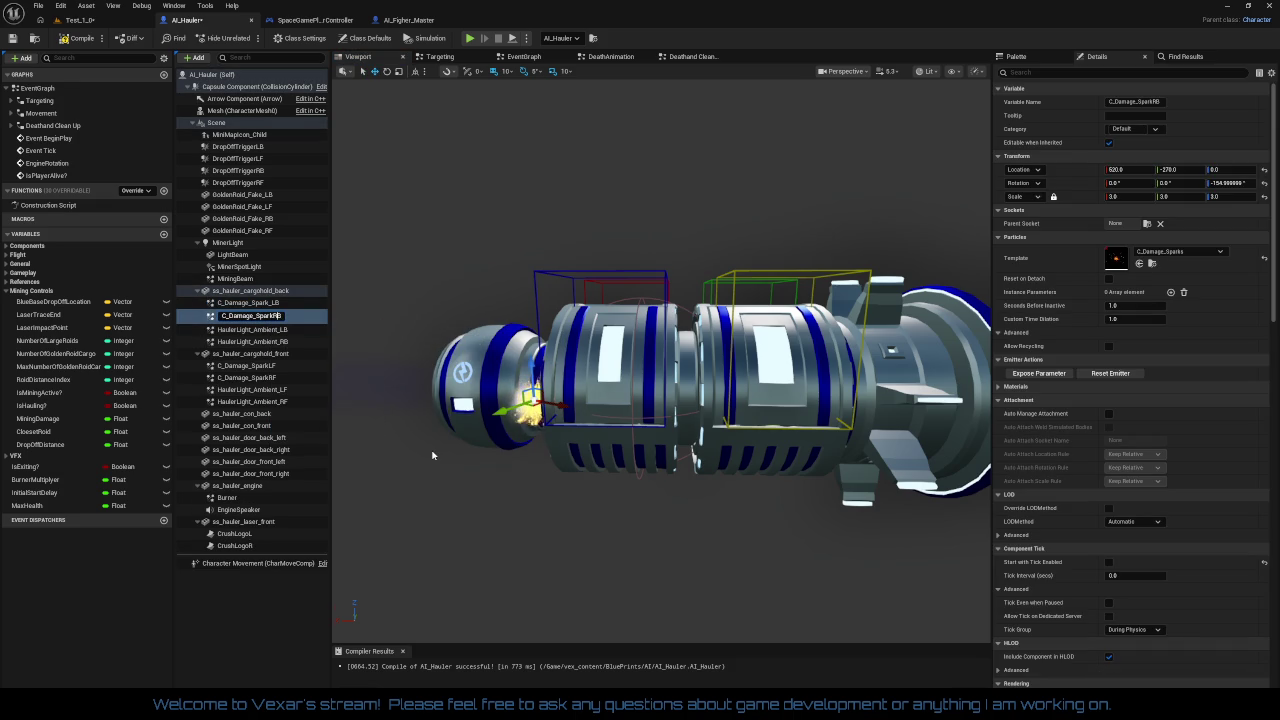
pyautogui.click(252, 315)
pyautogui.write('_')
pyautogui.press('Return')
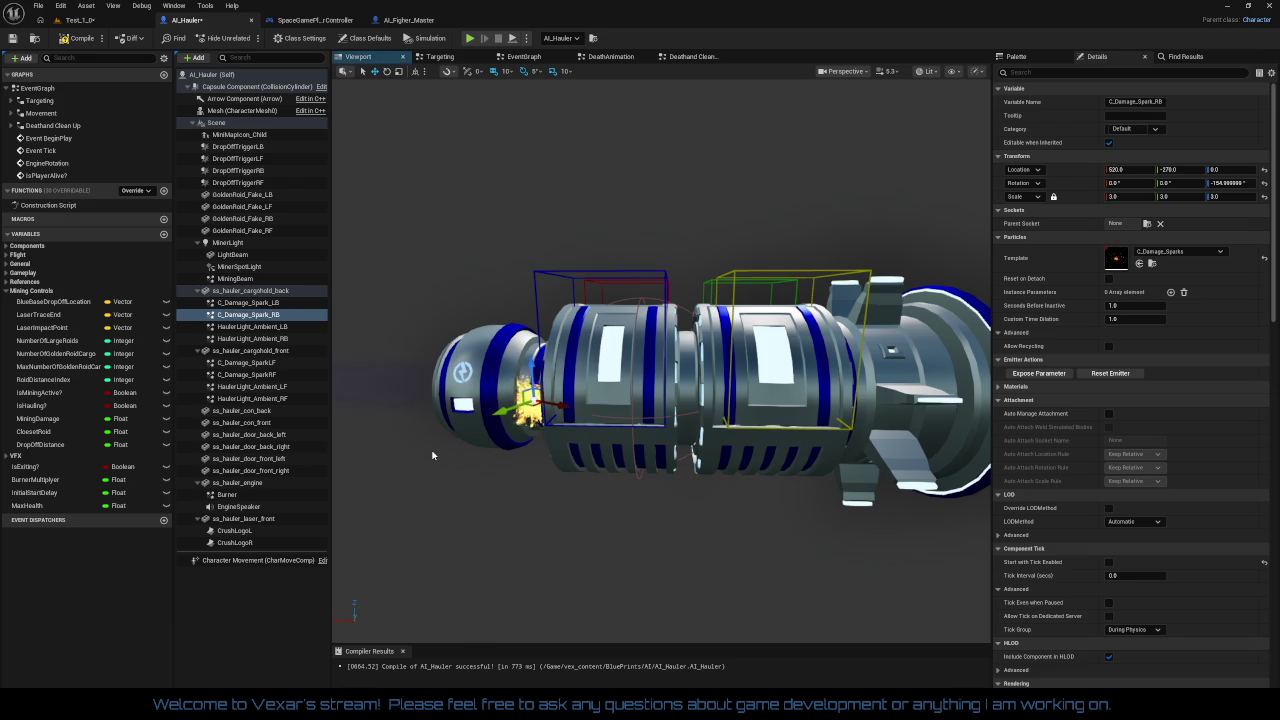
# Rename the front sparks to C_Damage_Spark_LF and C_Damage_Spark_RF
pyautogui.rightClick(297, 366)
pyautogui.click(330, 466)
pyautogui.write('_')
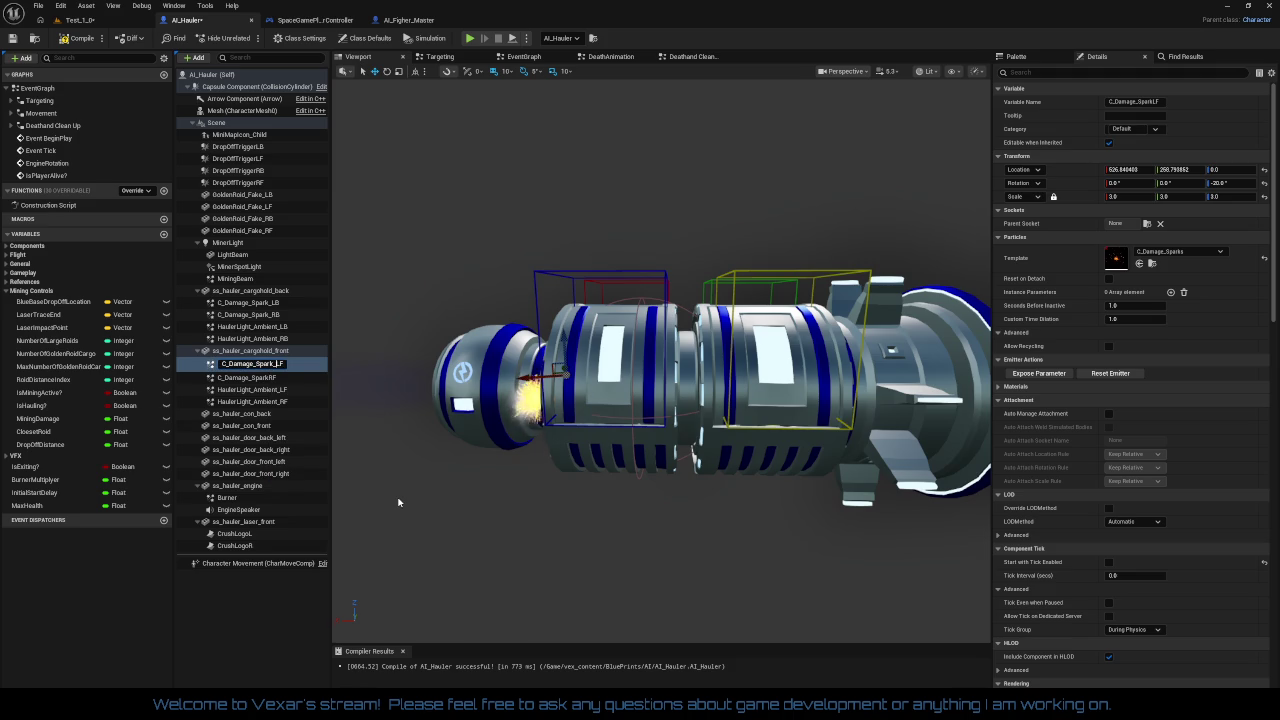
pyautogui.press('Return')
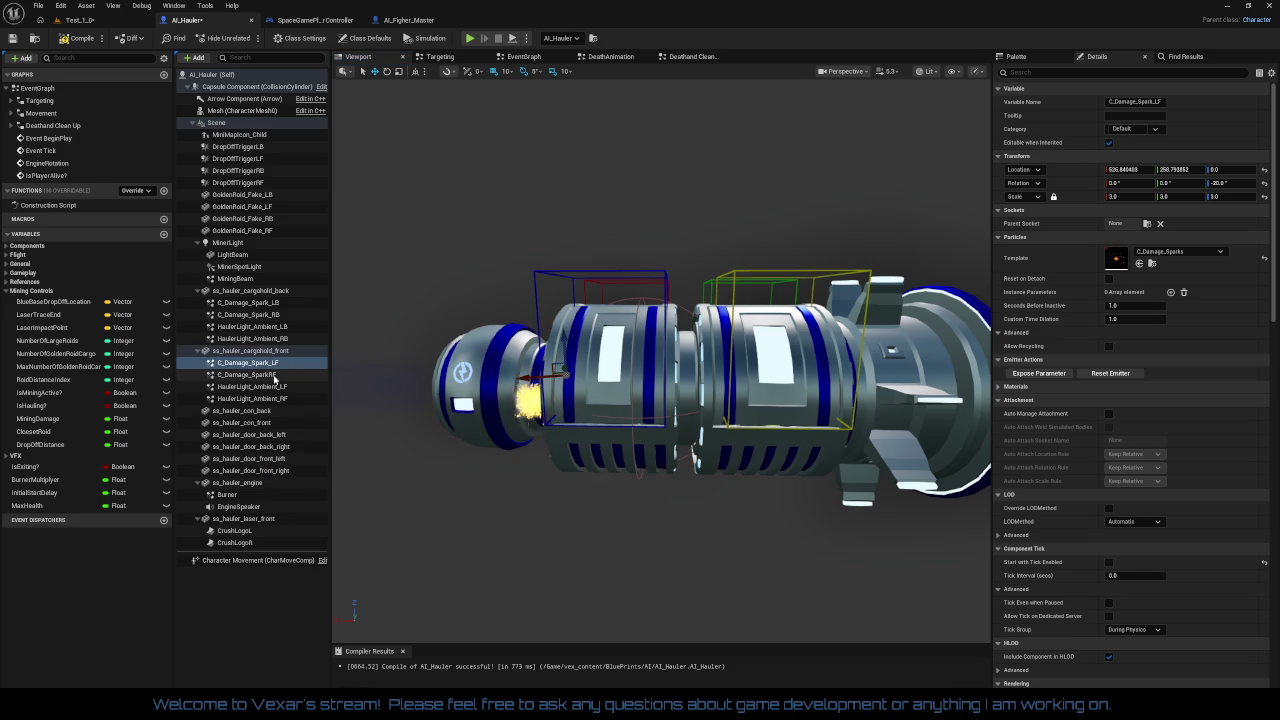
pyautogui.rightClick(287, 376)
pyautogui.click(334, 482)
pyautogui.write('_')
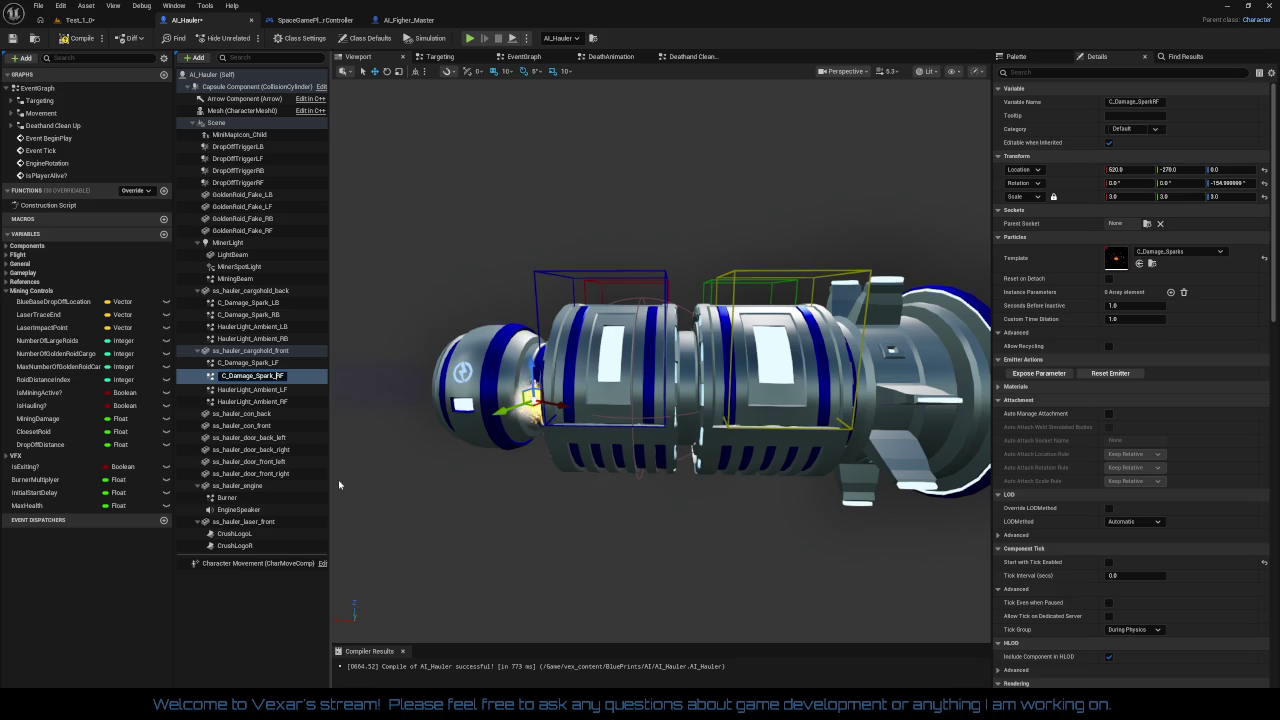
pyautogui.press('Return')
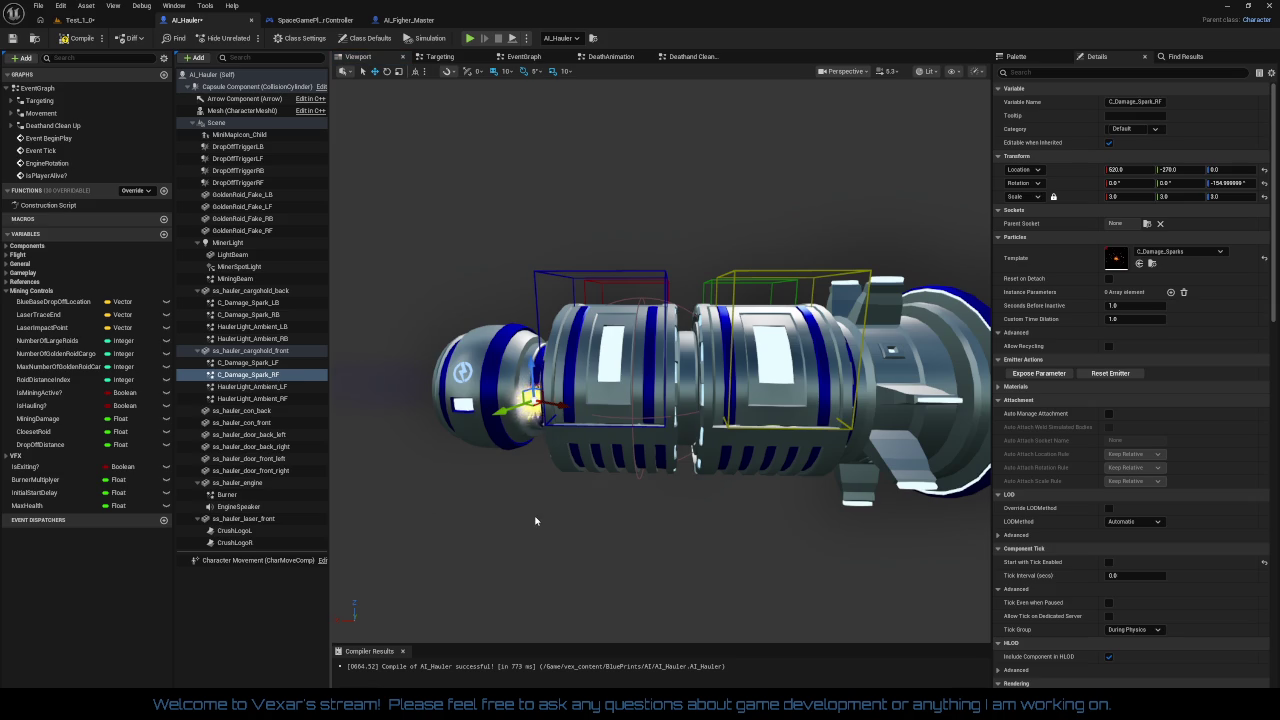
pyautogui.click(266, 315)
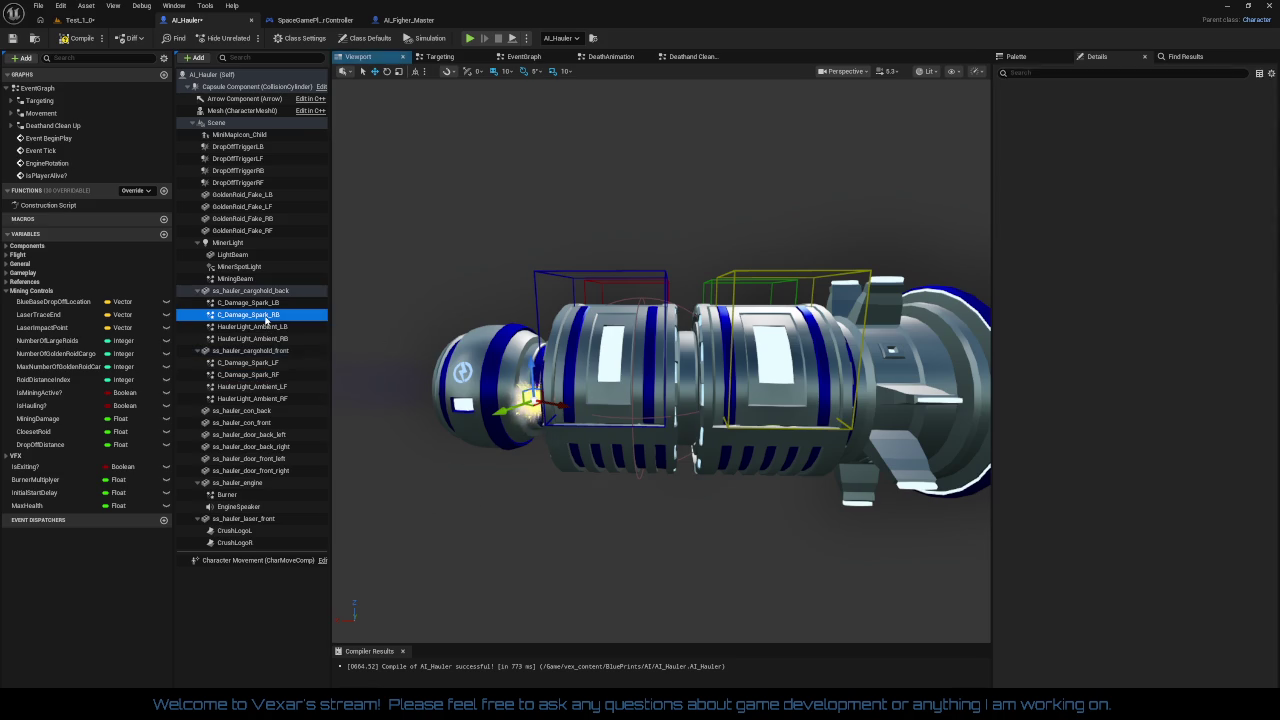
# Select both back sparks, reset their Z rotation to 0.0°, and shift them along the ship
pyautogui.keyDown('ctrl'); pyautogui.click(262, 302); pyautogui.keyUp('ctrl')
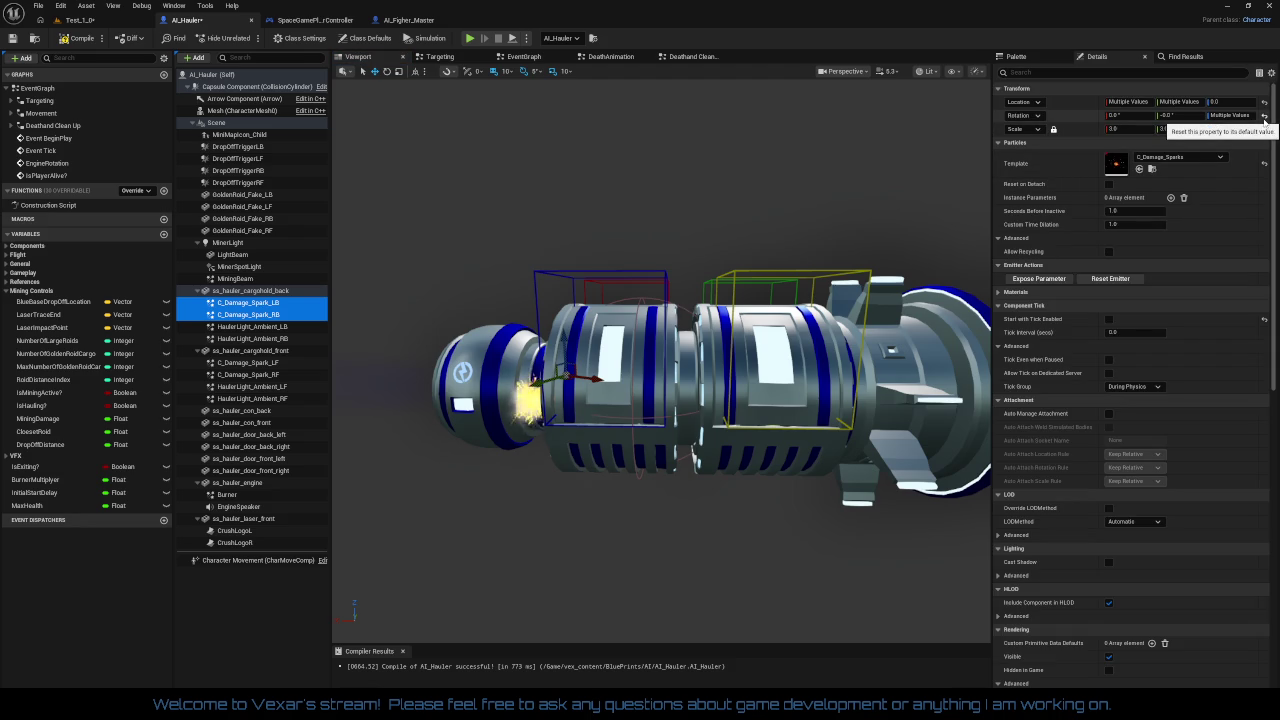
pyautogui.click(1264, 116)
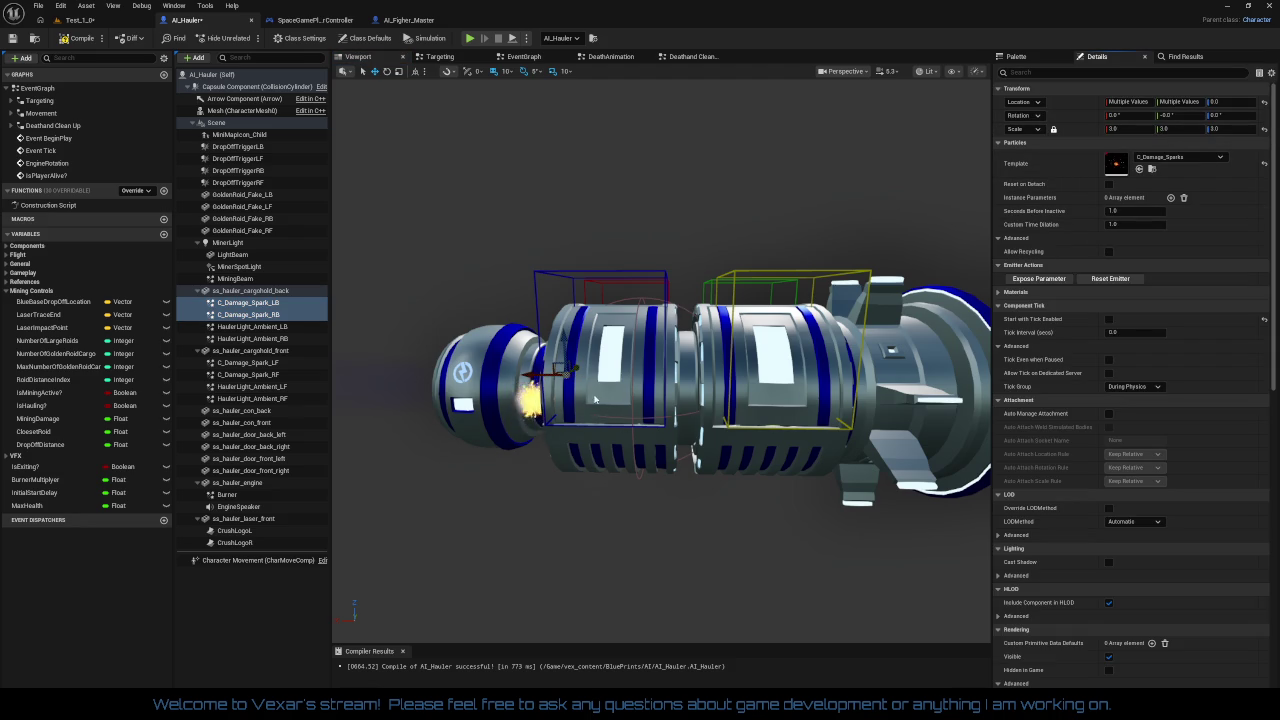
pyautogui.moveTo(530, 375)
pyautogui.mouseDown()
pyautogui.moveTo(427, 385)
pyautogui.moveTo(564, 379)
pyautogui.moveTo(532, 381)
pyautogui.mouseUp()
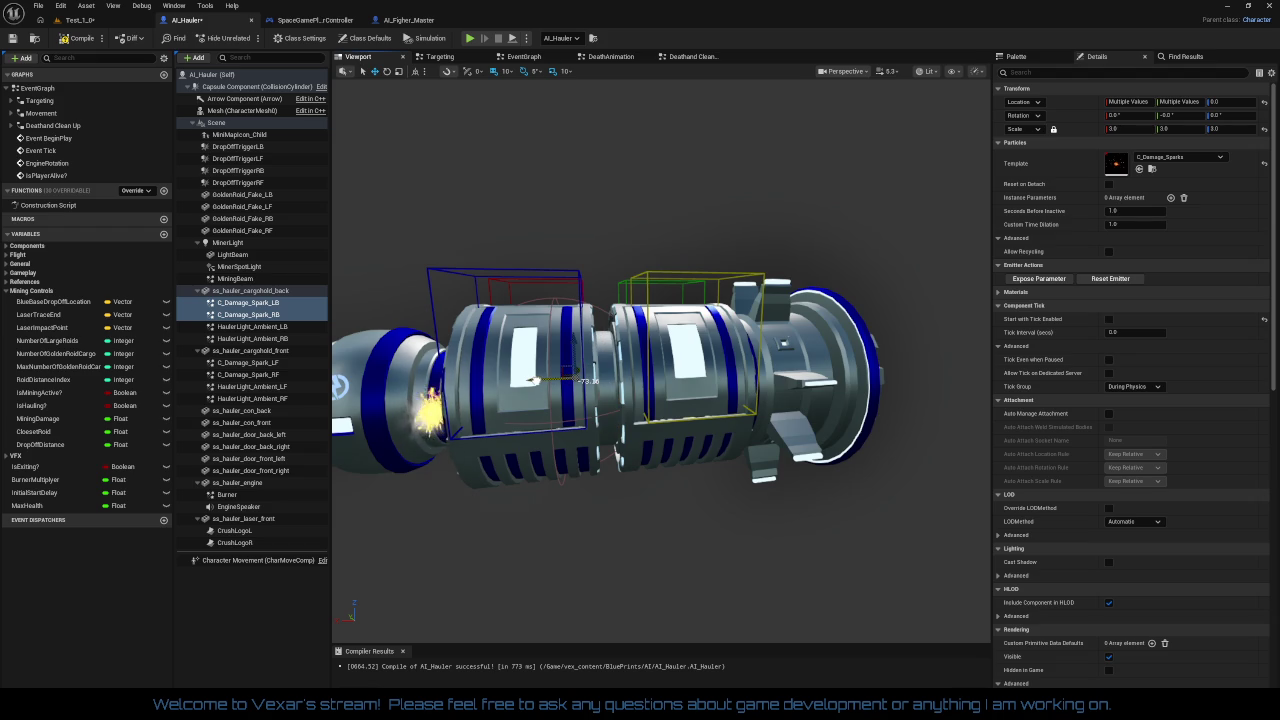
pyautogui.moveTo(535, 380)
pyautogui.mouseDown()
pyautogui.moveTo(745, 378)
pyautogui.moveTo(562, 381)
pyautogui.mouseUp()
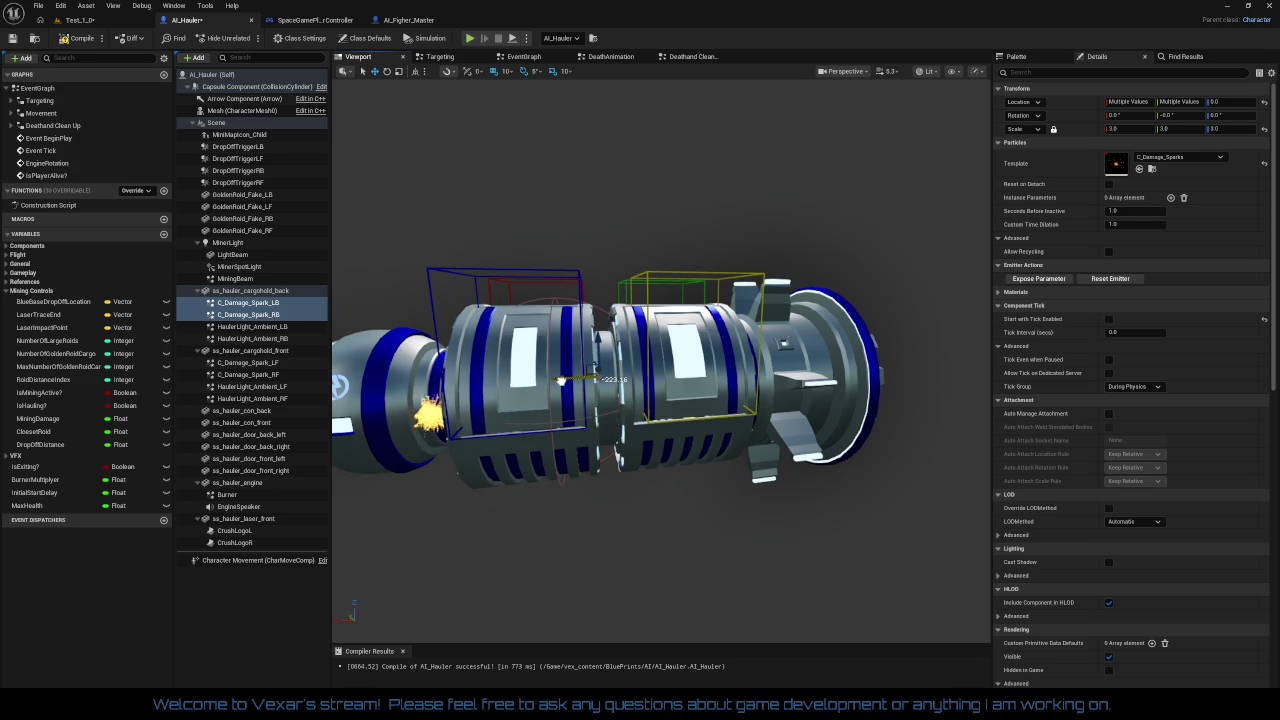
# Raise both back spark emitters above the hull to Z 610
pyautogui.scroll(5, 561, 380)
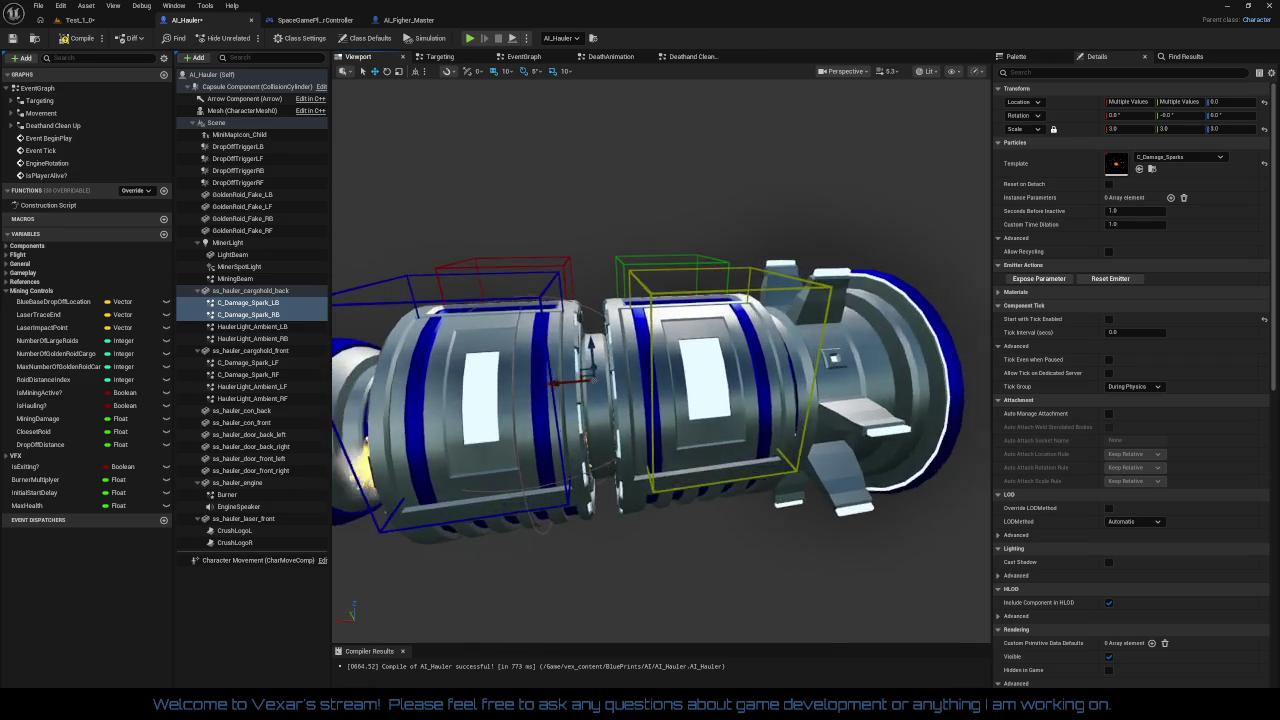
pyautogui.scroll(2, 561, 380)
pyautogui.moveTo(561, 380); pyautogui.dragTo(605, 392)
pyautogui.scroll(-5, 605, 392)
pyautogui.scroll(3, 605, 400)
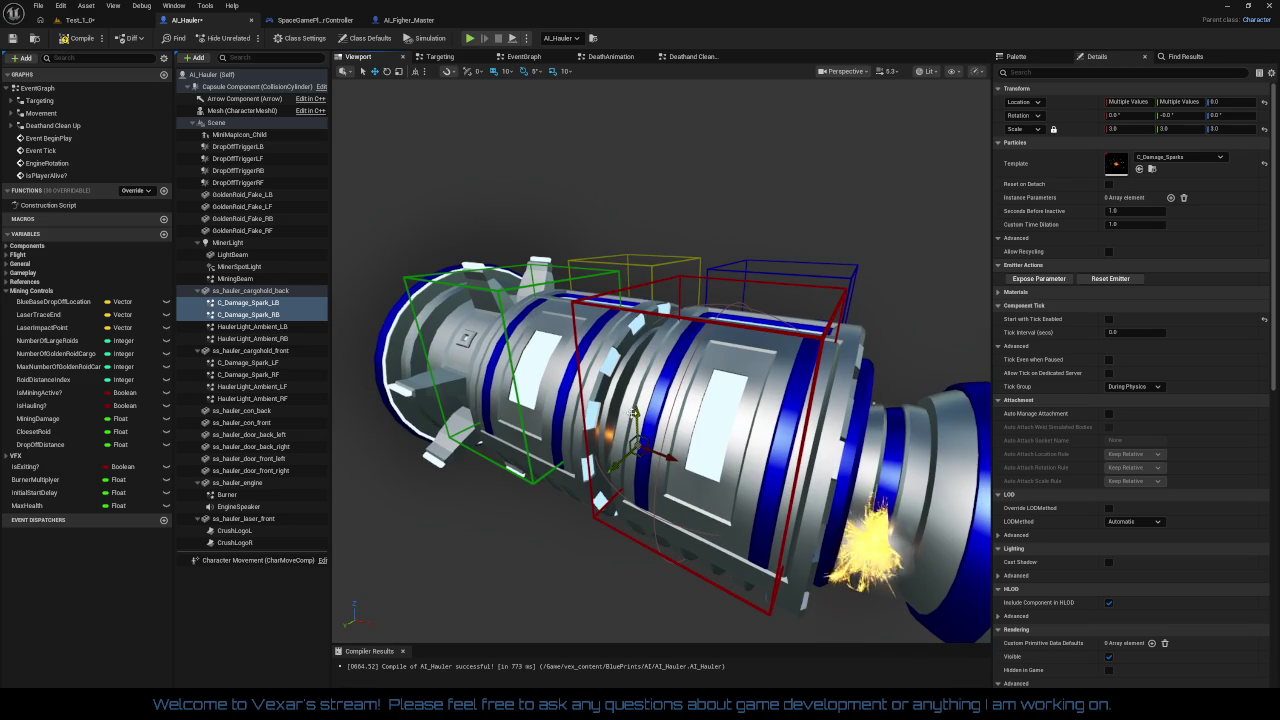
pyautogui.moveTo(637, 345)
pyautogui.mouseDown()
pyautogui.moveTo(647, 230)
pyautogui.moveTo(660, 330)
pyautogui.moveTo(561, 487)
pyautogui.mouseUp()
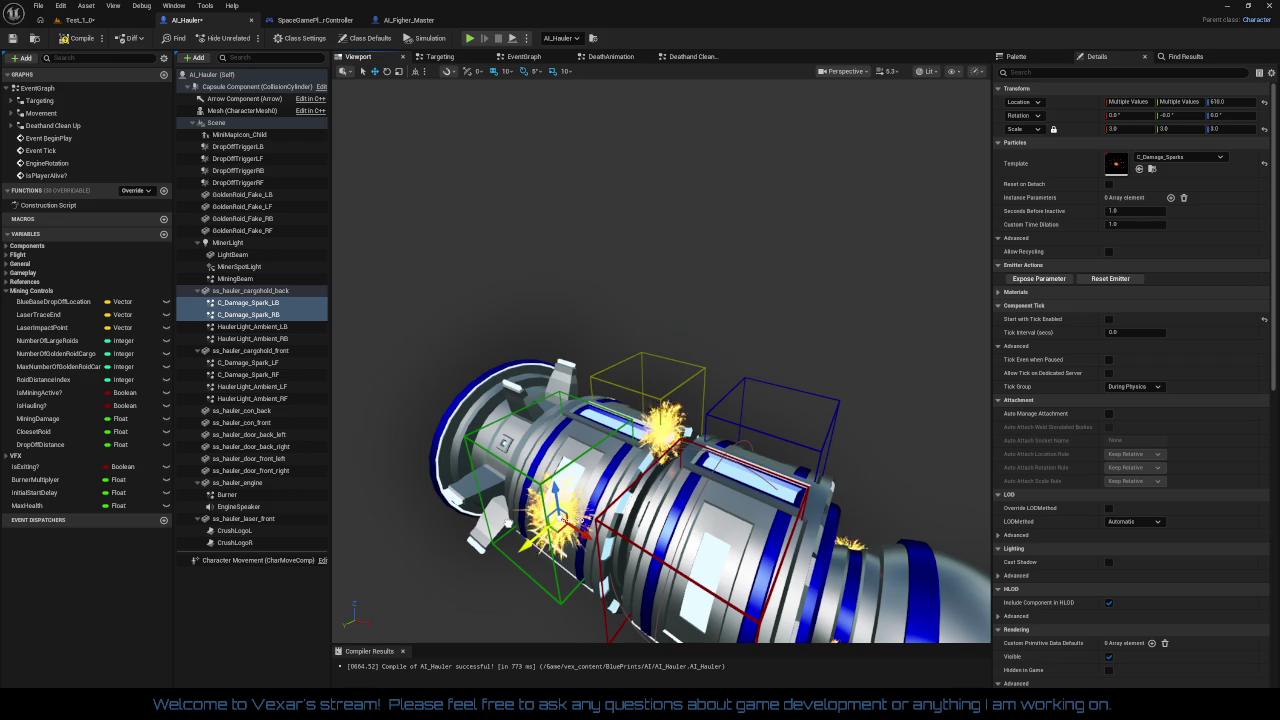
pyautogui.moveTo(561, 487)
pyautogui.mouseDown()
pyautogui.moveTo(610, 430)
pyautogui.moveTo(750, 426)
pyautogui.mouseUp()
pyautogui.click(665, 405)
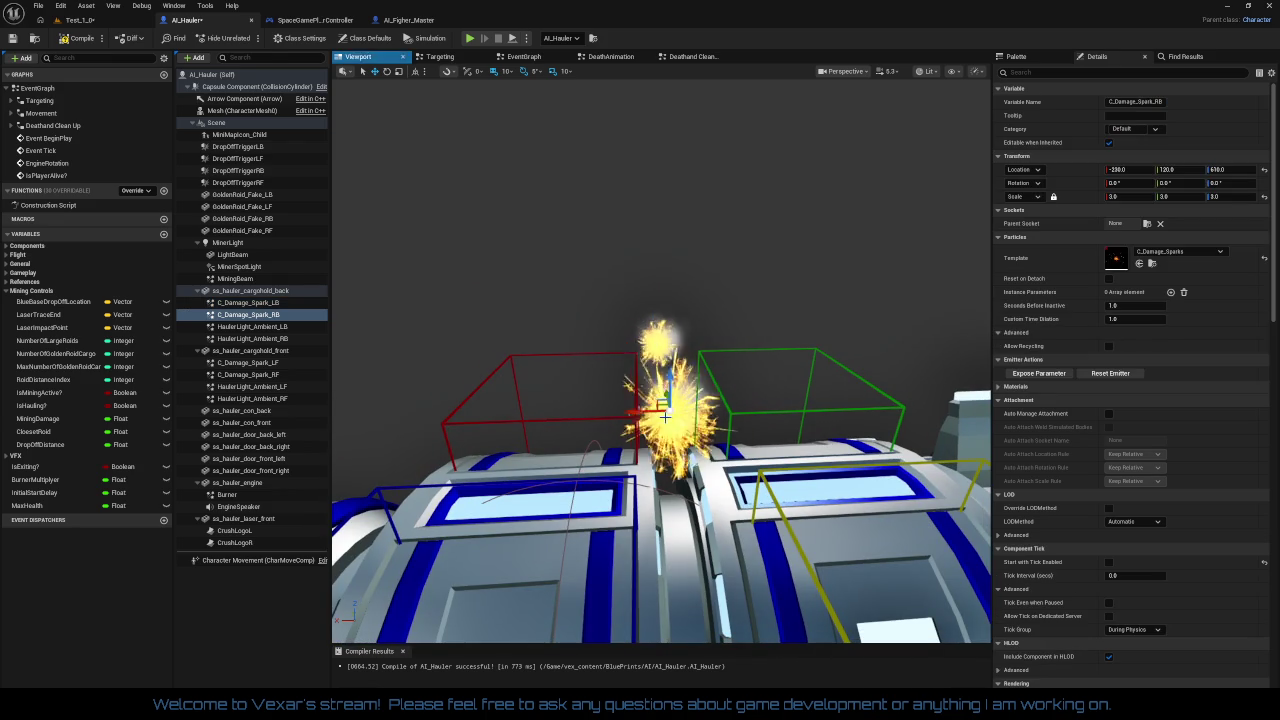
# Position C_Damage_Spark_RB on the hauler's top seam, around X -250 and Y 0
pyautogui.moveTo(668, 383); pyautogui.dragTo(668, 400)
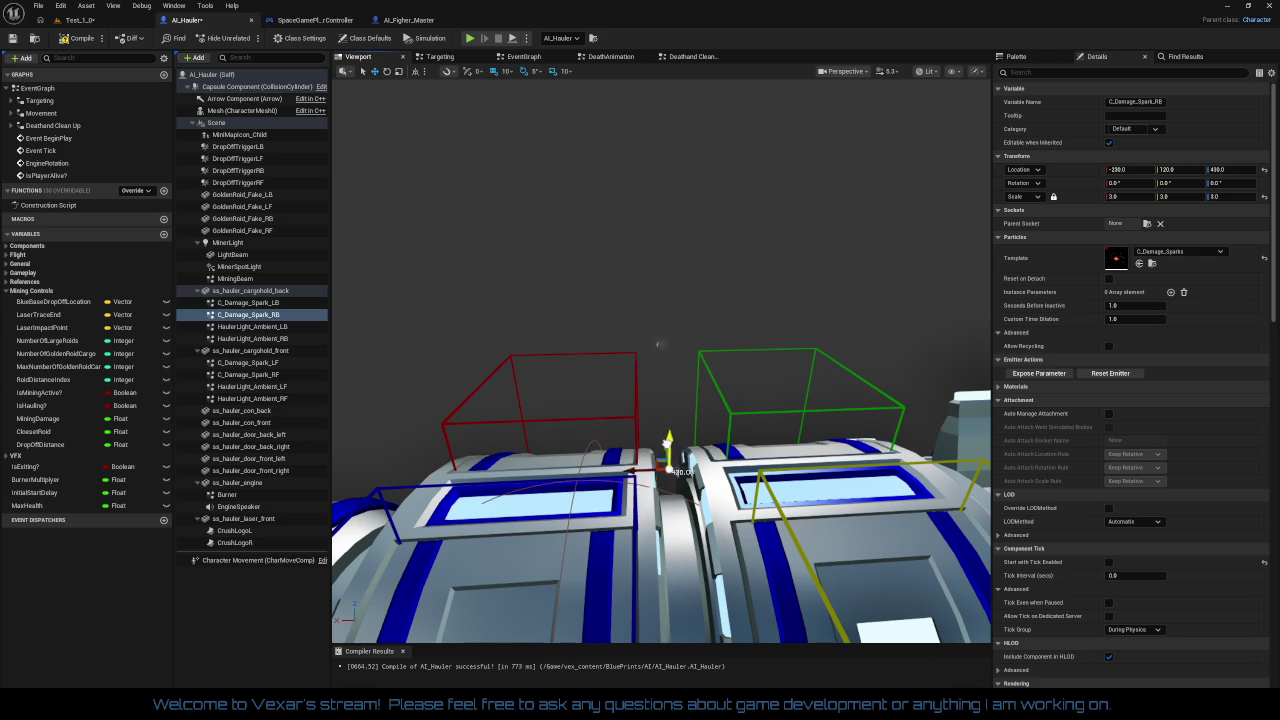
pyautogui.moveTo(668, 500)
pyautogui.mouseDown()
pyautogui.moveTo(603, 583)
pyautogui.moveTo(660, 465)
pyautogui.mouseUp()
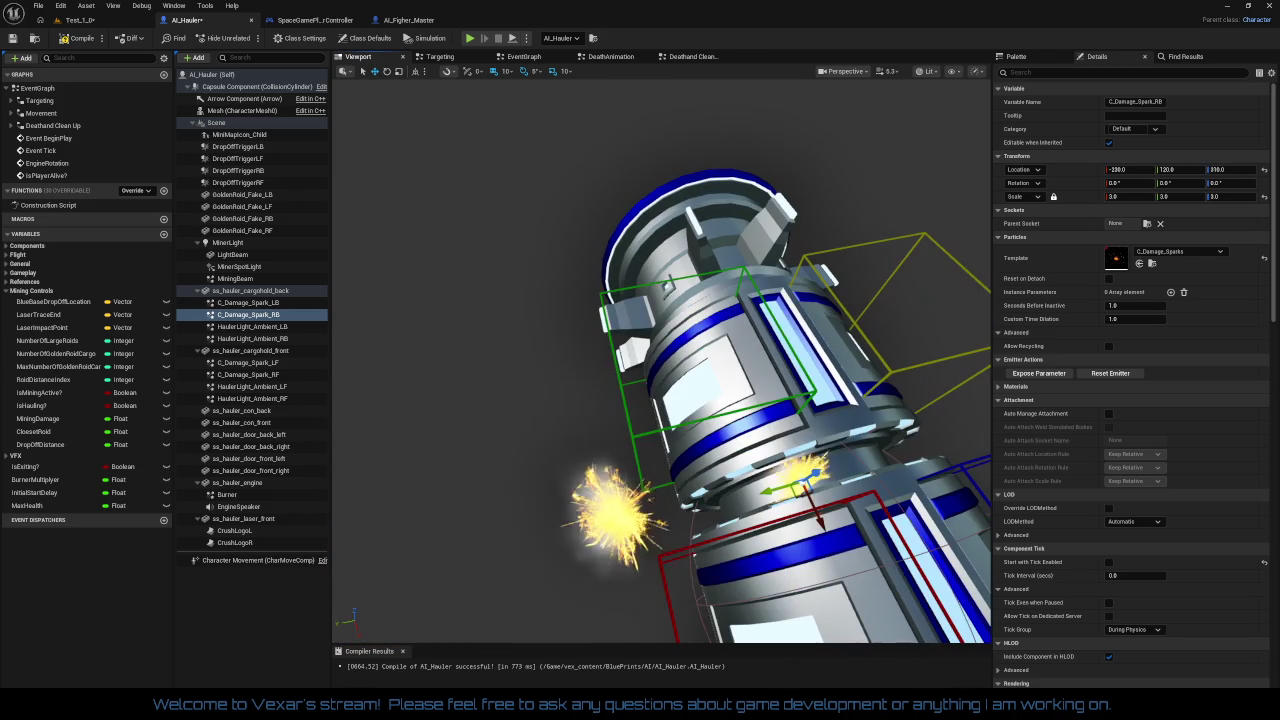
pyautogui.moveTo(795, 485)
pyautogui.mouseDown()
pyautogui.moveTo(848, 476)
pyautogui.moveTo(882, 448)
pyautogui.mouseUp()
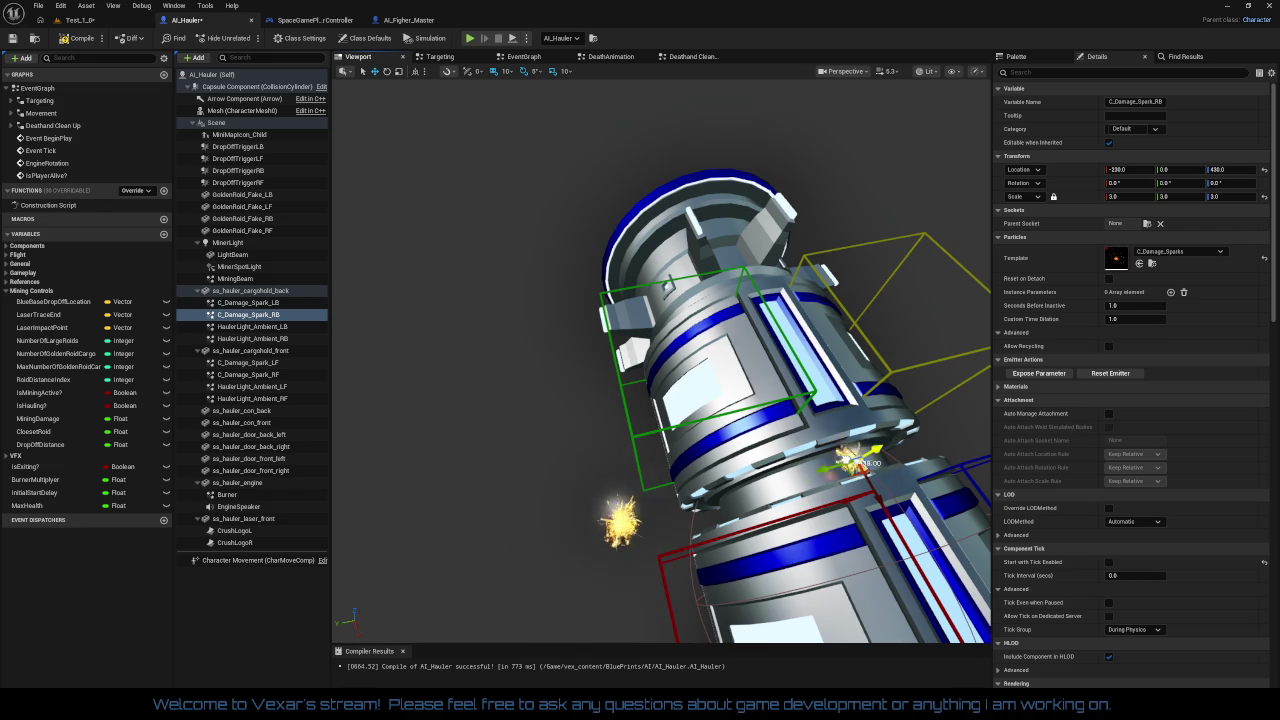
pyautogui.moveTo(660, 360)
pyautogui.mouseDown()
pyautogui.moveTo(820, 368)
pyautogui.moveTo(732, 519)
pyautogui.mouseUp()
pyautogui.moveTo(703, 412)
pyautogui.mouseDown()
pyautogui.moveTo(723, 468)
pyautogui.moveTo(620, 400)
pyautogui.mouseUp()
pyautogui.scroll(5, 835, 432)
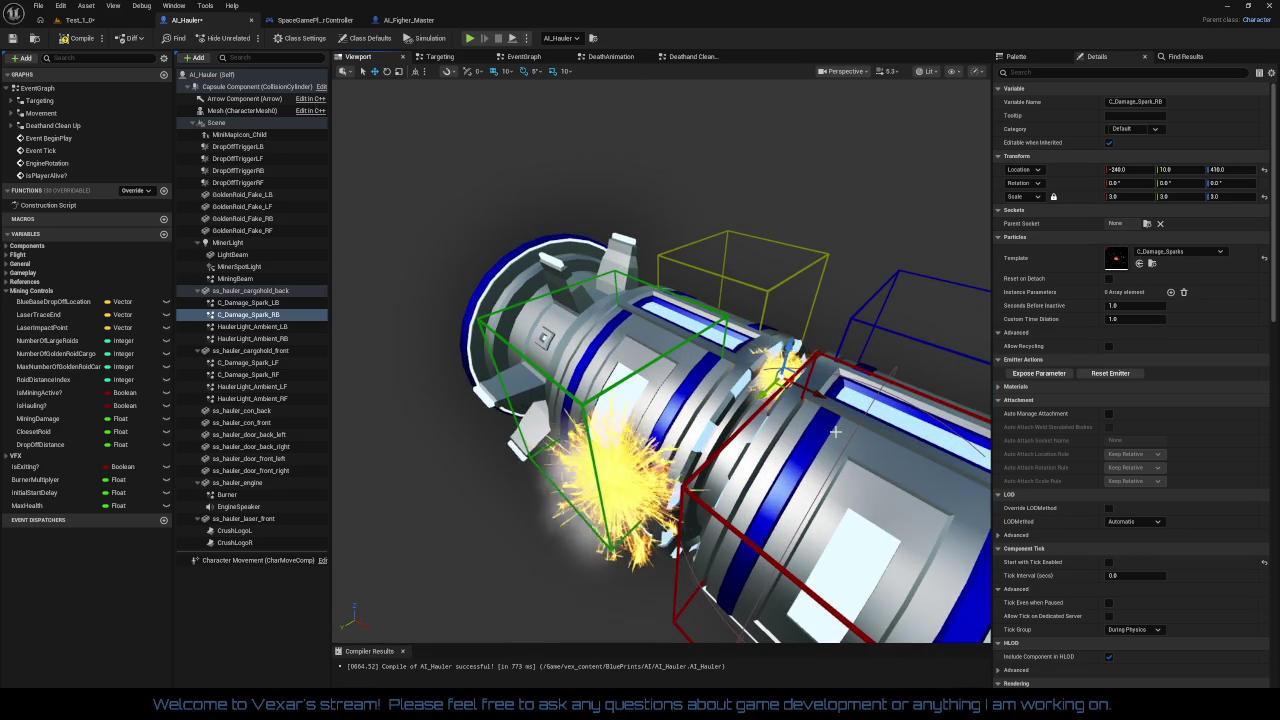
# Tilt C_Damage_Spark_RB to -90° pitch
pyautogui.press('e')
pyautogui.moveTo(826, 372); pyautogui.dragTo(834, 408)
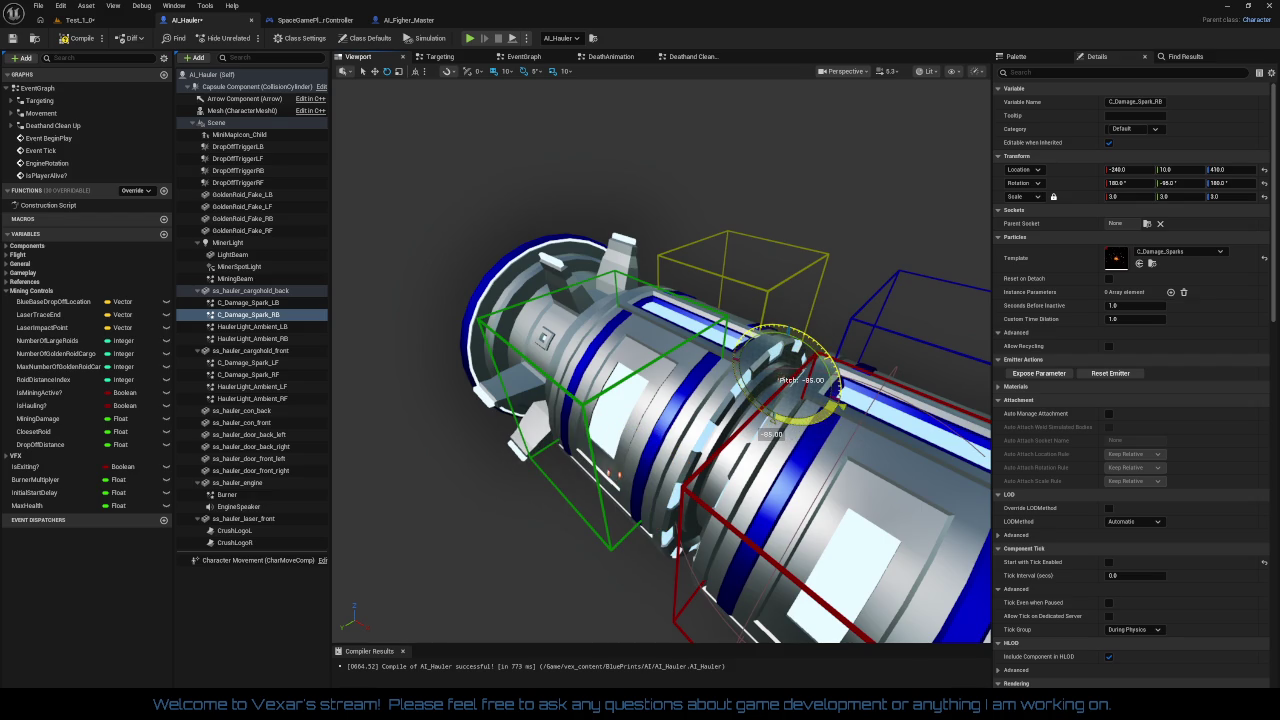
pyautogui.moveTo(762, 424); pyautogui.dragTo(762, 424)
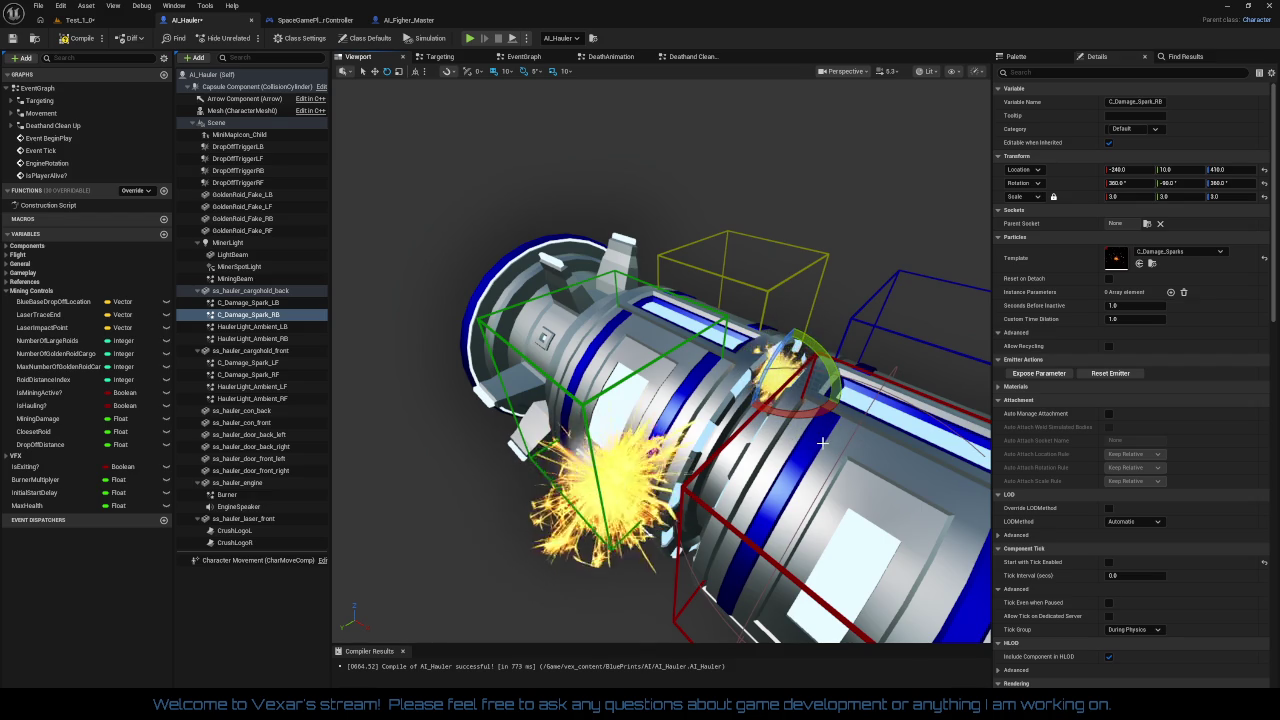
pyautogui.scroll(3, 661, 391)
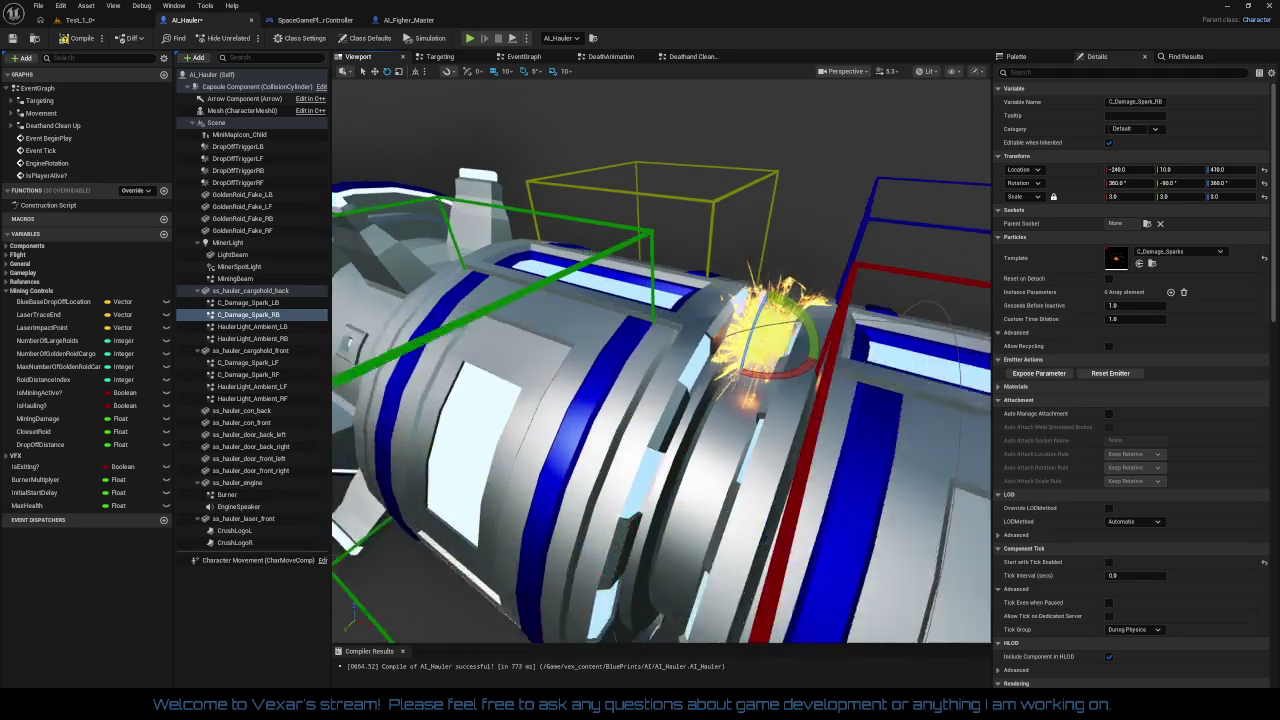
pyautogui.scroll(3, 661, 361)
pyautogui.scroll(-6, 697, 474)
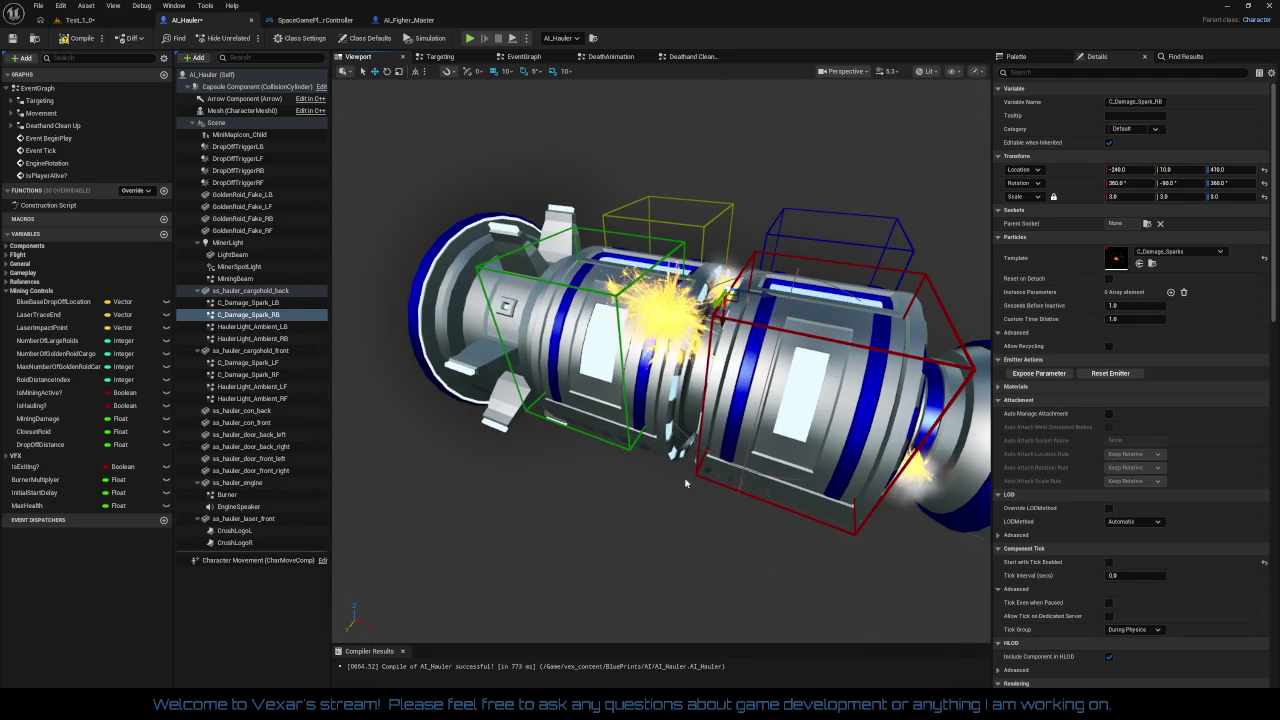
pyautogui.click(248, 302)
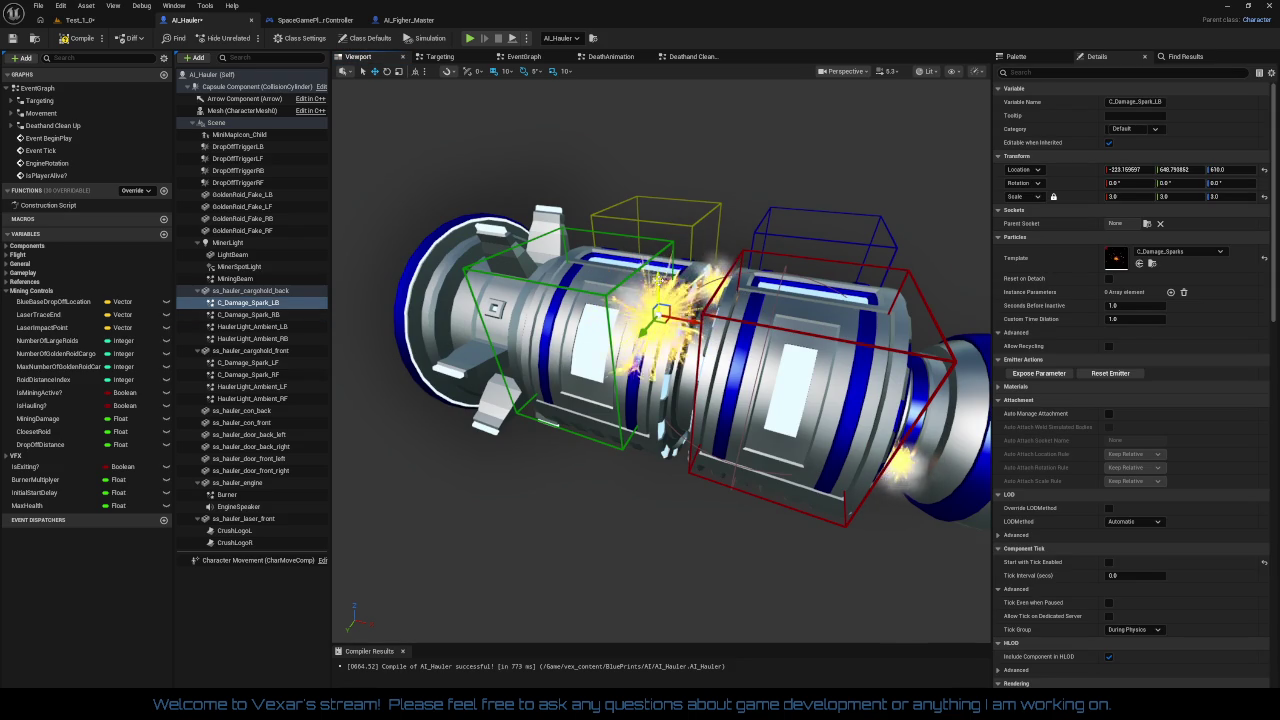
# Lower C_Damage_Spark_LB below the hull and slide it to about X -1000
pyautogui.moveTo(1230, 169); pyautogui.dragTo(1220, 169)
pyautogui.moveTo(660, 425)
pyautogui.mouseDown()
pyautogui.moveTo(657, 457)
pyautogui.moveTo(680, 245)
pyautogui.mouseUp()
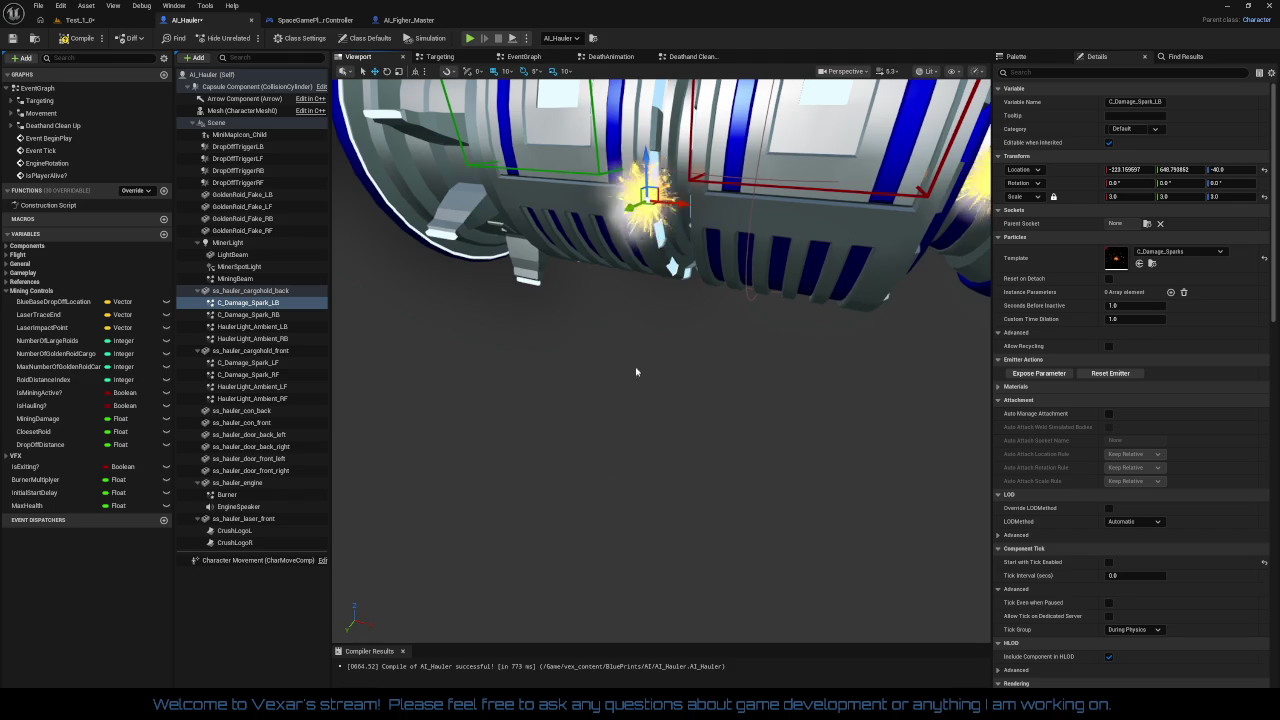
pyautogui.moveTo(646, 157); pyautogui.dragTo(648, 163)
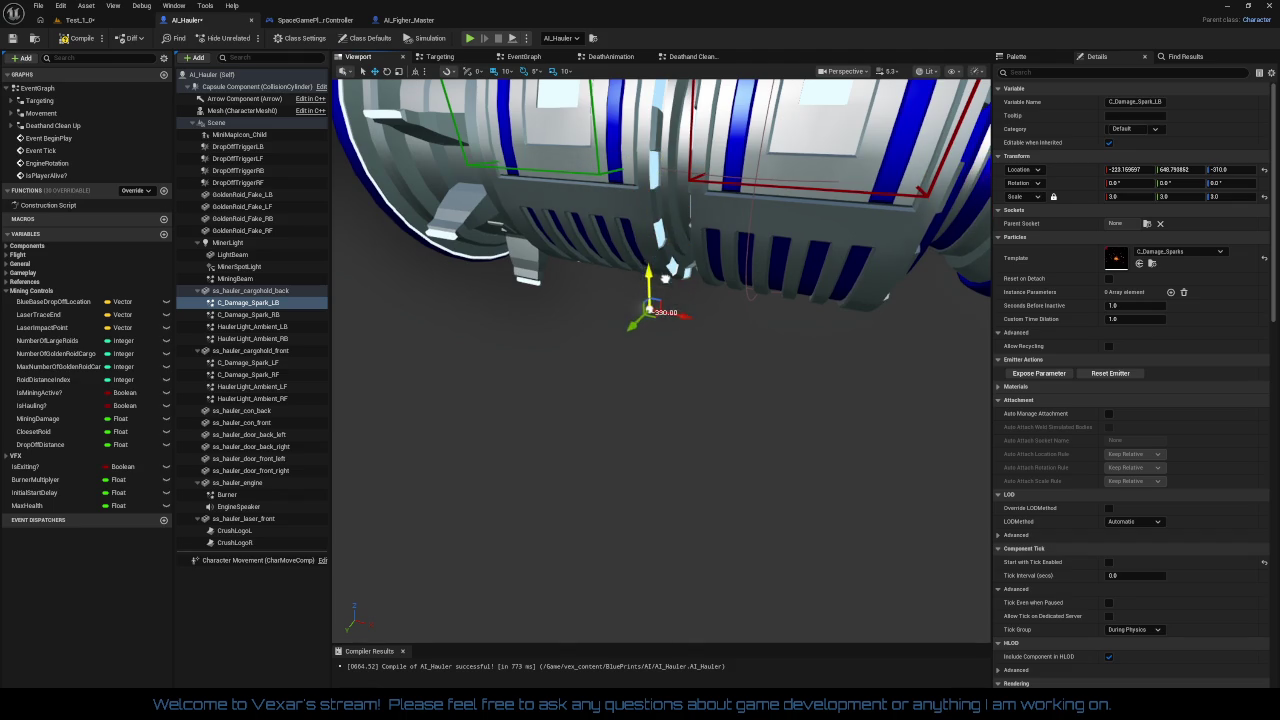
pyautogui.moveTo(643, 317)
pyautogui.mouseDown()
pyautogui.moveTo(600, 320)
pyautogui.moveTo(680, 318)
pyautogui.moveTo(640, 322)
pyautogui.moveTo(660, 300)
pyautogui.moveTo(615, 330)
pyautogui.moveTo(820, 314)
pyautogui.moveTo(615, 350)
pyautogui.mouseUp()
pyautogui.moveTo(840, 311); pyautogui.dragTo(700, 315)
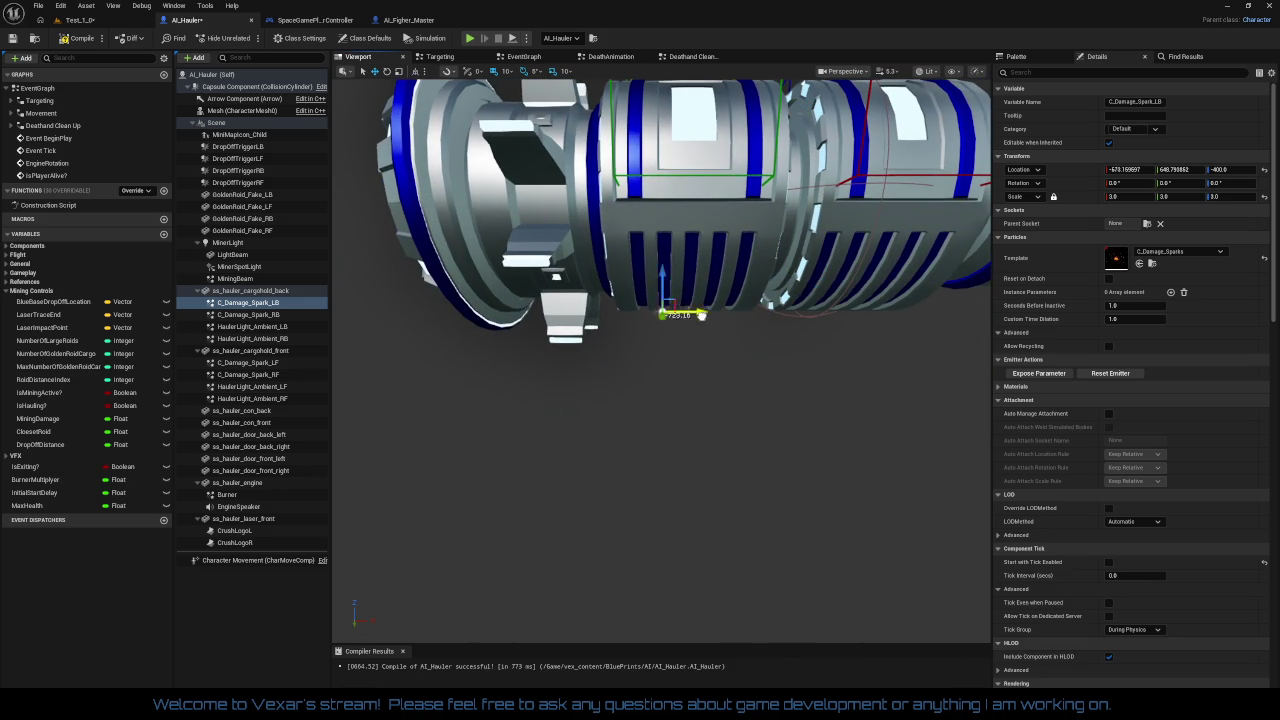
pyautogui.moveTo(595, 315)
pyautogui.mouseDown()
pyautogui.moveTo(560, 350)
pyautogui.moveTo(586, 358)
pyautogui.mouseUp()
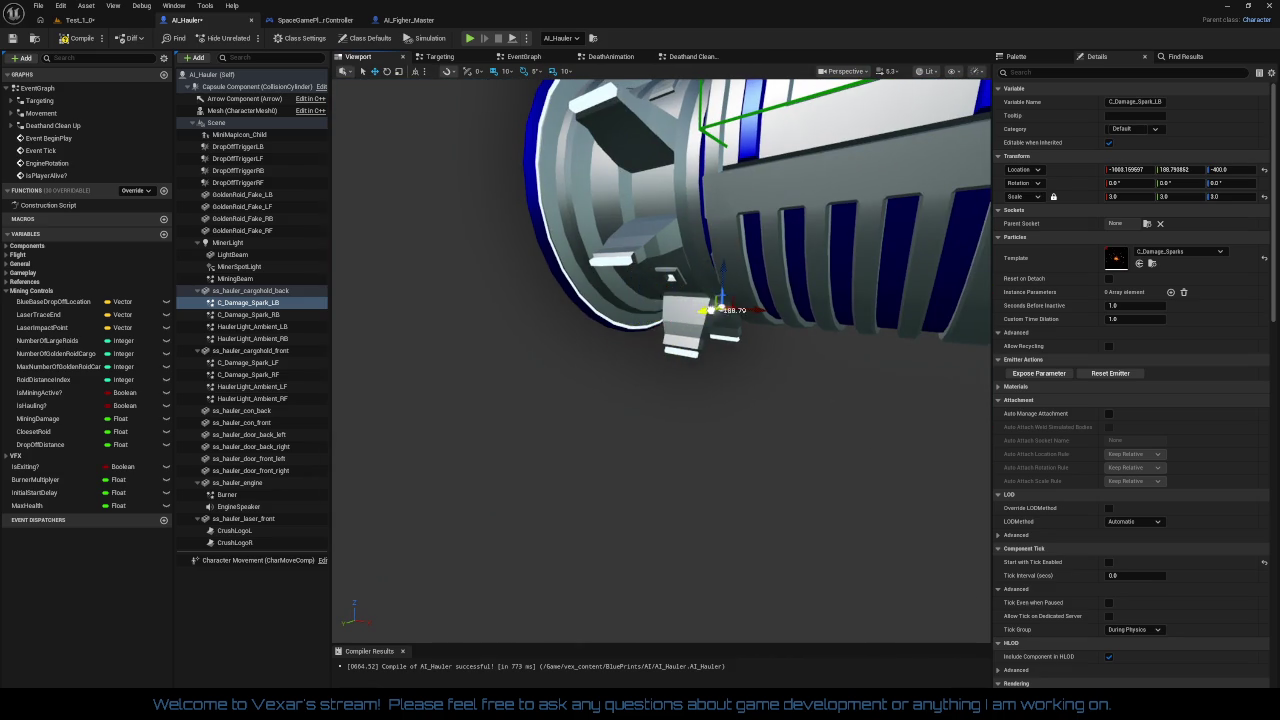
# Move C_Damage_Spark_LB further to about X -1290 and centre it at Y 0
pyautogui.moveTo(802, 398)
pyautogui.mouseDown()
pyautogui.moveTo(790, 390)
pyautogui.moveTo(802, 398)
pyautogui.mouseUp()
pyautogui.moveTo(725, 353); pyautogui.dragTo(533, 355)
pyautogui.moveTo(600, 400)
pyautogui.mouseDown()
pyautogui.moveTo(560, 395)
pyautogui.moveTo(590, 400)
pyautogui.moveTo(612, 330)
pyautogui.moveTo(566, 360)
pyautogui.moveTo(570, 345)
pyautogui.moveTo(617, 345)
pyautogui.moveTo(605, 311)
pyautogui.mouseUp()
pyautogui.moveTo(609, 397)
pyautogui.mouseDown()
pyautogui.moveTo(606, 367)
pyautogui.moveTo(606, 430)
pyautogui.mouseUp()
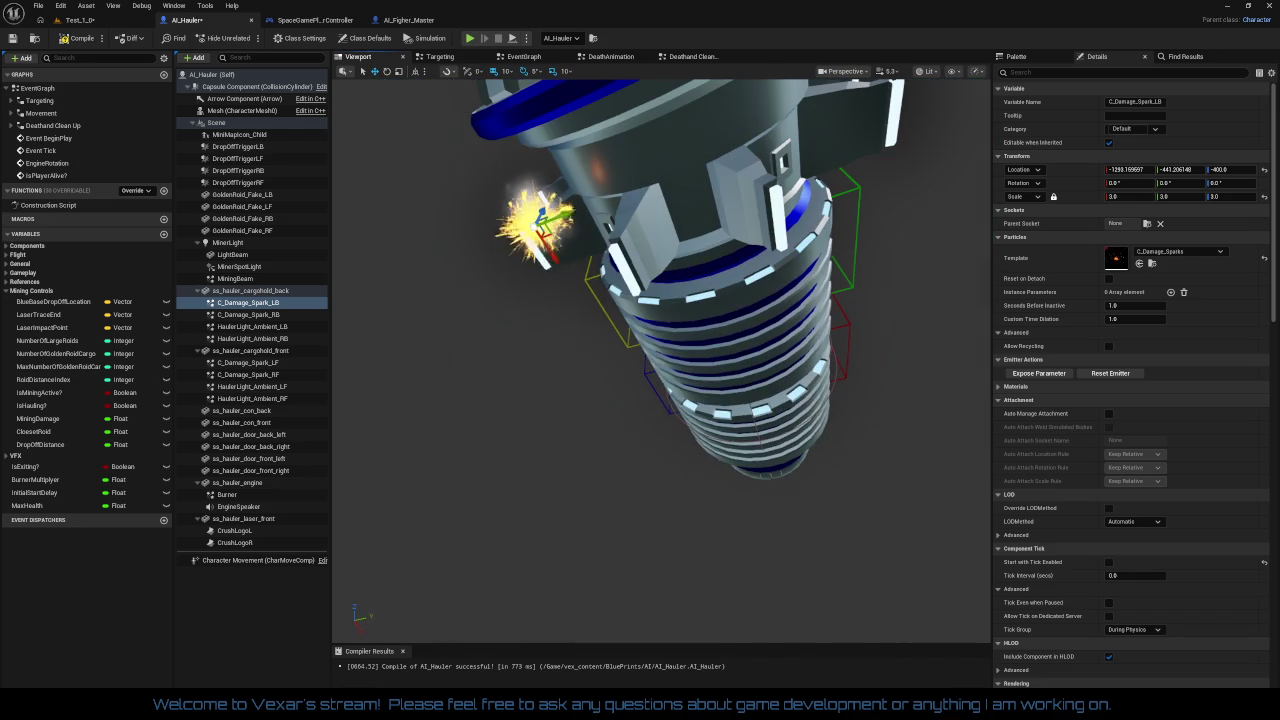
pyautogui.moveTo(550, 221); pyautogui.dragTo(651, 197)
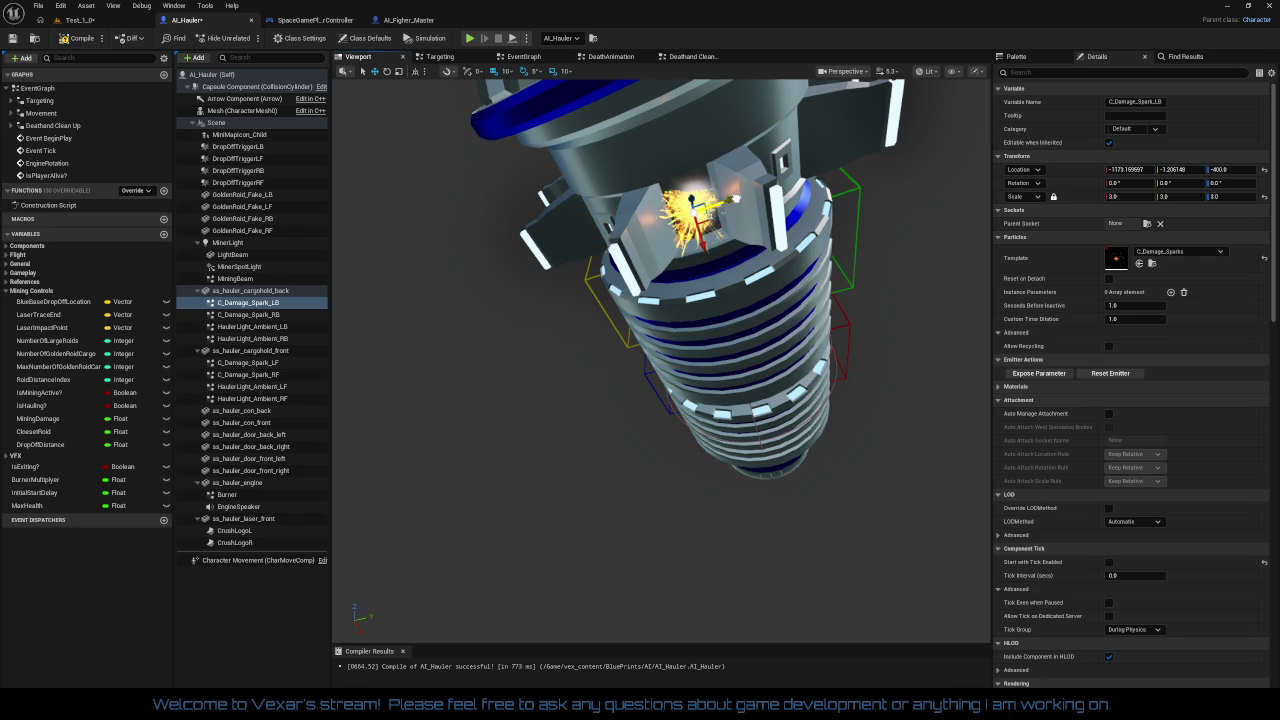
pyautogui.click(1183, 169)
pyautogui.write('0')
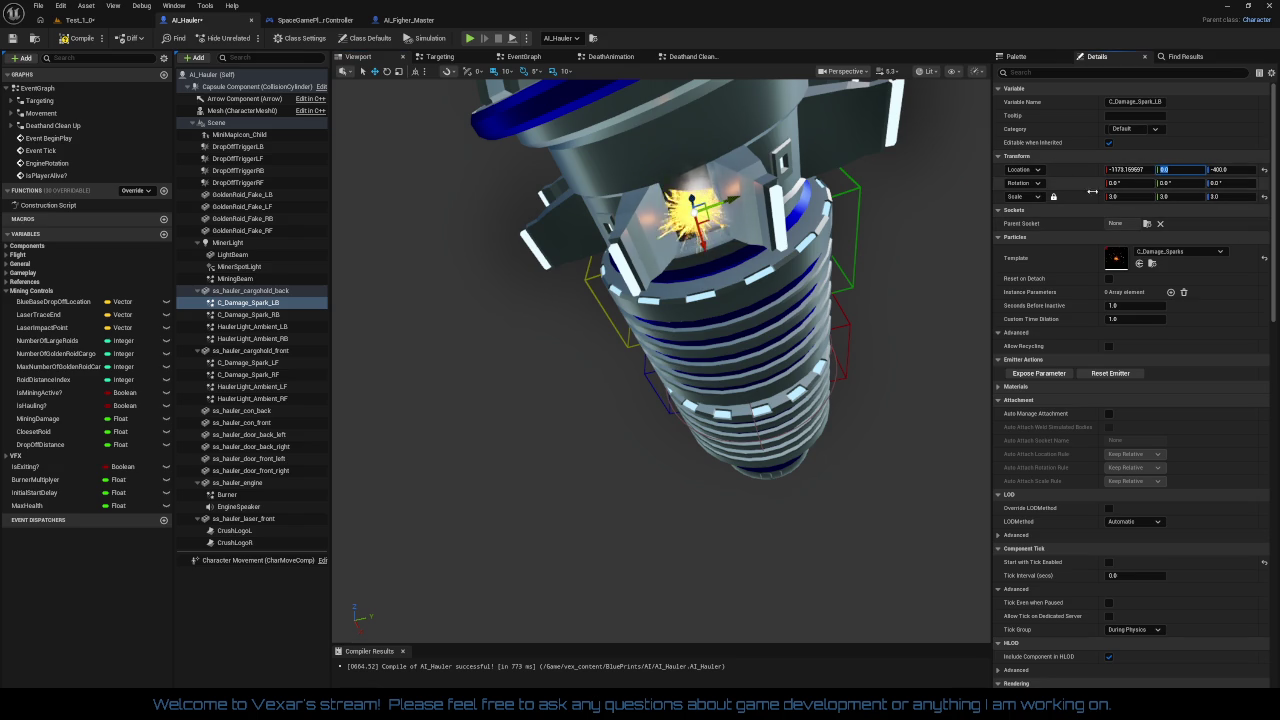
pyautogui.click(664, 148)
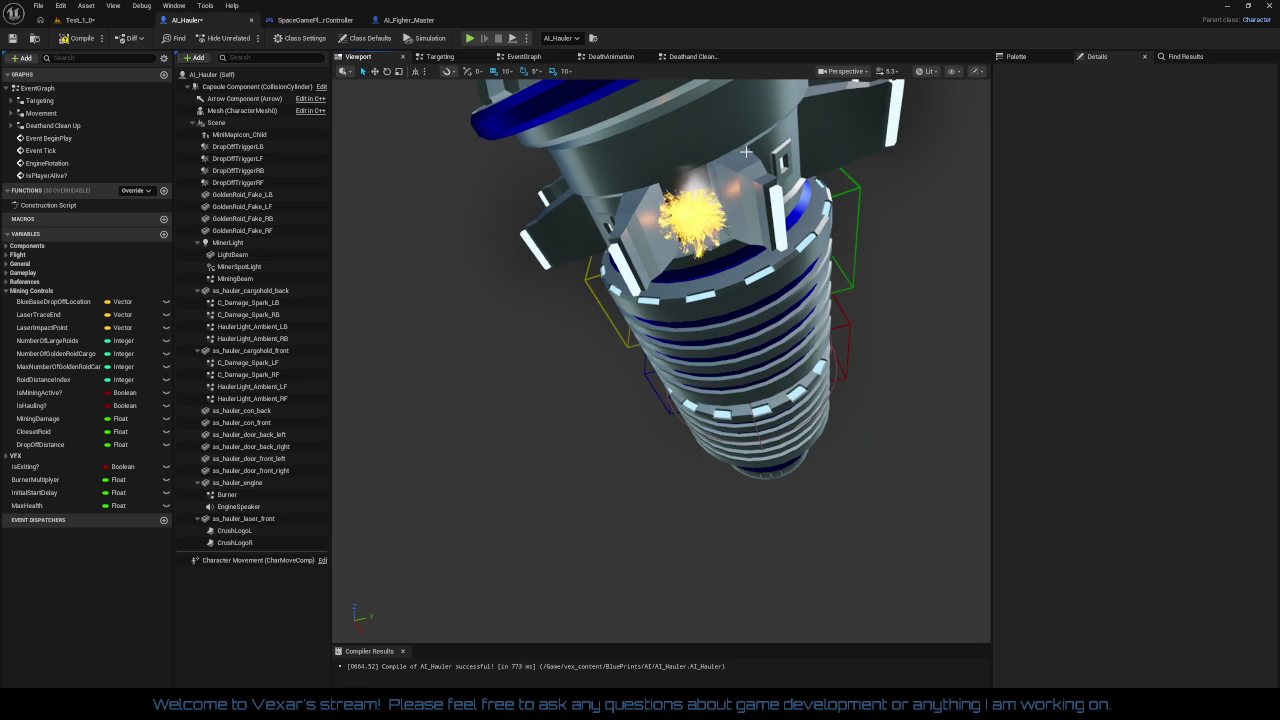
pyautogui.click(755, 198)
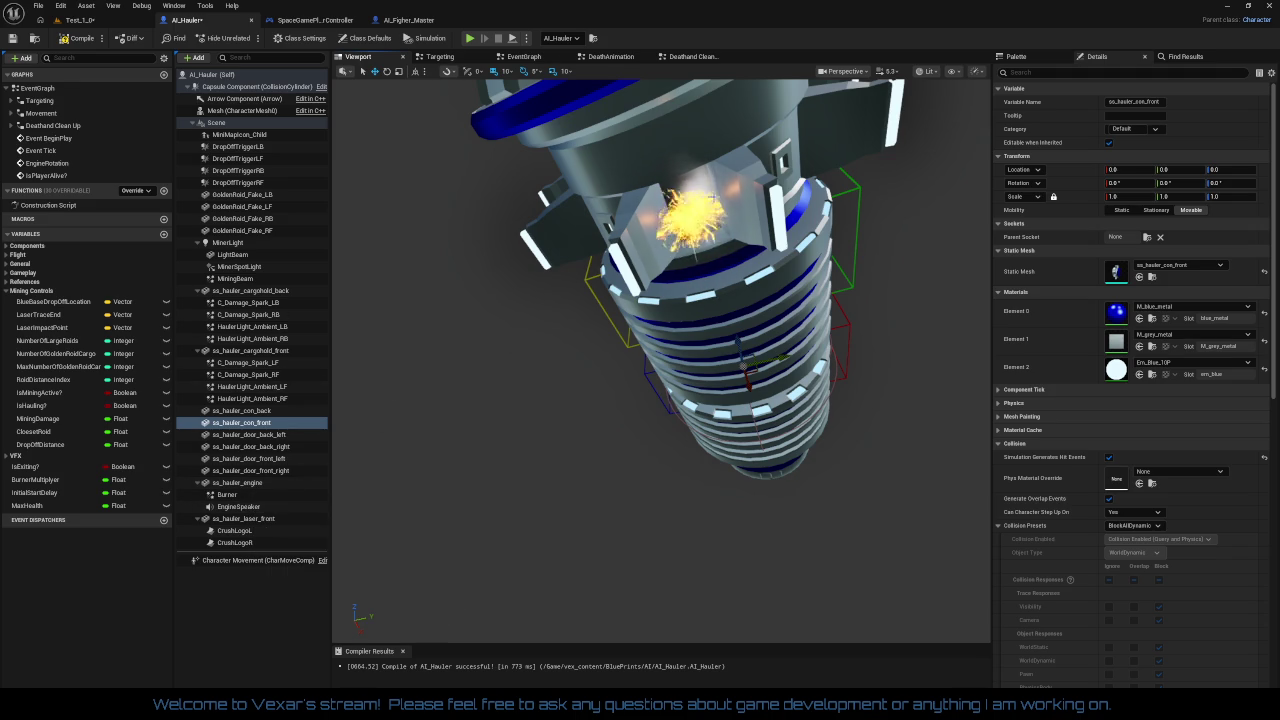
# Attach C_Damage_Spark_LB to ss_hauler_engine and set its X location to -1200
pyautogui.click(700, 210)
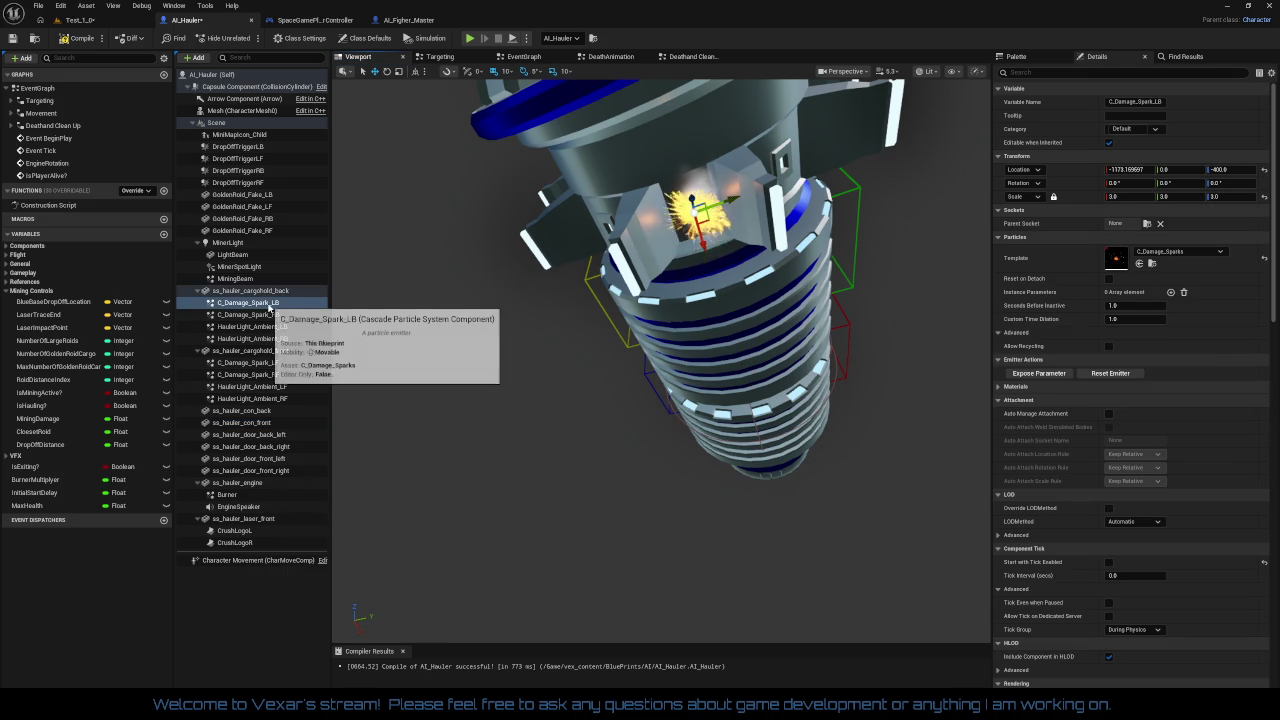
pyautogui.moveTo(268, 308)
pyautogui.mouseDown()
pyautogui.moveTo(278, 403)
pyautogui.moveTo(260, 486)
pyautogui.mouseUp()
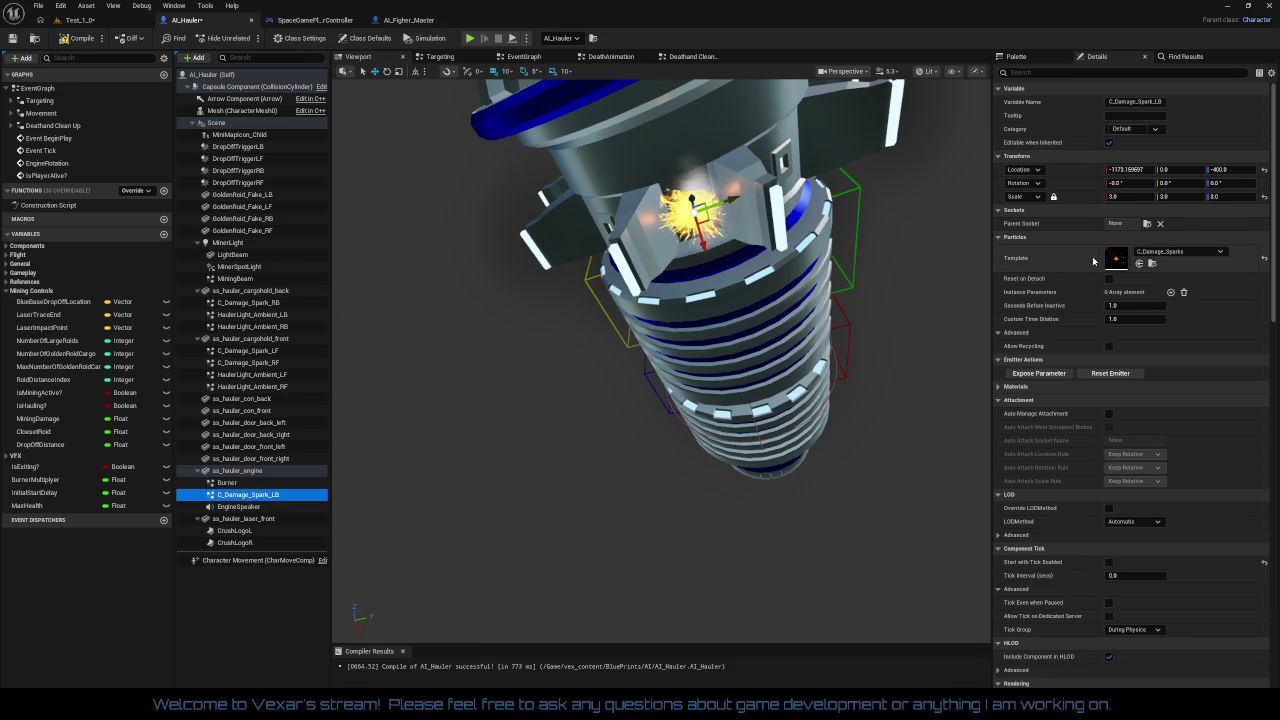
pyautogui.click(1130, 169)
pyautogui.write('-1200')
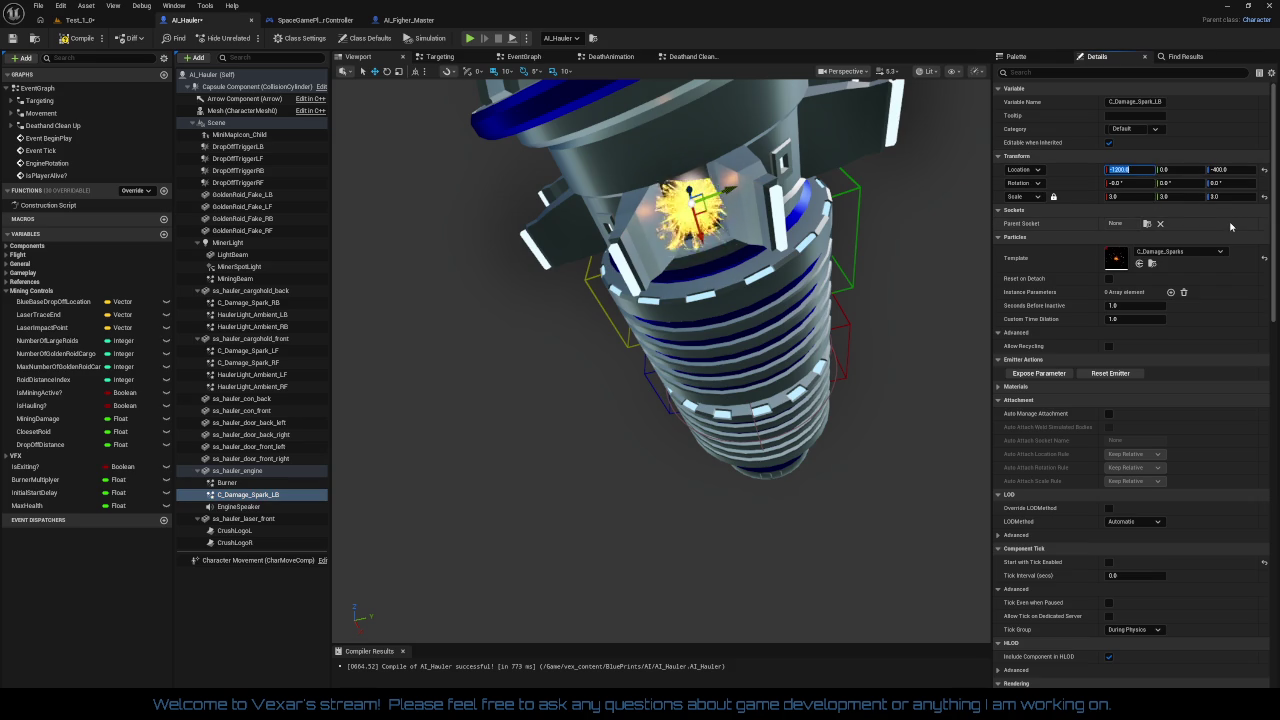
pyautogui.moveTo(700, 560)
pyautogui.mouseDown()
pyautogui.moveTo(700, 470)
pyautogui.moveTo(700, 500)
pyautogui.moveTo(560, 500)
pyautogui.moveTo(505, 490)
pyautogui.moveTo(485, 470)
pyautogui.moveTo(485, 500)
pyautogui.moveTo(485, 460)
pyautogui.moveTo(465, 450)
pyautogui.moveTo(490, 465)
pyautogui.moveTo(532, 428)
pyautogui.mouseUp()
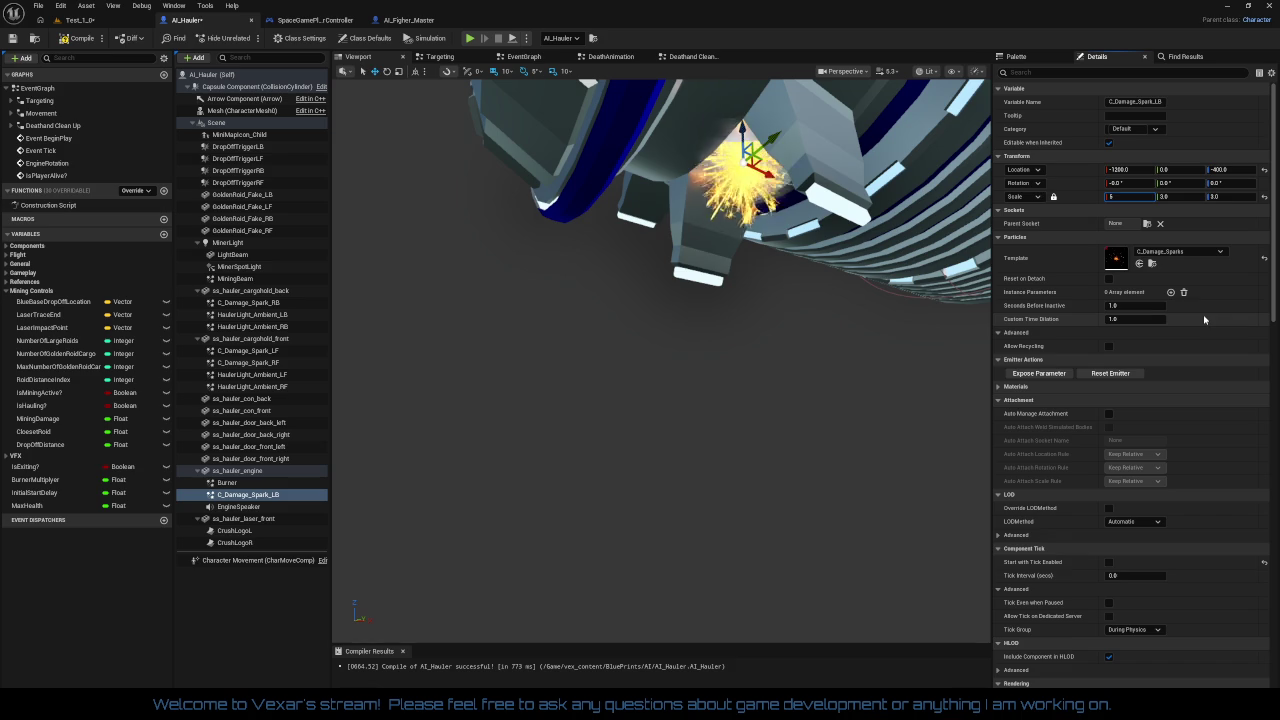
# Orbit around the engine and hauler to check the spark's placement
pyautogui.moveTo(975, 450); pyautogui.dragTo(945, 436)
pyautogui.moveTo(778, 446); pyautogui.dragTo(778, 446)
pyautogui.scroll(5, 785, 432)
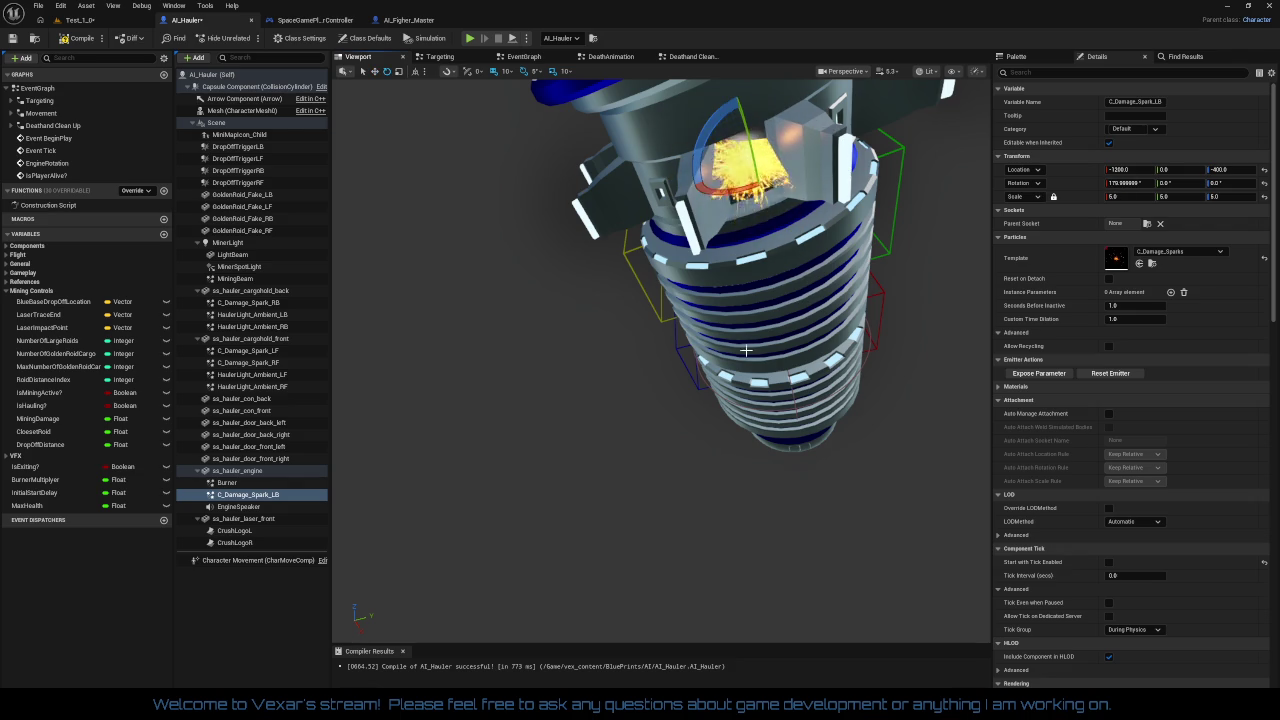
pyautogui.moveTo(668, 376)
pyautogui.mouseDown()
pyautogui.moveTo(668, 280)
pyautogui.moveTo(668, 350)
pyautogui.mouseUp()
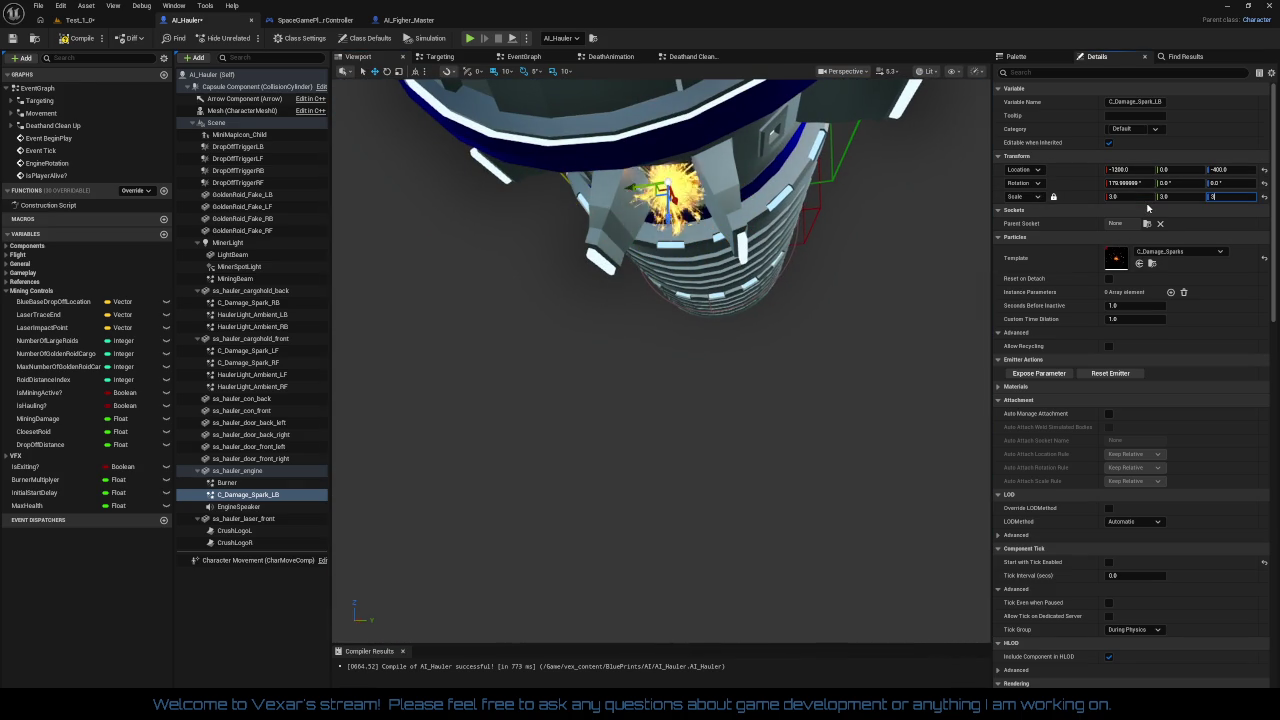
pyautogui.moveTo(836, 270)
pyautogui.mouseDown()
pyautogui.moveTo(685, 310)
pyautogui.moveTo(650, 280)
pyautogui.moveTo(584, 376)
pyautogui.mouseUp()
pyautogui.moveTo(851, 305); pyautogui.dragTo(851, 305)
pyautogui.moveTo(808, 410); pyautogui.dragTo(808, 410)
pyautogui.scroll(5, 808, 410)
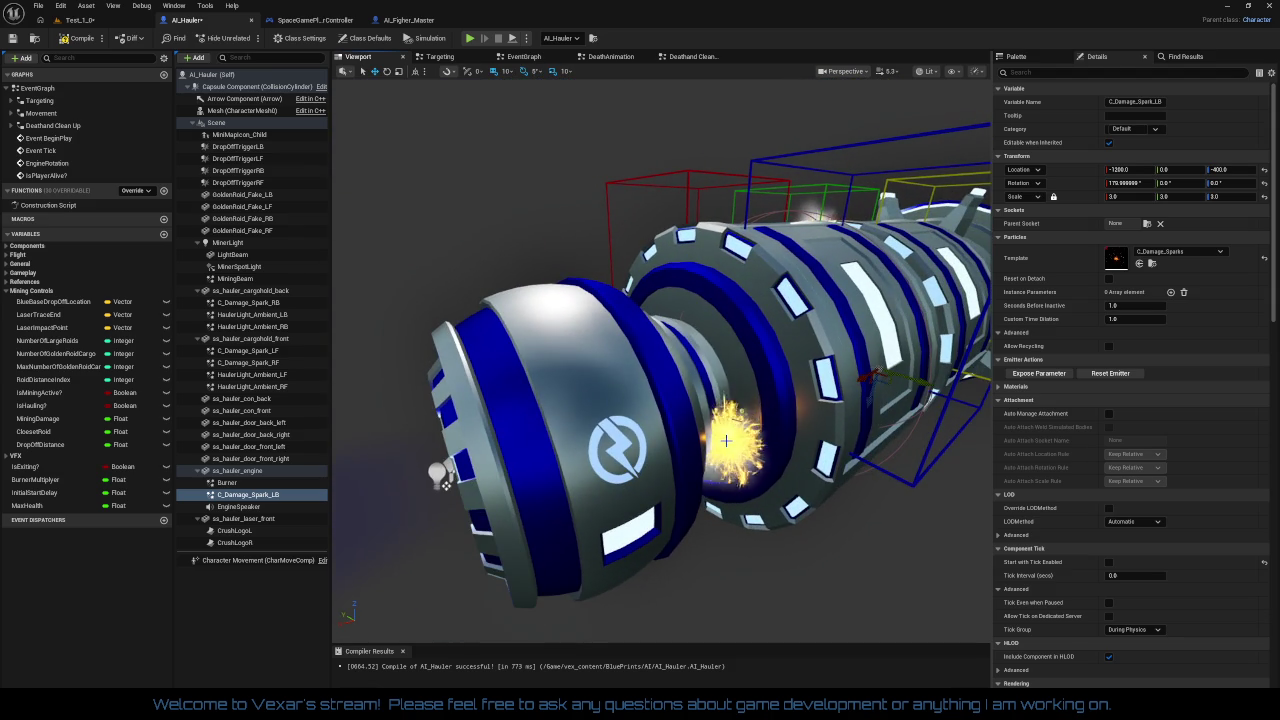
# Nudge C_Damage_Spark_RF slightly sideways against the hull
pyautogui.click(726, 440)
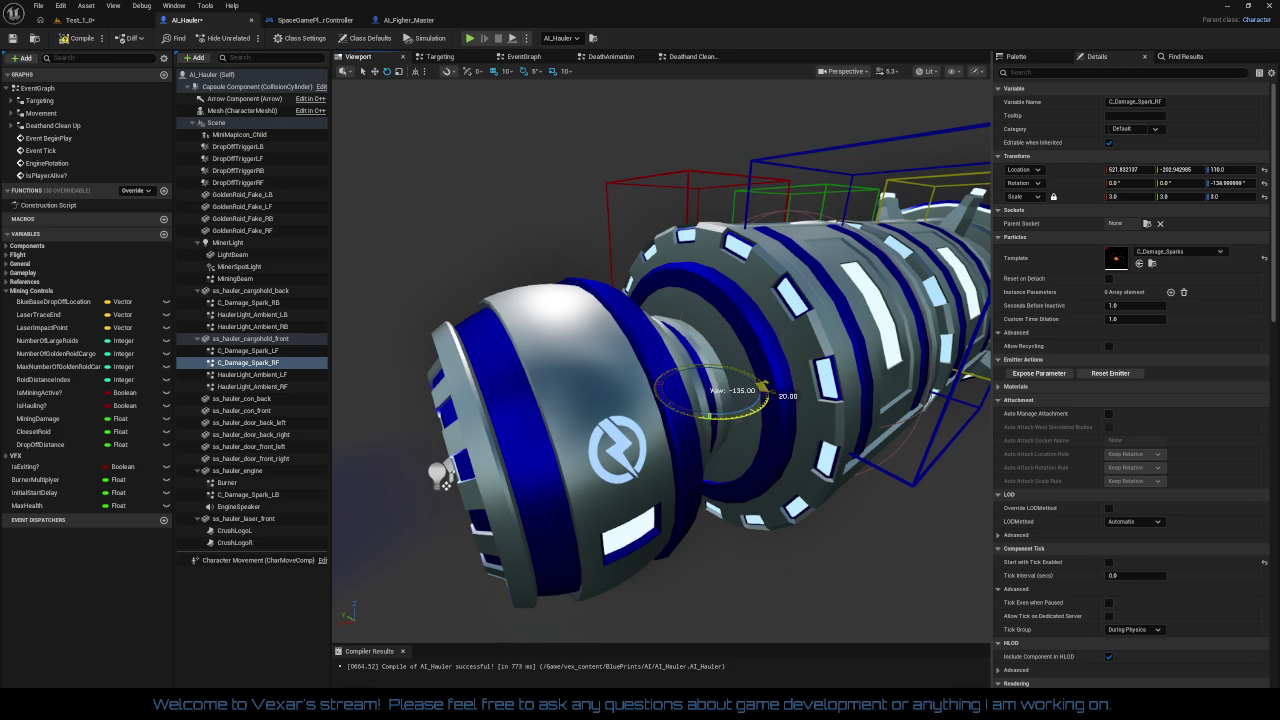
pyautogui.moveTo(765, 531)
pyautogui.mouseDown()
pyautogui.moveTo(770, 480)
pyautogui.moveTo(765, 530)
pyautogui.moveTo(750, 440)
pyautogui.mouseUp()
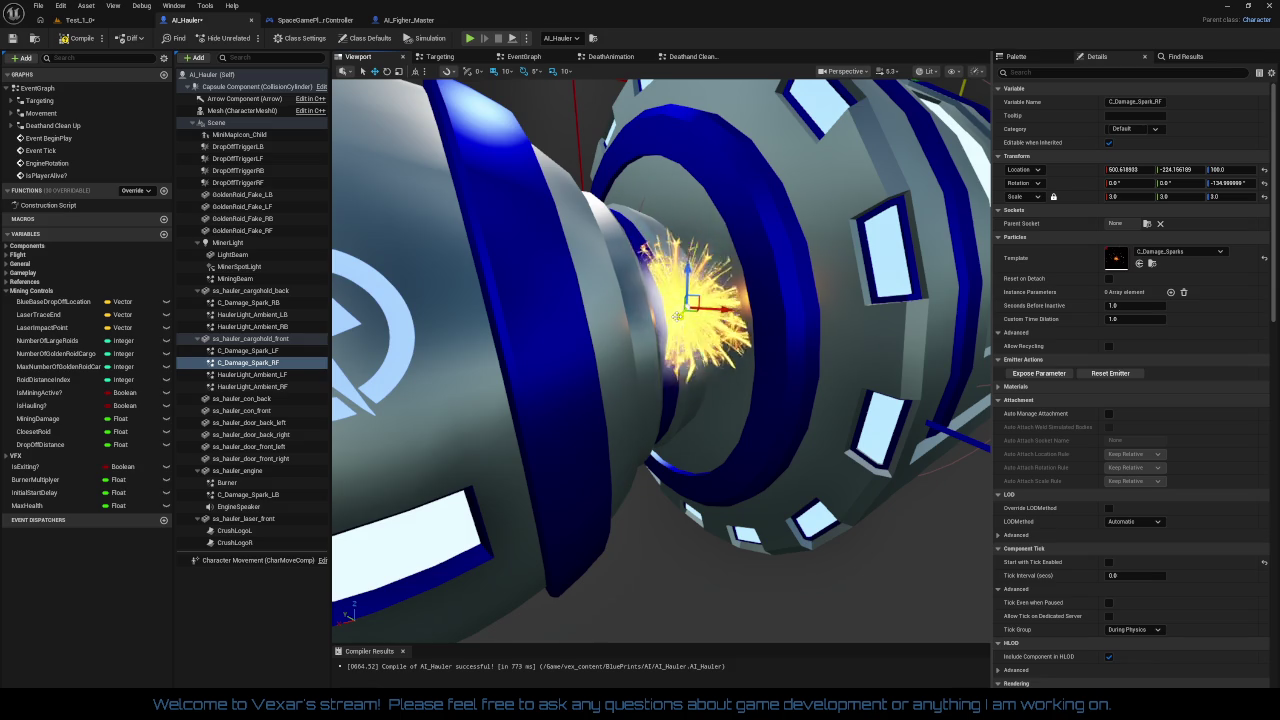
pyautogui.moveTo(723, 316); pyautogui.dragTo(734, 314)
pyautogui.moveTo(794, 426)
pyautogui.mouseDown()
pyautogui.moveTo(760, 505)
pyautogui.moveTo(690, 467)
pyautogui.mouseUp()
# Focus on C_Damage_Spark_LF, then select it together with the RF and LB sparks
pyautogui.doubleClick(248, 350)
pyautogui.scroll(-5, 712, 510)
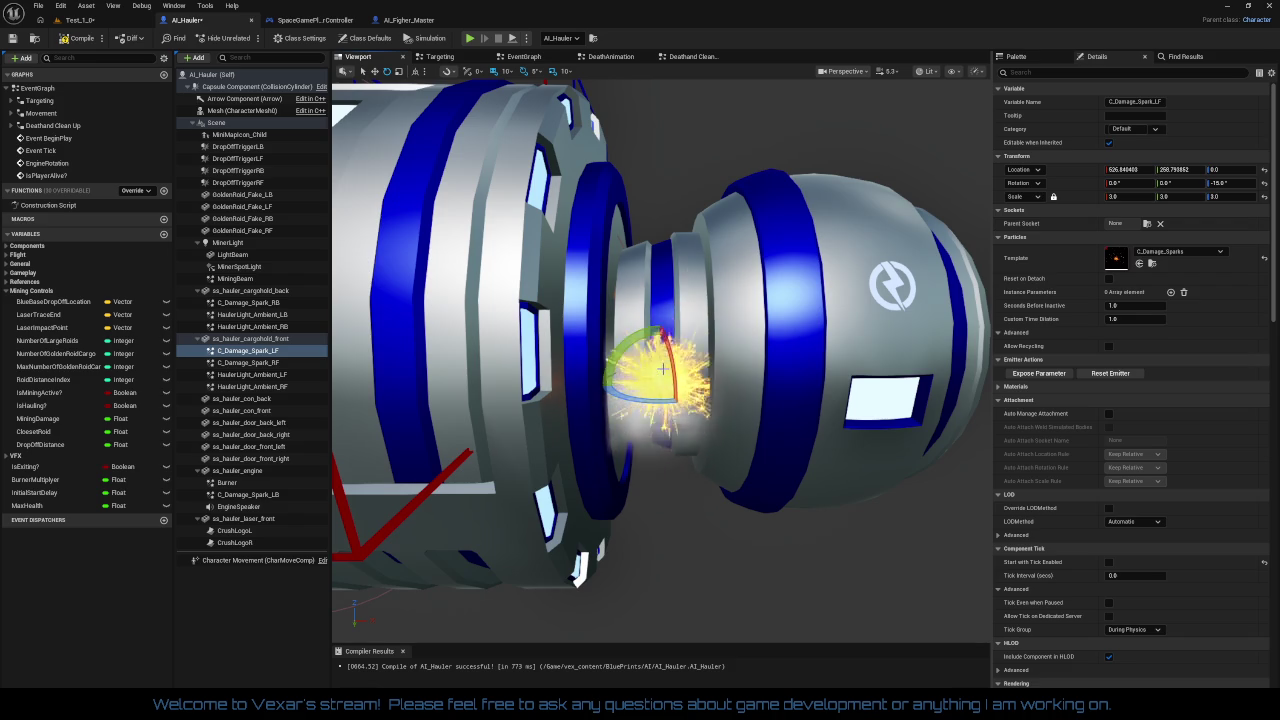
pyautogui.scroll(-5, 662, 334)
pyautogui.moveTo(662, 334); pyautogui.dragTo(740, 270)
pyautogui.moveTo(662, 360)
pyautogui.mouseDown()
pyautogui.moveTo(760, 320)
pyautogui.moveTo(770, 300)
pyautogui.moveTo(794, 323)
pyautogui.moveTo(760, 320)
pyautogui.moveTo(740, 300)
pyautogui.moveTo(885, 530)
pyautogui.moveTo(633, 502)
pyautogui.moveTo(600, 480)
pyautogui.moveTo(561, 478)
pyautogui.mouseUp()
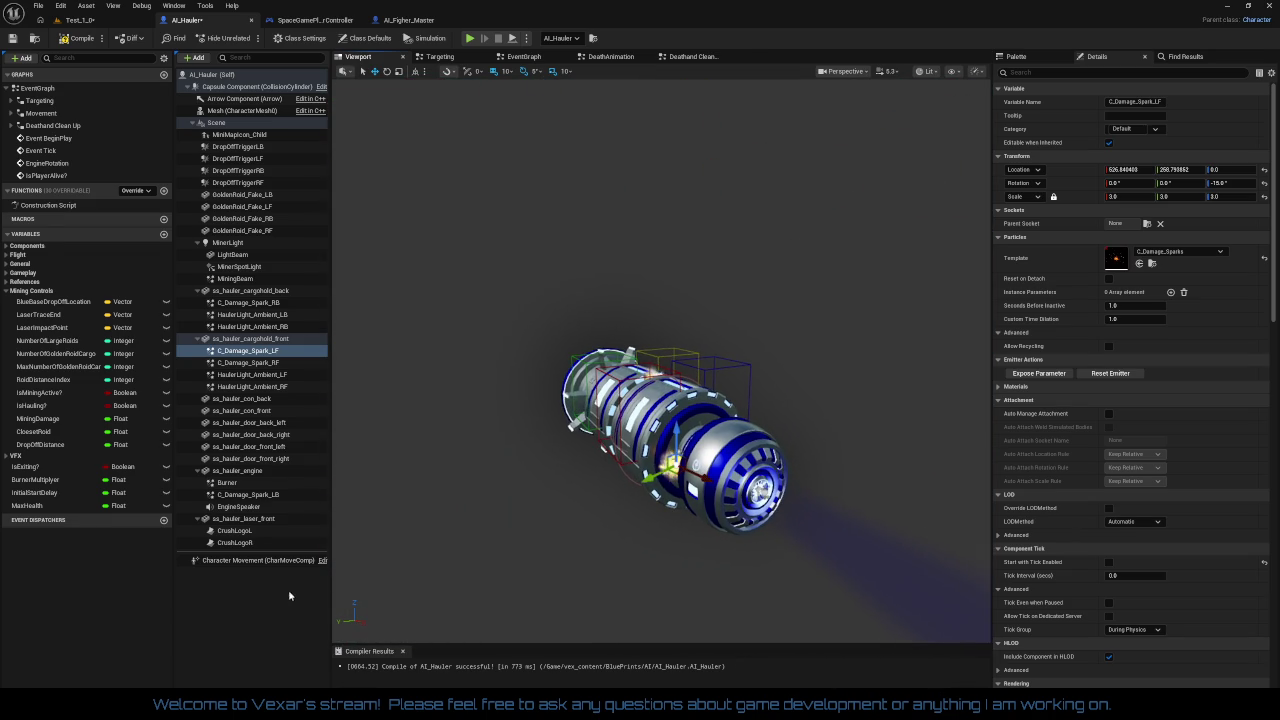
pyautogui.keyDown('ctrl'); pyautogui.click(300, 362); pyautogui.keyUp('ctrl')
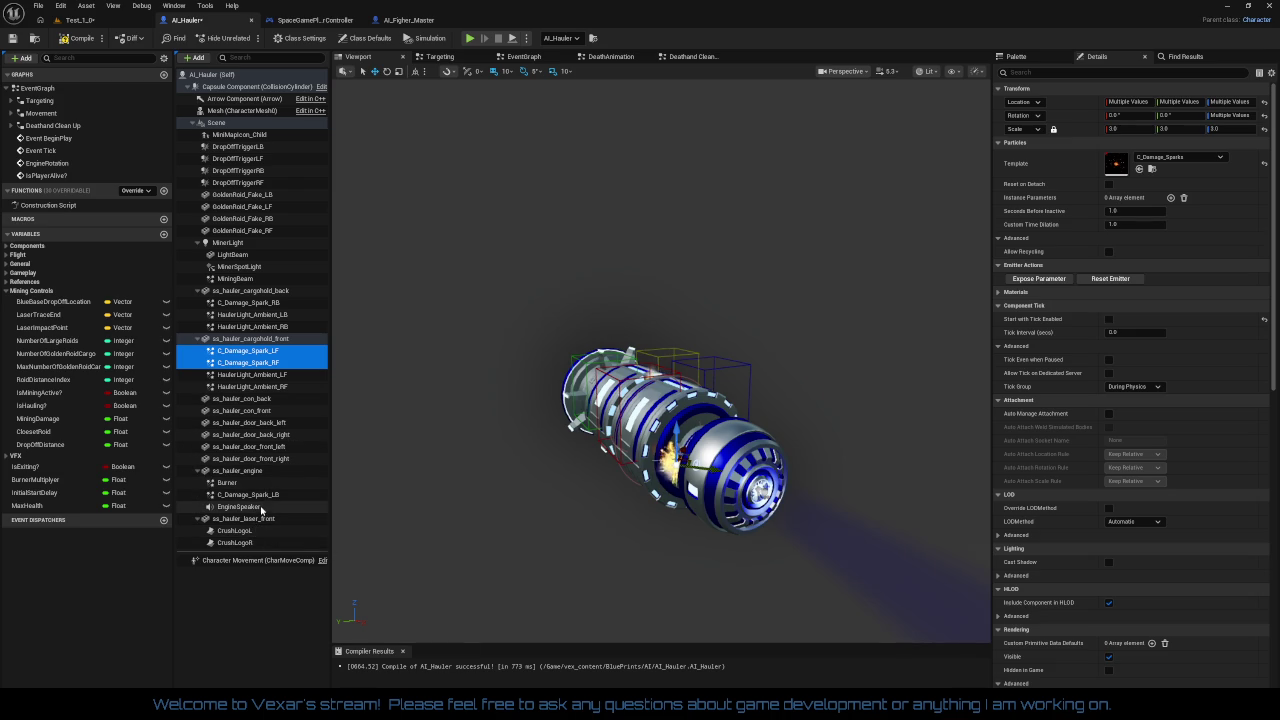
pyautogui.keyDown('ctrl'); pyautogui.click(262, 494); pyautogui.keyUp('ctrl')
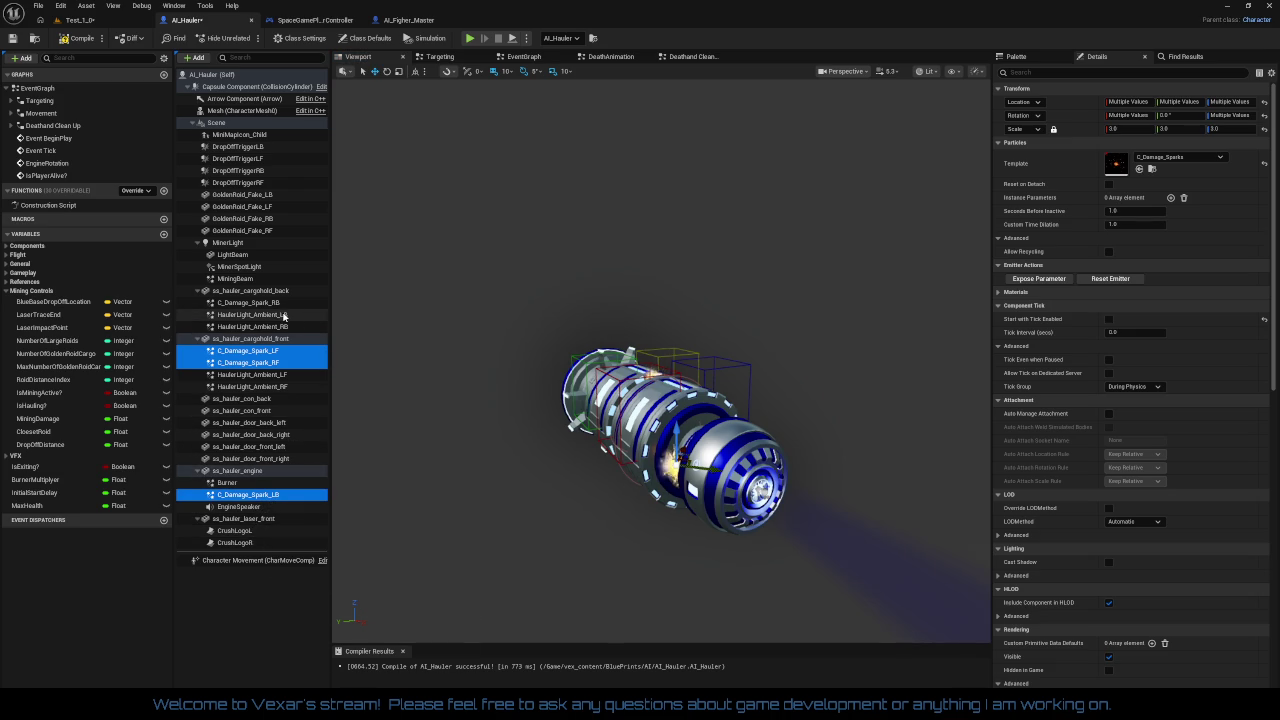
# Uncheck Auto Activate on all four damage sparks and compile AI_Hauler
pyautogui.keyDown('ctrl'); pyautogui.click(274, 304); pyautogui.keyUp('ctrl')
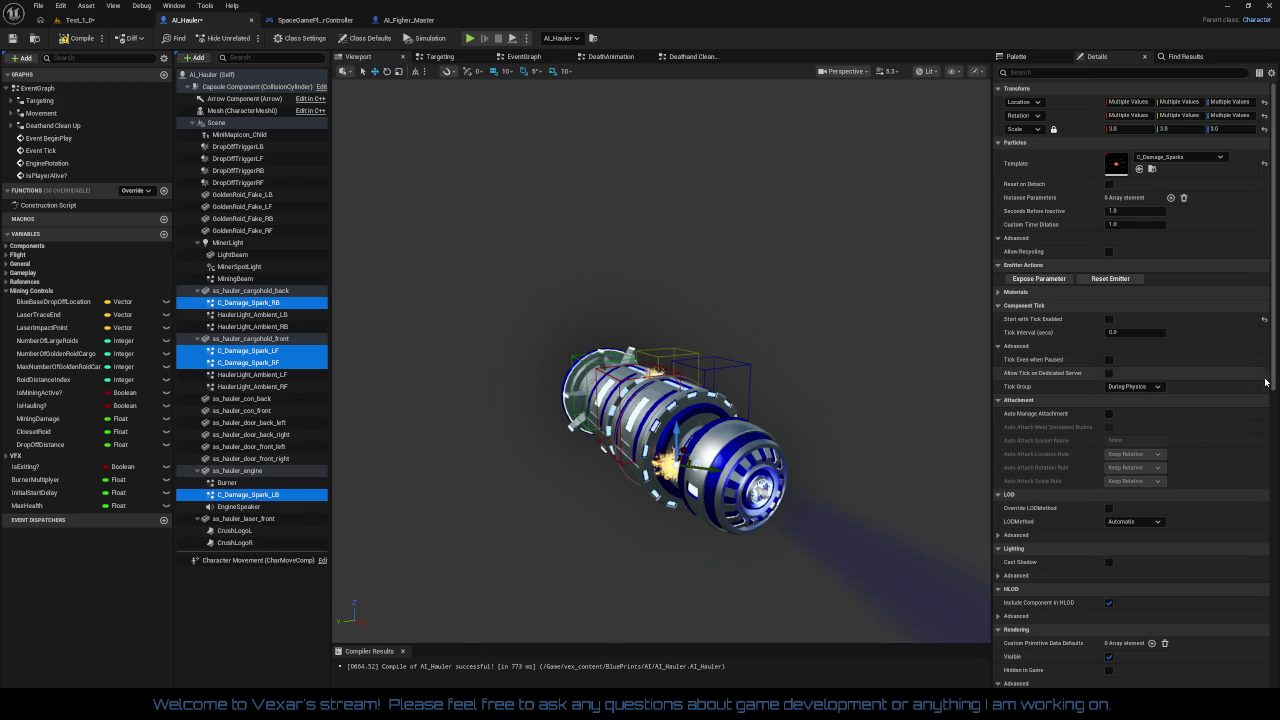
pyautogui.moveTo(1273, 380); pyautogui.dragTo(1273, 676)
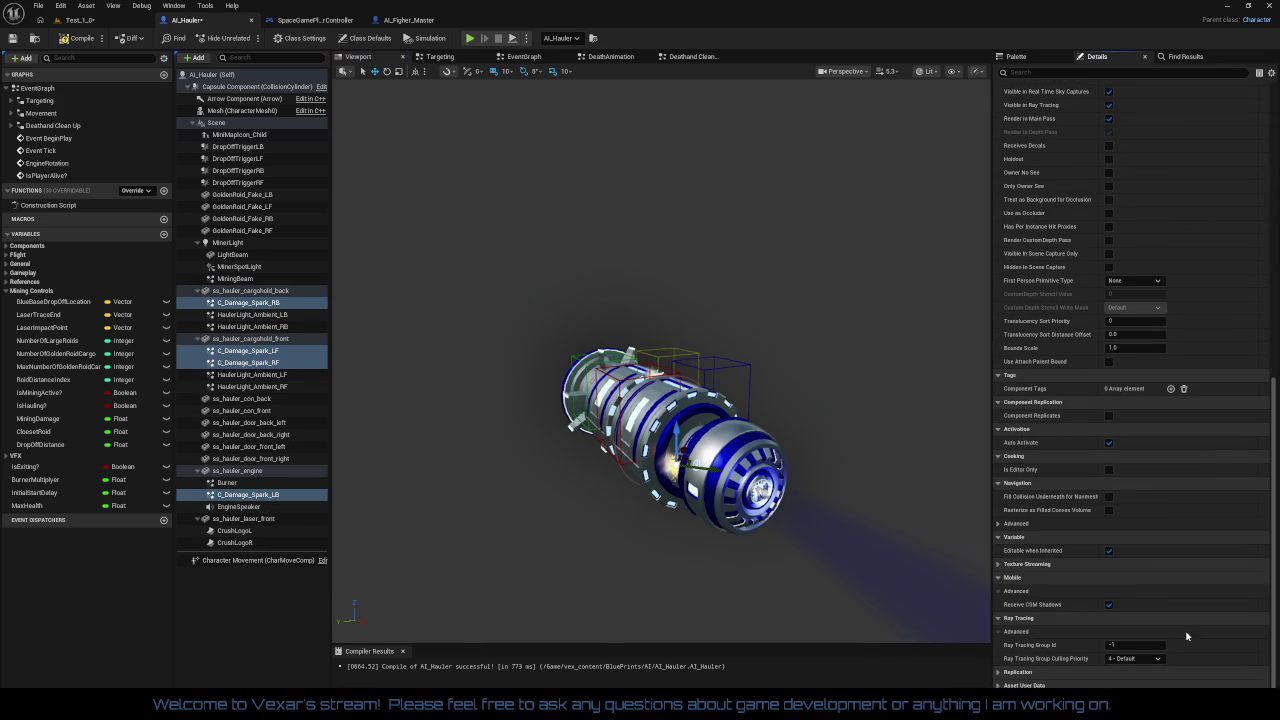
pyautogui.click(1108, 443)
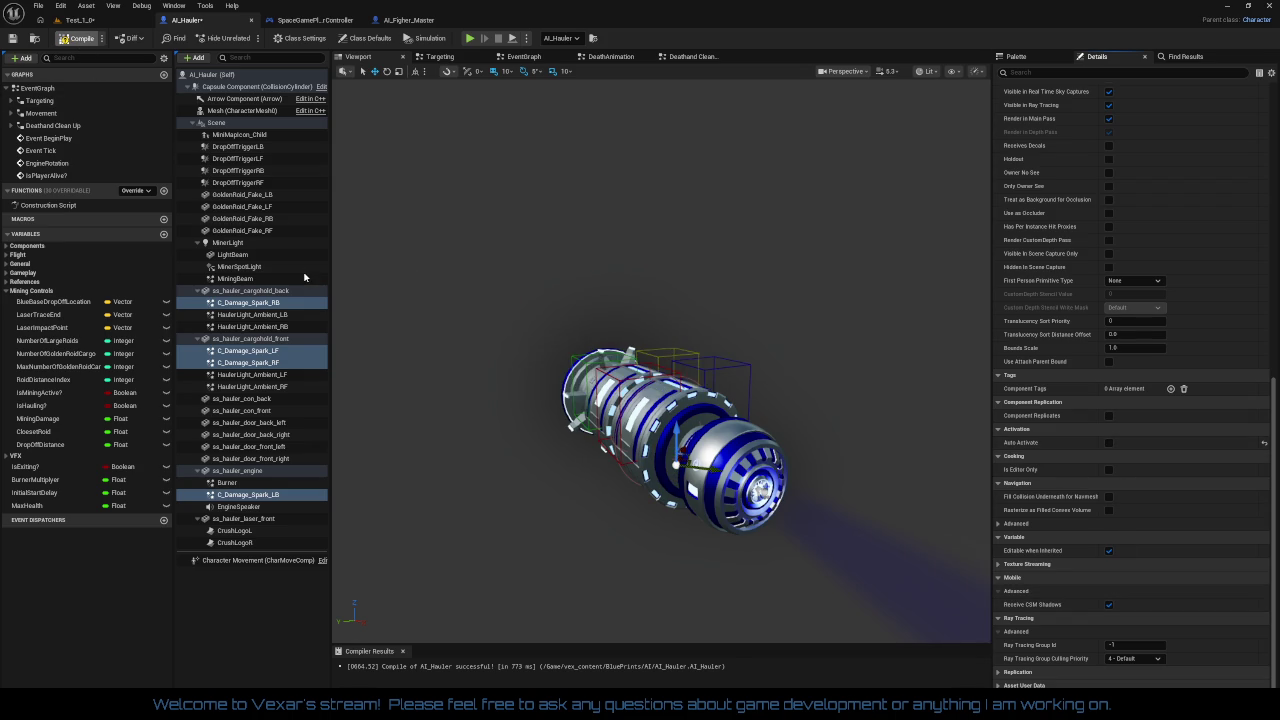
pyautogui.click(537, 590)
pyautogui.moveTo(537, 590); pyautogui.dragTo(551, 555)
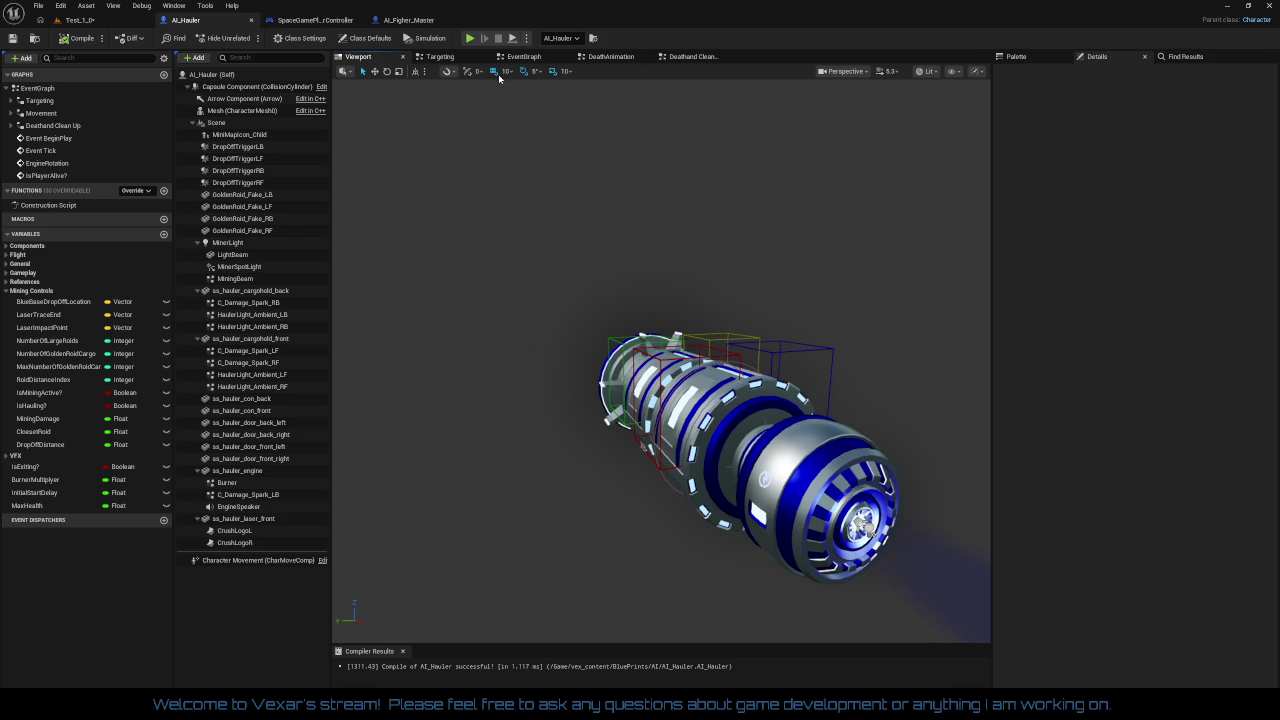
pyautogui.click(703, 58)
# Wire the health Branch's True output into Print String beside the Health node
pyautogui.moveTo(695, 377)
pyautogui.mouseDown()
pyautogui.moveTo(966, 429)
pyautogui.moveTo(748, 573)
pyautogui.mouseUp()
pyautogui.scroll(-1, 760, 565)
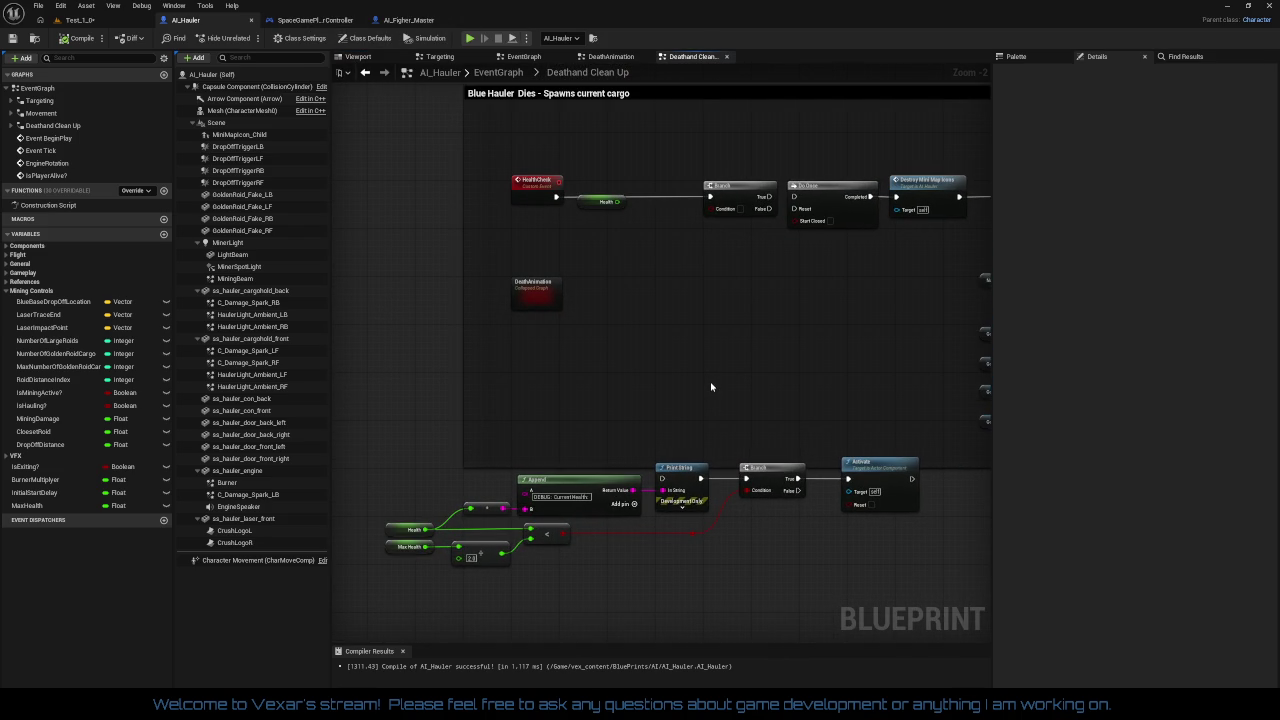
pyautogui.moveTo(740, 192); pyautogui.dragTo(682, 193)
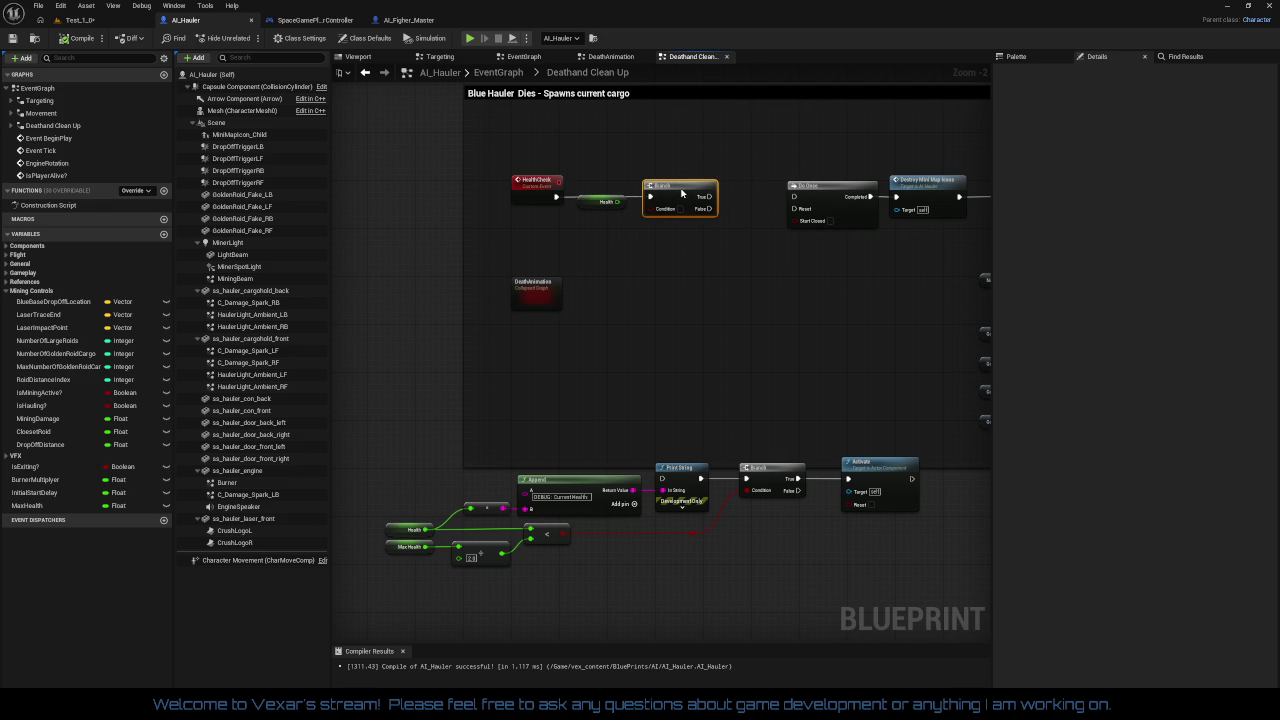
pyautogui.click(605, 201)
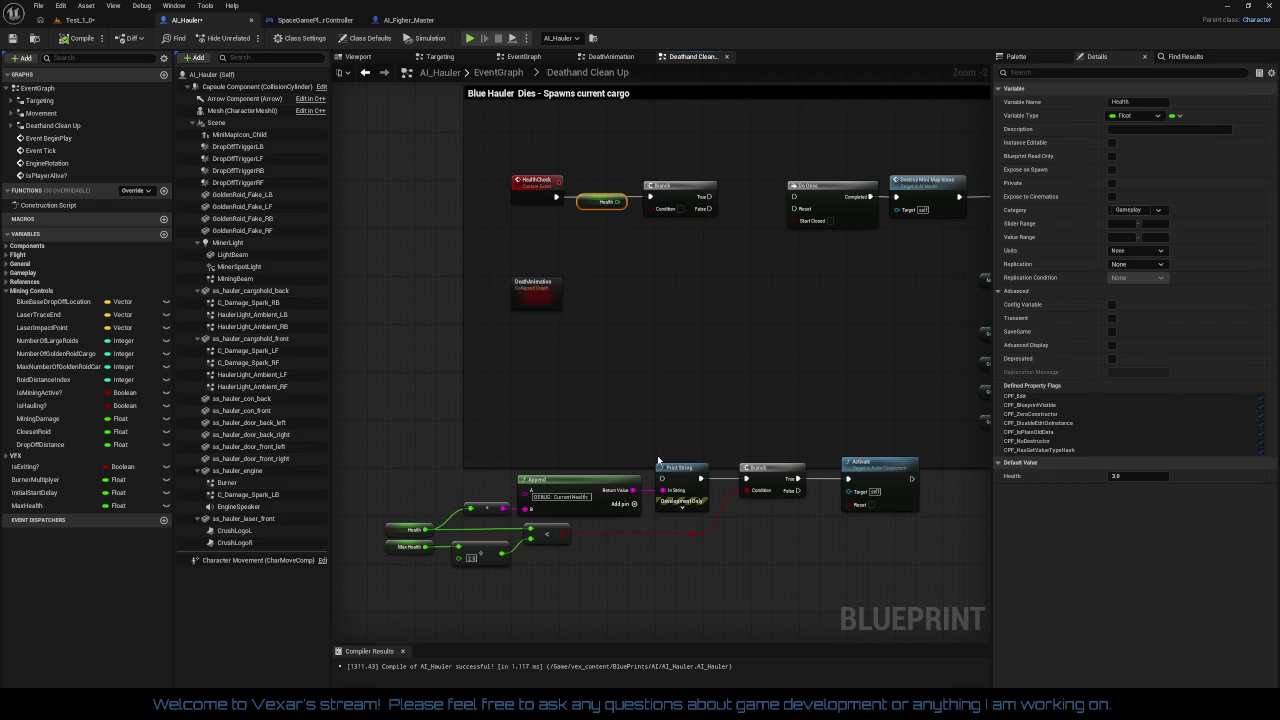
pyautogui.moveTo(662, 478)
pyautogui.mouseDown()
pyautogui.moveTo(719, 224)
pyautogui.moveTo(710, 196)
pyautogui.mouseUp()
pyautogui.moveTo(475, 400); pyautogui.dragTo(542, 306)
# Move the Blue Hauler Dies comment box lower in the graph
pyautogui.moveTo(449, 380)
pyautogui.mouseDown()
pyautogui.moveTo(943, 529)
pyautogui.moveTo(906, 523)
pyautogui.mouseUp()
pyautogui.scroll(-1, 824, 497)
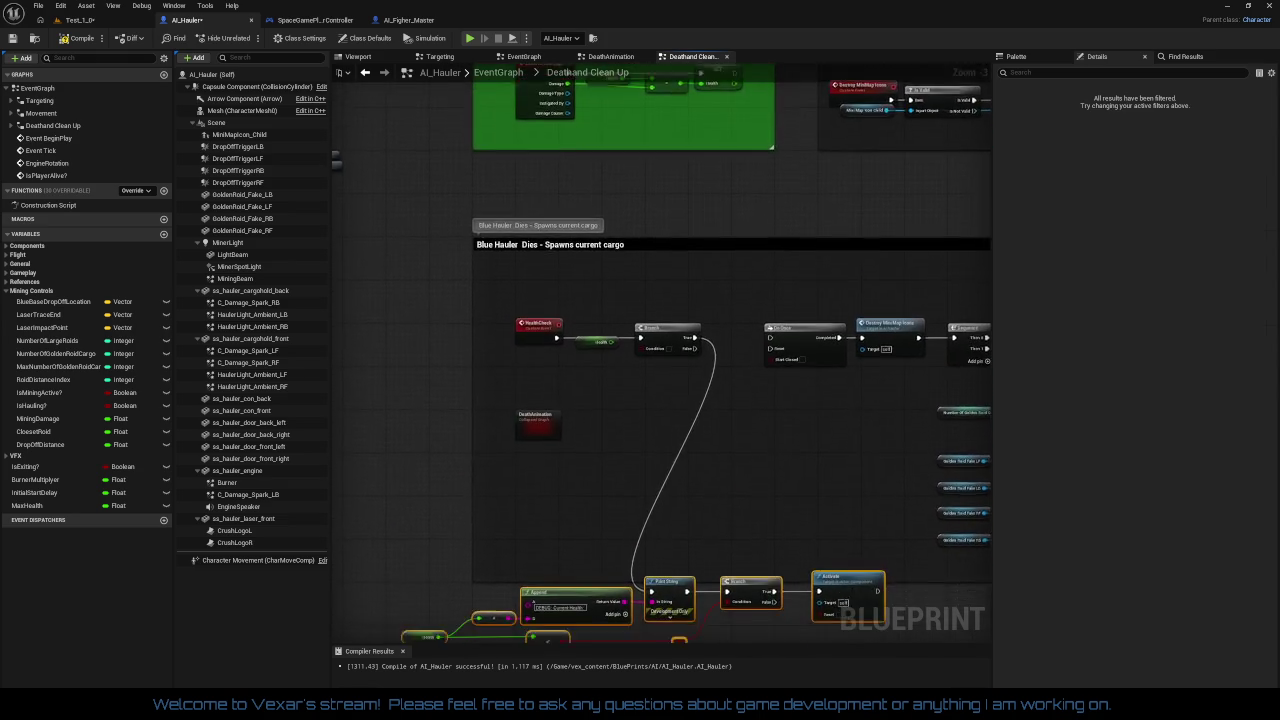
pyautogui.scroll(-4, 723, 517)
pyautogui.moveTo(720, 517)
pyautogui.mouseDown()
pyautogui.moveTo(537, 318)
pyautogui.moveTo(737, 468)
pyautogui.mouseUp()
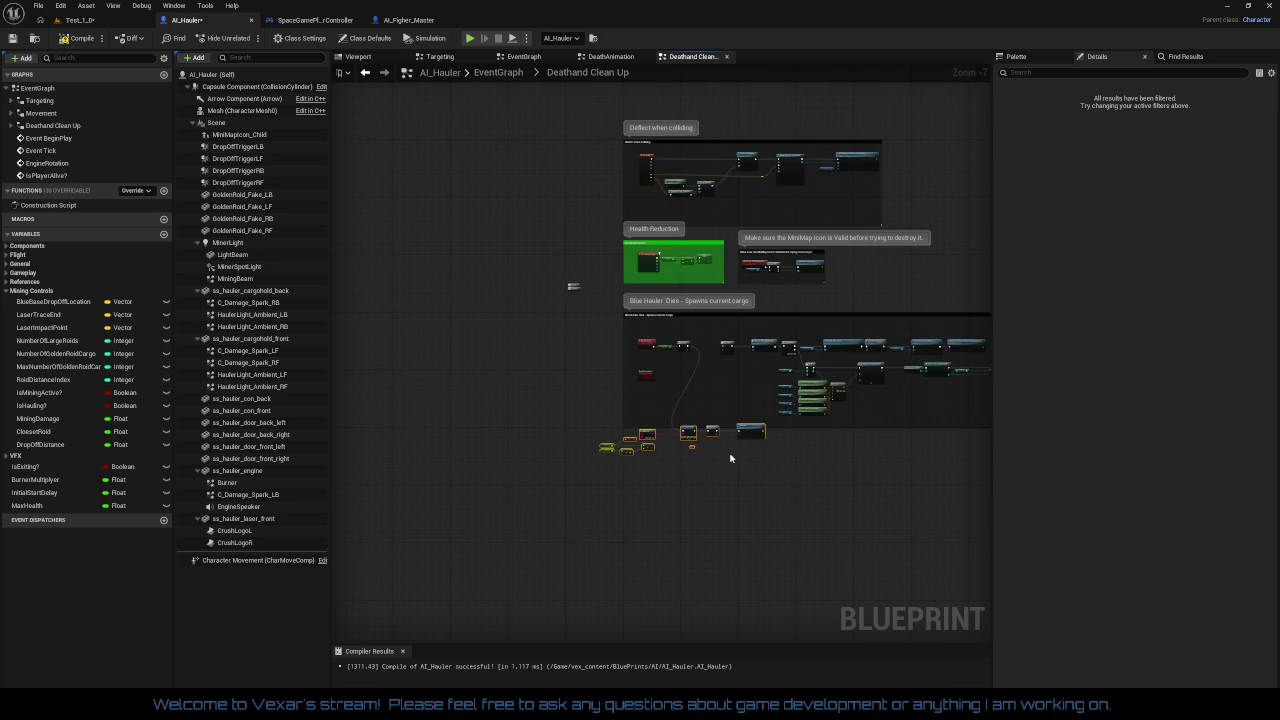
pyautogui.scroll(2, 727, 443)
pyautogui.click(560, 231)
pyautogui.scroll(2, 720, 503)
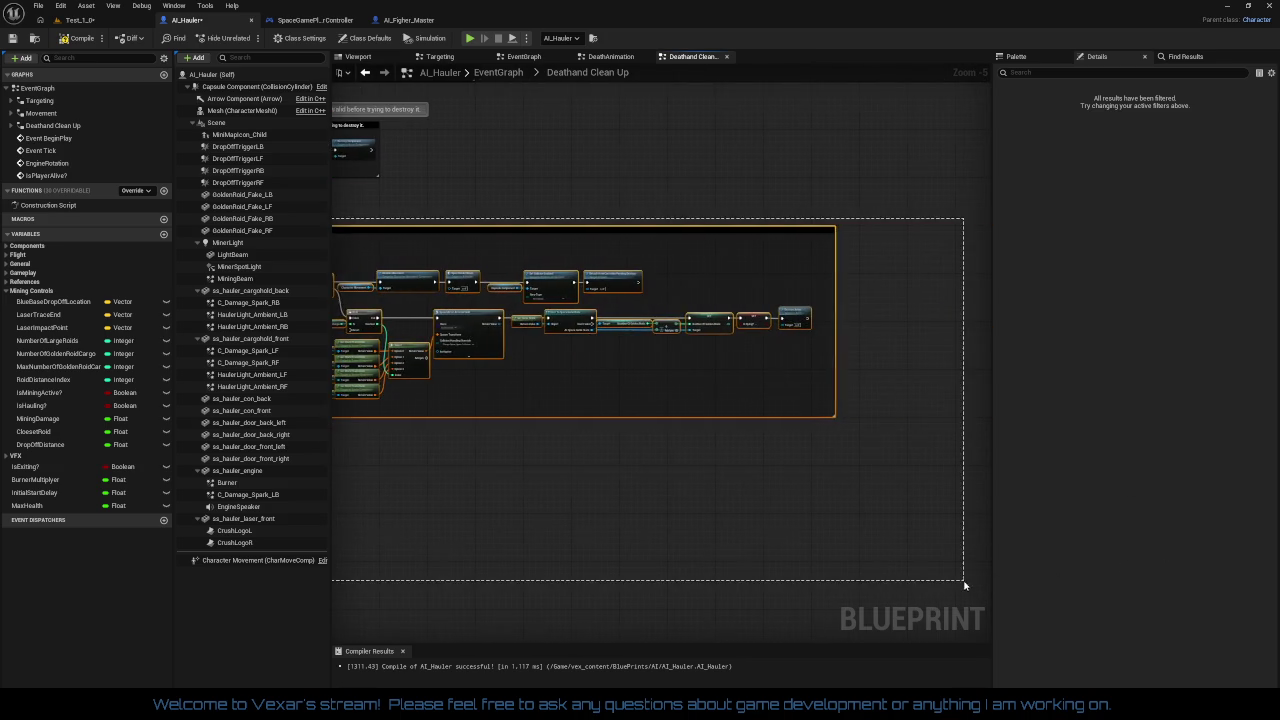
pyautogui.scroll(-2, 583, 403)
pyautogui.scroll(2, 555, 306)
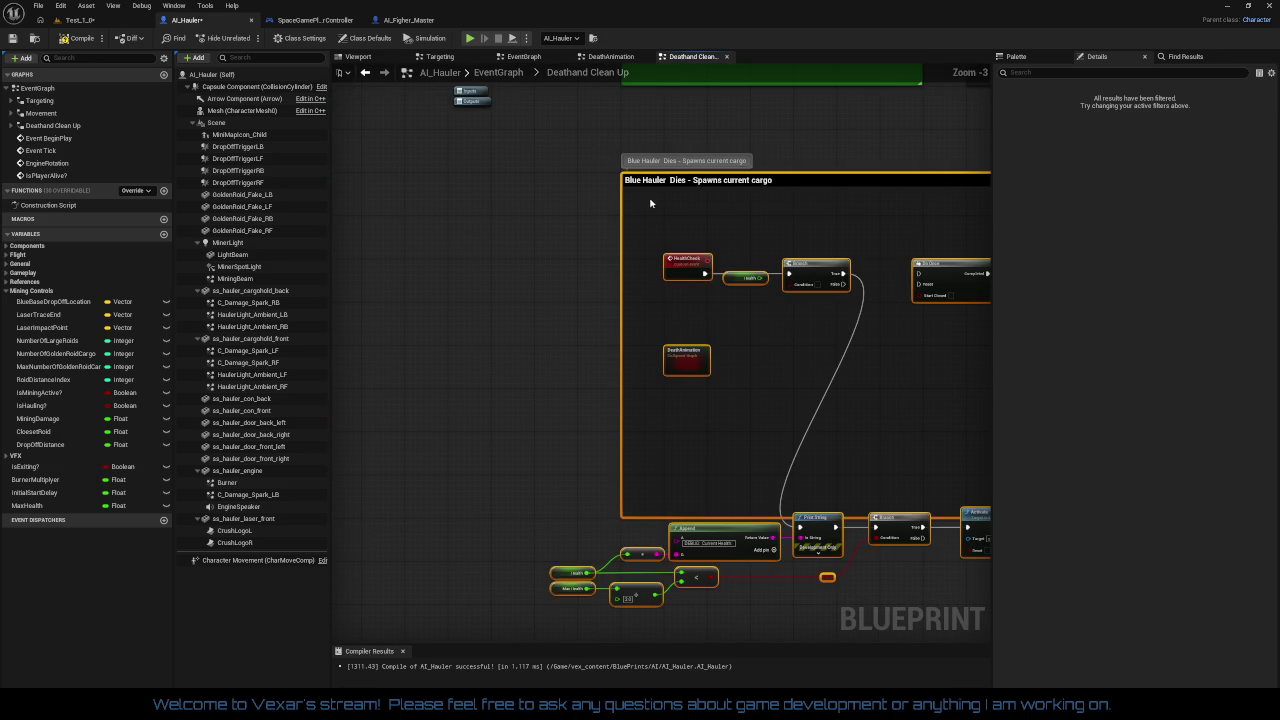
pyautogui.moveTo(647, 184)
pyautogui.mouseDown()
pyautogui.moveTo(665, 344)
pyautogui.moveTo(649, 362)
pyautogui.mouseUp()
# Move the Append, Print String, Branch and Activate nodes into the enlarged comment
pyautogui.moveTo(557, 434); pyautogui.dragTo(563, 155)
pyautogui.moveTo(525, 382); pyautogui.dragTo(452, 345)
pyautogui.moveTo(436, 340)
pyautogui.mouseDown()
pyautogui.moveTo(951, 551)
pyautogui.moveTo(911, 533)
pyautogui.moveTo(866, 540)
pyautogui.moveTo(855, 565)
pyautogui.mouseUp()
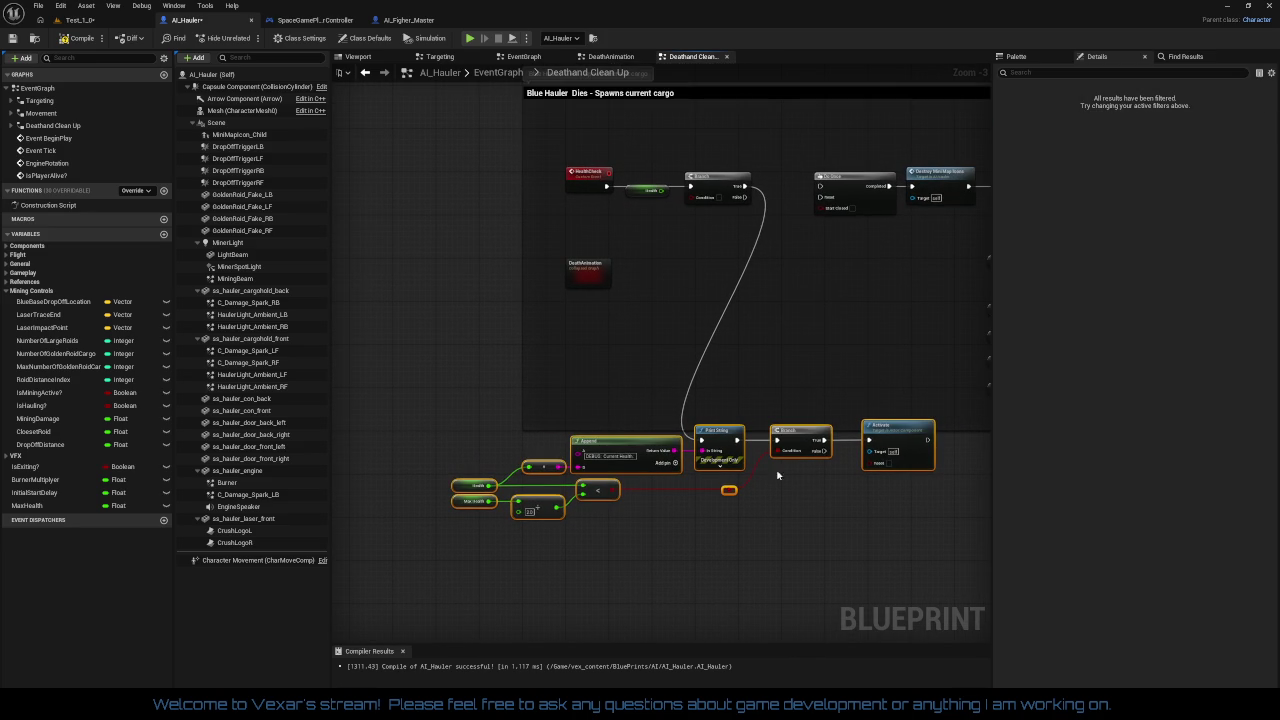
pyautogui.moveTo(795, 437)
pyautogui.mouseDown()
pyautogui.moveTo(841, 209)
pyautogui.moveTo(908, 96)
pyautogui.moveTo(742, 290)
pyautogui.moveTo(758, 270)
pyautogui.mouseUp()
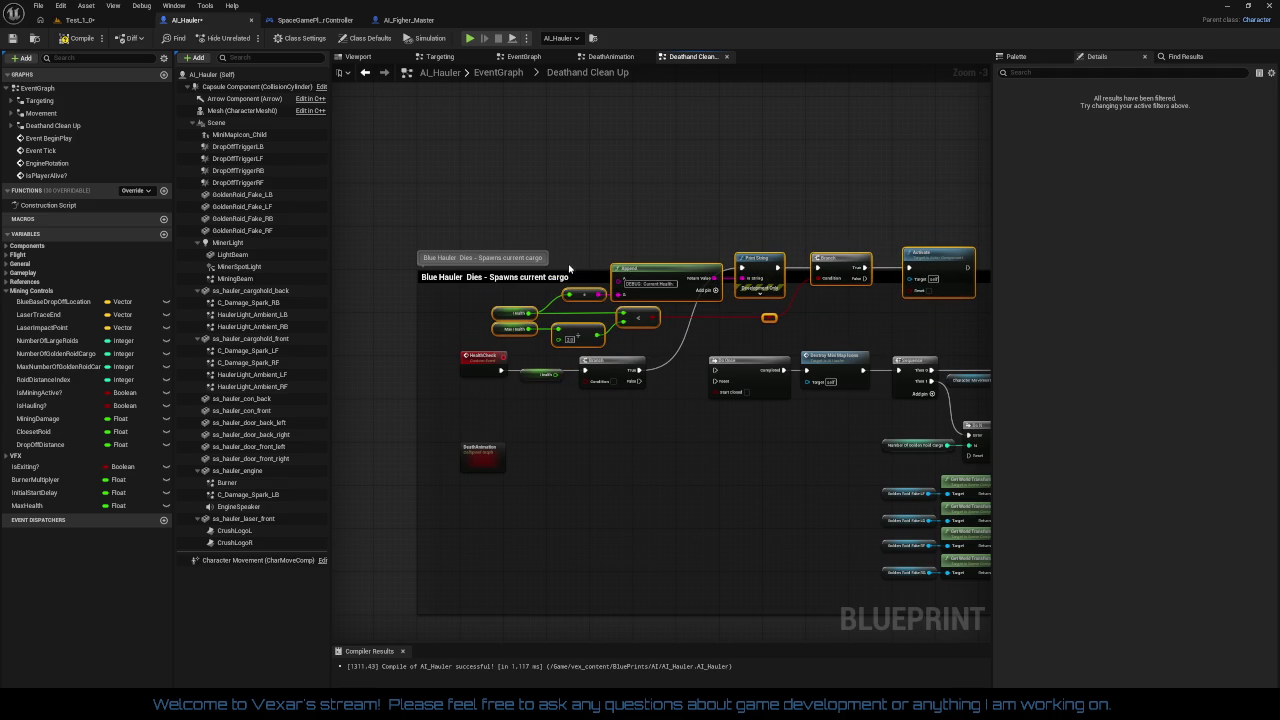
pyautogui.moveTo(568, 273); pyautogui.dragTo(573, 186)
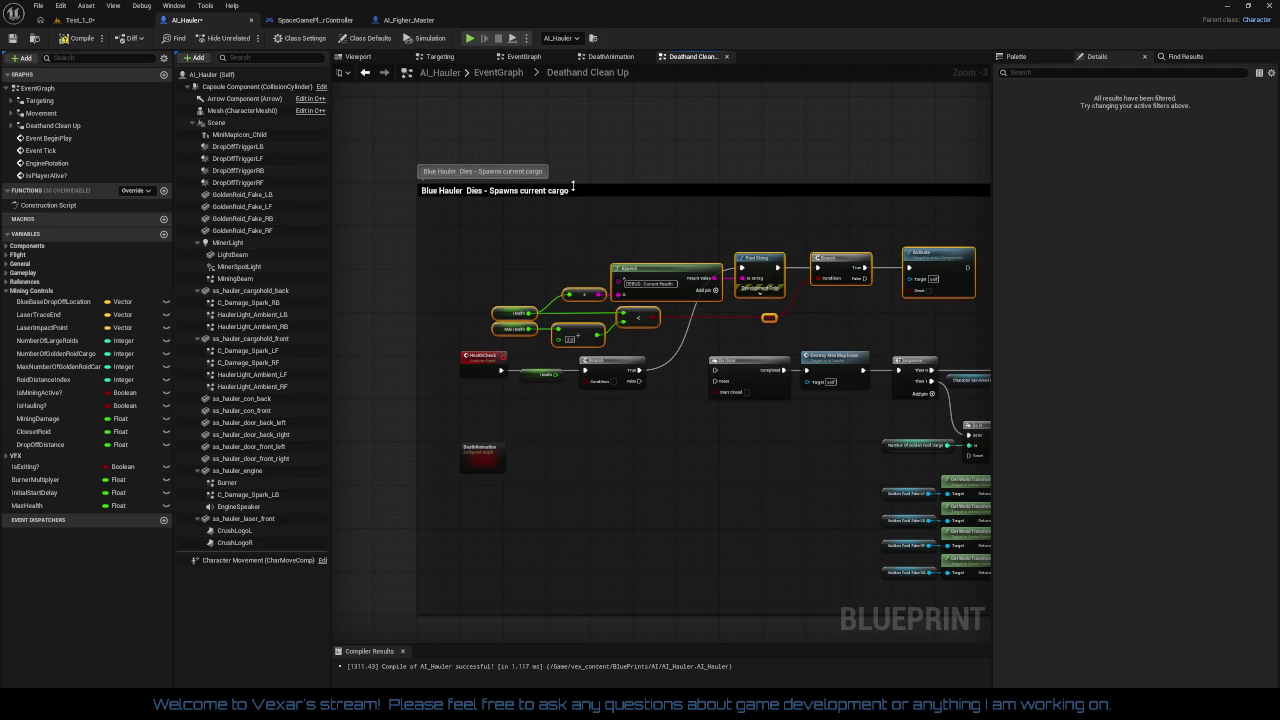
pyautogui.click(604, 268)
pyautogui.scroll(3, 600, 270)
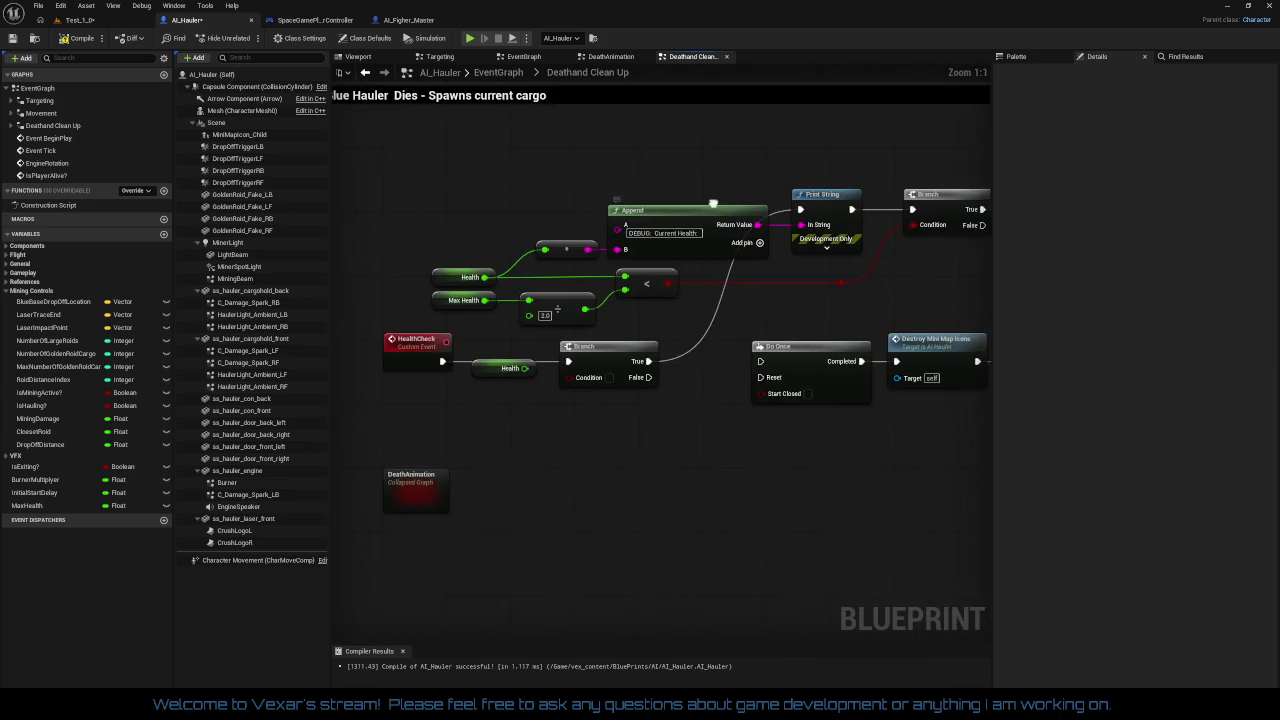
# Route the Branch's False output into Do Once and move the Health getter below the exec wire
pyautogui.moveTo(503, 178)
pyautogui.mouseDown()
pyautogui.moveTo(850, 288)
pyautogui.moveTo(975, 290)
pyautogui.moveTo(845, 290)
pyautogui.moveTo(836, 302)
pyautogui.mouseUp()
pyautogui.moveTo(340, 206)
pyautogui.mouseDown()
pyautogui.moveTo(655, 191)
pyautogui.moveTo(706, 87)
pyautogui.mouseUp()
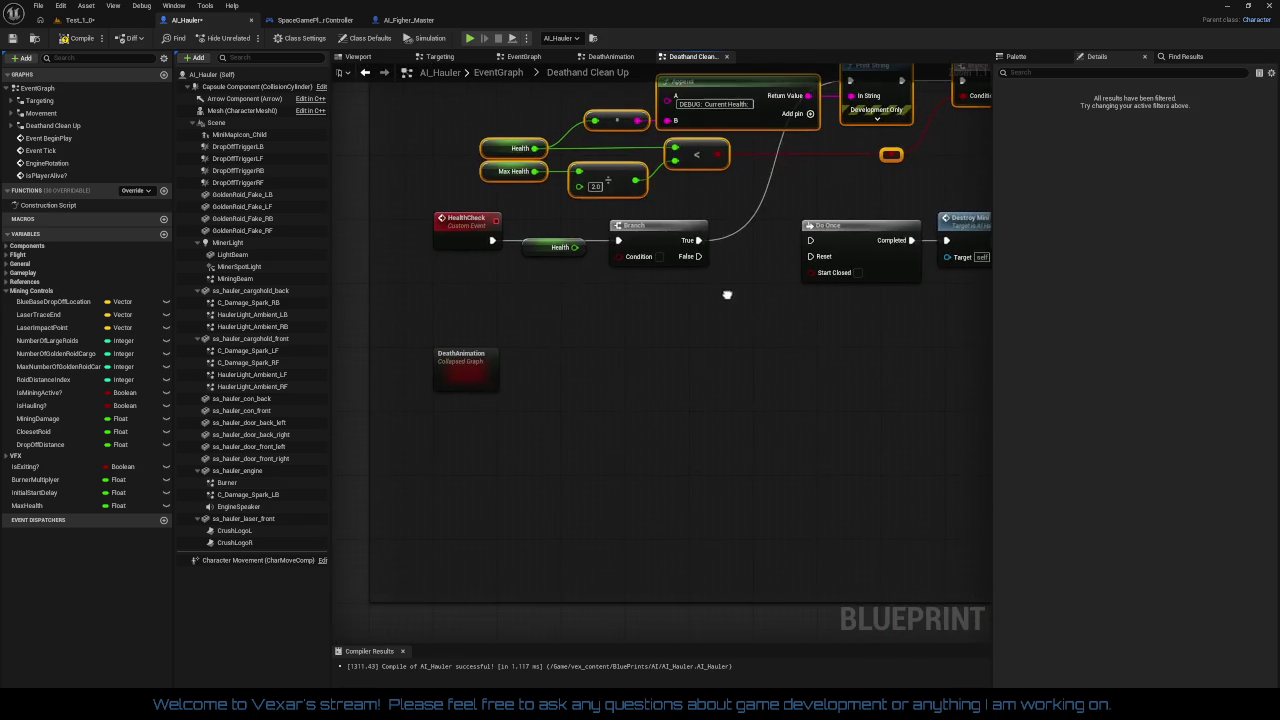
pyautogui.moveTo(618, 357); pyautogui.dragTo(623, 419)
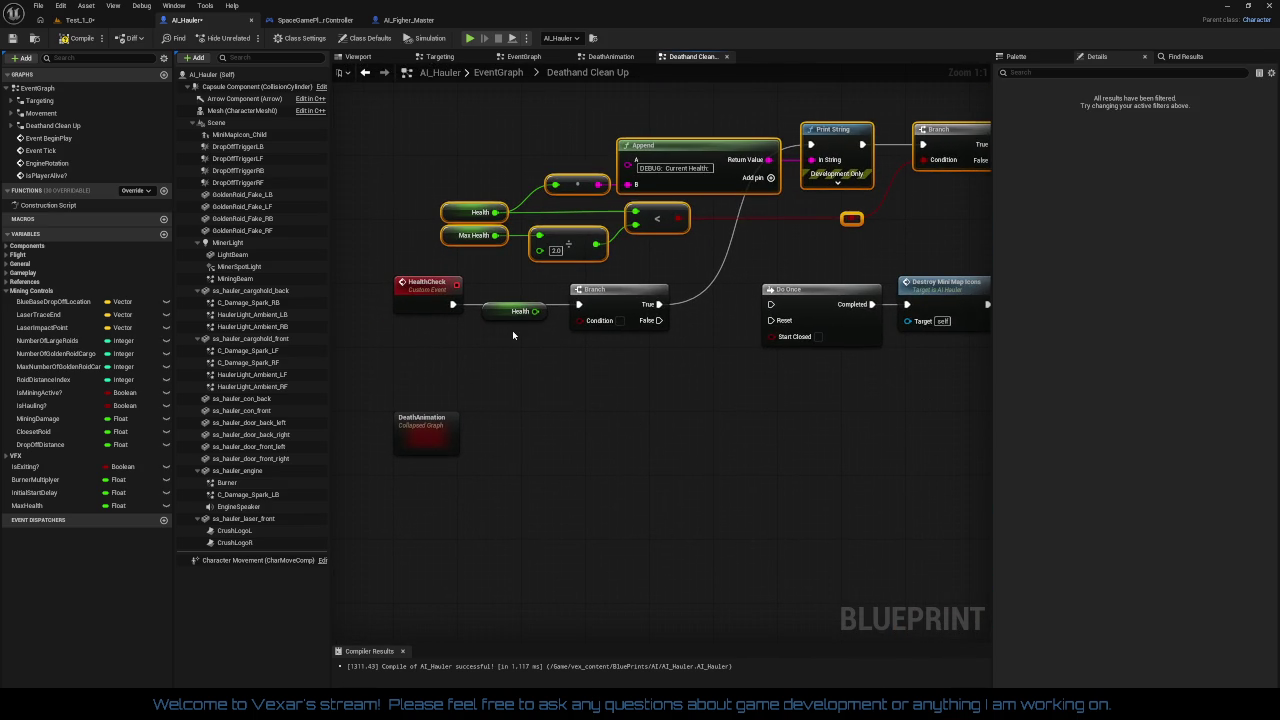
pyautogui.moveTo(491, 316); pyautogui.dragTo(517, 377)
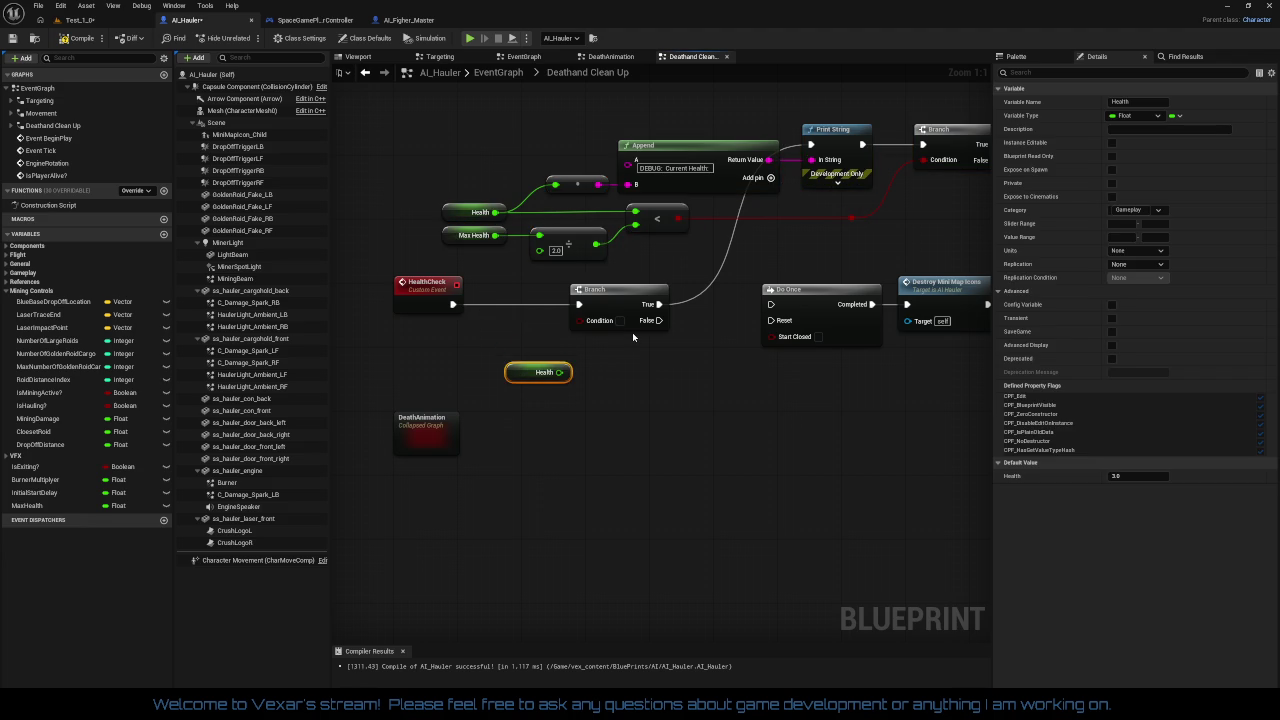
pyautogui.moveTo(659, 320)
pyautogui.mouseDown()
pyautogui.moveTo(745, 330)
pyautogui.moveTo(771, 304)
pyautogui.mouseUp()
pyautogui.moveTo(369, 290)
pyautogui.mouseDown()
pyautogui.moveTo(620, 357)
pyautogui.moveTo(637, 345)
pyautogui.moveTo(645, 300)
pyautogui.moveTo(686, 293)
pyautogui.mouseUp()
pyautogui.hotkey('ctrl', 'z')
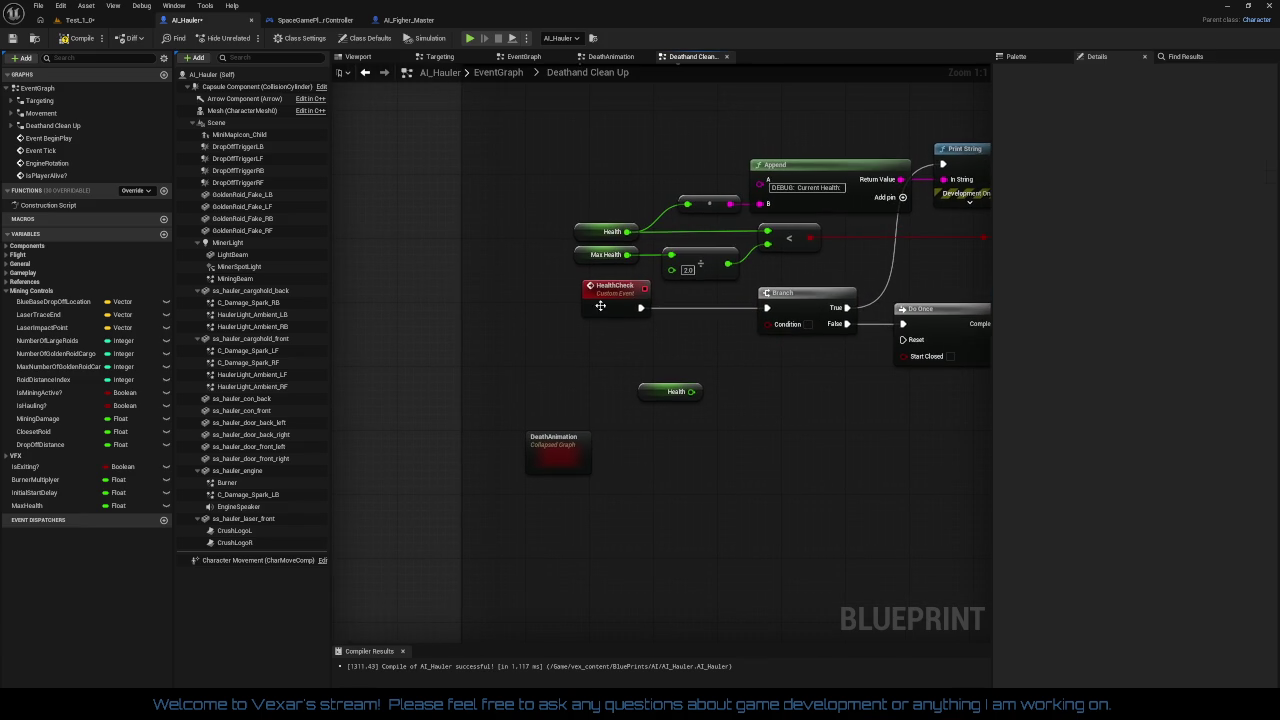
pyautogui.moveTo(671, 373)
pyautogui.mouseDown()
pyautogui.moveTo(560, 367)
pyautogui.moveTo(589, 449)
pyautogui.moveTo(626, 399)
pyautogui.moveTo(612, 454)
pyautogui.moveTo(552, 435)
pyautogui.moveTo(556, 408)
pyautogui.moveTo(316, 373)
pyautogui.moveTo(643, 371)
pyautogui.mouseUp()
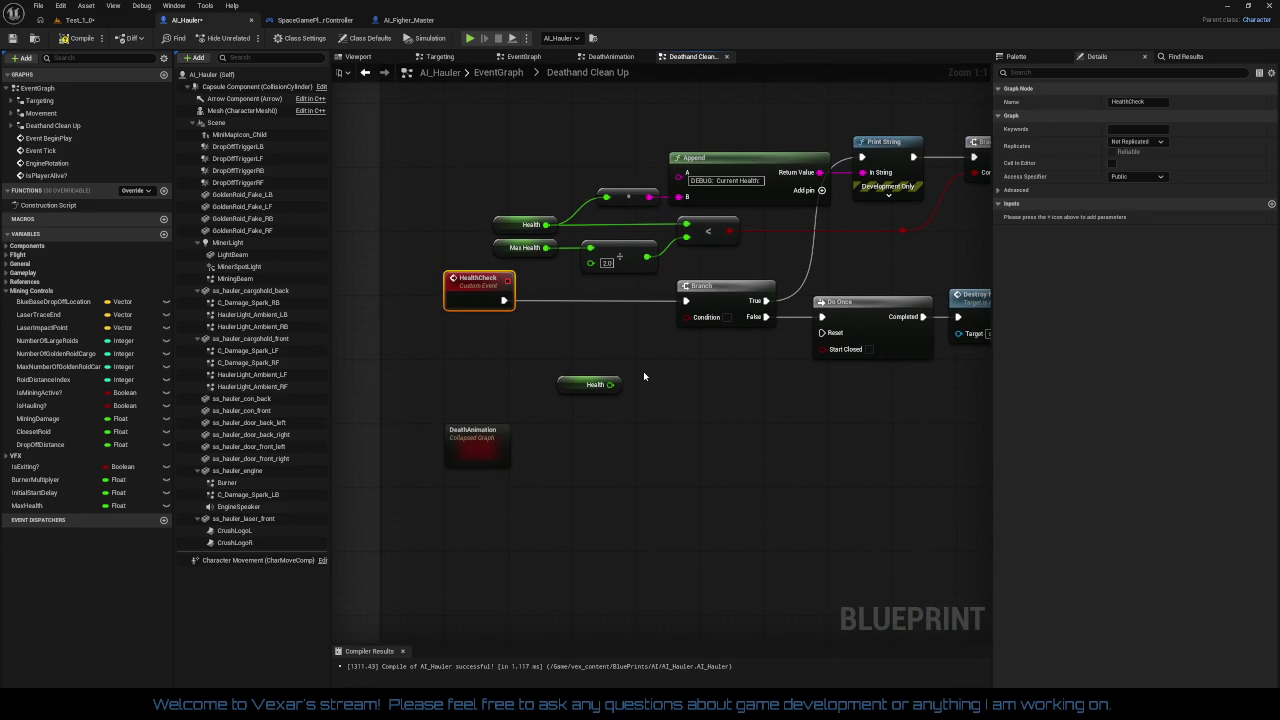
pyautogui.moveTo(643, 376)
pyautogui.mouseDown()
pyautogui.moveTo(503, 386)
pyautogui.moveTo(610, 376)
pyautogui.mouseUp()
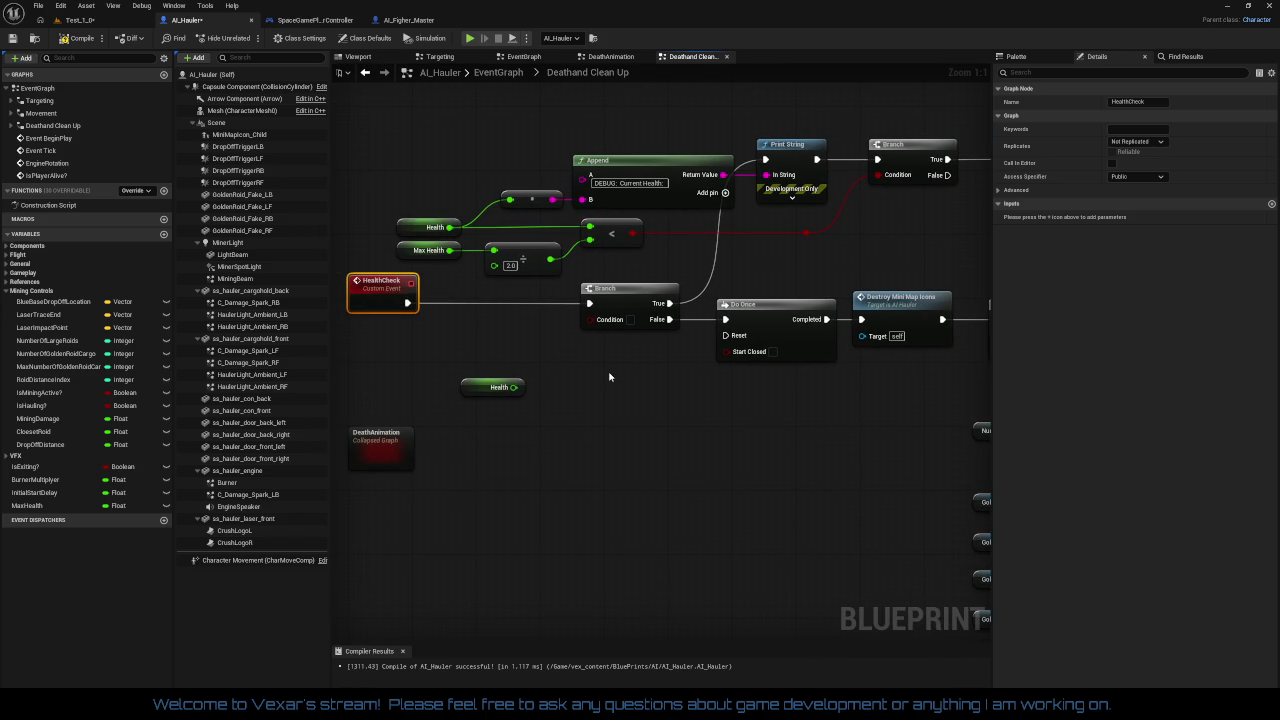
# Add a Health > 0.0 comparison node, wire it into the Branch Condition, and align the nodes
pyautogui.moveTo(513, 387)
pyautogui.mouseDown()
pyautogui.moveTo(590, 404)
pyautogui.moveTo(645, 350)
pyautogui.moveTo(584, 380)
pyautogui.mouseUp()
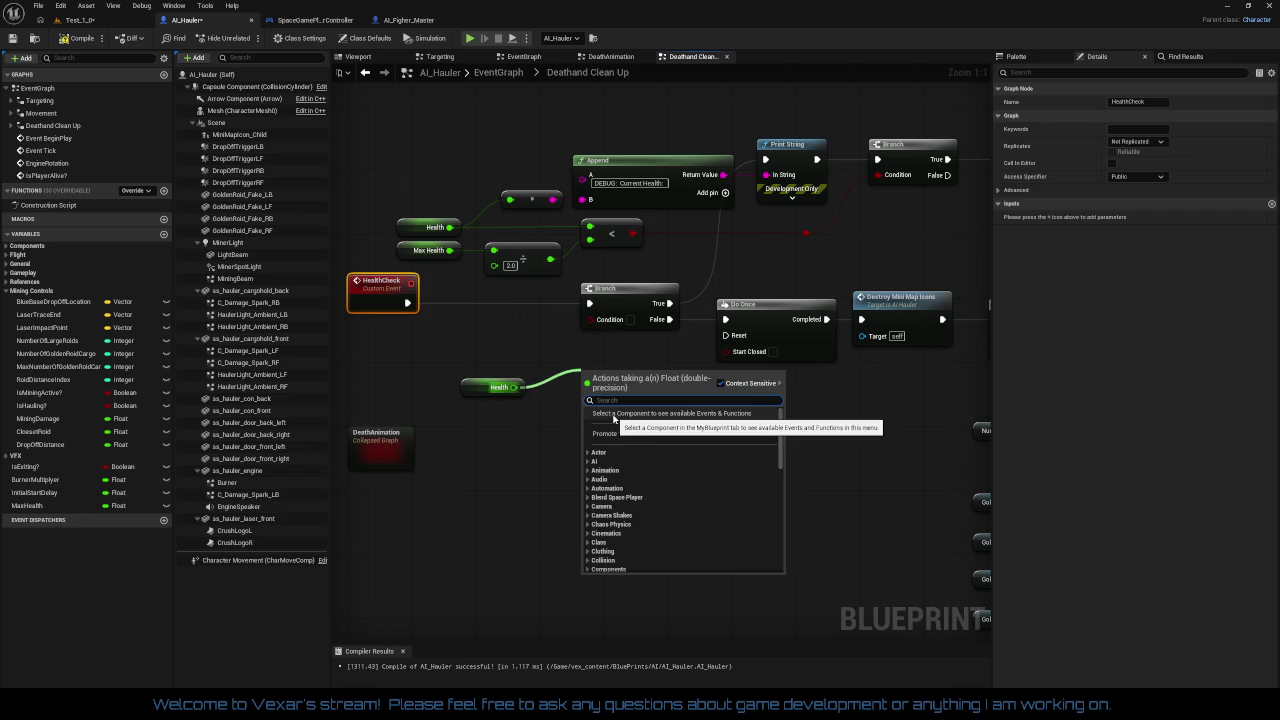
pyautogui.write('>')
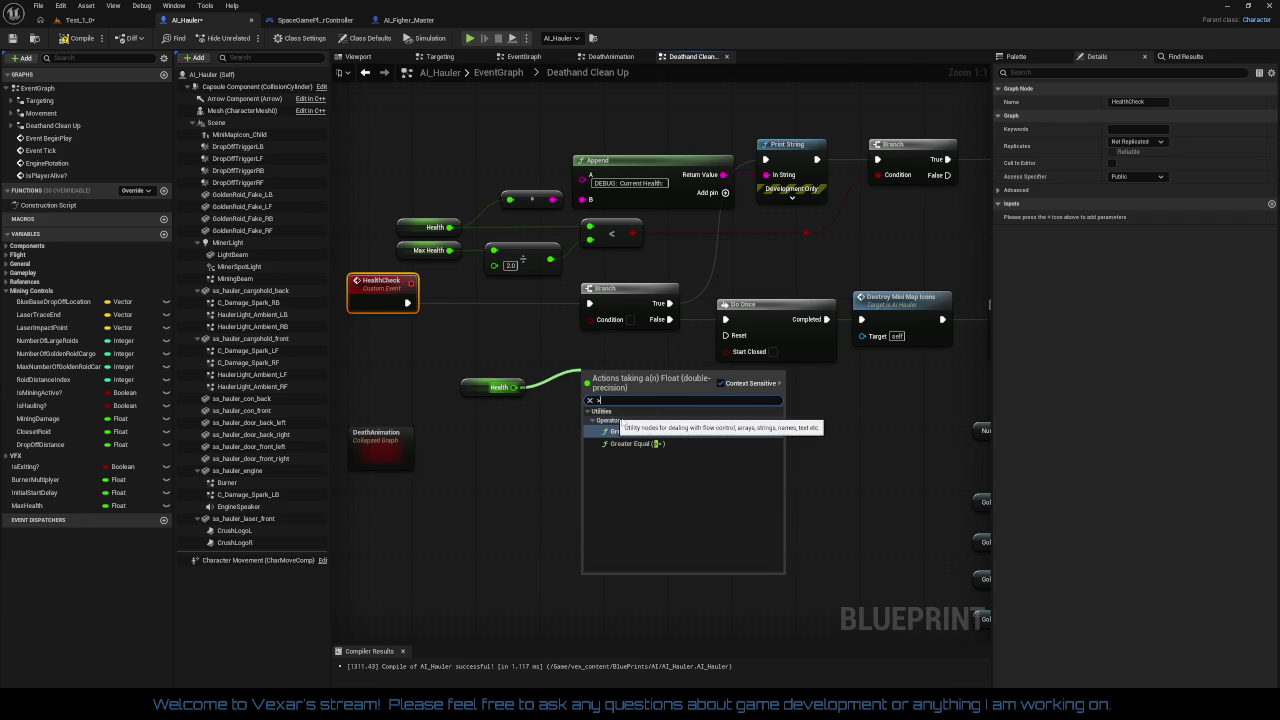
pyautogui.click(643, 432)
pyautogui.moveTo(647, 387); pyautogui.dragTo(590, 319)
pyautogui.moveTo(630, 381)
pyautogui.mouseDown()
pyautogui.moveTo(550, 320)
pyautogui.moveTo(651, 360)
pyautogui.mouseUp()
pyautogui.press('q')
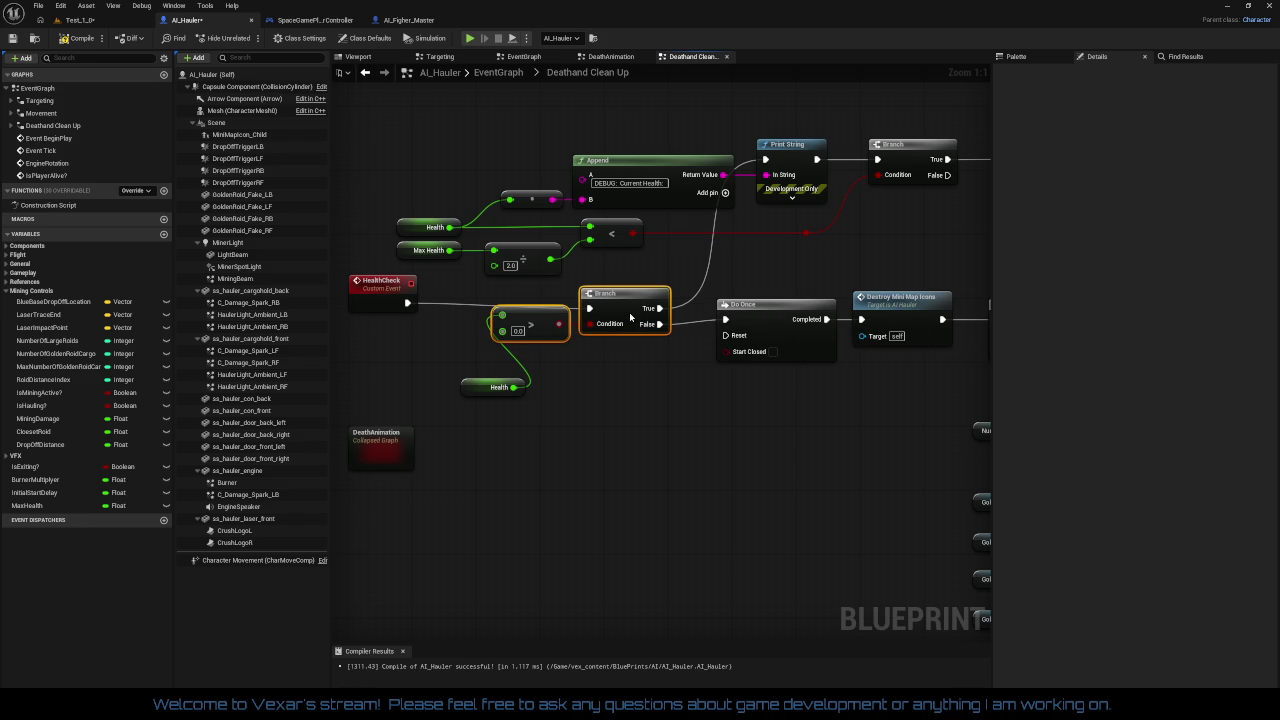
pyautogui.moveTo(630, 317); pyautogui.dragTo(629, 311)
pyautogui.moveTo(481, 388)
pyautogui.mouseDown()
pyautogui.moveTo(432, 332)
pyautogui.moveTo(452, 310)
pyautogui.mouseUp()
pyautogui.click(643, 355)
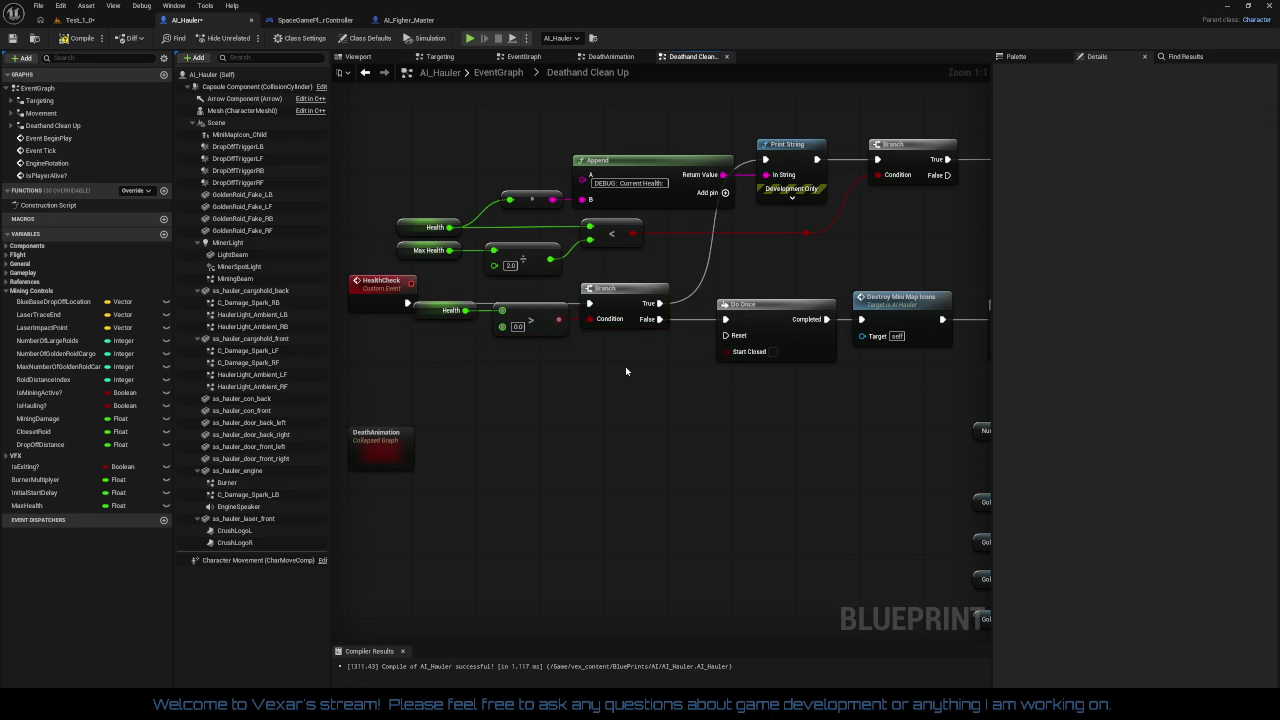
# Change the Health variable's default value, compile, and jump to the Activate Target error
pyautogui.click(476, 270)
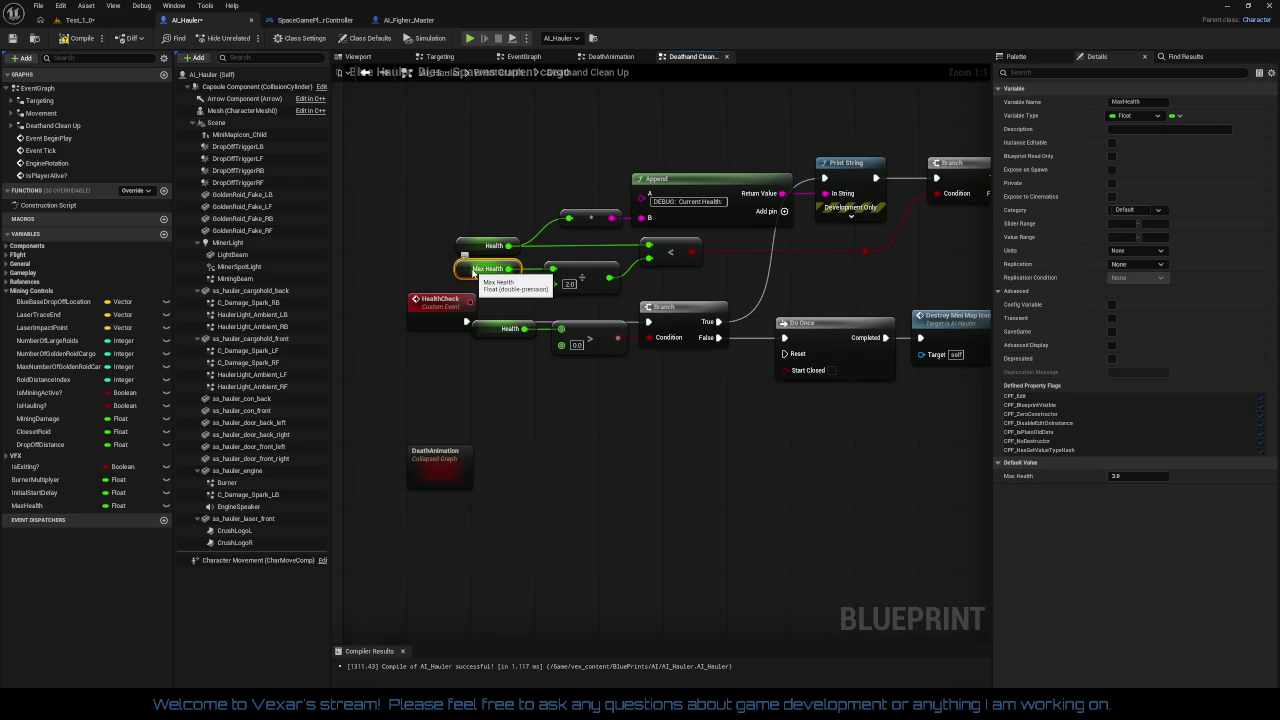
pyautogui.click(497, 328)
pyautogui.click(1118, 476)
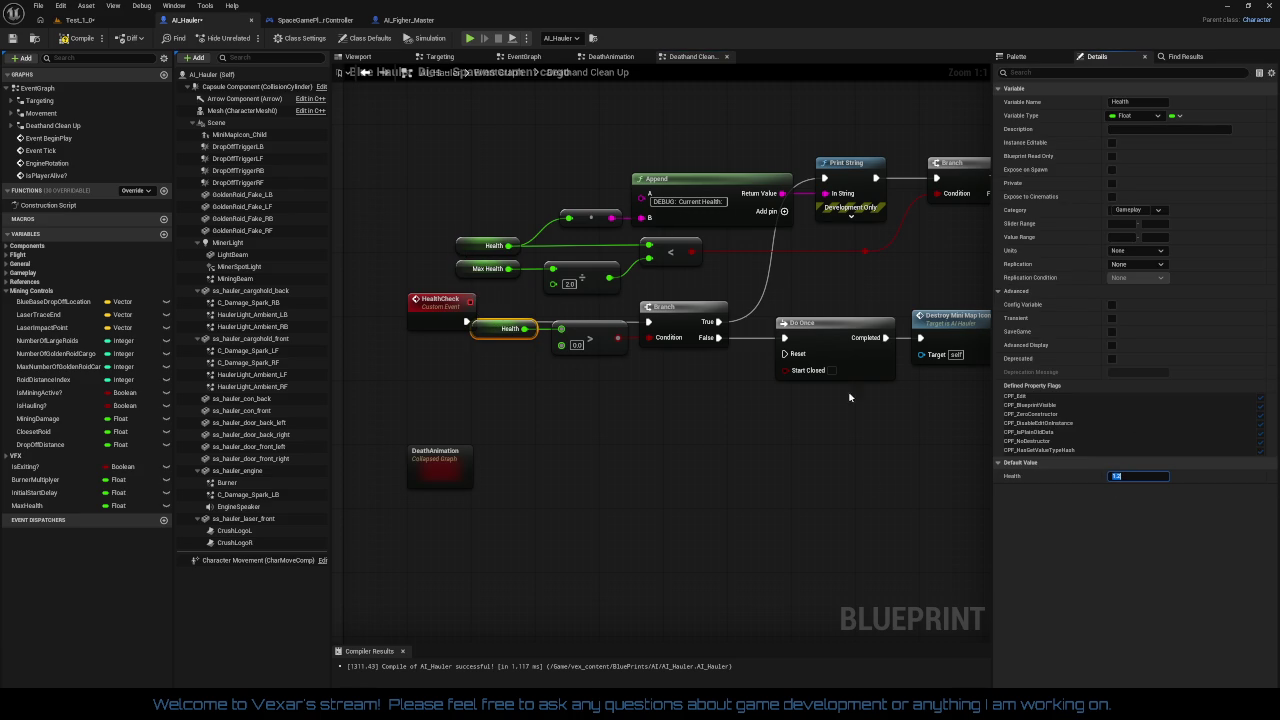
pyautogui.click(72, 38)
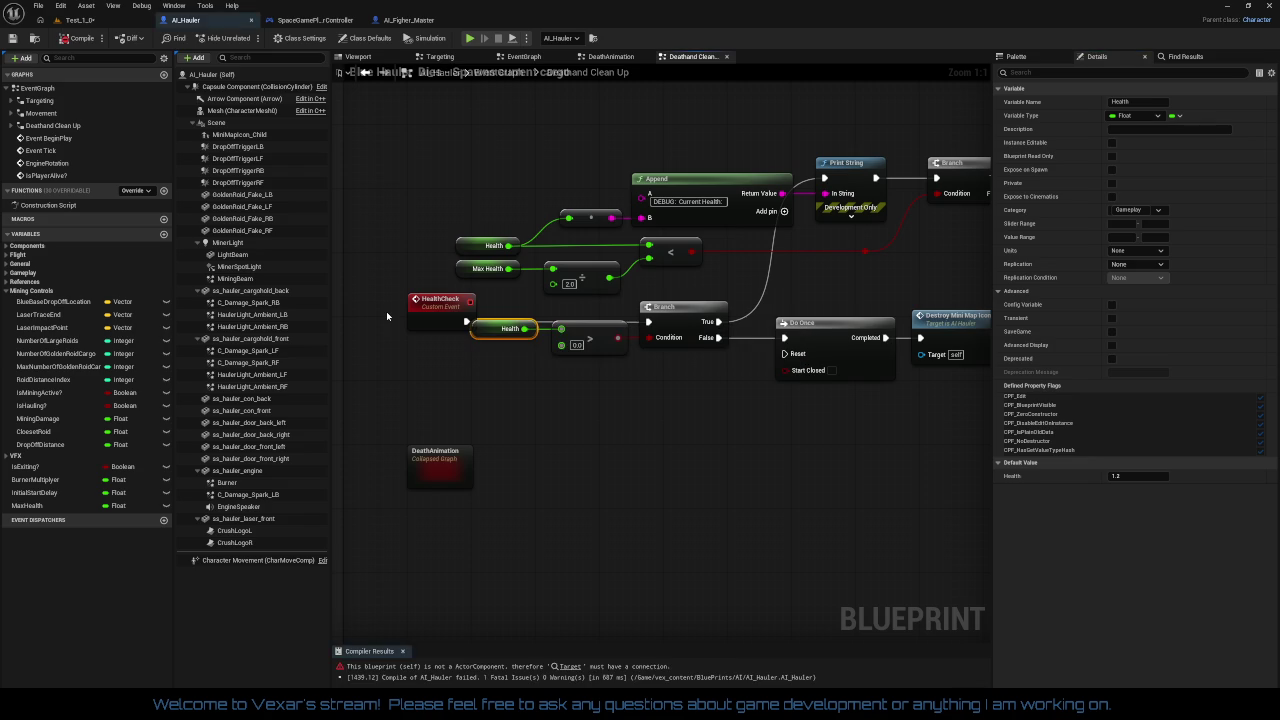
pyautogui.click(570, 666)
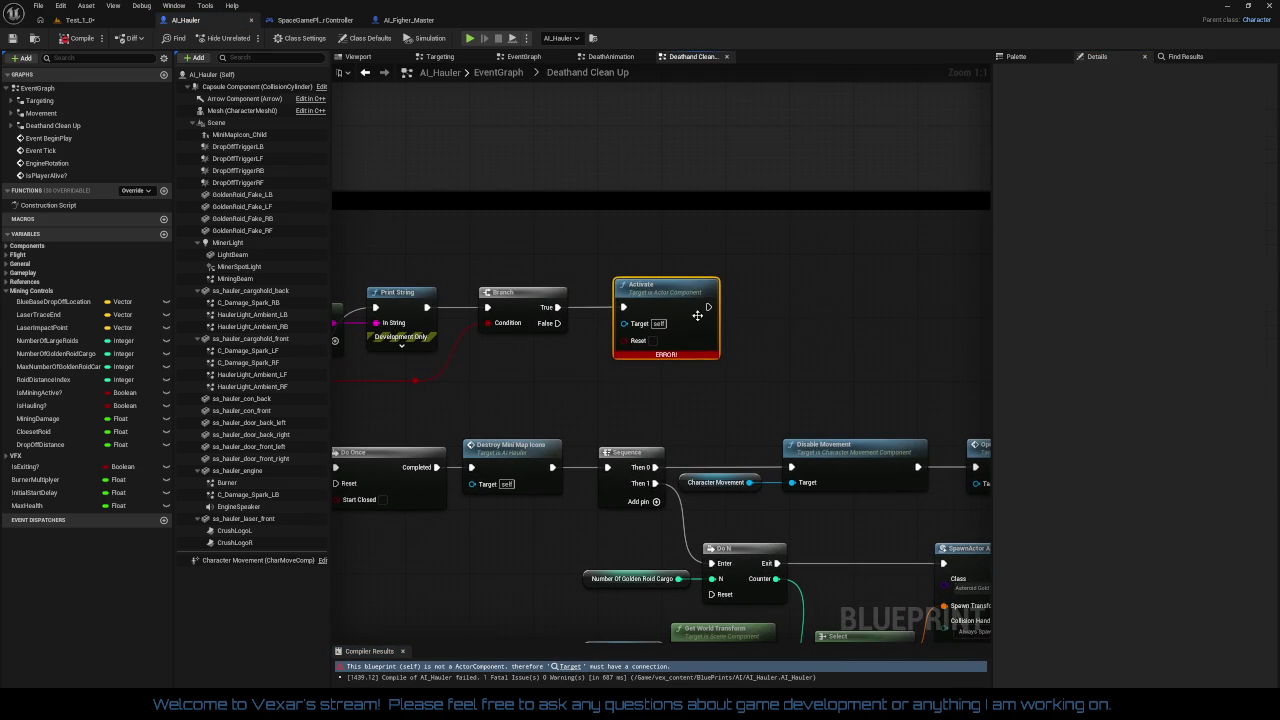
# Add getters for C_Damage_Spark_RB, RF, LF and LB beside the Activate node
pyautogui.moveTo(694, 307); pyautogui.dragTo(775, 307)
pyautogui.click(636, 362)
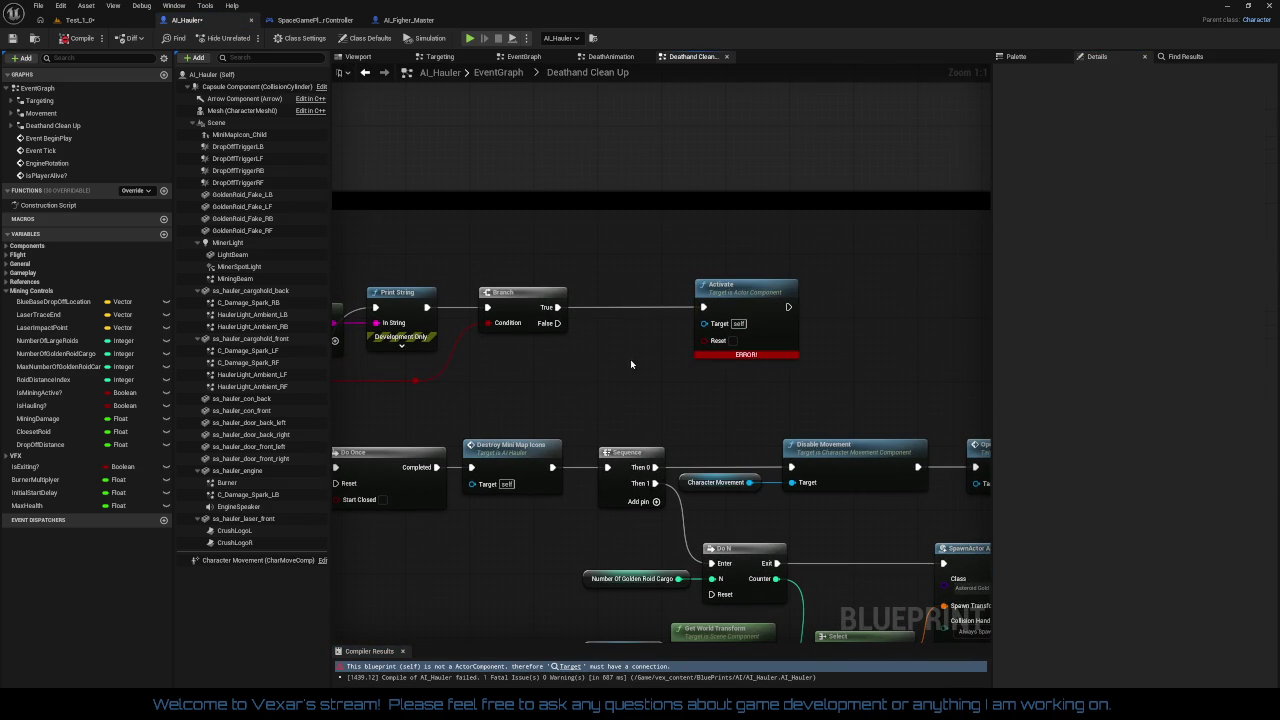
pyautogui.moveTo(248, 302)
pyautogui.mouseDown()
pyautogui.moveTo(620, 323)
pyautogui.moveTo(606, 324)
pyautogui.mouseUp()
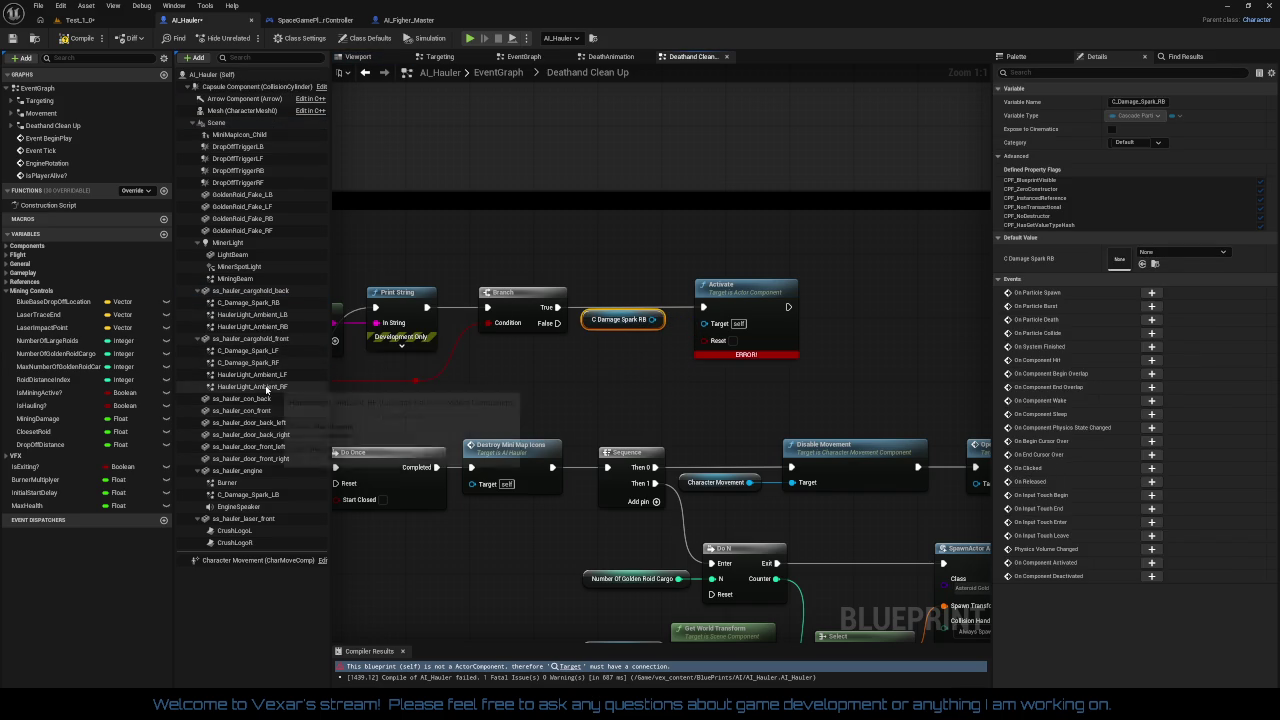
pyautogui.moveTo(258, 370)
pyautogui.mouseDown()
pyautogui.moveTo(605, 365)
pyautogui.moveTo(620, 343)
pyautogui.mouseUp()
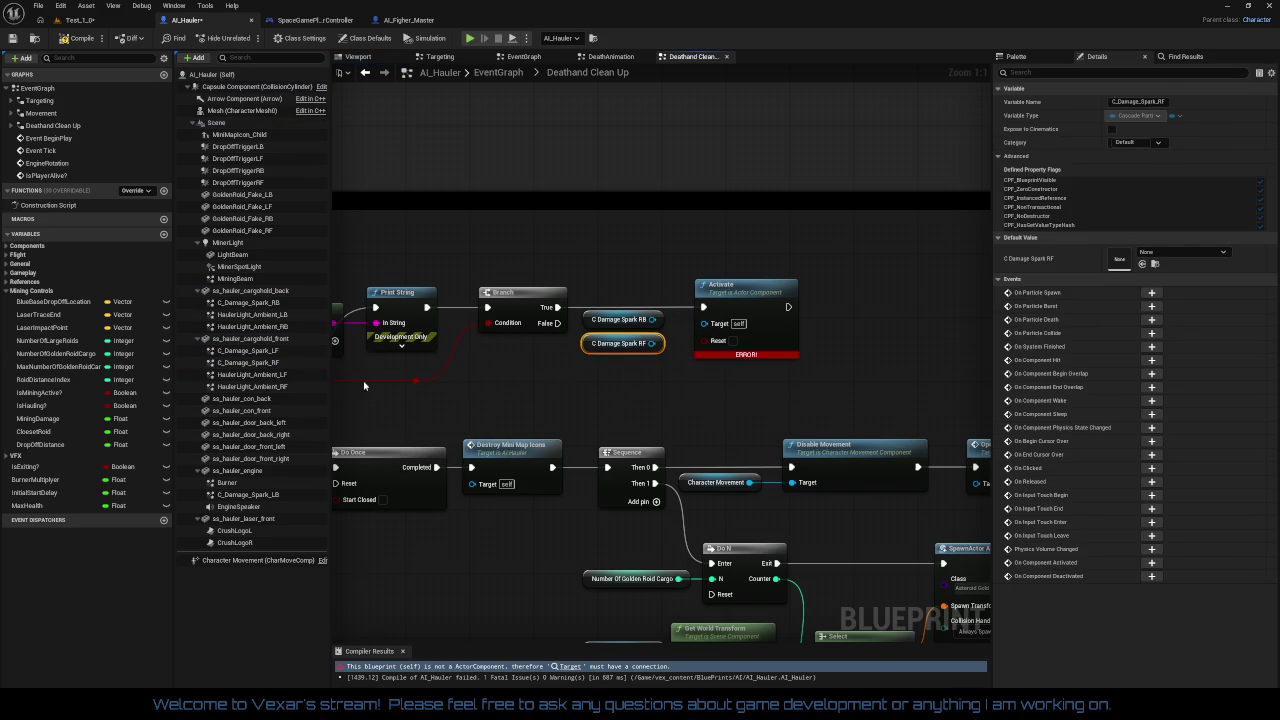
pyautogui.moveTo(258, 352)
pyautogui.mouseDown()
pyautogui.moveTo(628, 376)
pyautogui.moveTo(625, 366)
pyautogui.mouseUp()
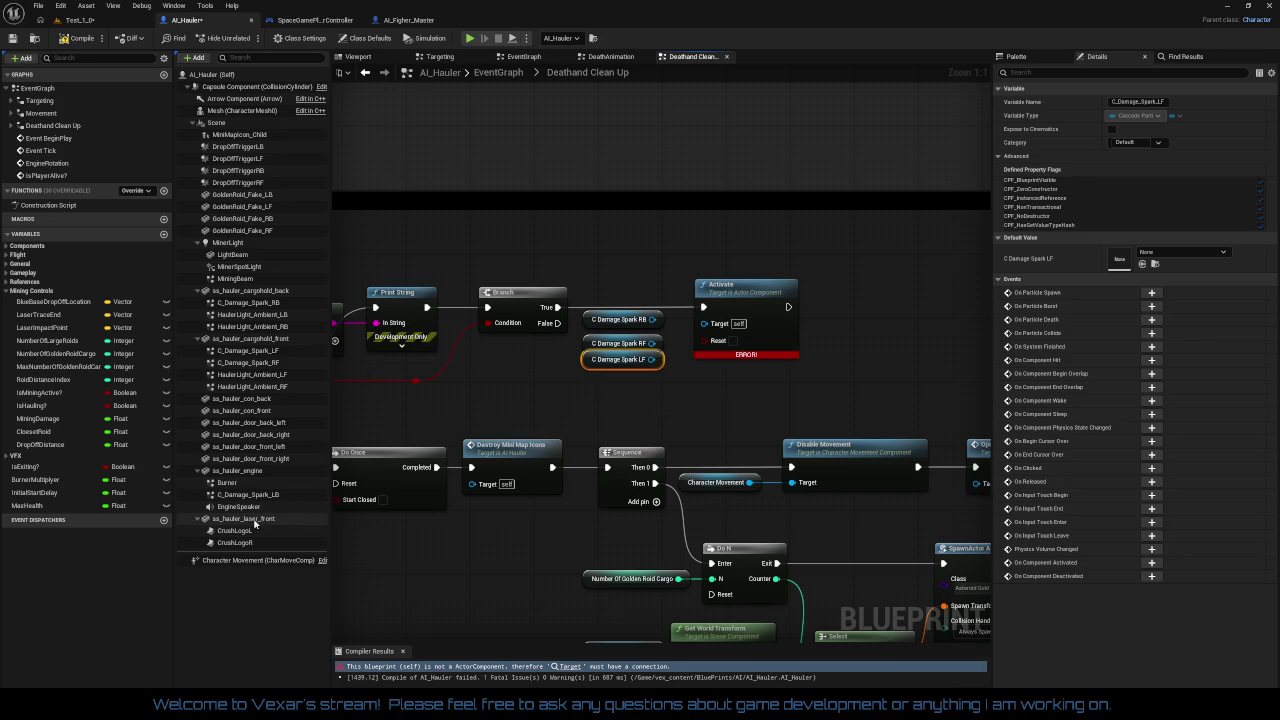
pyautogui.moveTo(245, 494); pyautogui.dragTo(620, 395)
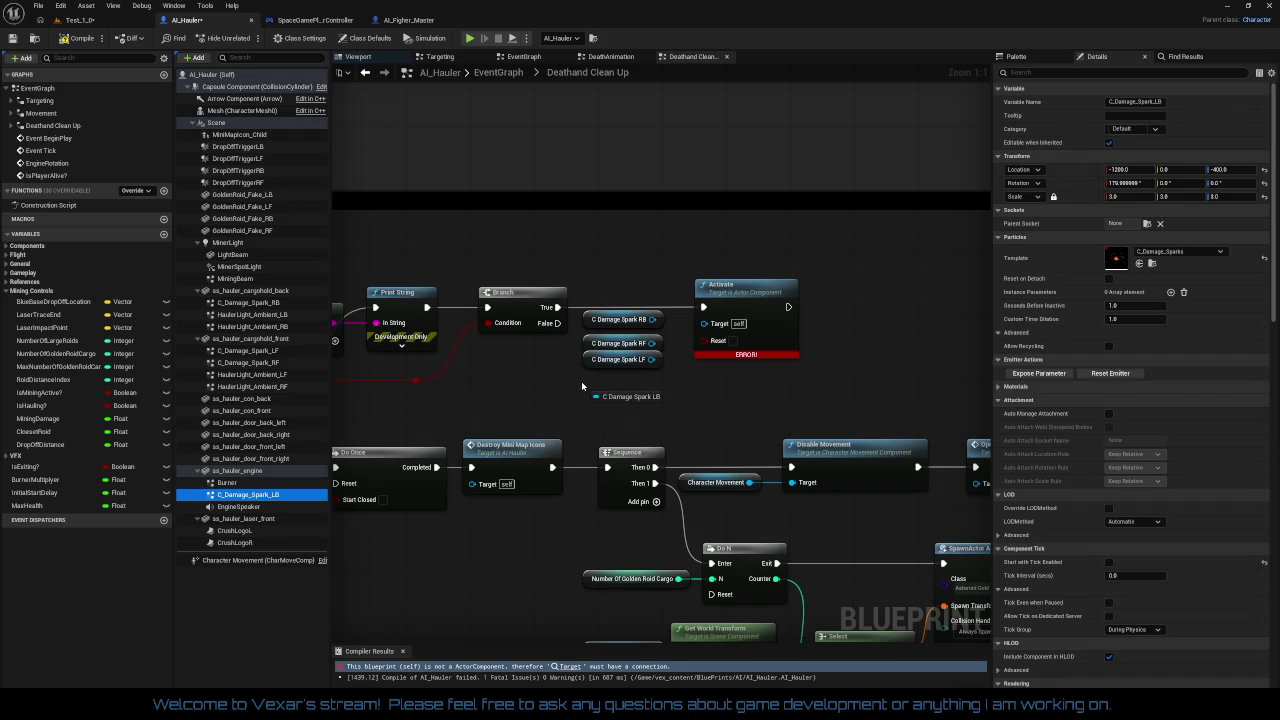
pyautogui.click(613, 400)
pyautogui.moveTo(608, 322); pyautogui.dragTo(608, 413)
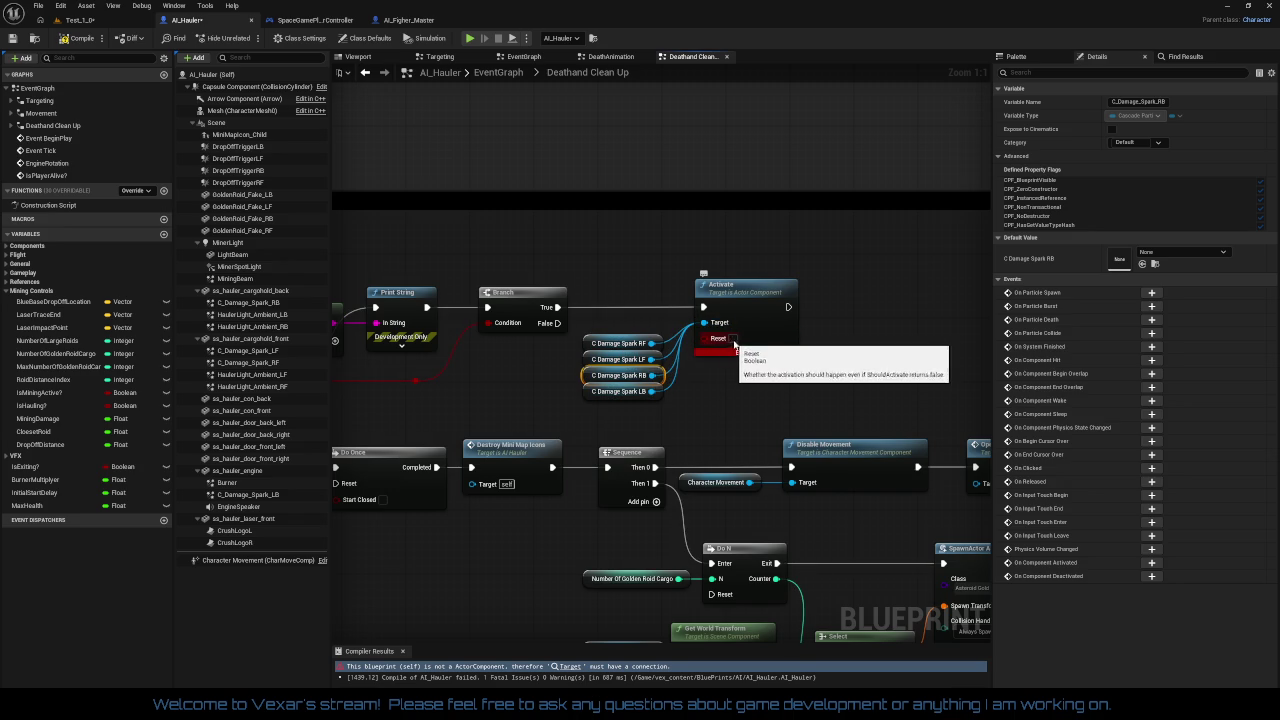
# Feed the four spark getters into Activate's Target with Reset on, then compile and save
pyautogui.moveTo(636, 381); pyautogui.dragTo(614, 403)
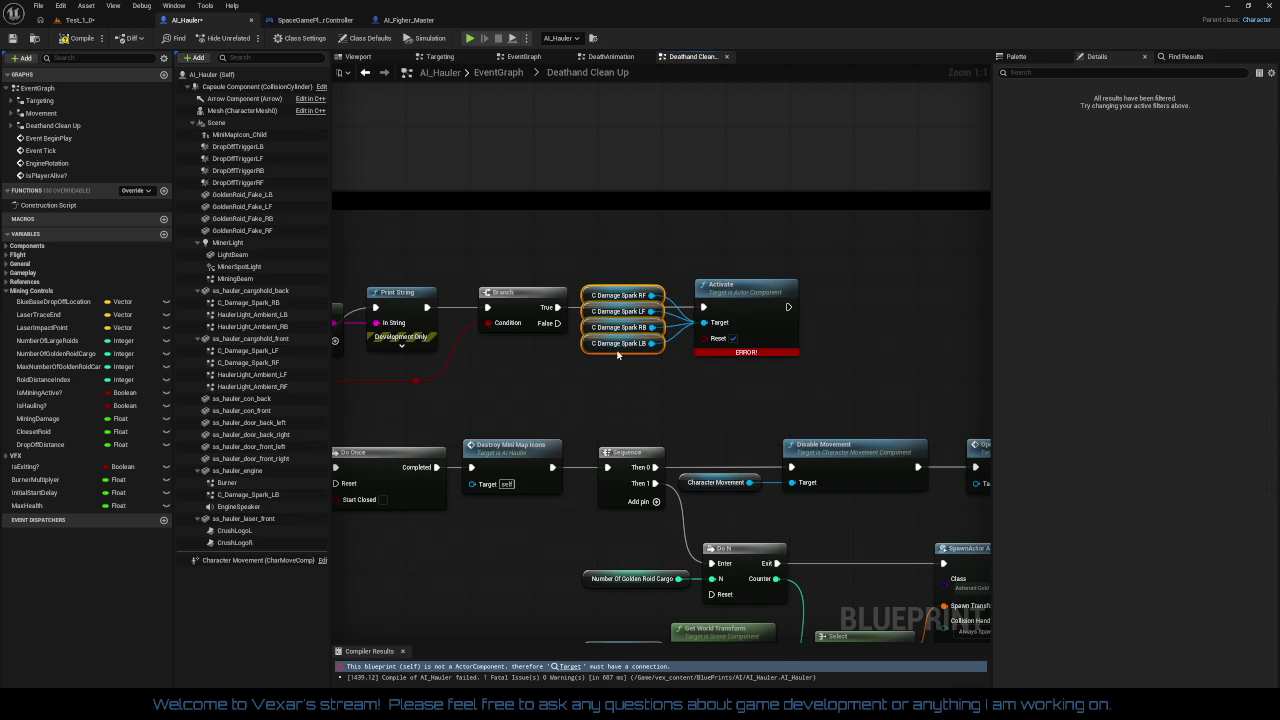
pyautogui.click(668, 392)
pyautogui.moveTo(668, 392)
pyautogui.mouseDown()
pyautogui.moveTo(712, 380)
pyautogui.moveTo(744, 349)
pyautogui.mouseUp()
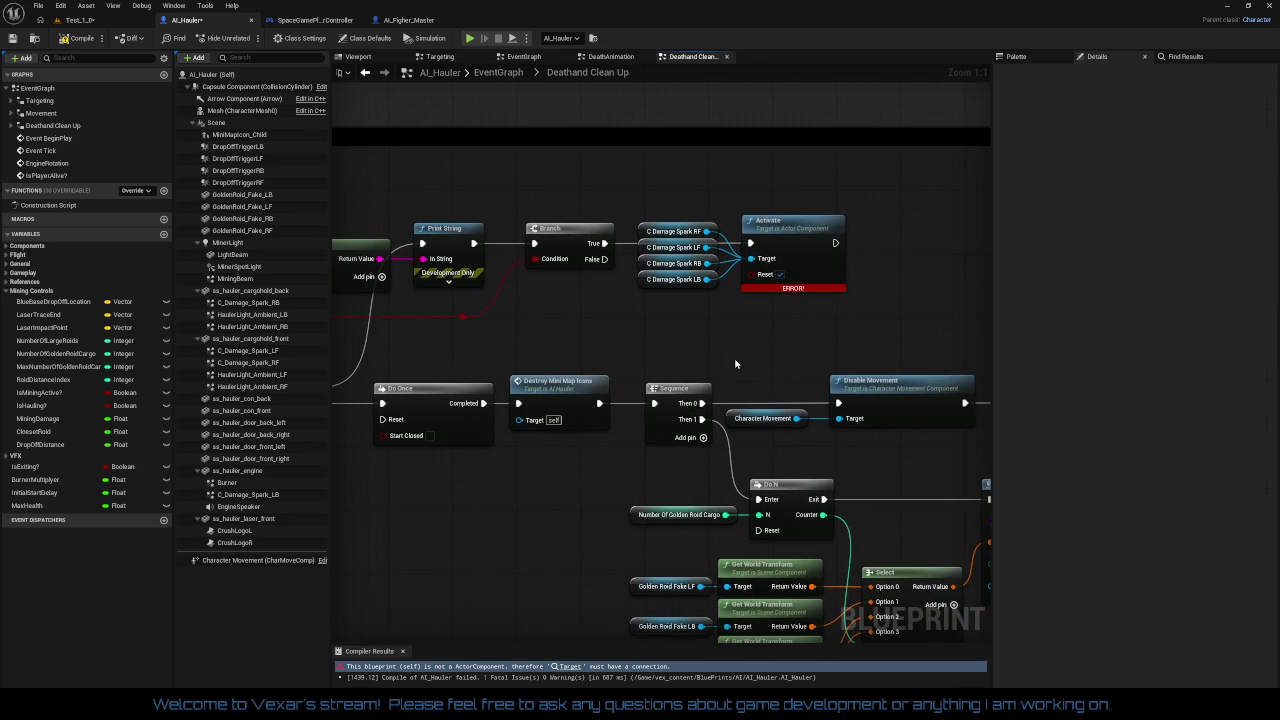
pyautogui.press('F7')
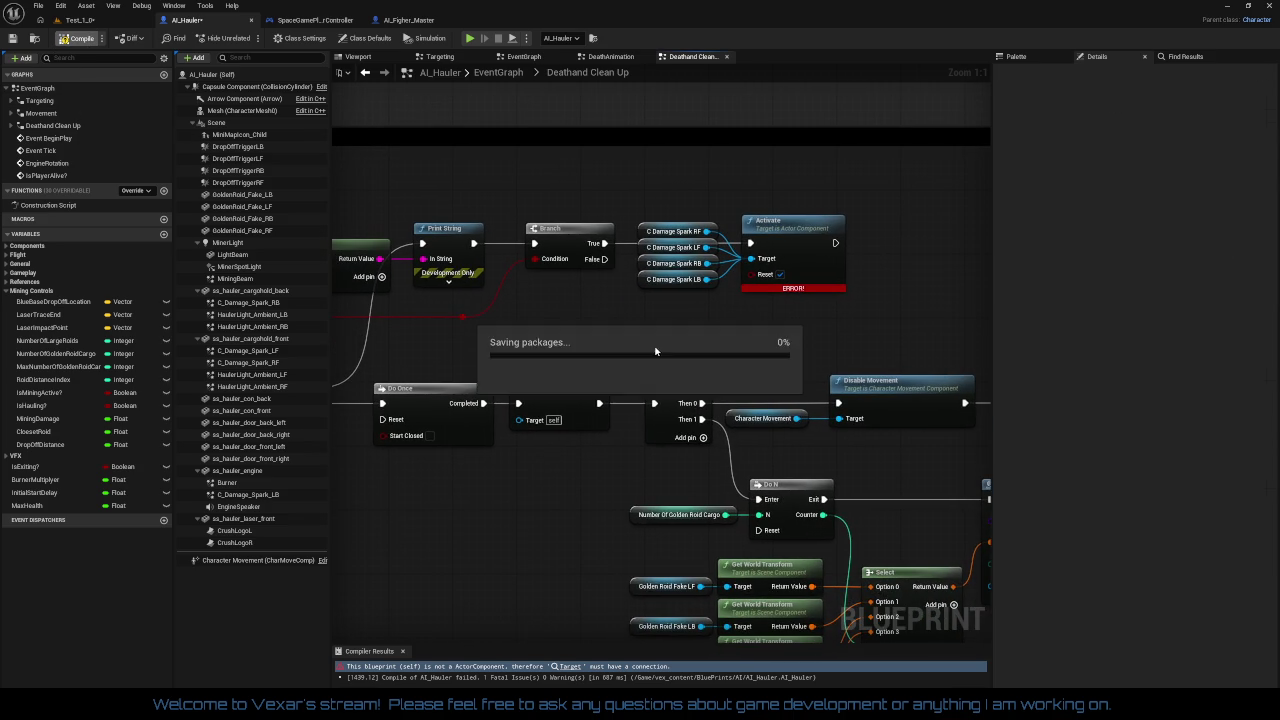
# Switch to the Test_1 level and start a Play-in-Editor session
pyautogui.scroll(-2, 589, 334)
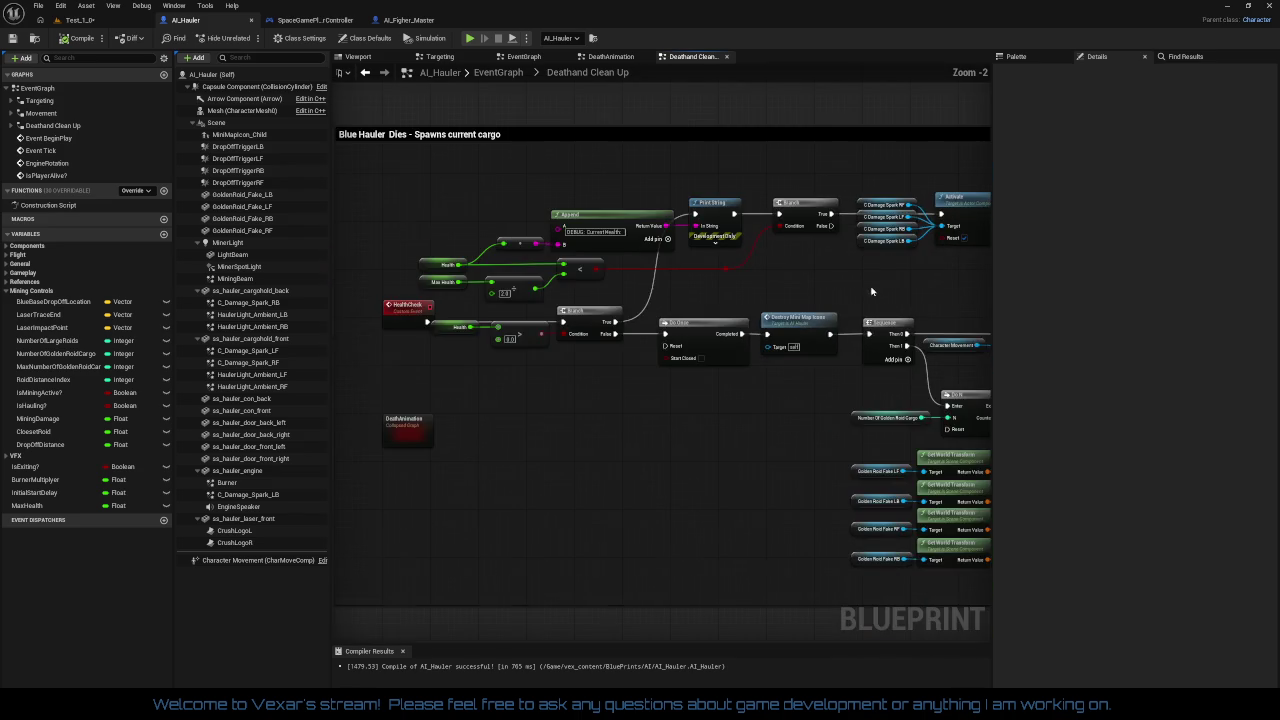
pyautogui.scroll(2, 871, 414)
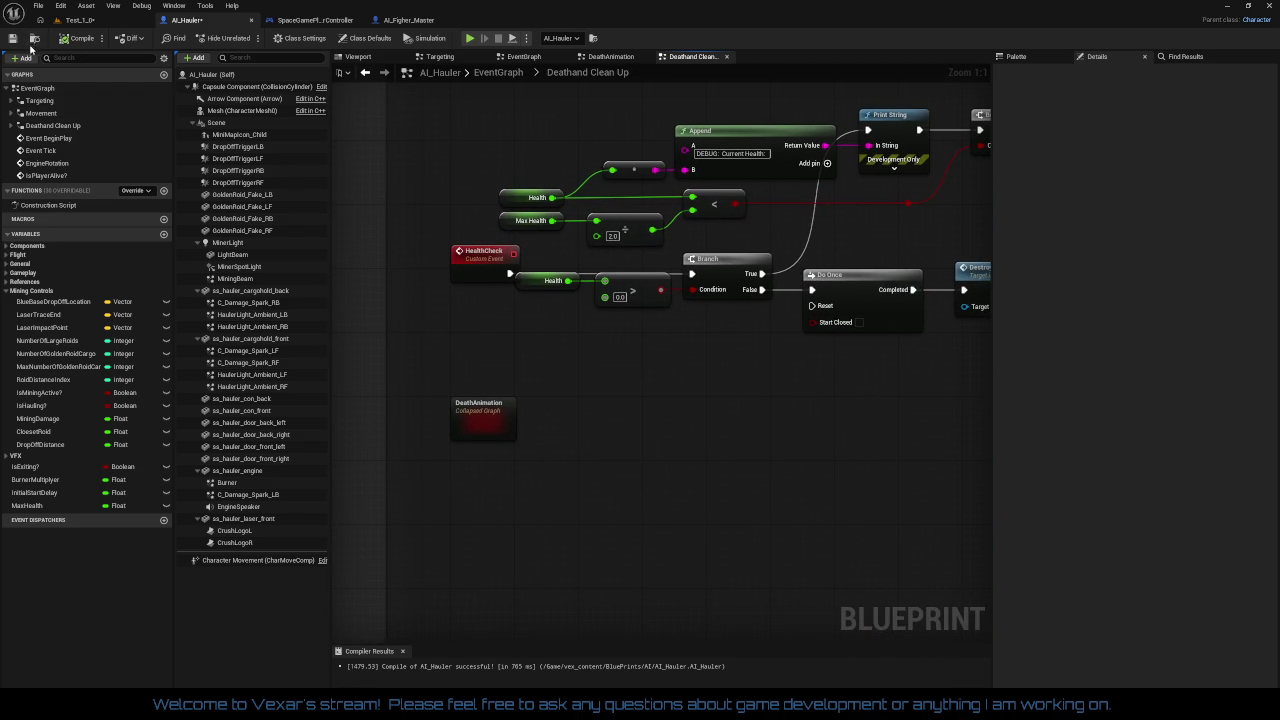
pyautogui.click(90, 22)
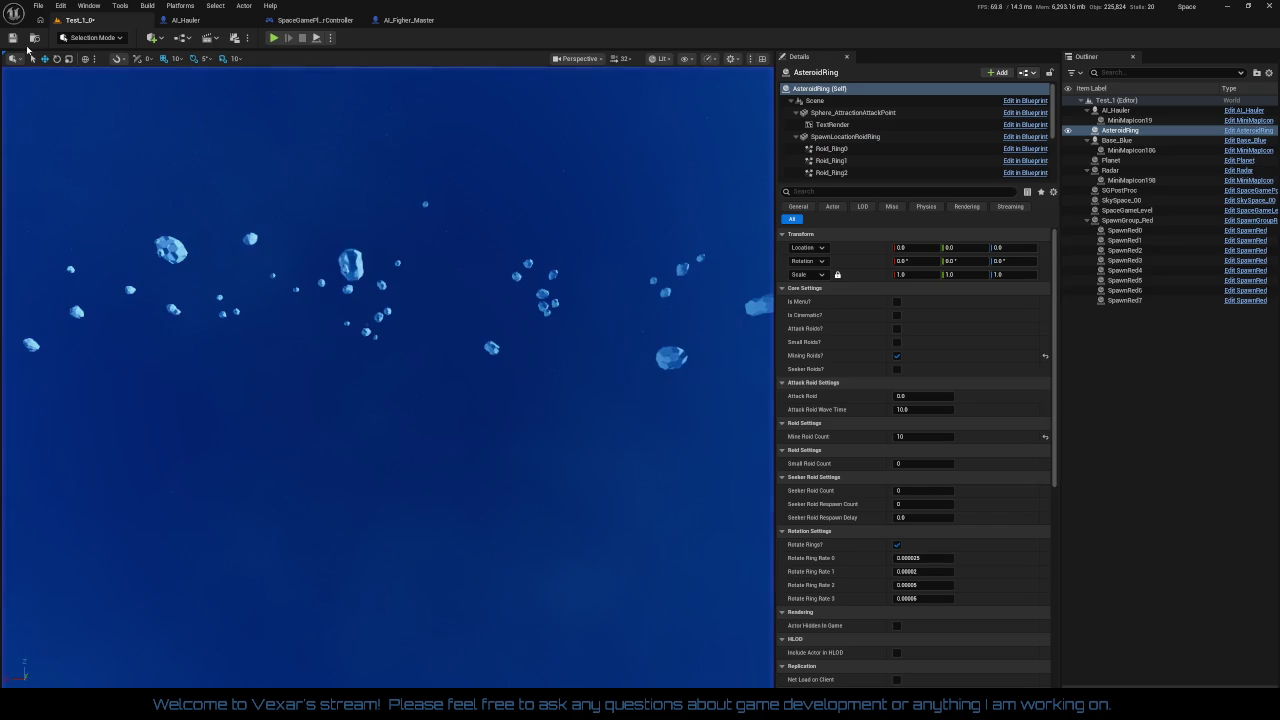
pyautogui.click(274, 38)
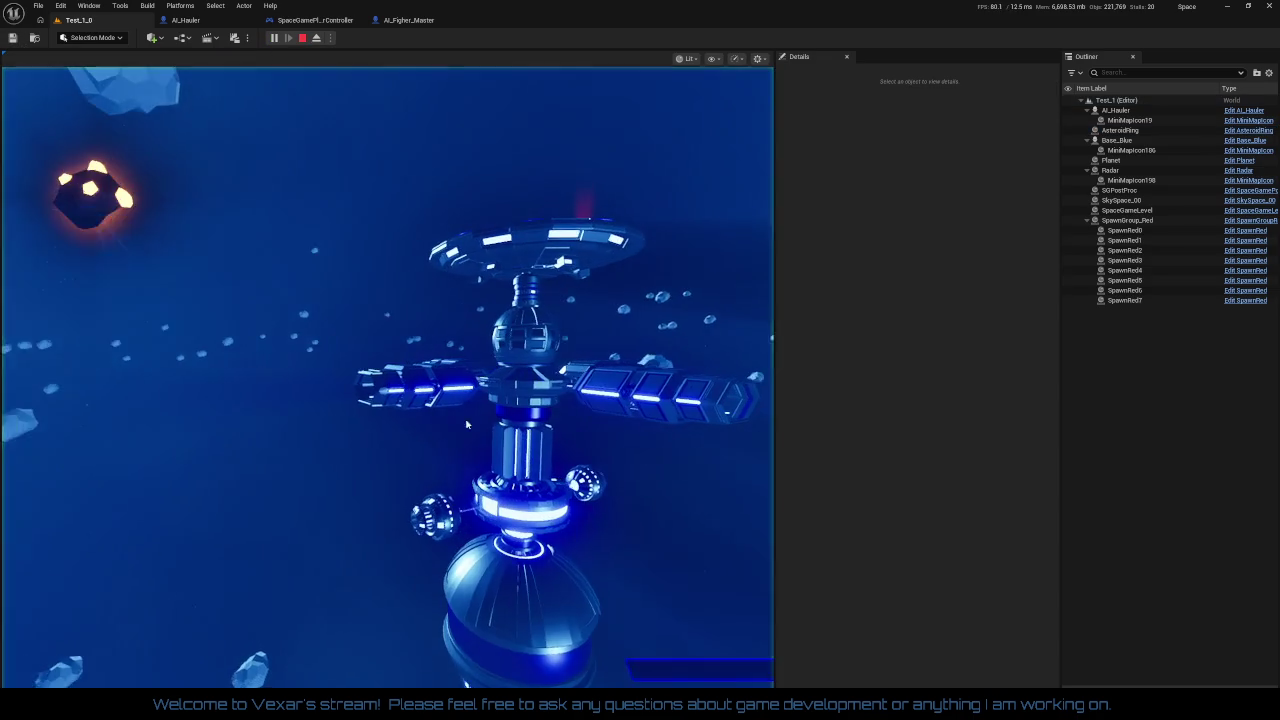
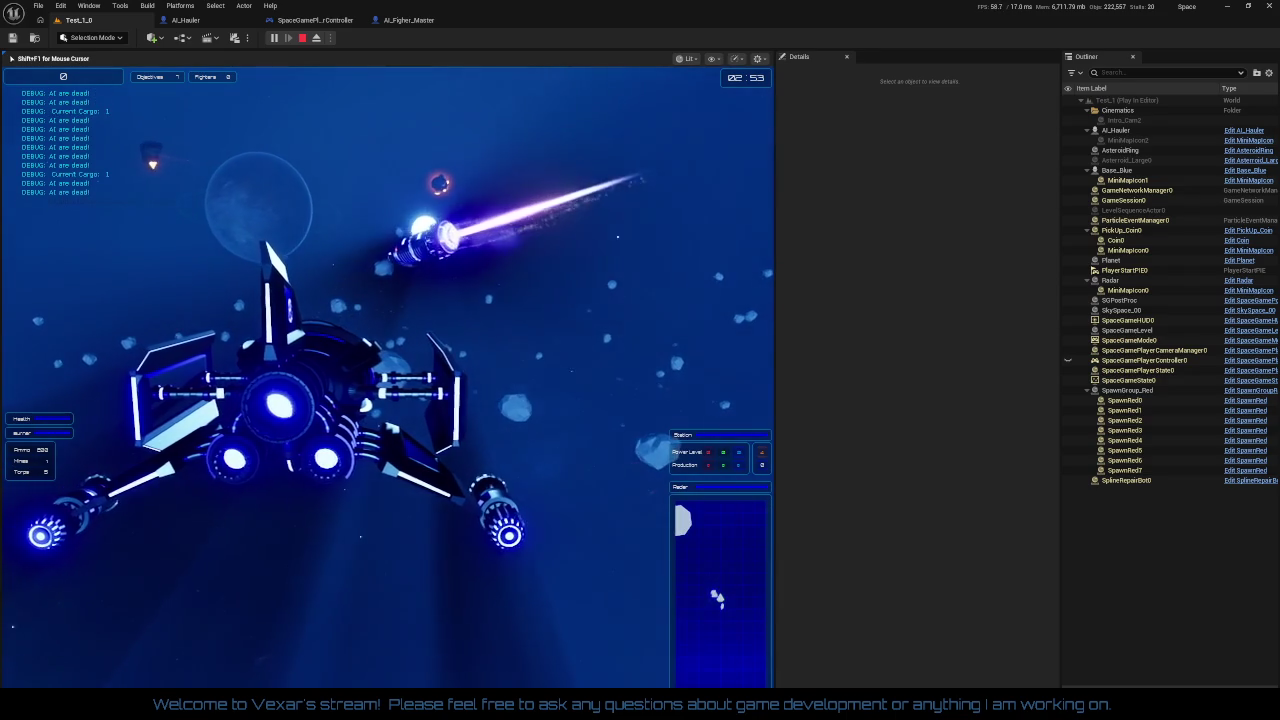
# Stop the play-test, recompile AI_Hauler from its EventGraph, and return to the Test_1_0 level
pyautogui.press('Escape')
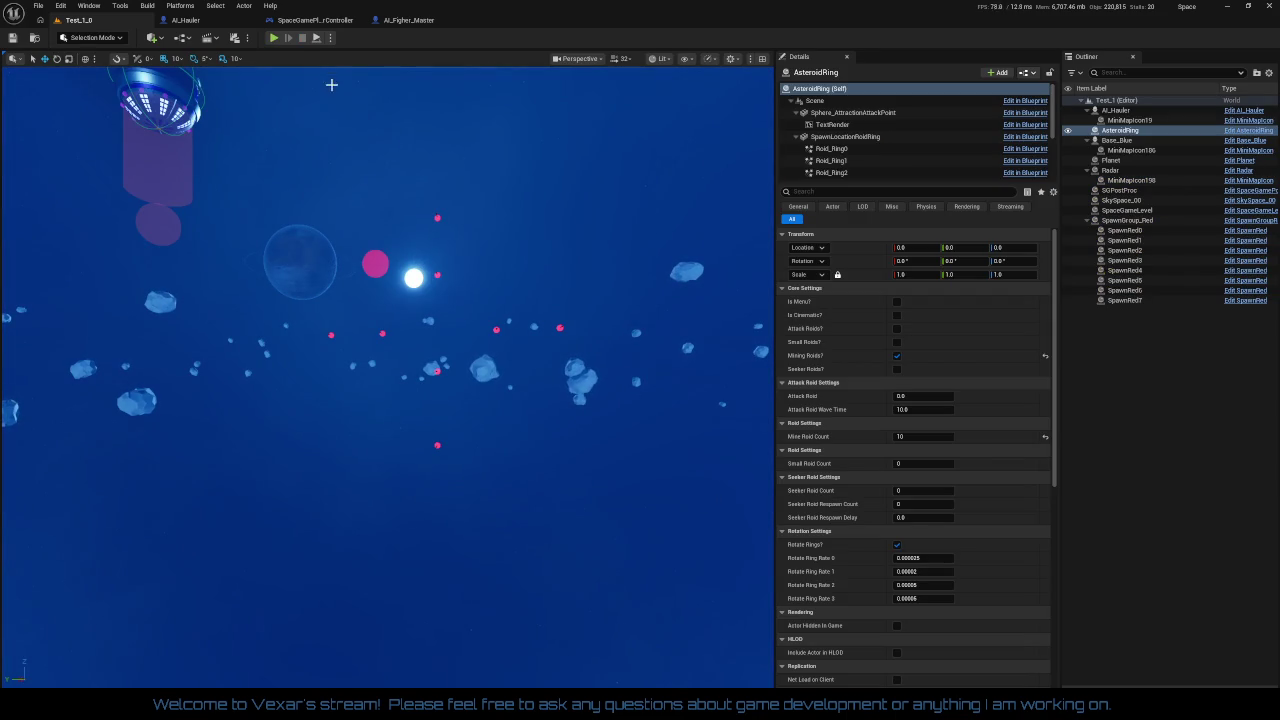
pyautogui.click(227, 20)
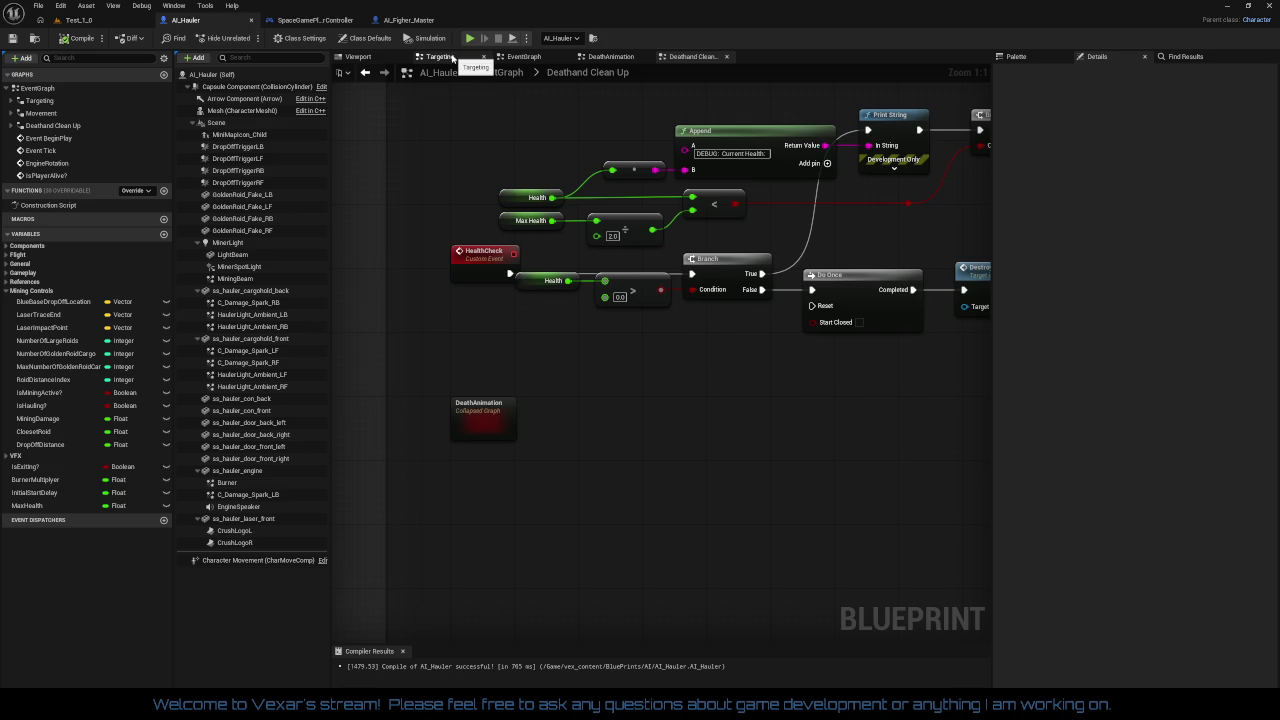
pyautogui.click(524, 57)
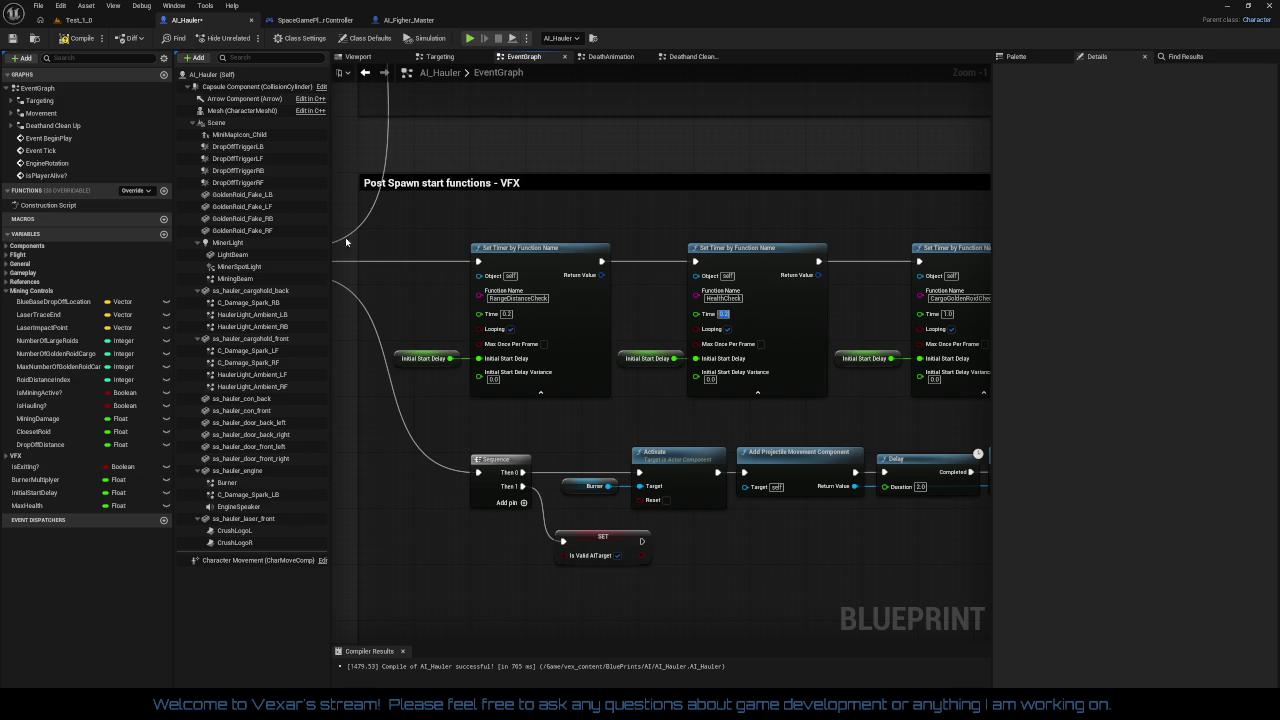
pyautogui.click(80, 38)
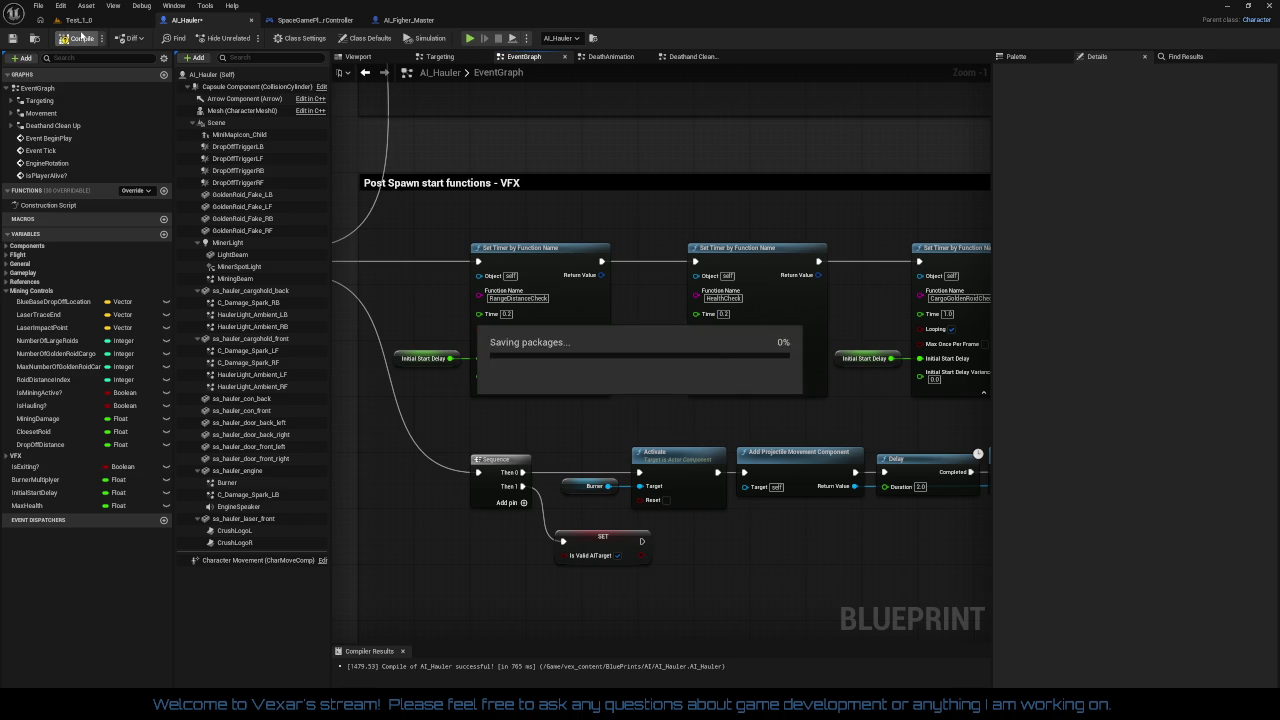
pyautogui.click(86, 21)
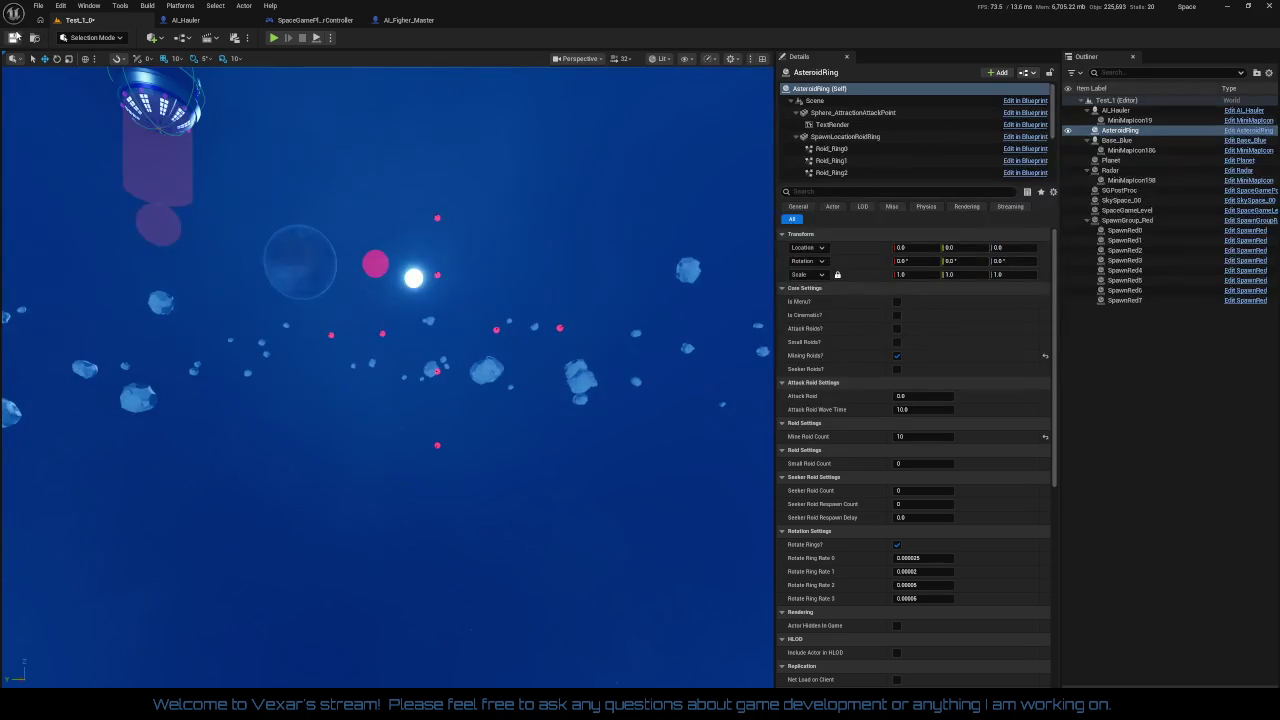
# Run a quick play-test, stop it, and frame the AI_Hauler selected in the Outliner
pyautogui.click(276, 38)
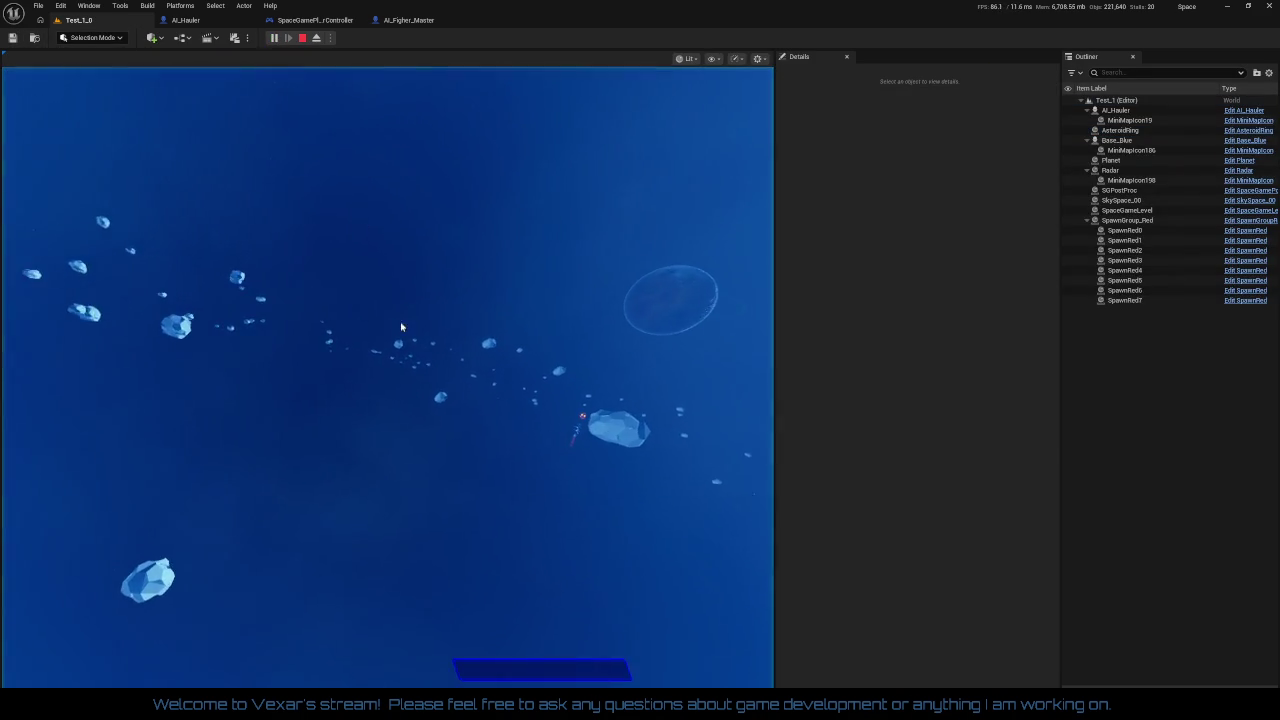
pyautogui.press('Escape')
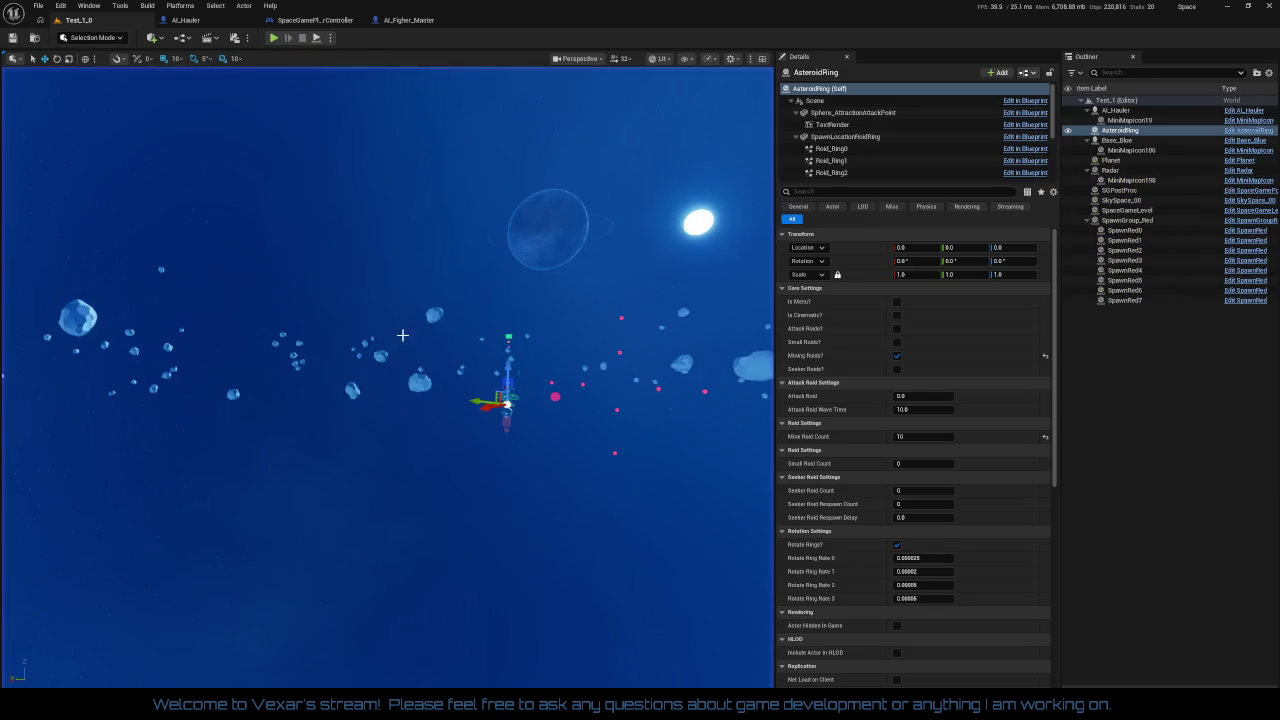
pyautogui.doubleClick(1118, 110)
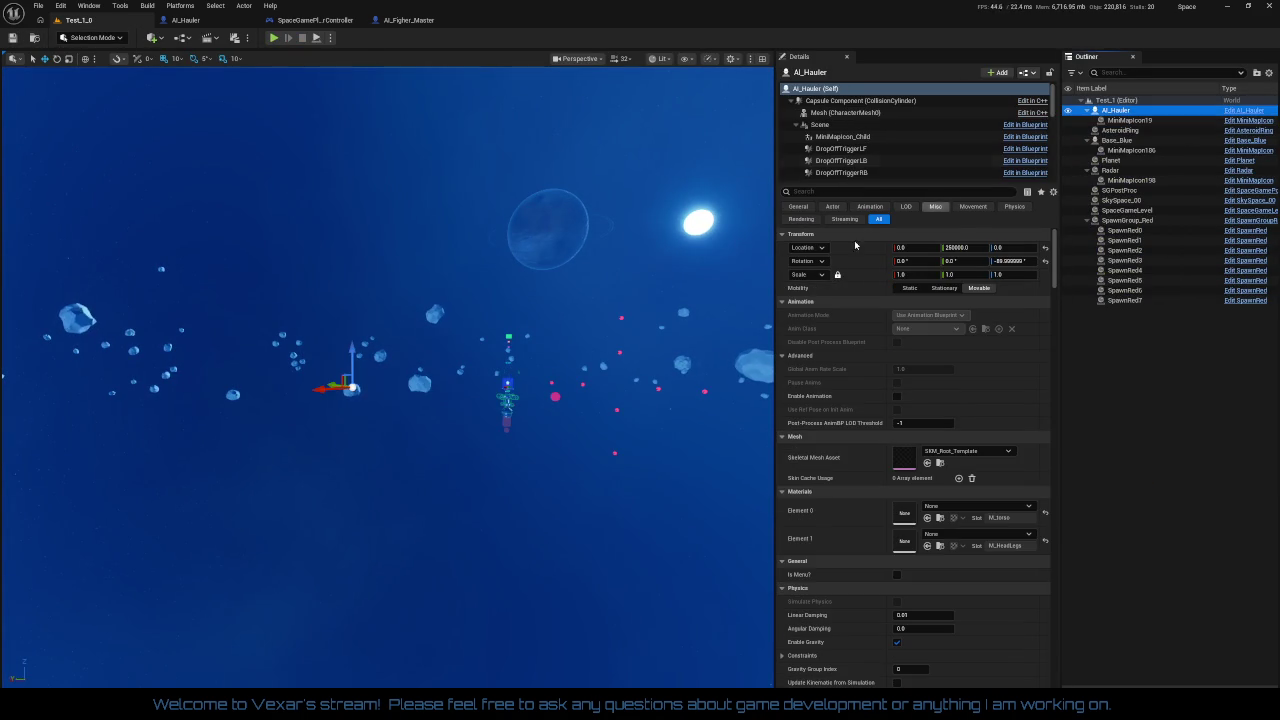
pyautogui.moveTo(168, 458); pyautogui.dragTo(168, 458)
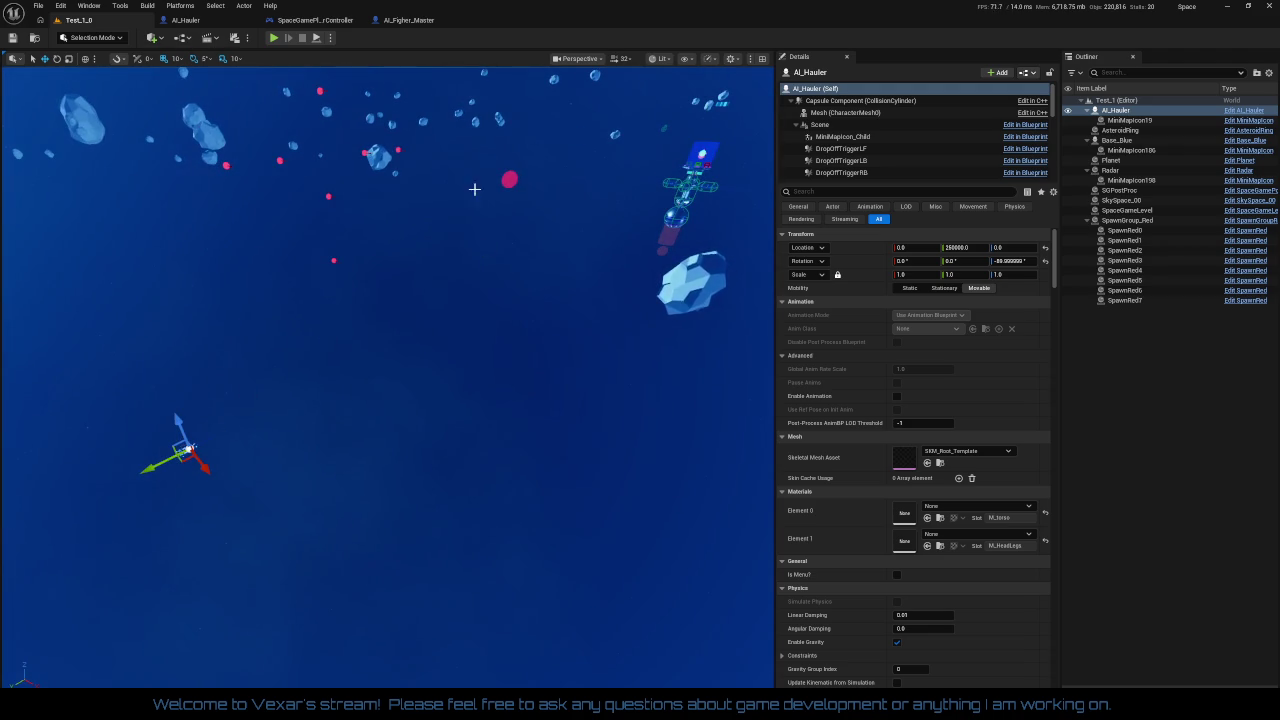
# With a 10,000 snap step, move AI_Hauler along Y to 110000, save the level, and play
pyautogui.click(176, 59)
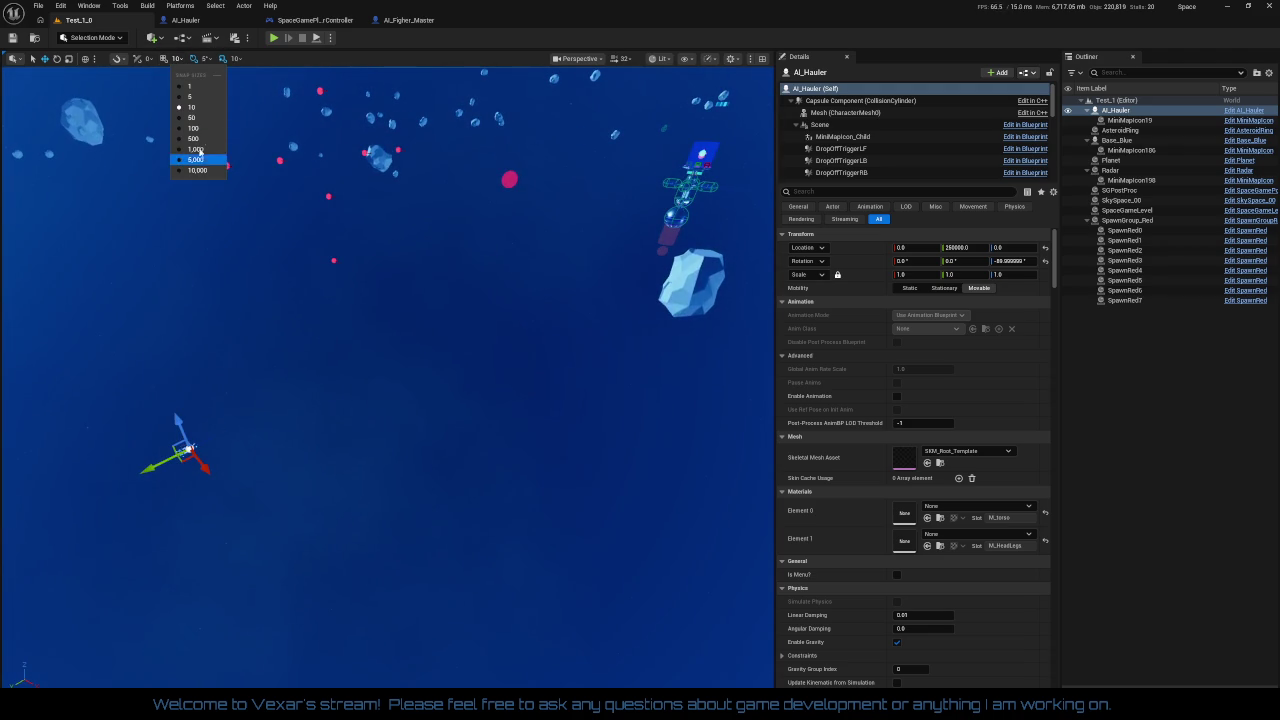
pyautogui.click(176, 59)
pyautogui.click(176, 59)
pyautogui.click(197, 170)
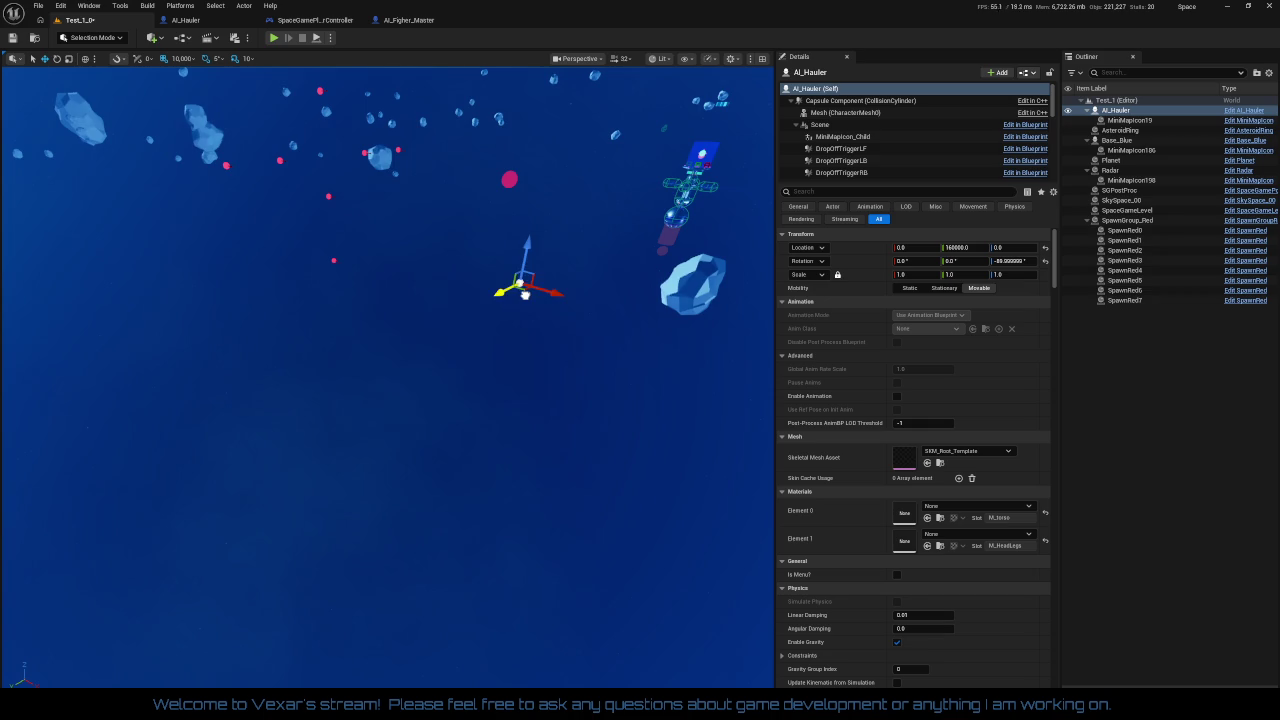
pyautogui.moveTo(616, 336); pyautogui.dragTo(619, 340)
pyautogui.click(18, 37)
pyautogui.click(276, 38)
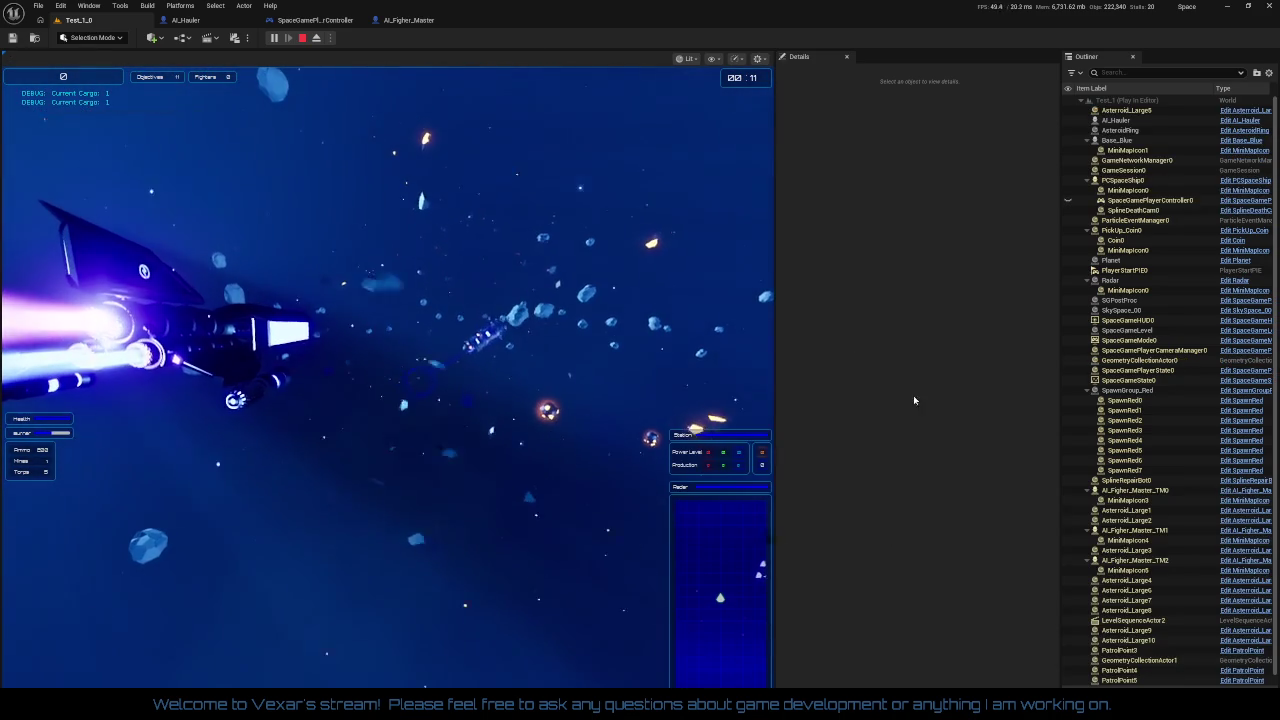
# Pause the running game, eject to a free camera, and focus and zoom out on the AI_Hauler
pyautogui.click(276, 38)
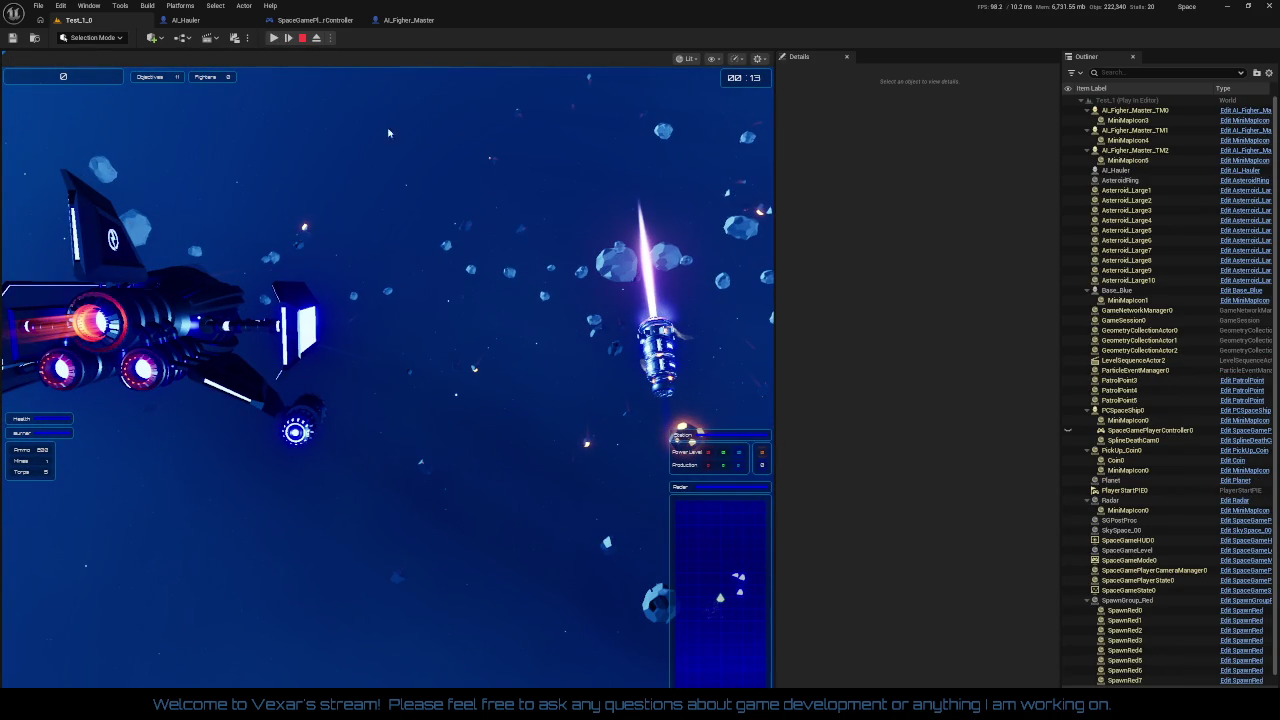
pyautogui.click(316, 38)
pyautogui.press('f')
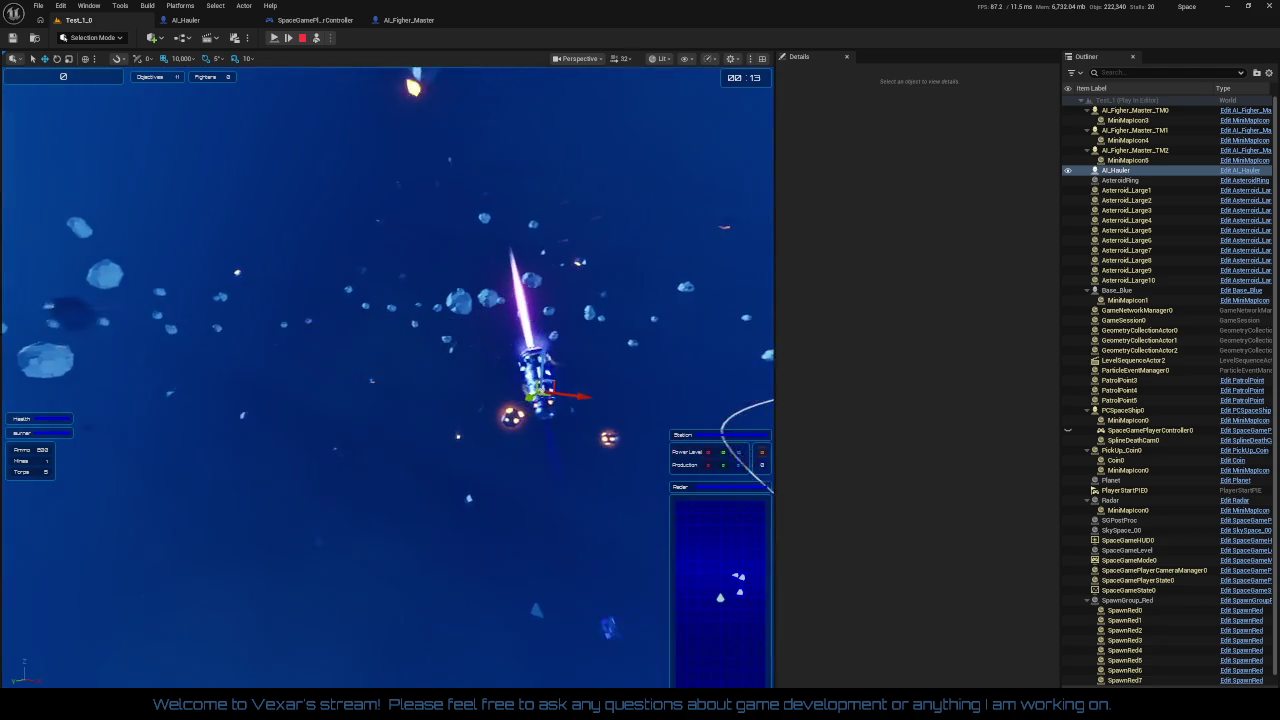
pyautogui.scroll(-3, 503, 456)
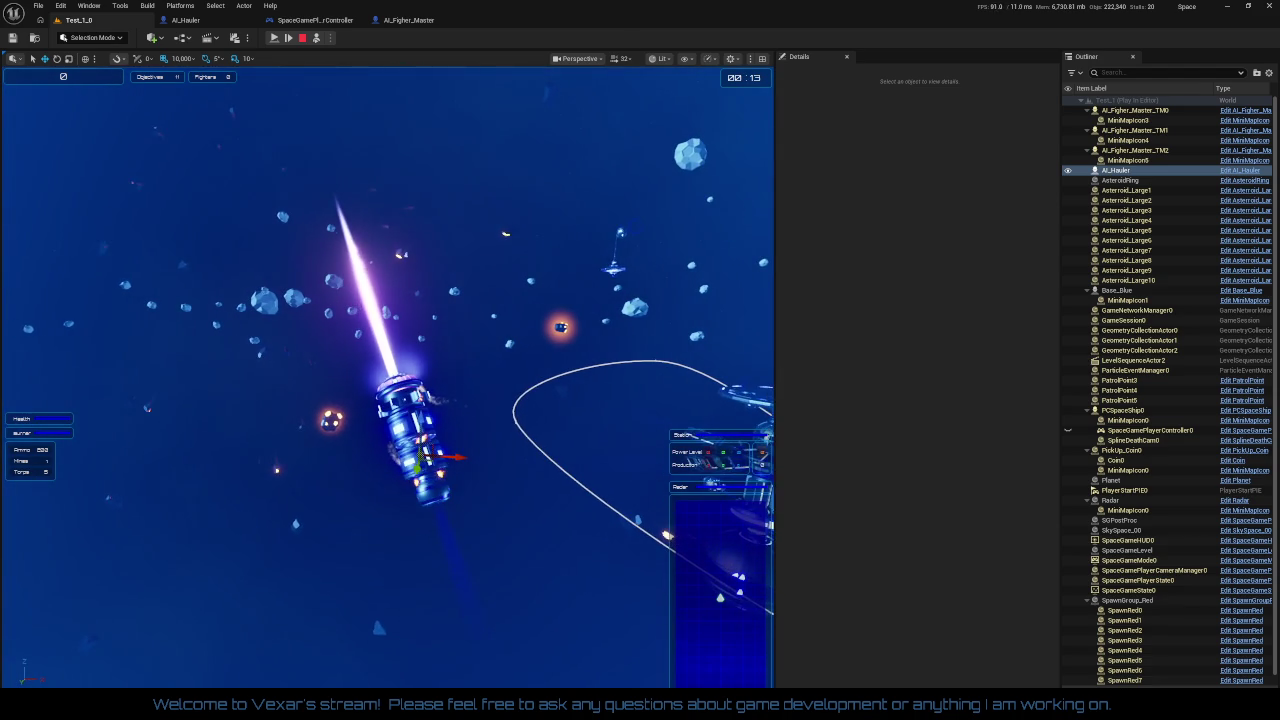
pyautogui.click(206, 24)
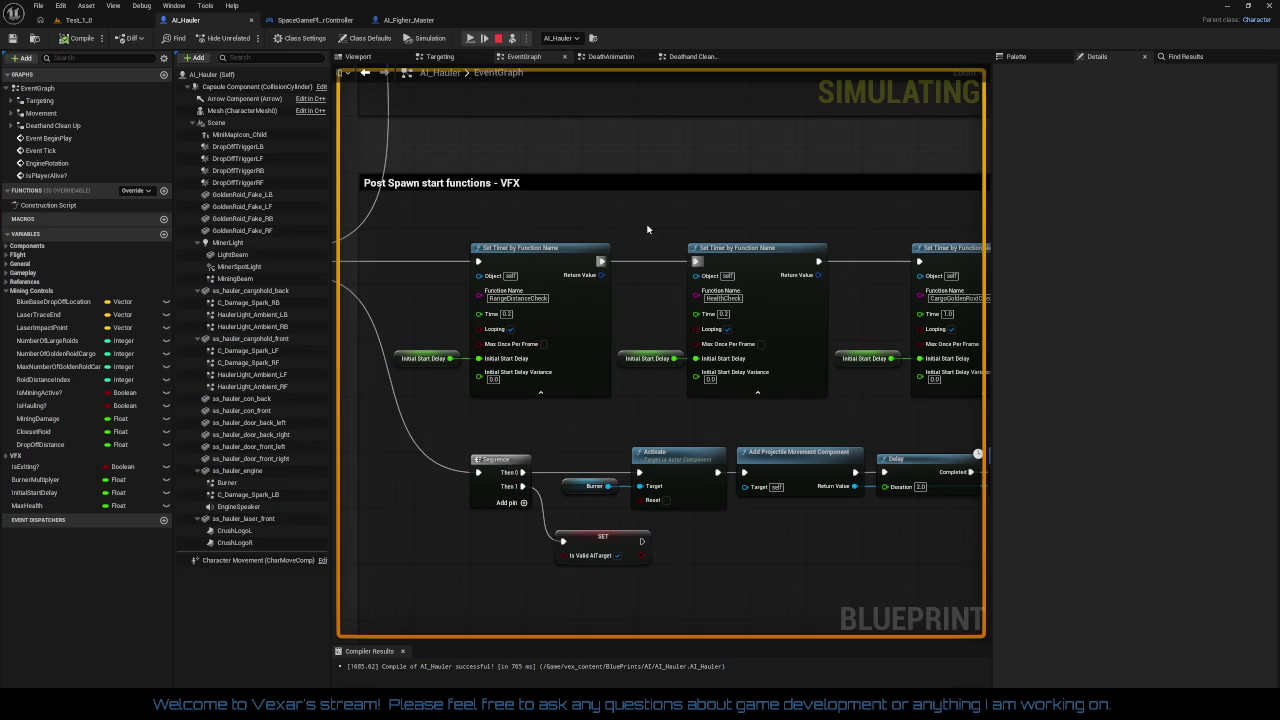
# Check the Health getter in Deathand Clean Up, stop the simulation, then view SpaceGamePlayerController
pyautogui.click(686, 60)
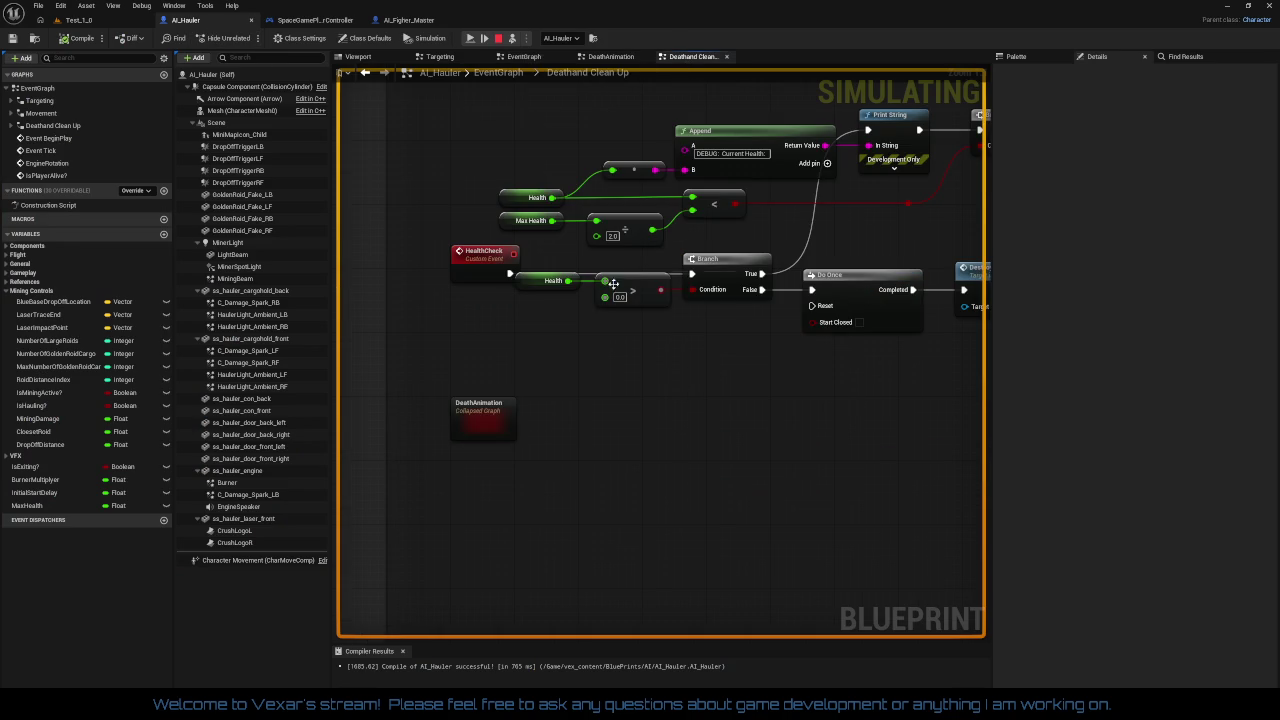
pyautogui.click(540, 281)
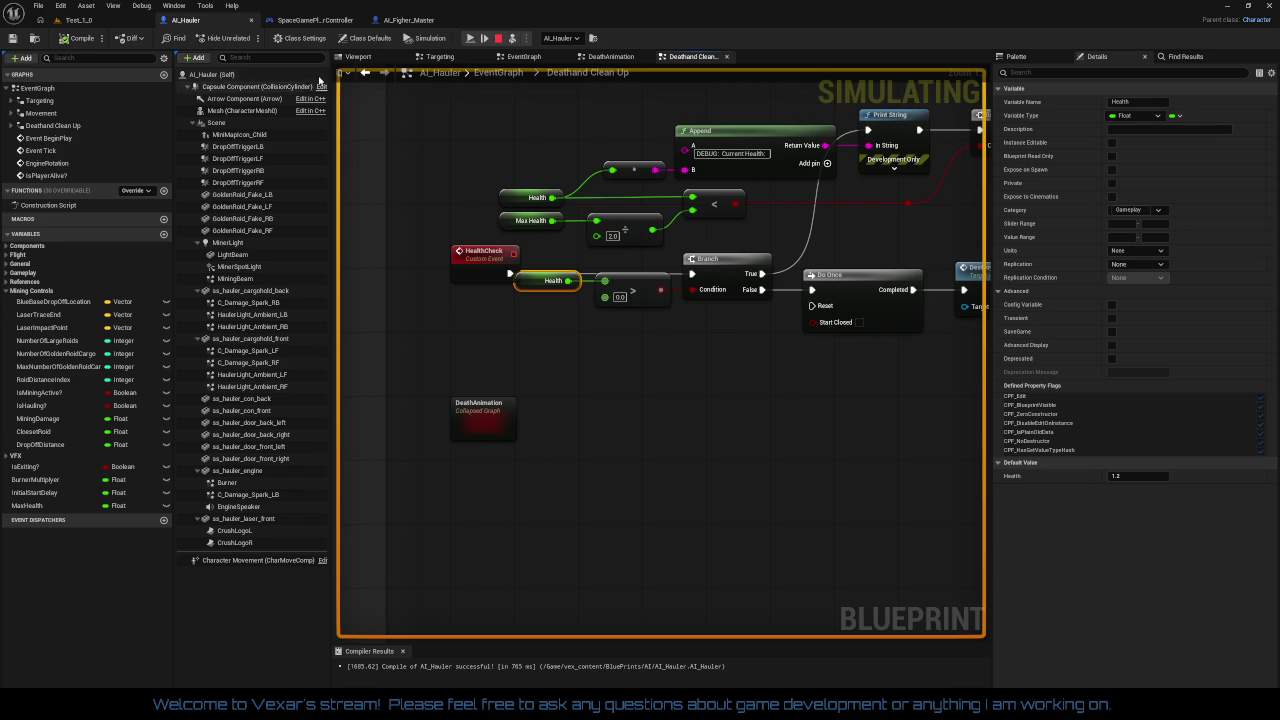
pyautogui.click(499, 39)
pyautogui.click(307, 20)
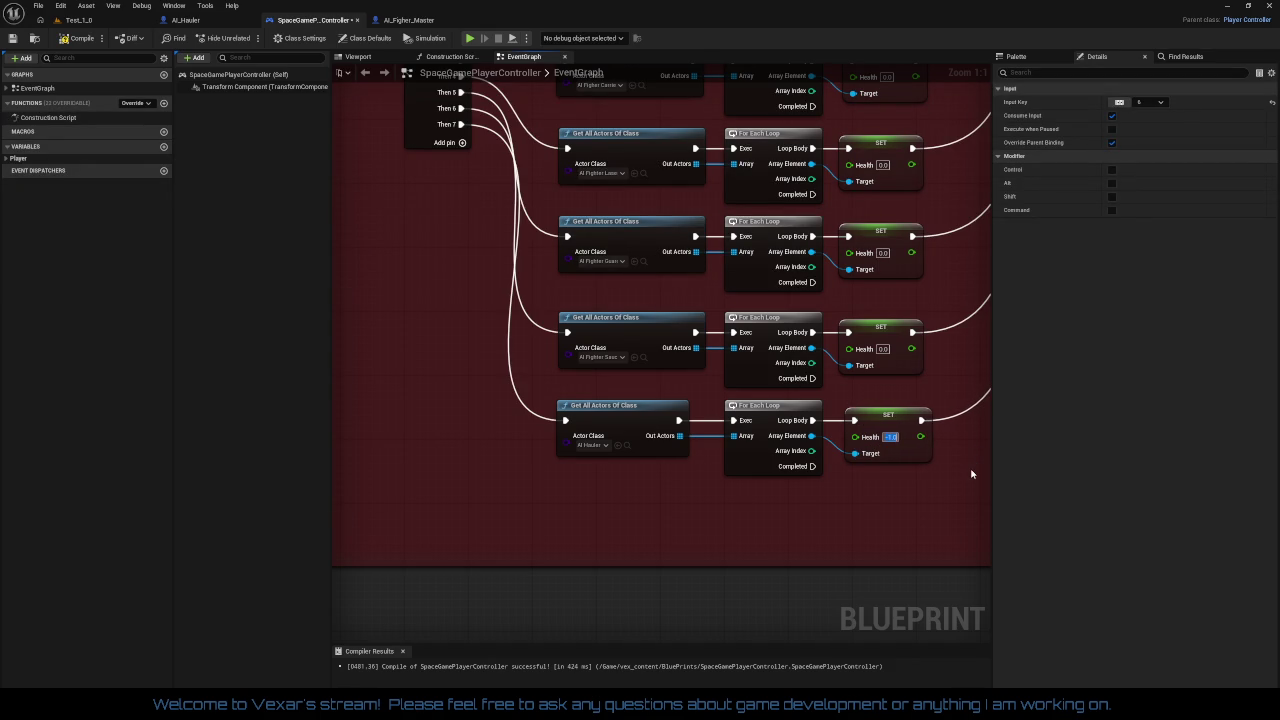
# Play-test Test_1_0 until the hauler explodes and 'AI are dead!' prints, then stop
pyautogui.click(78, 20)
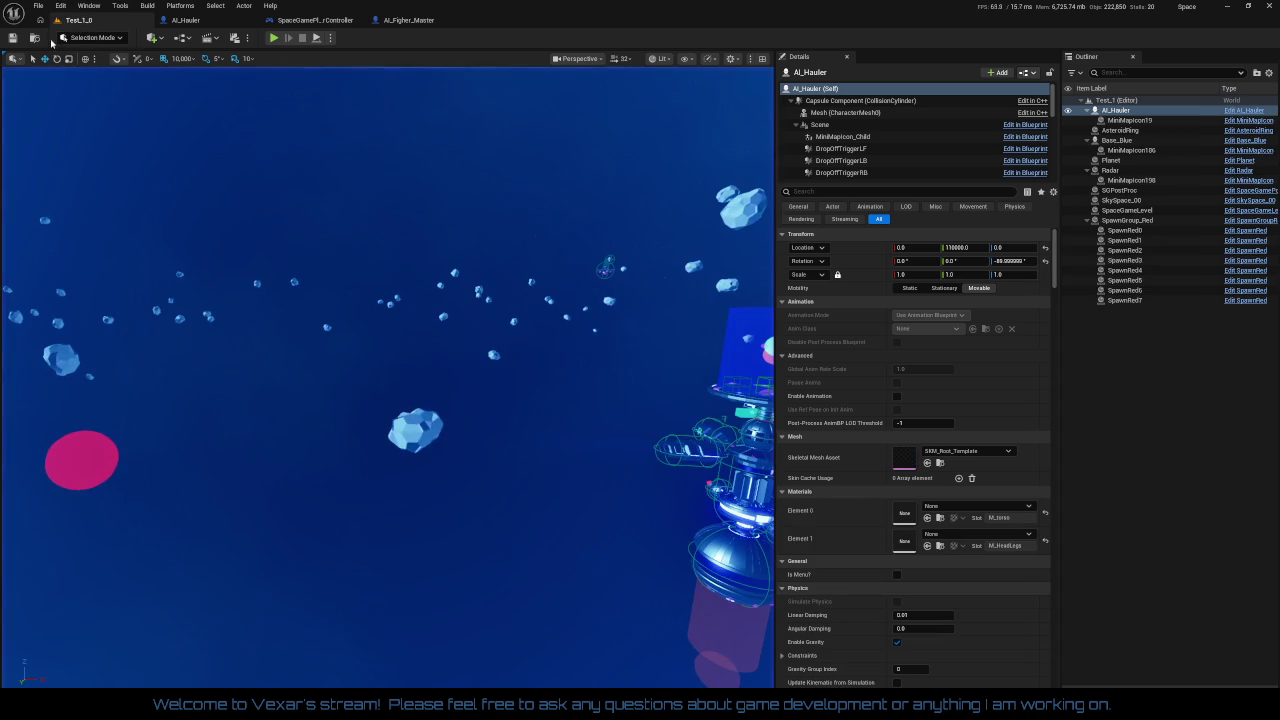
pyautogui.click(272, 38)
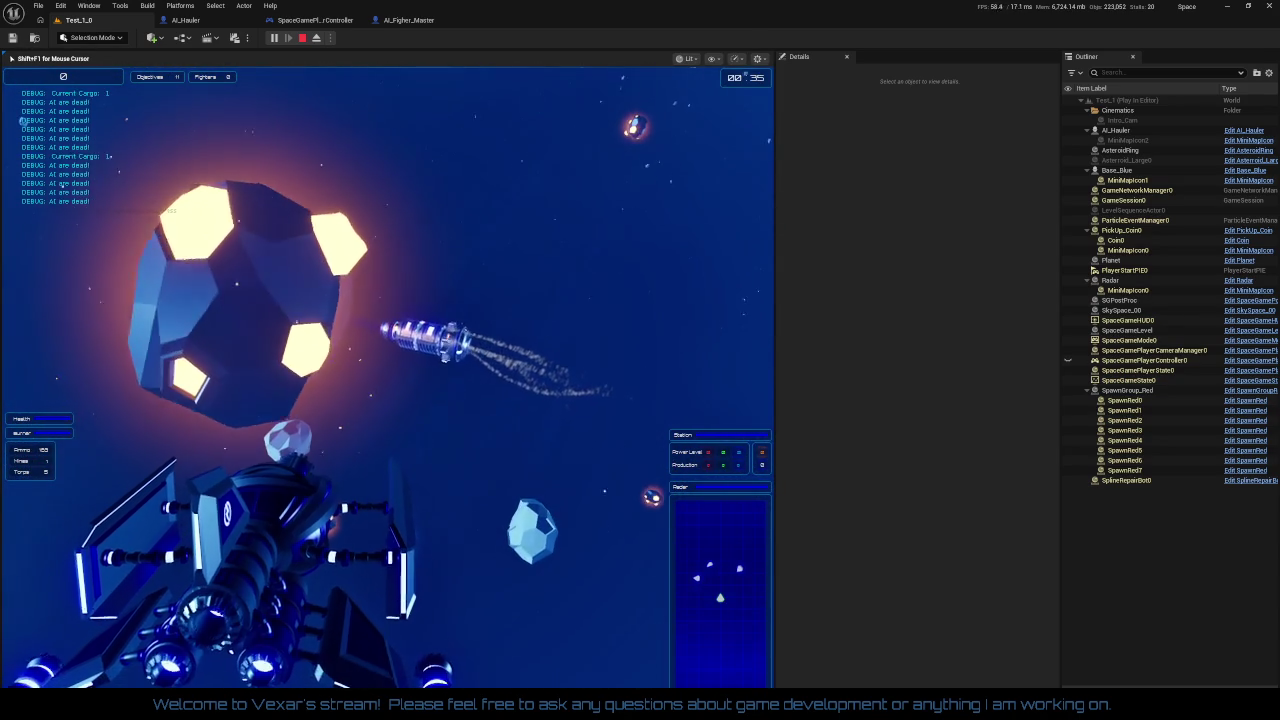
pyautogui.press('Escape')
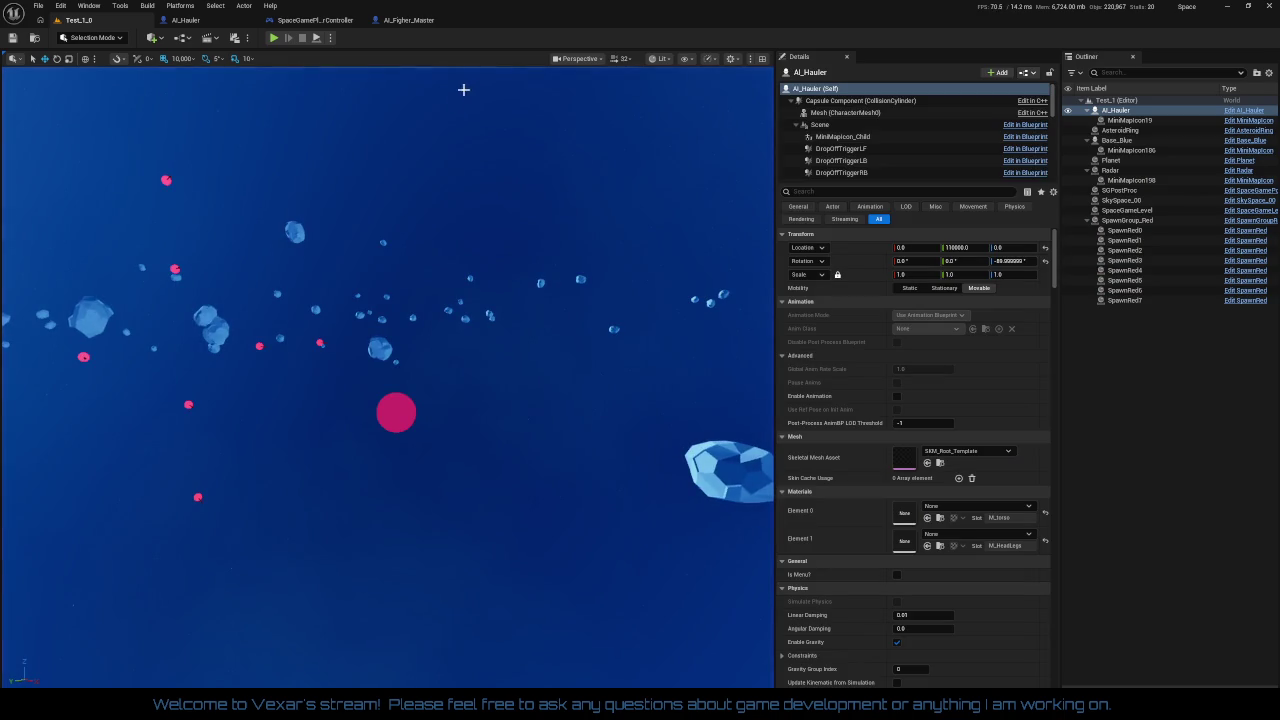
# In AI_Hauler's death graph, restore the Branch and wire the health comparison and True output to Do Once
pyautogui.click(336, 21)
pyautogui.click(180, 21)
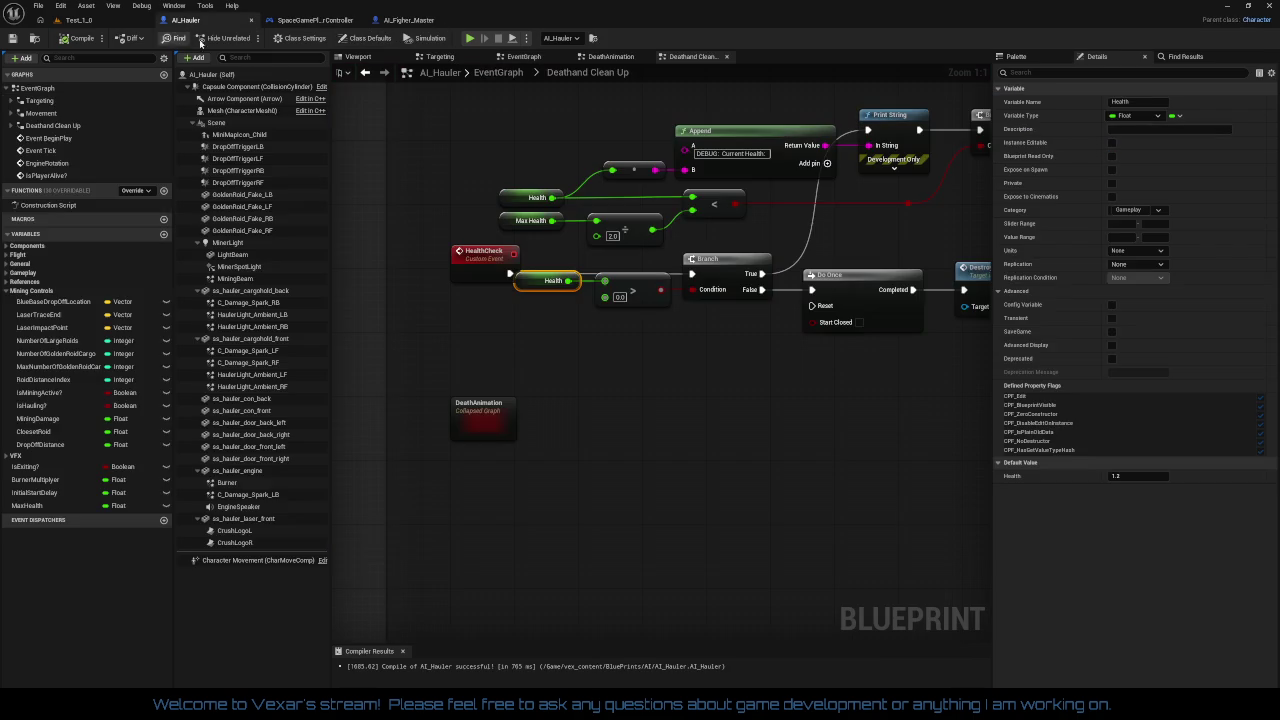
pyautogui.moveTo(628, 376); pyautogui.dragTo(497, 405)
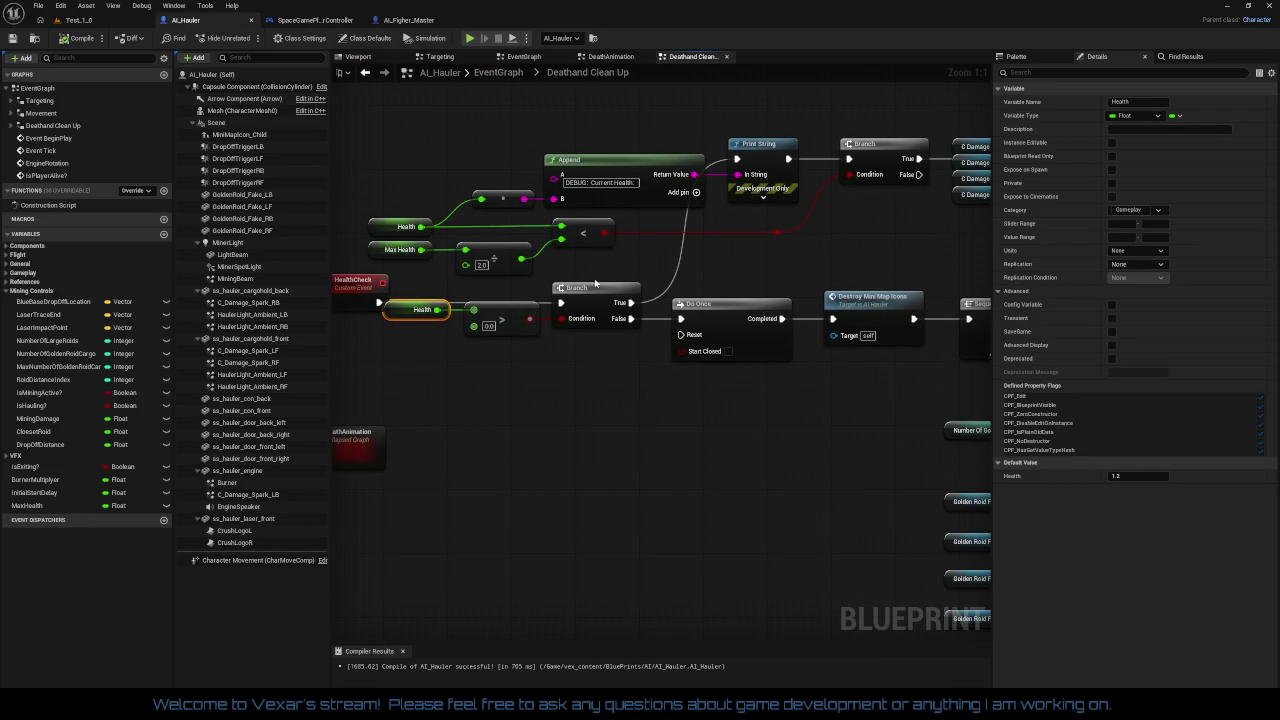
pyautogui.moveTo(621, 362); pyautogui.dragTo(621, 362)
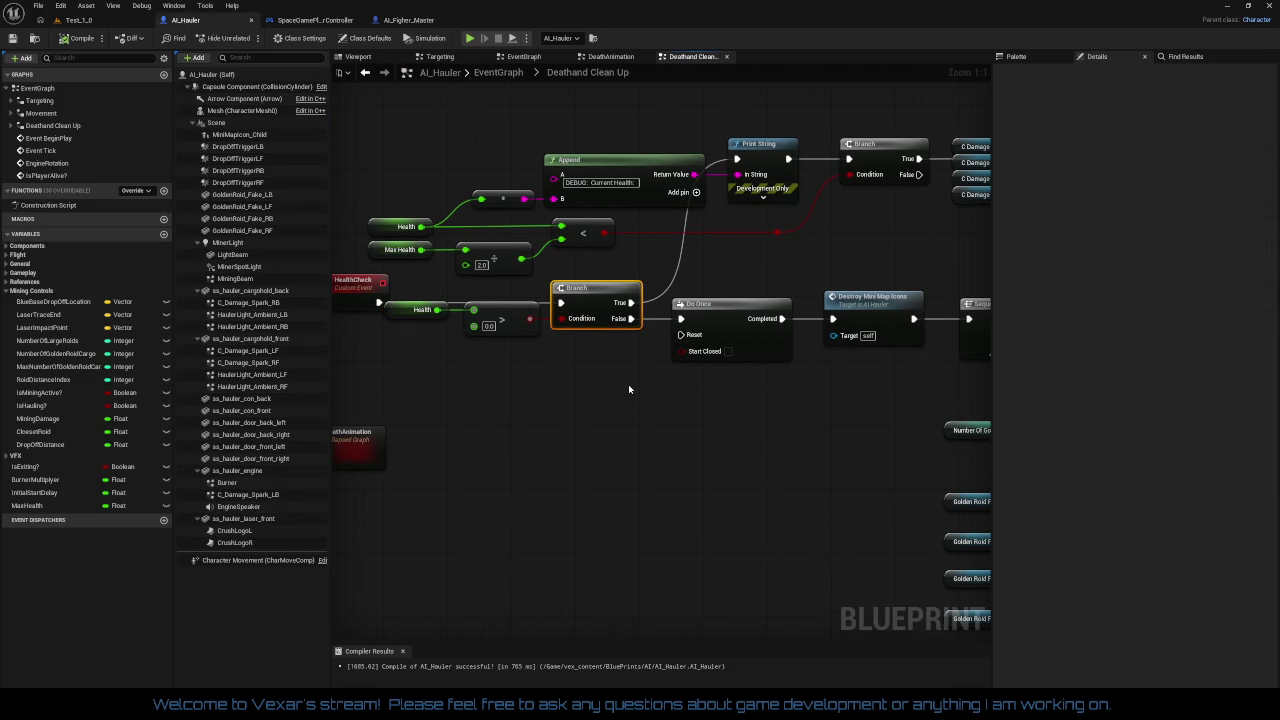
pyautogui.press('Delete')
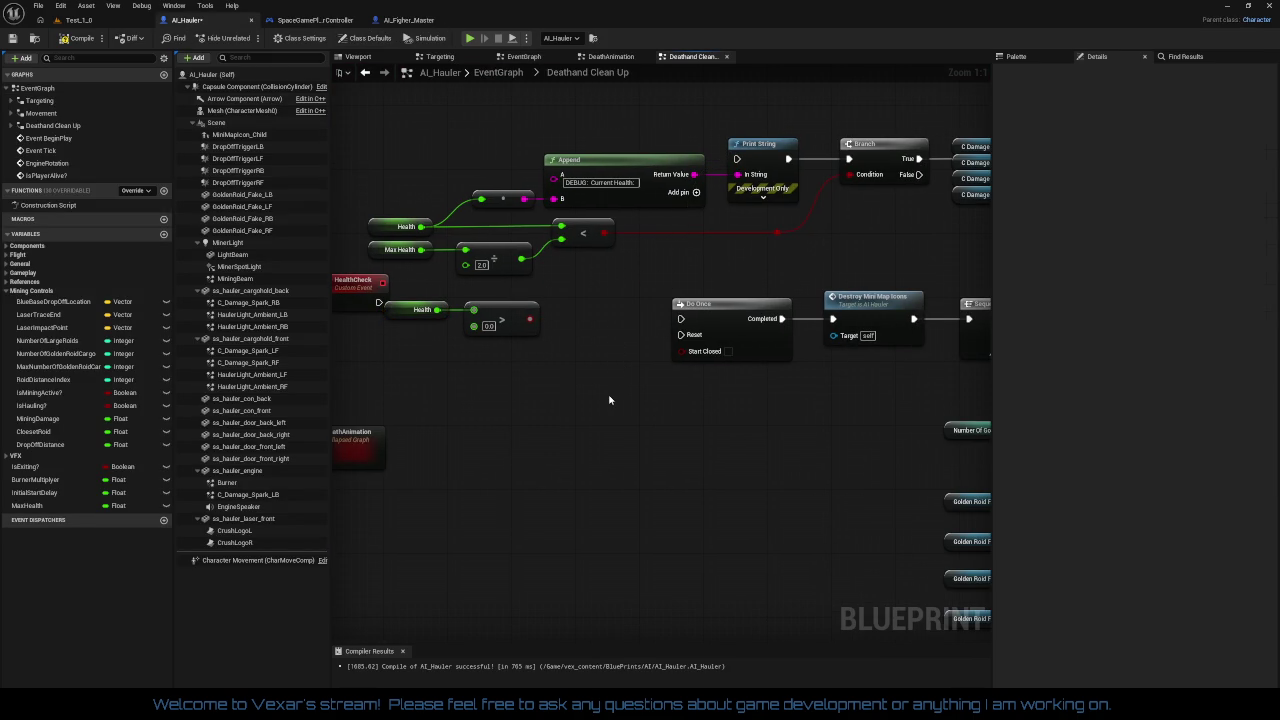
pyautogui.hotkey('ctrl', 'z')
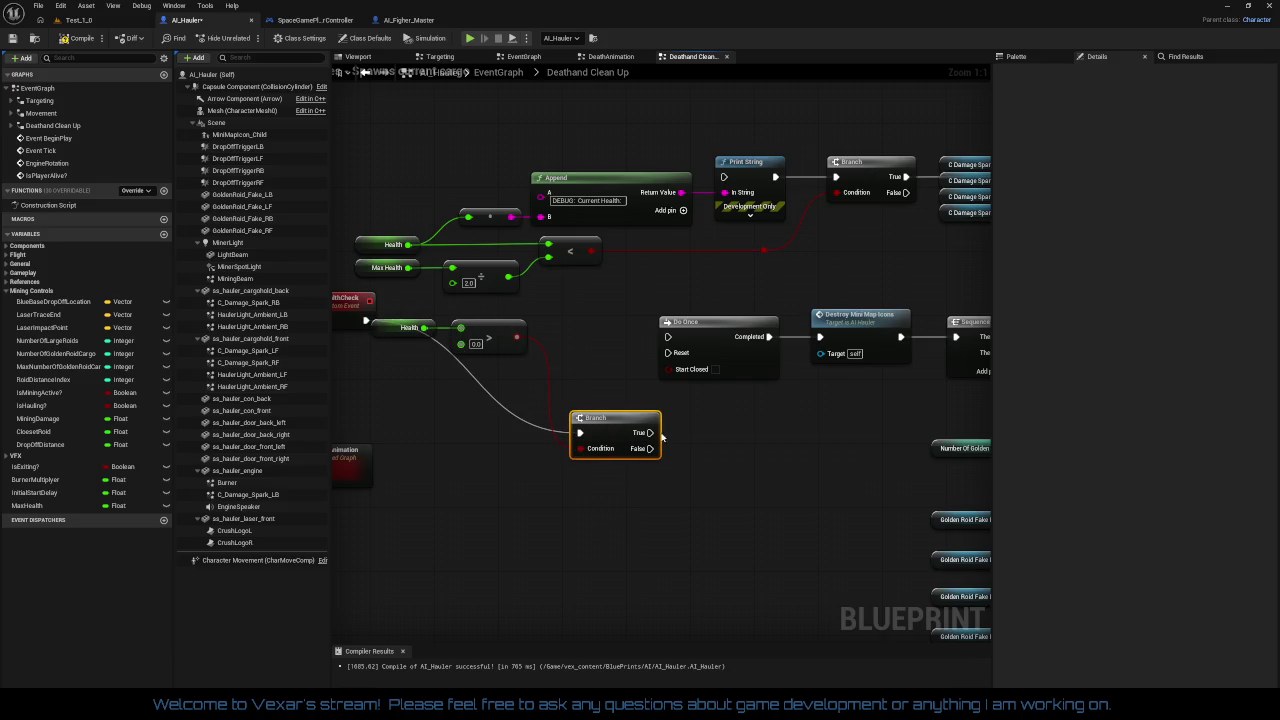
pyautogui.moveTo(670, 343); pyautogui.dragTo(668, 337)
pyautogui.moveTo(516, 337)
pyautogui.mouseDown()
pyautogui.moveTo(581, 448)
pyautogui.moveTo(589, 343)
pyautogui.mouseUp()
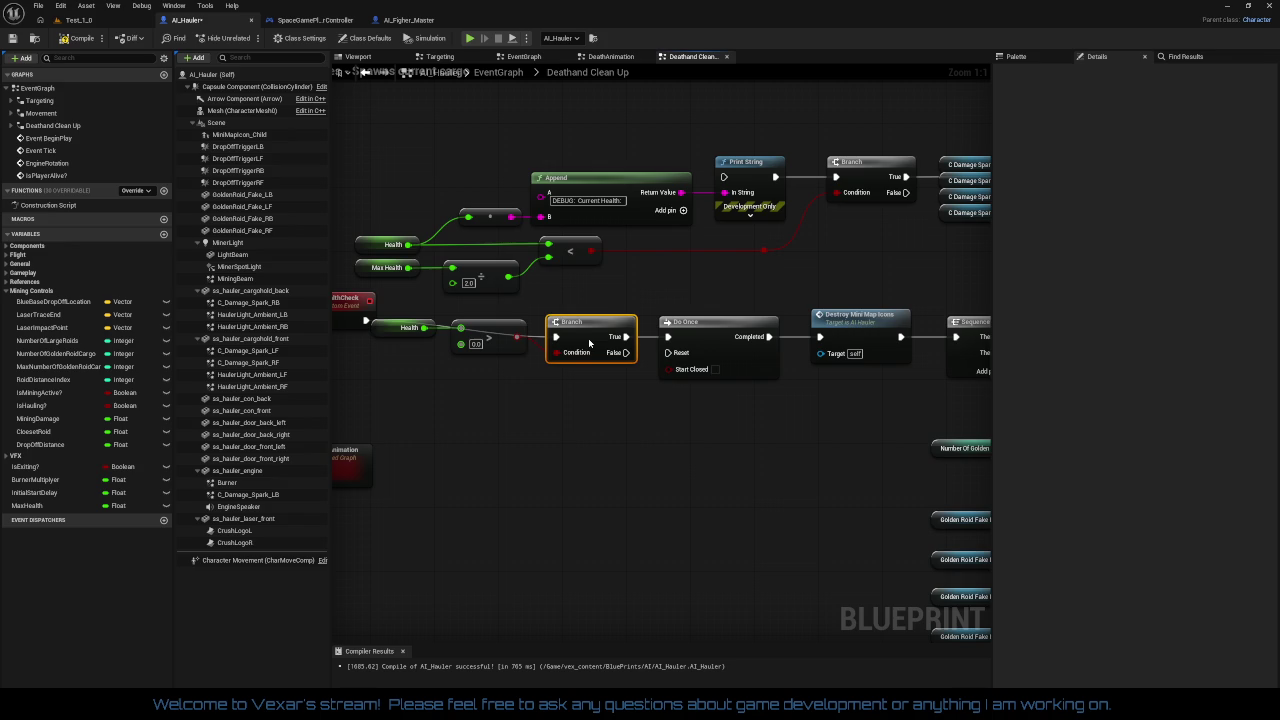
# Straighten the compare and Branch nodes with Q and line up the HealthCheck event beside them
pyautogui.moveTo(592, 393); pyautogui.dragTo(704, 389)
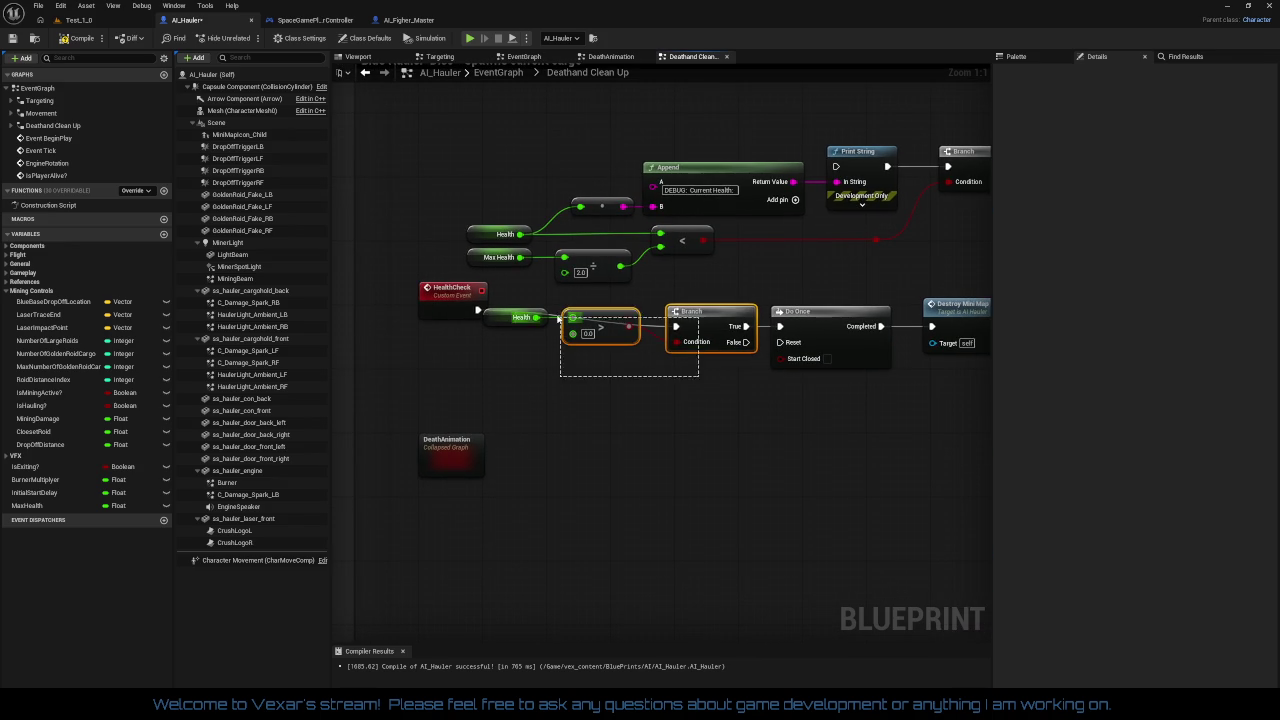
pyautogui.press('q')
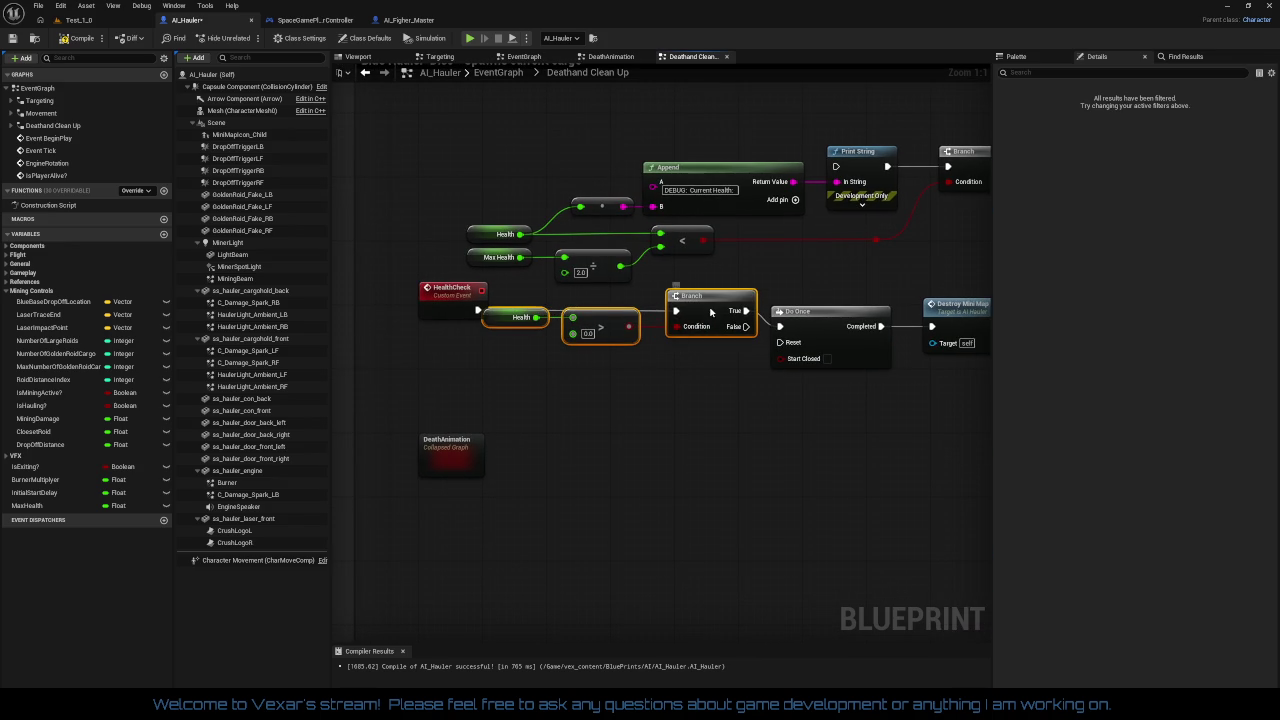
pyautogui.moveTo(709, 309); pyautogui.dragTo(711, 330)
pyautogui.moveTo(437, 309); pyautogui.dragTo(433, 315)
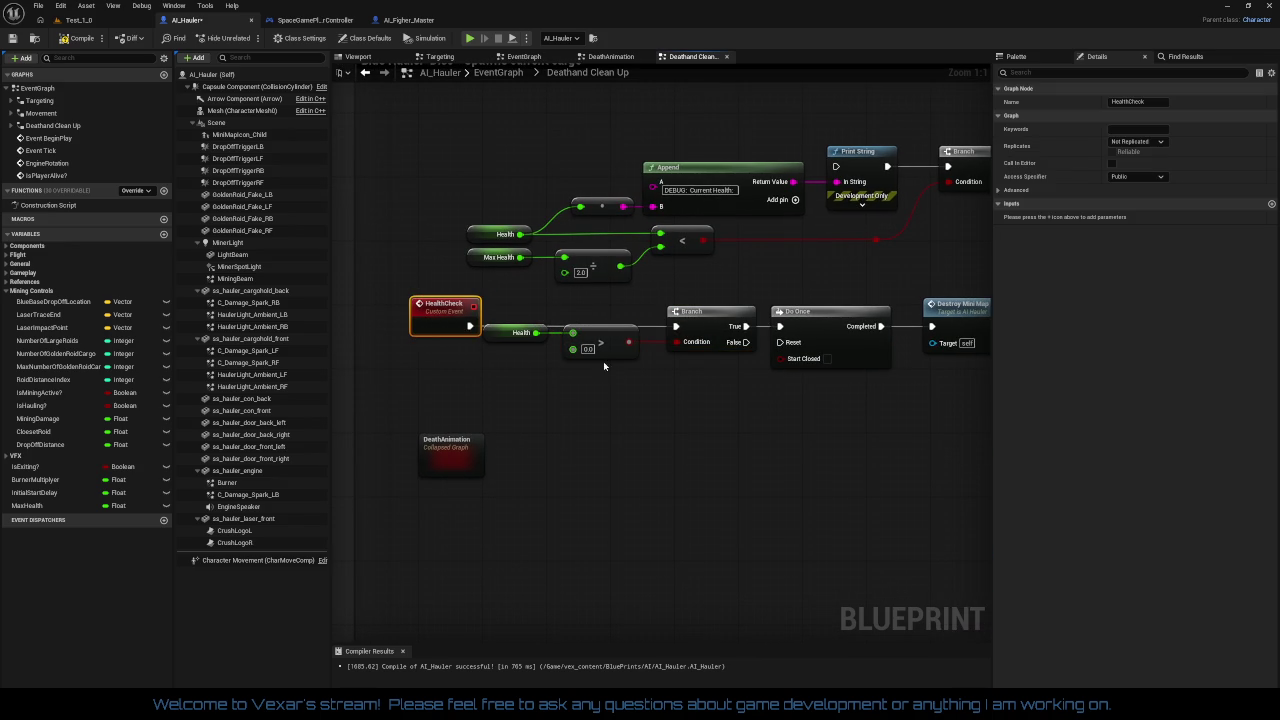
pyautogui.press('Home')
pyautogui.moveTo(763, 265)
pyautogui.mouseDown()
pyautogui.moveTo(801, 198)
pyautogui.moveTo(790, 198)
pyautogui.mouseUp()
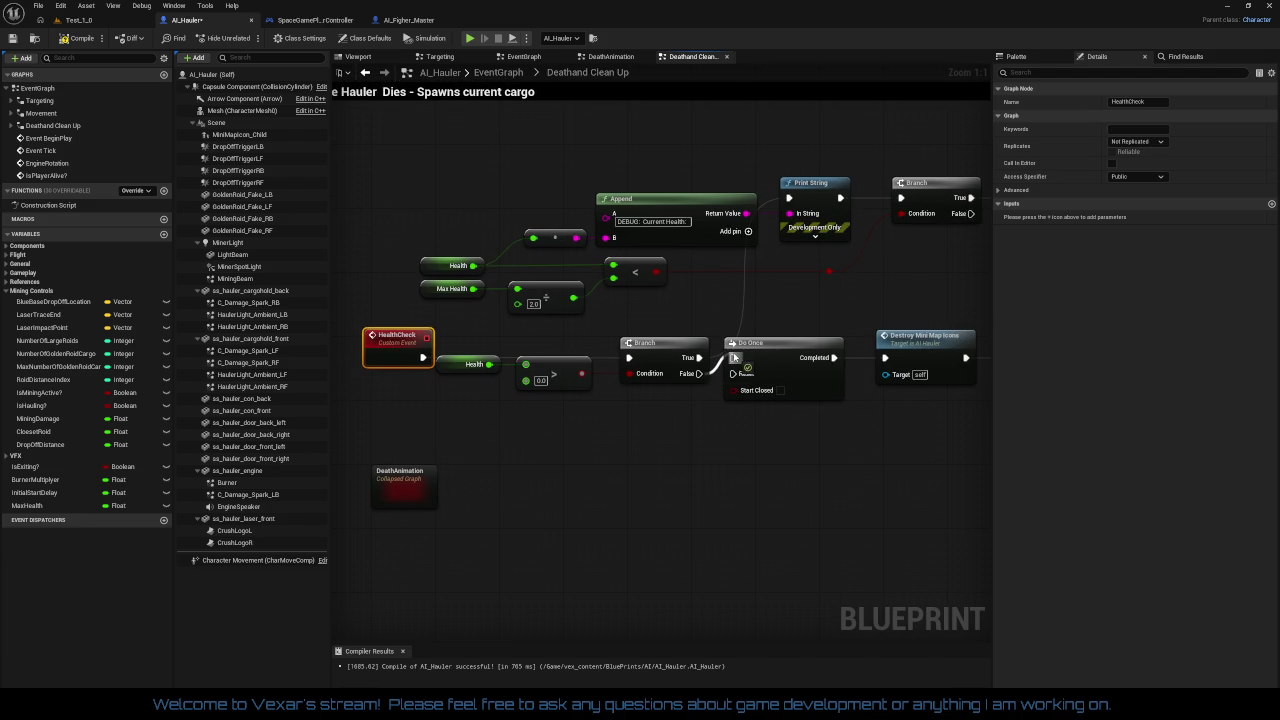
pyautogui.press('Home')
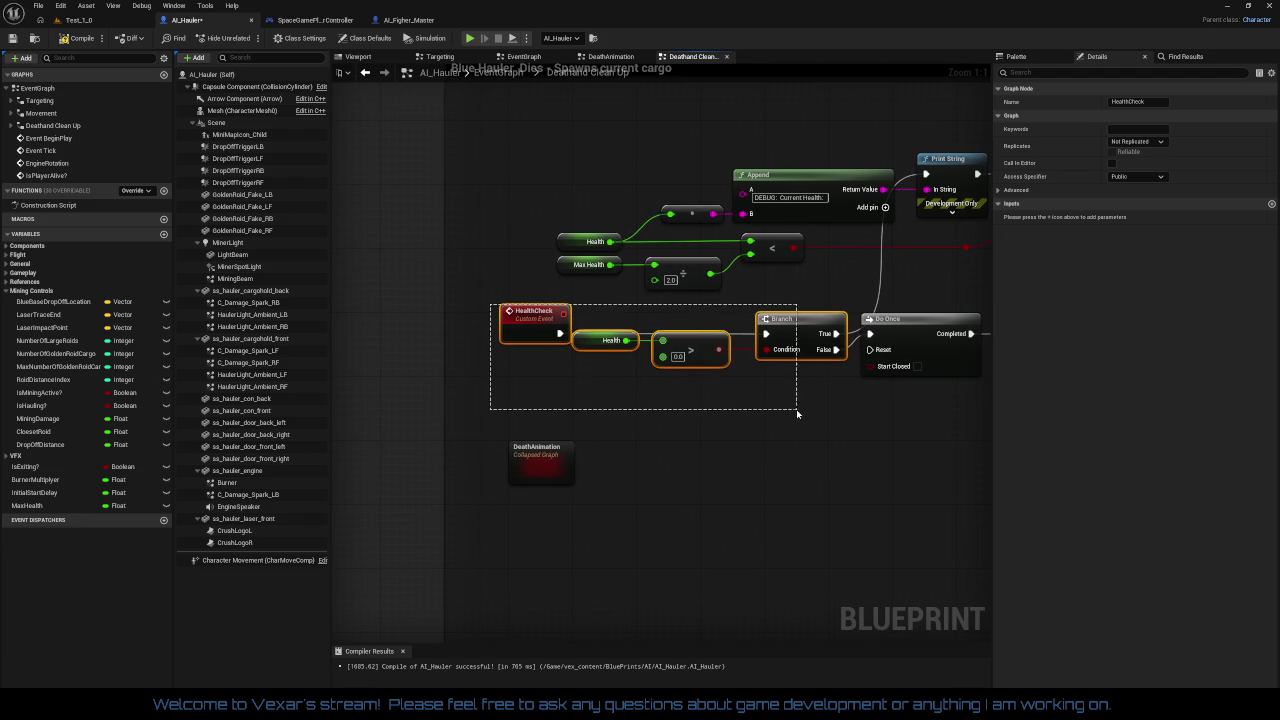
# Nudge the HealthCheck row into a straight line and pan toward the nodes after Do Once
pyautogui.moveTo(798, 414); pyautogui.dragTo(799, 413)
pyautogui.moveTo(801, 340)
pyautogui.mouseDown()
pyautogui.moveTo(817, 316)
pyautogui.moveTo(808, 322)
pyautogui.mouseUp()
pyautogui.click(795, 422)
pyautogui.moveTo(795, 422)
pyautogui.mouseDown()
pyautogui.moveTo(769, 394)
pyautogui.moveTo(827, 392)
pyautogui.mouseUp()
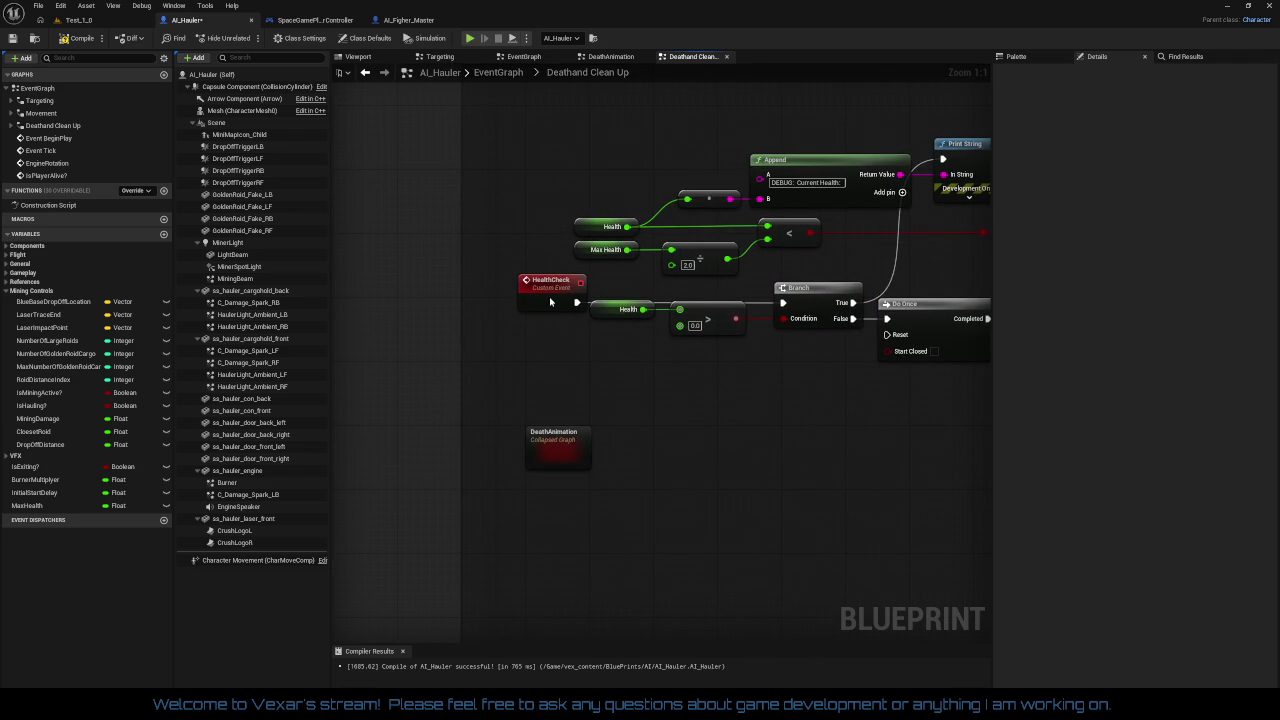
pyautogui.moveTo(552, 302); pyautogui.dragTo(559, 302)
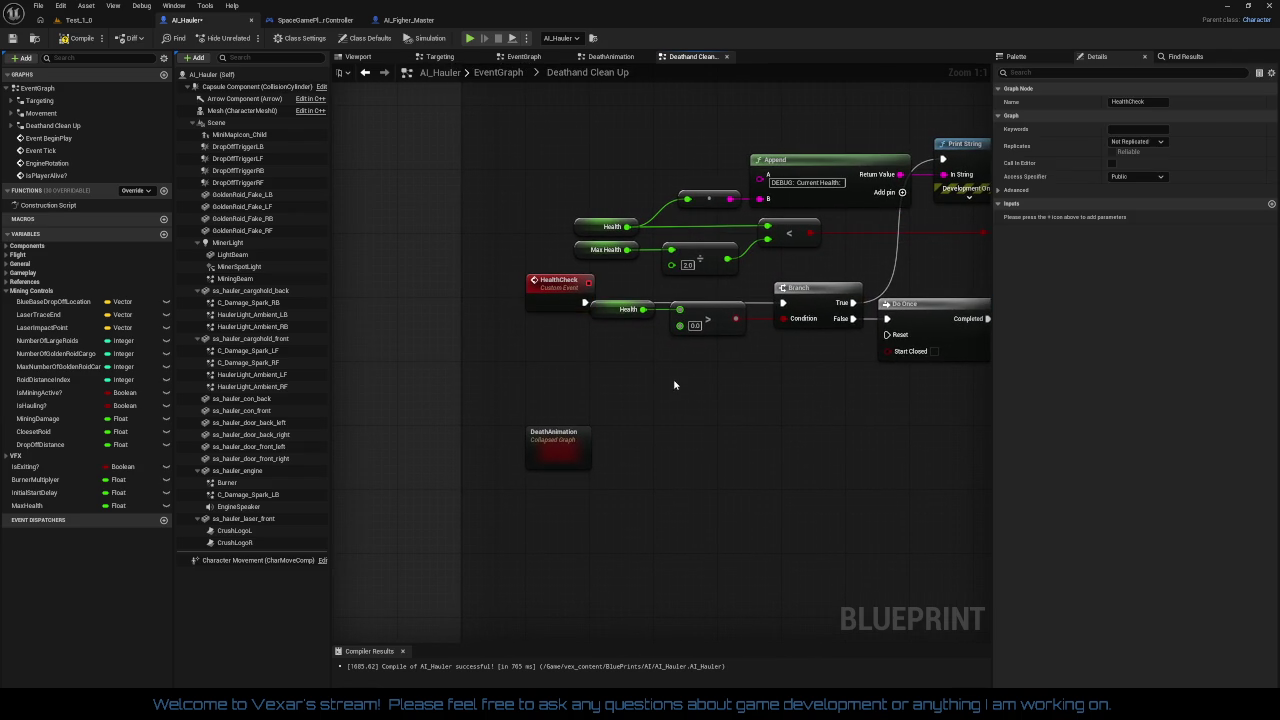
pyautogui.click(674, 384)
pyautogui.moveTo(814, 401); pyautogui.dragTo(738, 387)
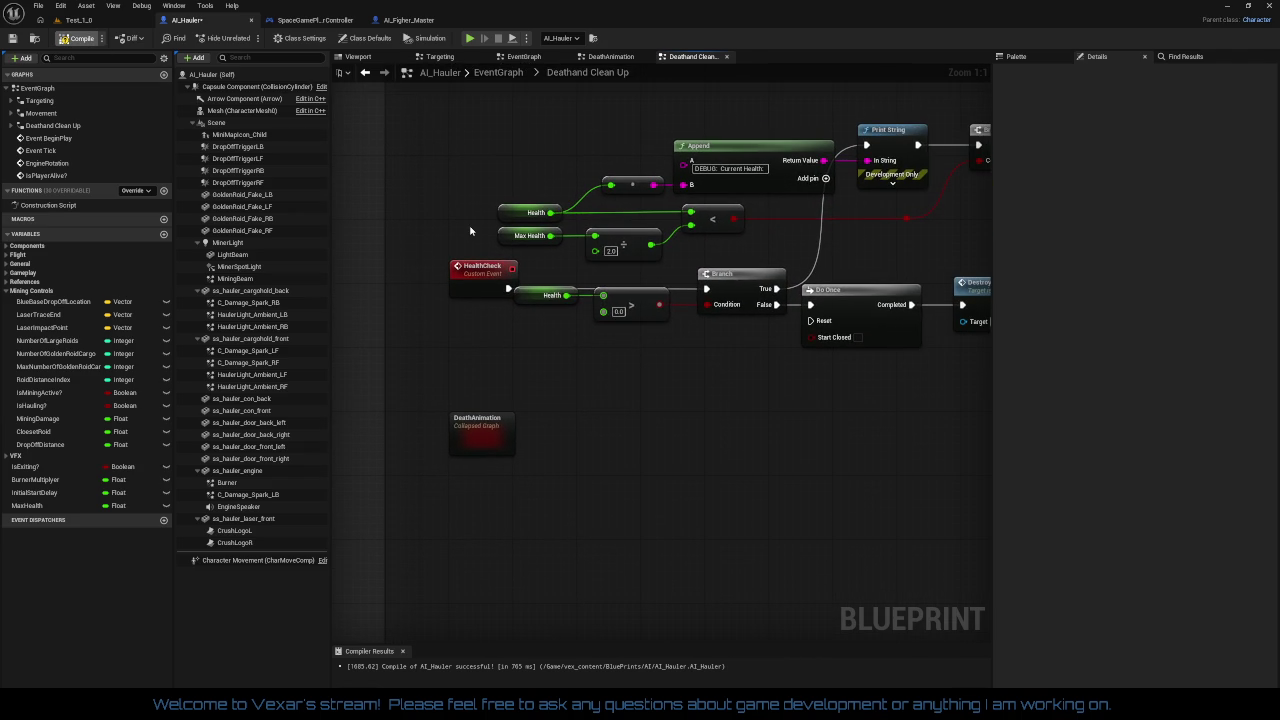
pyautogui.moveTo(824, 416); pyautogui.dragTo(340, 378)
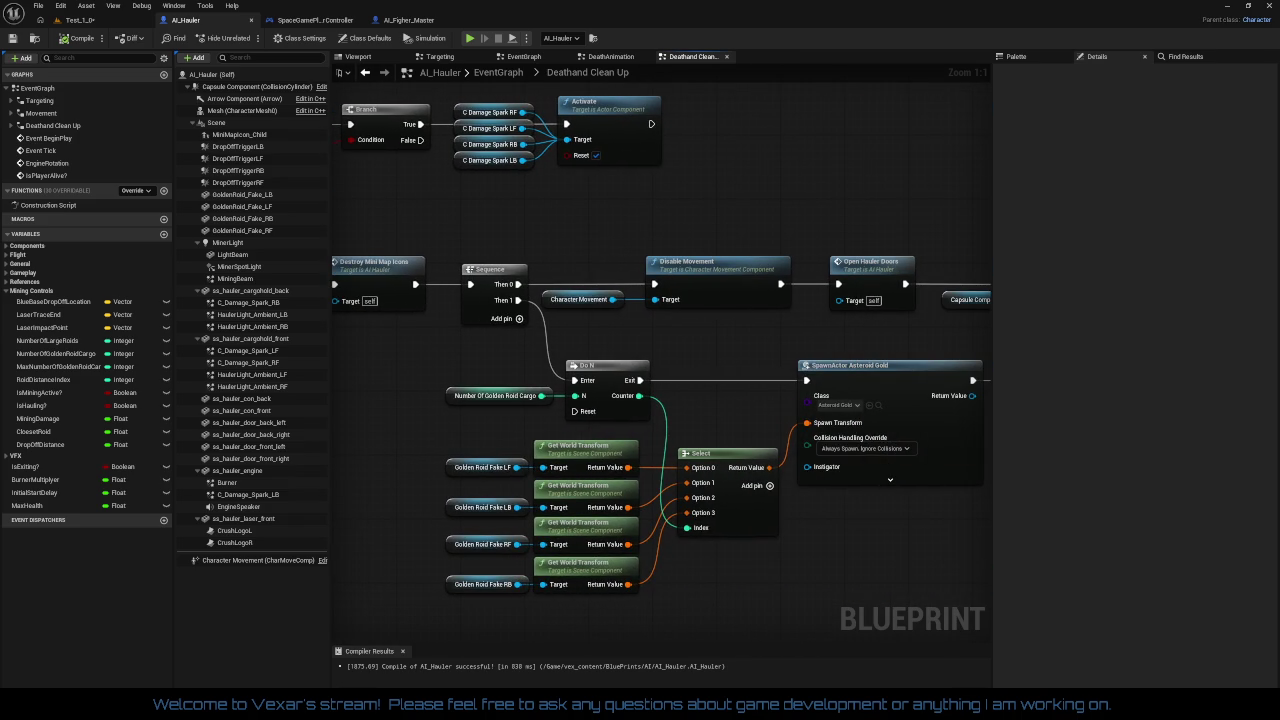
# Trace AI_Hauler's Deathand Clean Up from its final SET and Destroy nodes back to the start
pyautogui.moveTo(840, 390); pyautogui.dragTo(345, 374)
pyautogui.moveTo(840, 390)
pyautogui.mouseDown()
pyautogui.moveTo(865, 394)
pyautogui.moveTo(575, 354)
pyautogui.moveTo(700, 360)
pyautogui.mouseUp()
pyautogui.moveTo(420, 350)
pyautogui.mouseDown()
pyautogui.moveTo(620, 365)
pyautogui.moveTo(640, 390)
pyautogui.mouseUp()
pyautogui.moveTo(450, 300)
pyautogui.mouseDown()
pyautogui.moveTo(631, 380)
pyautogui.moveTo(950, 397)
pyautogui.moveTo(864, 392)
pyautogui.mouseUp()
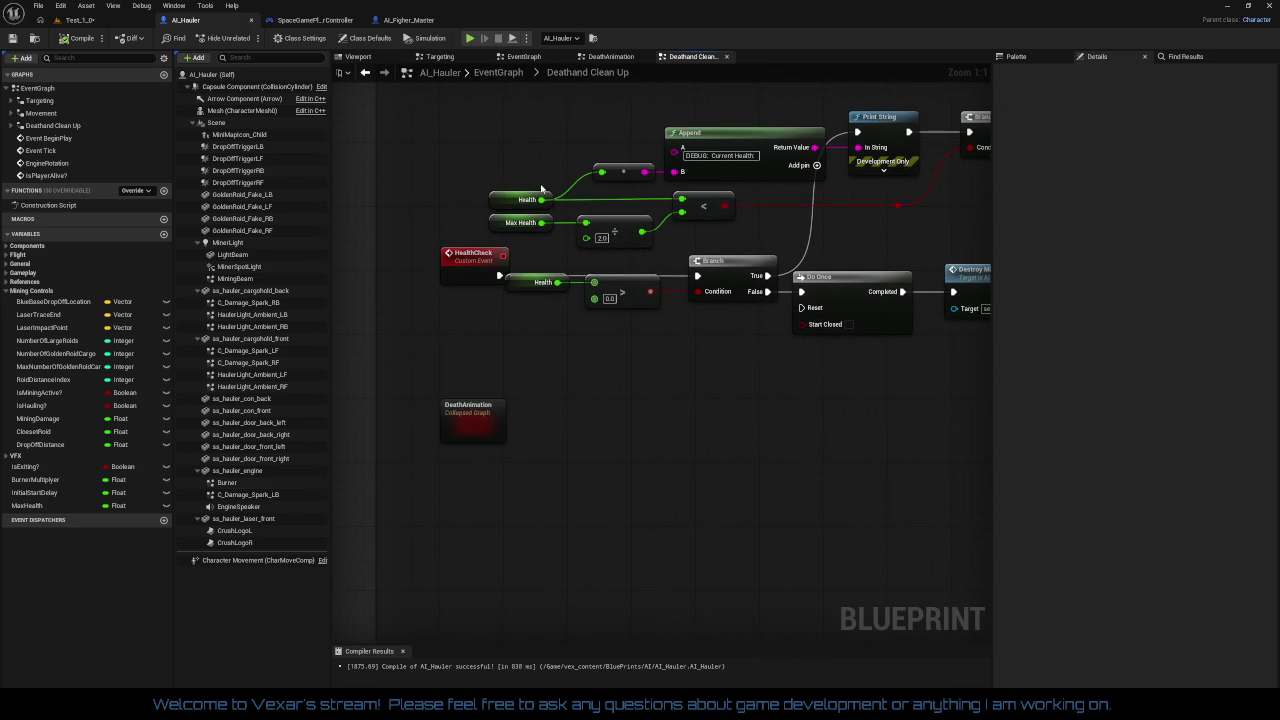
# Review AI_Figher_Master's DeathandHealth graph to compare its death handling
pyautogui.click(420, 21)
pyautogui.moveTo(728, 459)
pyautogui.mouseDown()
pyautogui.moveTo(346, 438)
pyautogui.moveTo(281, 393)
pyautogui.moveTo(320, 487)
pyautogui.moveTo(451, 446)
pyautogui.moveTo(568, 431)
pyautogui.mouseUp()
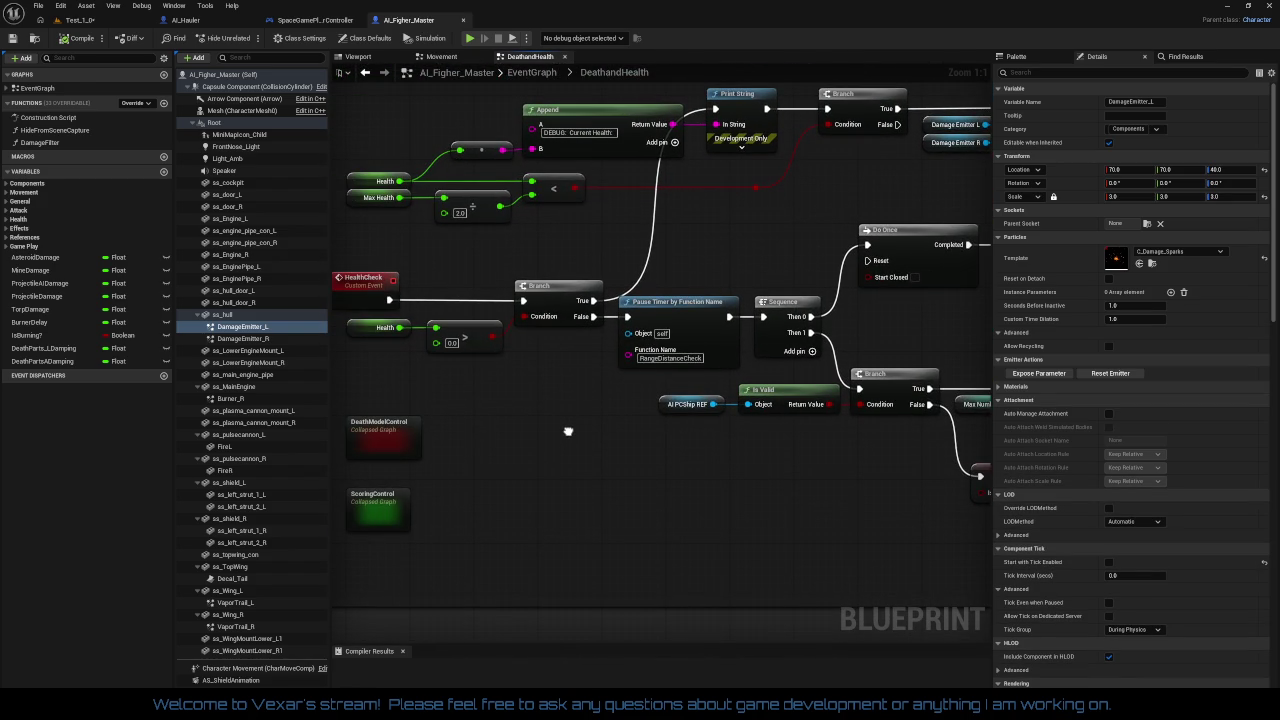
pyautogui.moveTo(568, 431)
pyautogui.mouseDown()
pyautogui.moveTo(438, 453)
pyautogui.moveTo(586, 434)
pyautogui.moveTo(705, 385)
pyautogui.mouseUp()
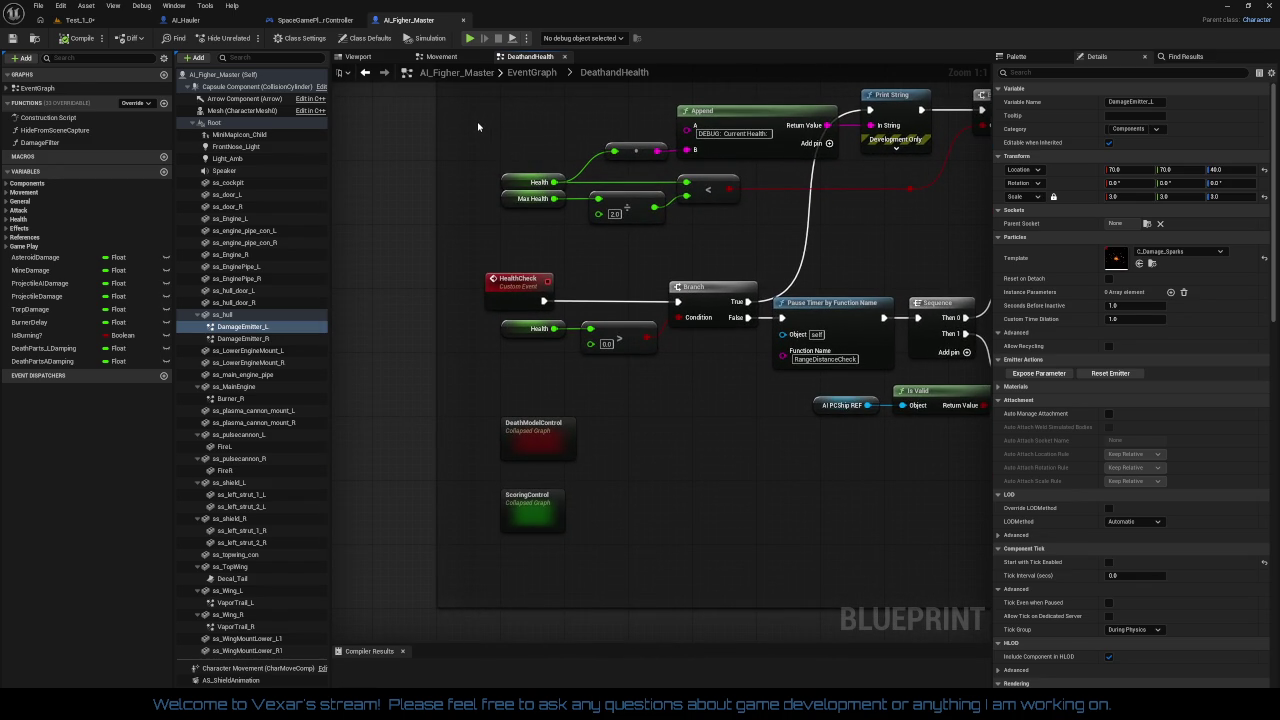
pyautogui.click(208, 24)
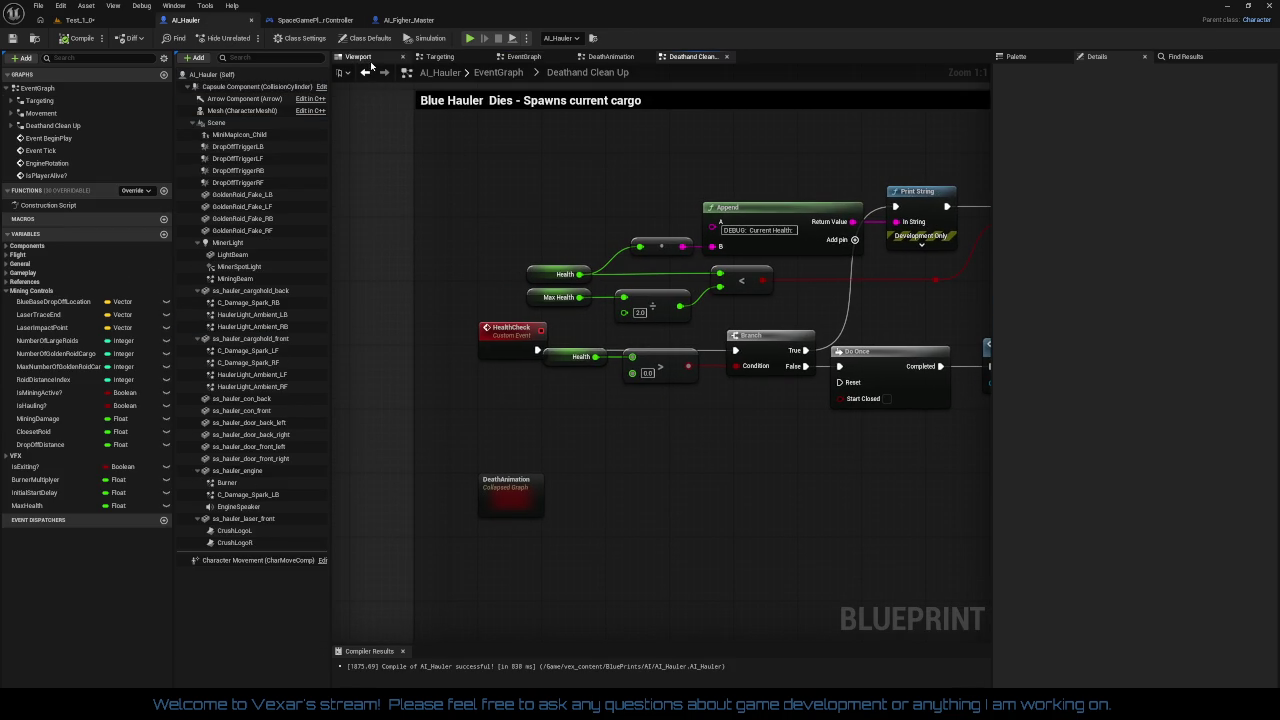
# Browse AI_Hauler's EventGraph around the Set Timer and VFX nodes
pyautogui.click(508, 57)
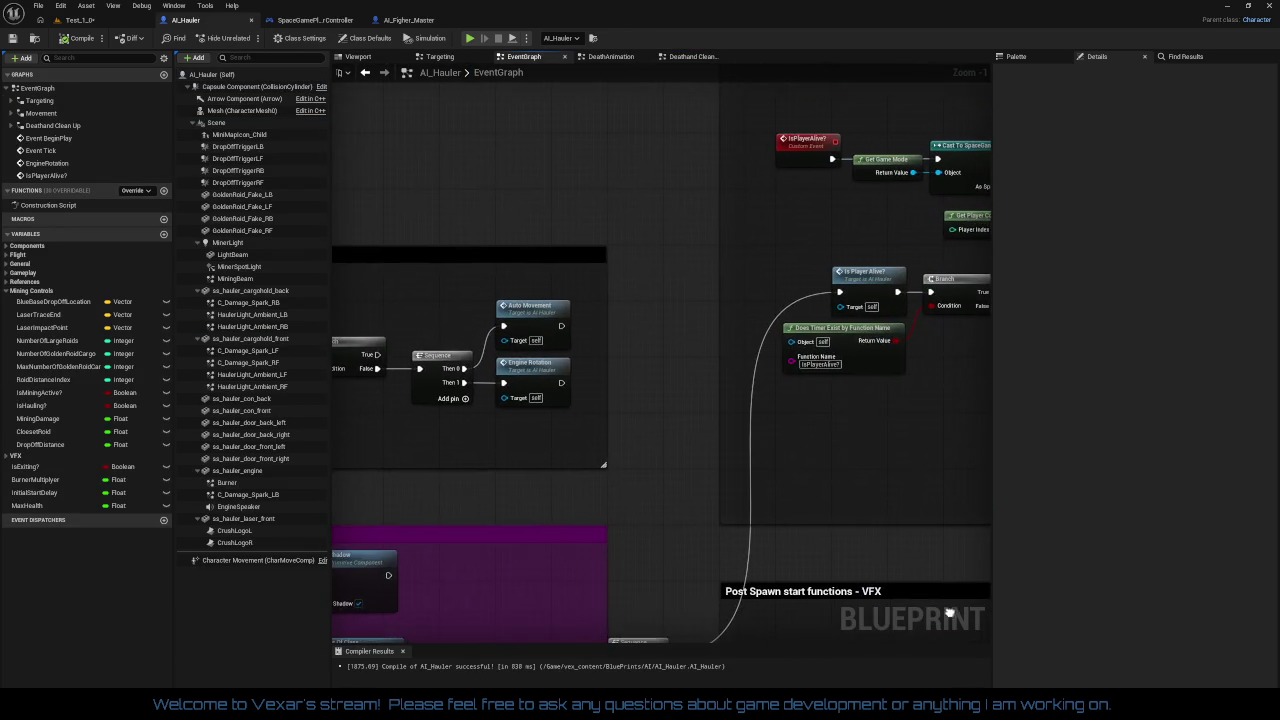
pyautogui.scroll(1, 678, 358)
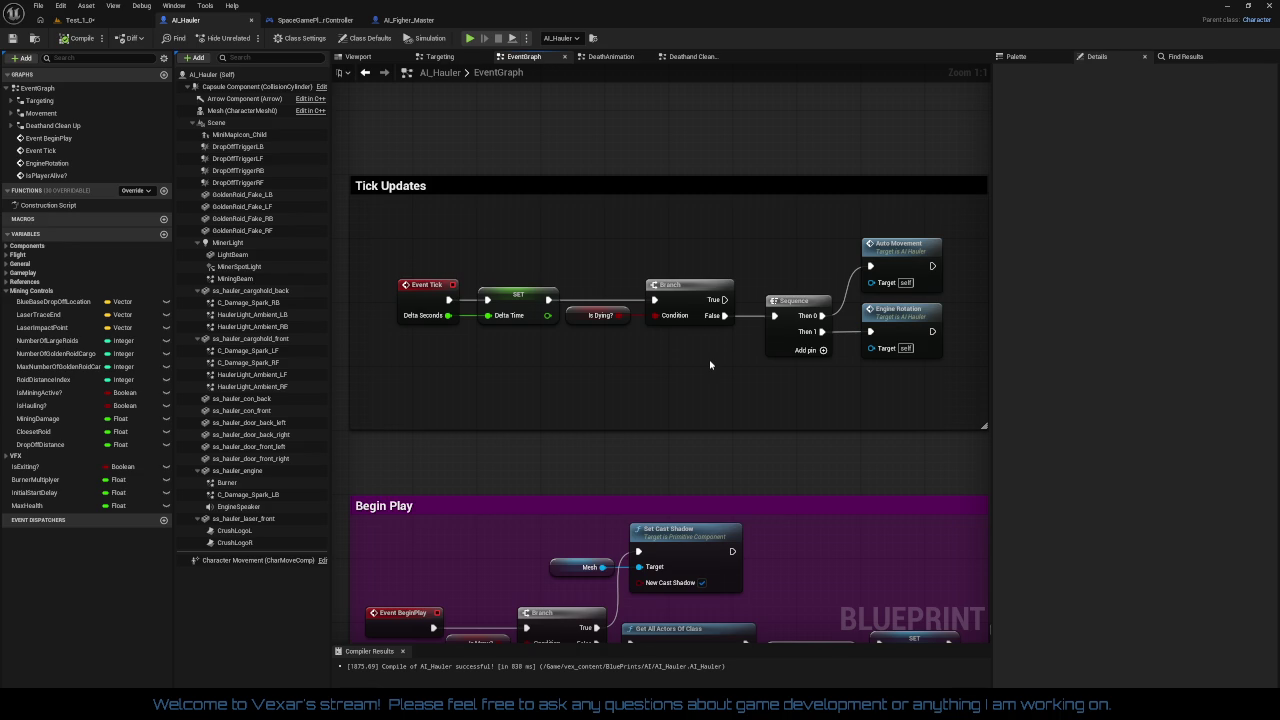
pyautogui.moveTo(710, 365); pyautogui.dragTo(453, 324)
pyautogui.scroll(-2, 672, 368)
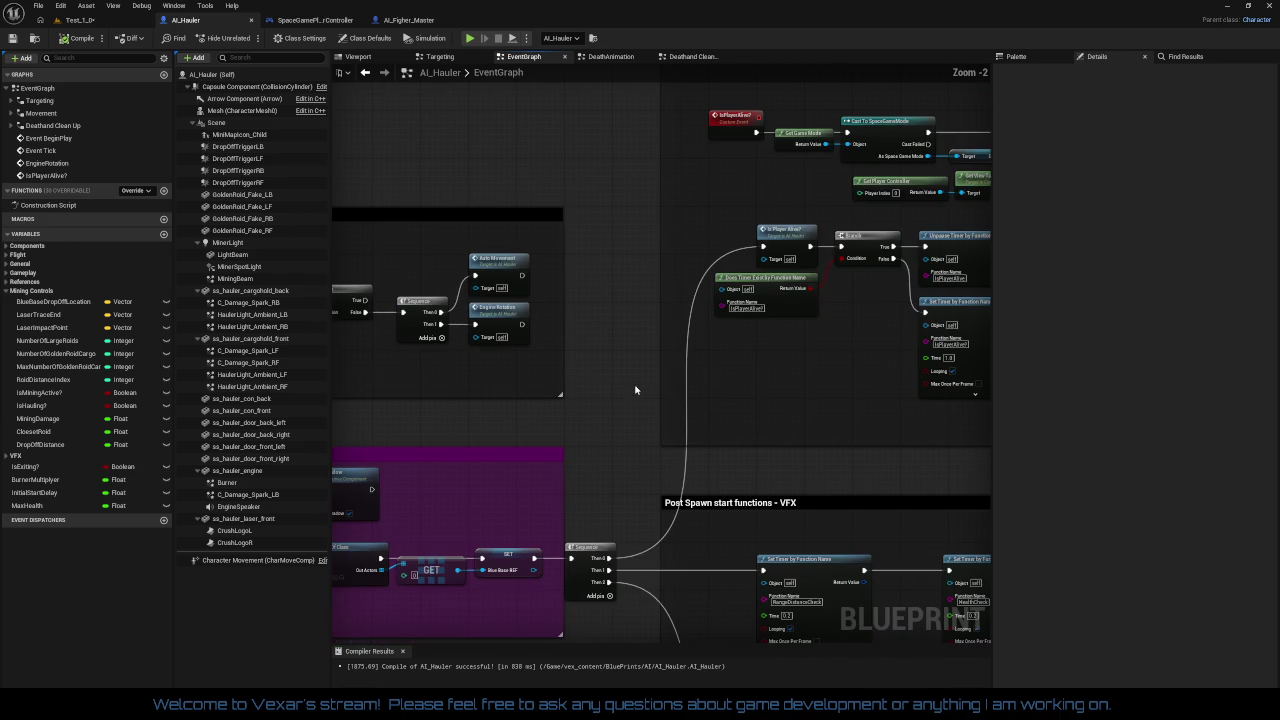
pyautogui.click(340, 20)
pyautogui.click(188, 20)
pyautogui.moveTo(455, 156); pyautogui.dragTo(577, 333)
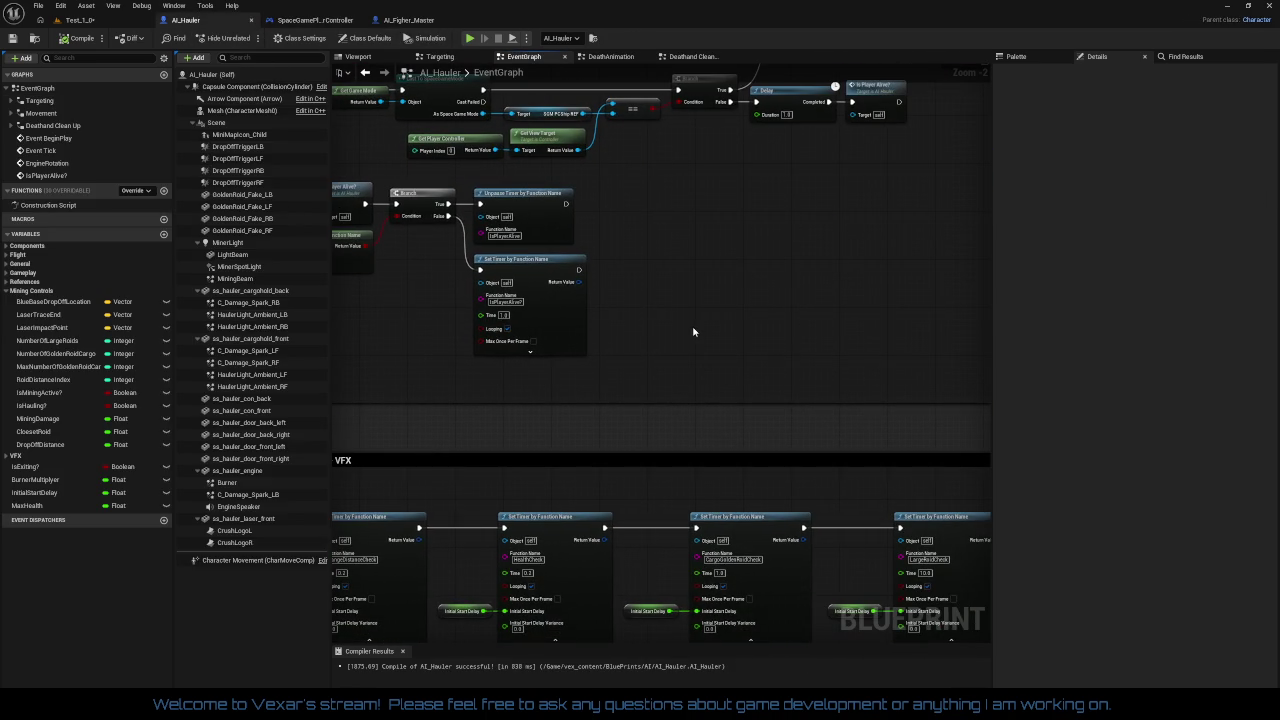
pyautogui.scroll(-3, 692, 328)
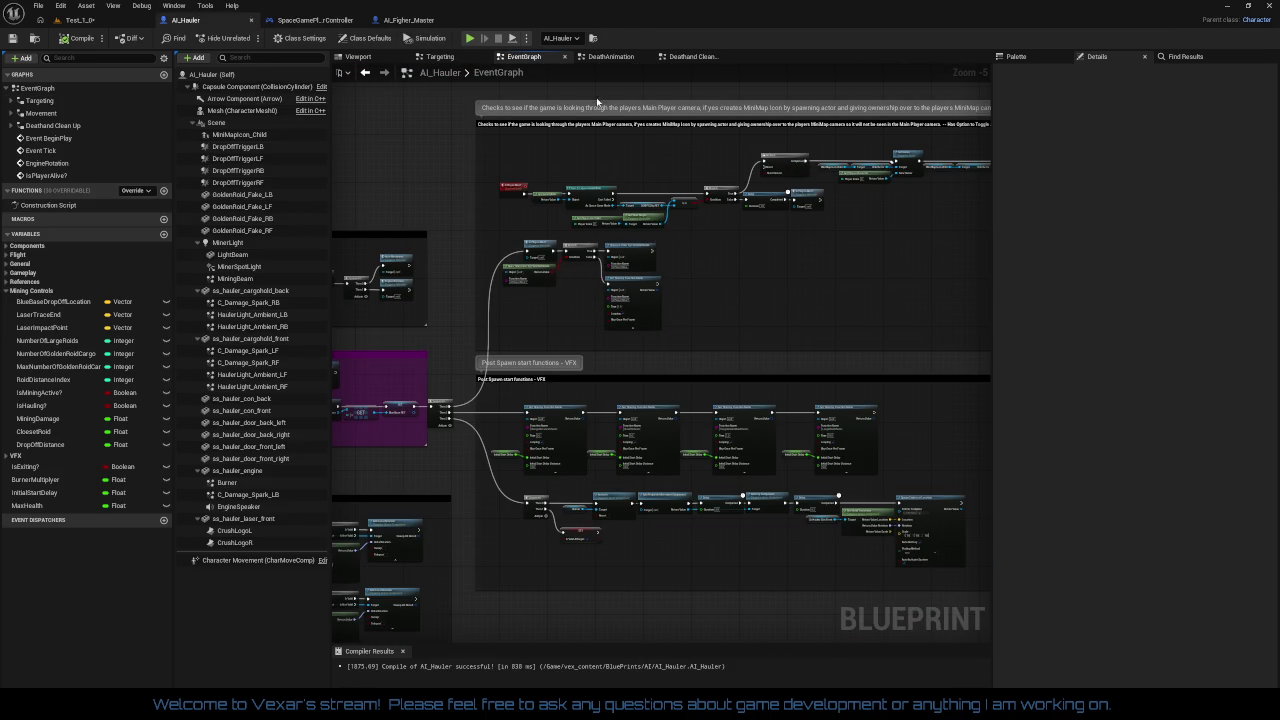
# Pan Deathand Clean Up to its final SET Is Dying? and Destroy Actor nodes
pyautogui.click(690, 58)
pyautogui.moveTo(940, 520)
pyautogui.mouseDown()
pyautogui.moveTo(505, 365)
pyautogui.moveTo(360, 350)
pyautogui.mouseUp()
pyautogui.moveTo(990, 400); pyautogui.dragTo(752, 364)
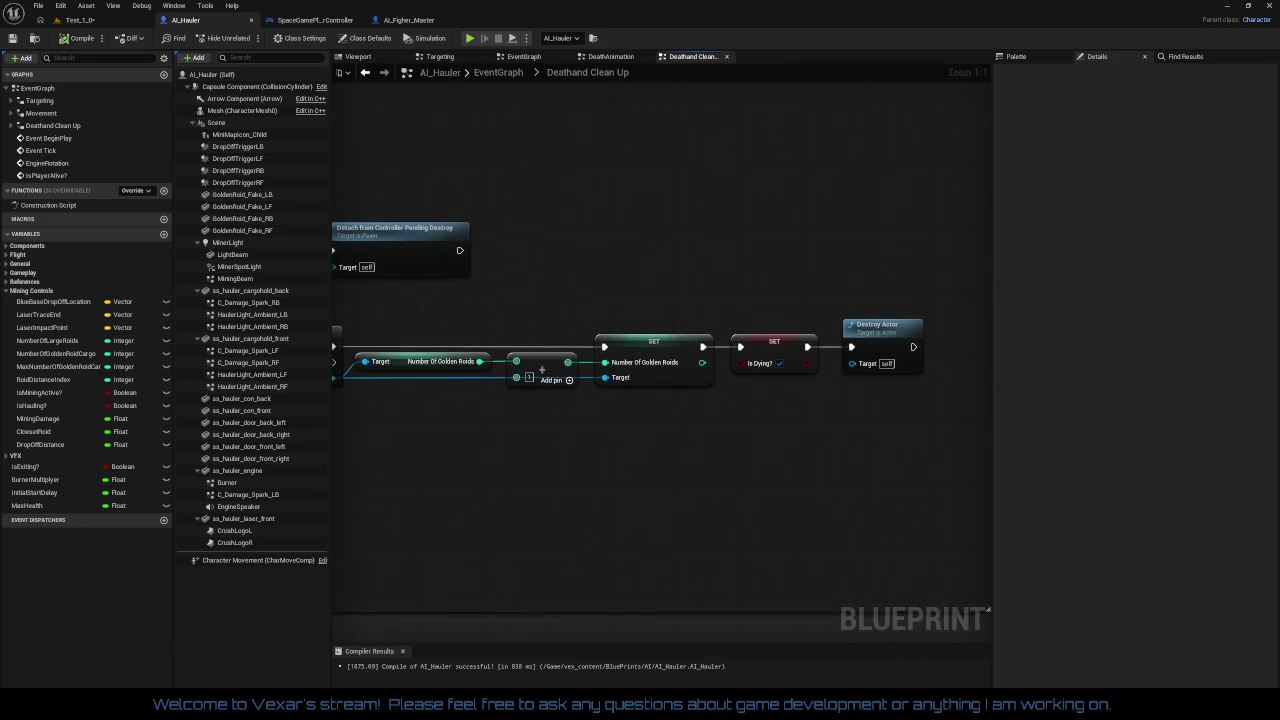
# Break SET Is Dying?'s link to Destroy Actor and carry the setter toward the HealthCheck nodes
pyautogui.rightClick(741, 347)
pyautogui.moveTo(788, 391)
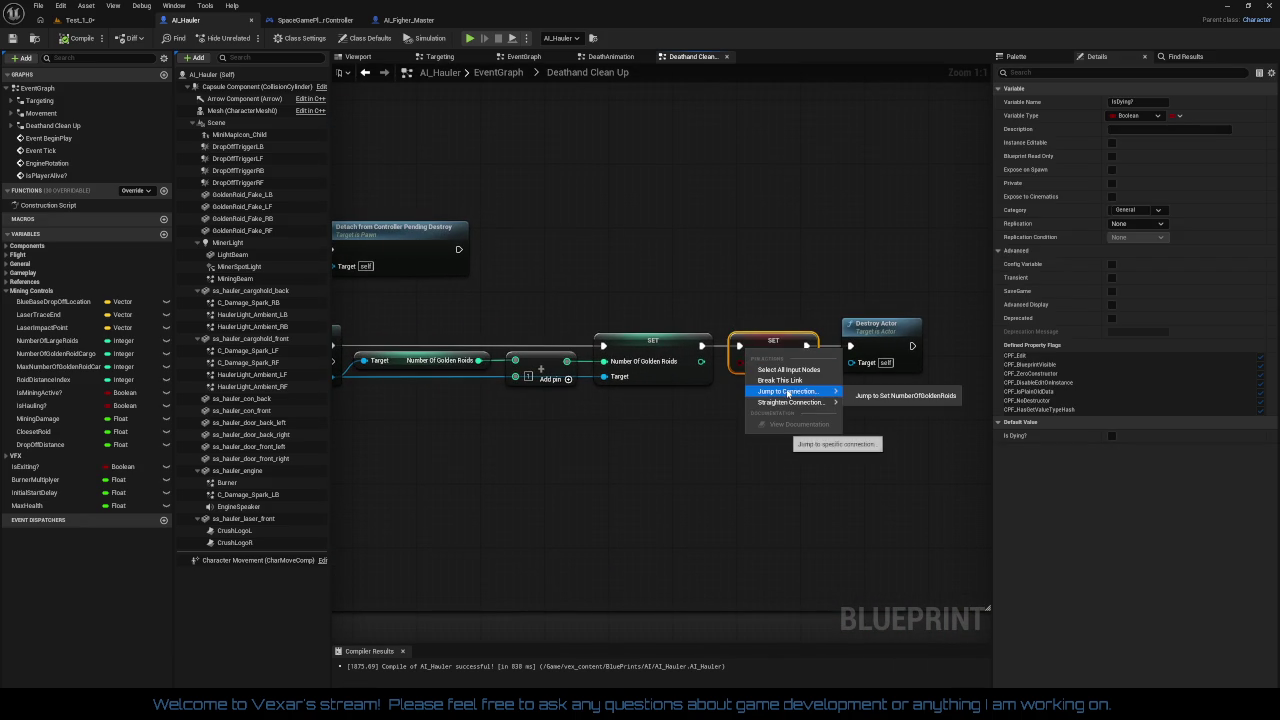
pyautogui.click(841, 365)
pyautogui.rightClick(810, 345)
pyautogui.click(831, 381)
pyautogui.moveTo(793, 346); pyautogui.dragTo(801, 274)
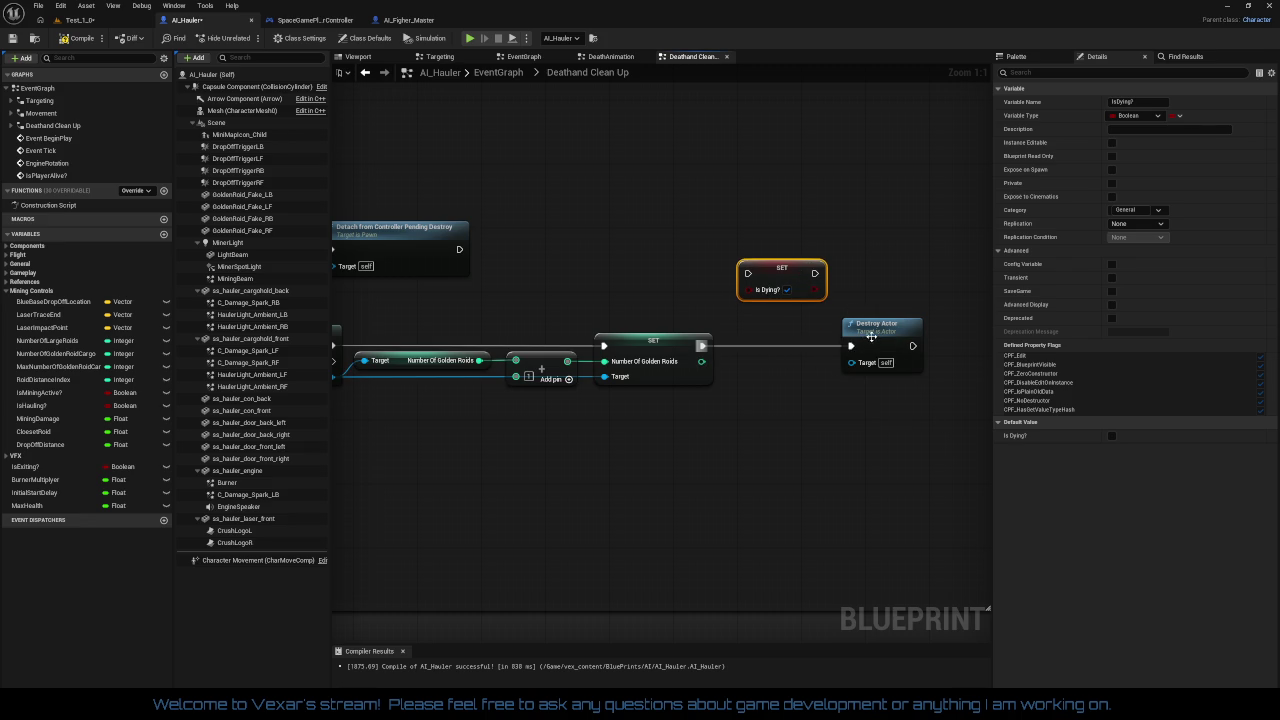
pyautogui.moveTo(871, 337); pyautogui.dragTo(767, 334)
pyautogui.moveTo(782, 281)
pyautogui.mouseDown()
pyautogui.moveTo(440, 330)
pyautogui.moveTo(415, 345)
pyautogui.moveTo(595, 310)
pyautogui.mouseUp()
# Try wiring SET Is Dying? to Branch False, then remove that wire and move the setter aside
pyautogui.moveTo(799, 323); pyautogui.dragTo(564, 351)
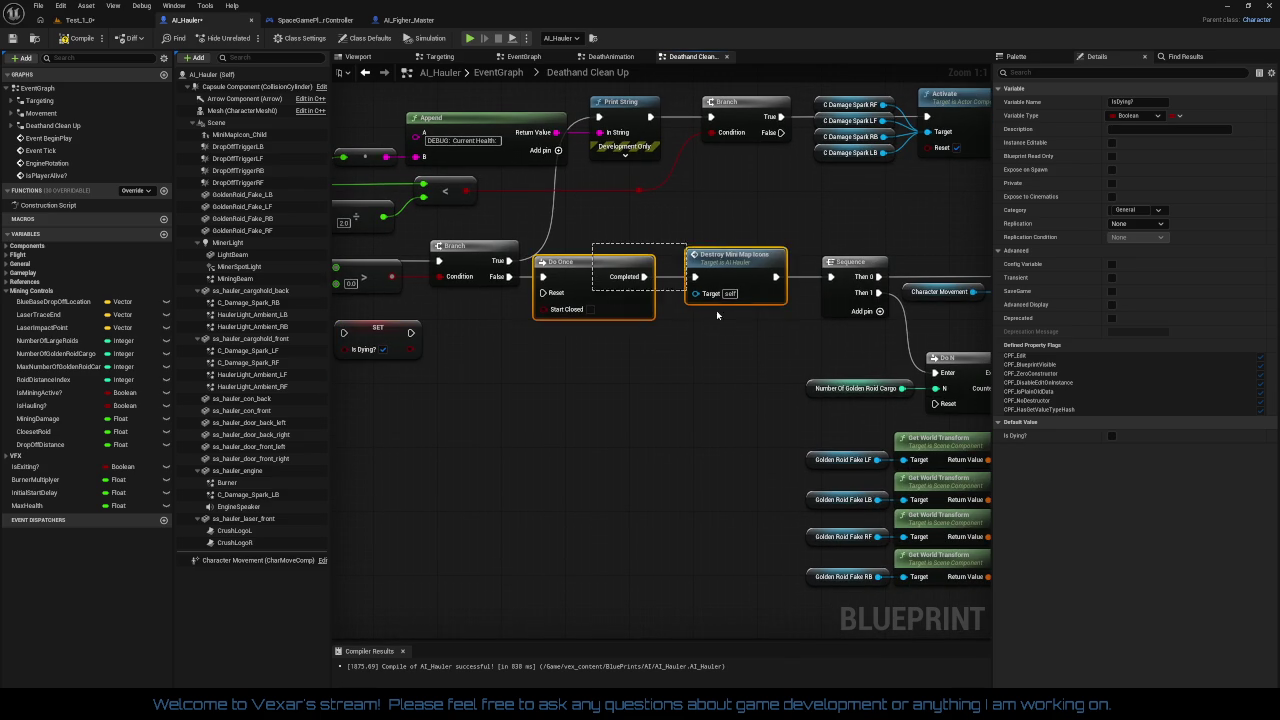
pyautogui.moveTo(829, 358); pyautogui.dragTo(828, 355)
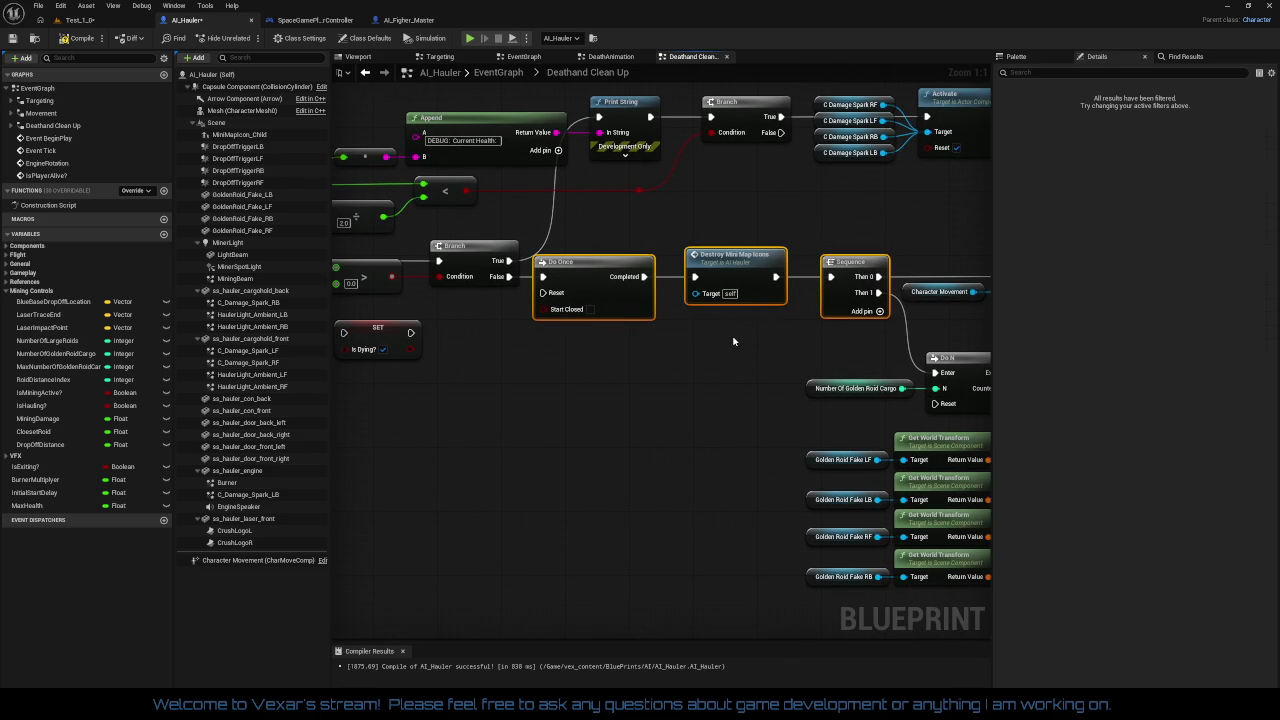
pyautogui.moveTo(732, 336)
pyautogui.mouseDown()
pyautogui.moveTo(232, 302)
pyautogui.moveTo(0, 318)
pyautogui.moveTo(508, 377)
pyautogui.moveTo(685, 365)
pyautogui.moveTo(666, 362)
pyautogui.mouseUp()
pyautogui.moveTo(456, 365); pyautogui.dragTo(620, 308)
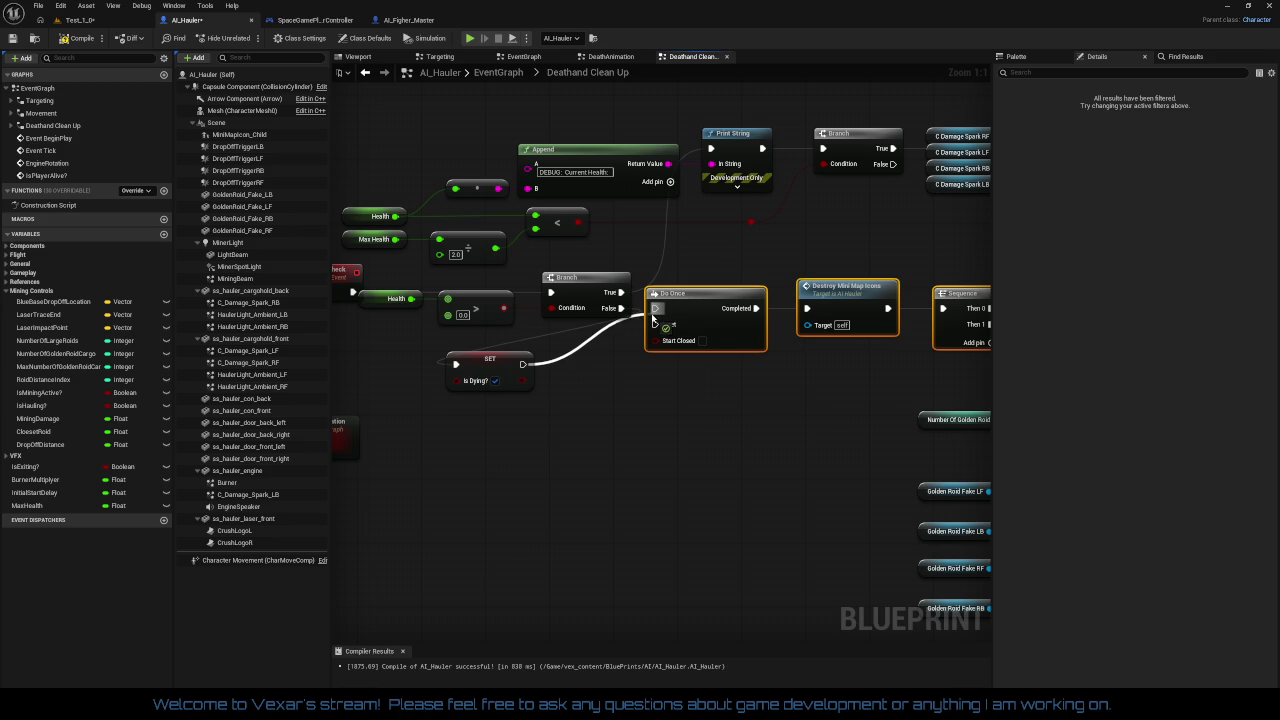
pyautogui.moveTo(645, 395); pyautogui.dragTo(592, 399)
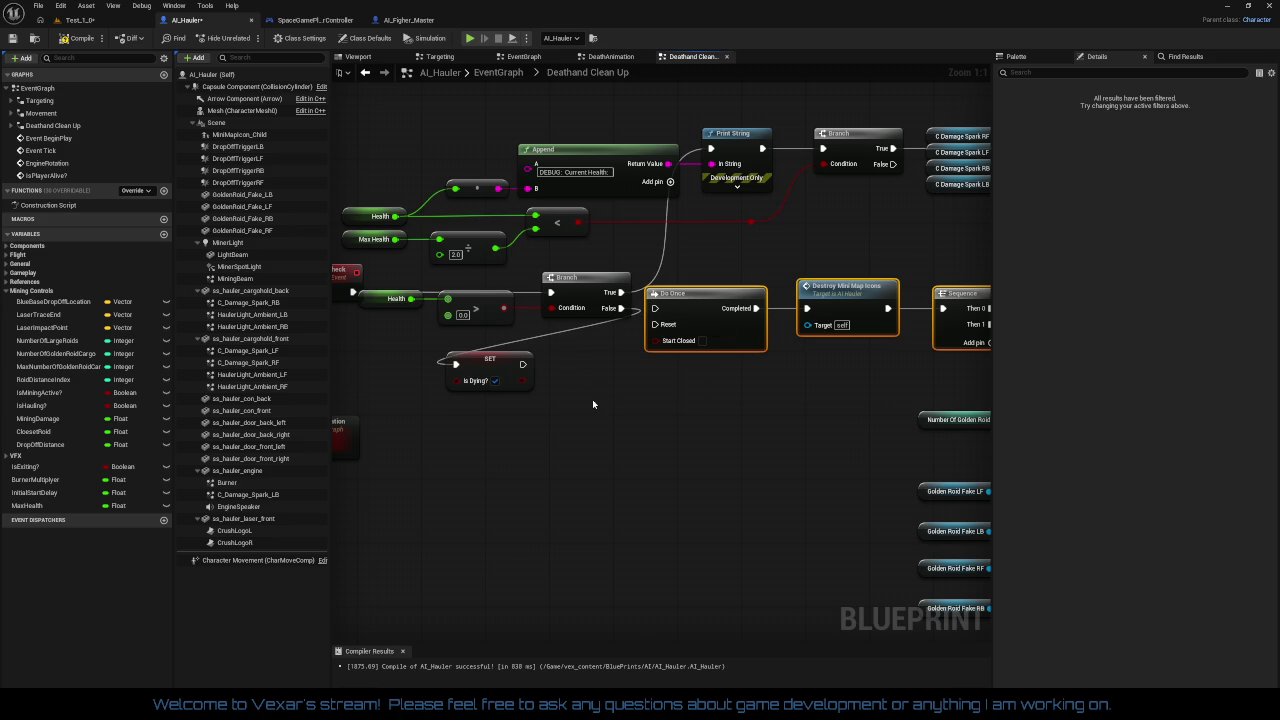
pyautogui.rightClick(621, 309)
pyautogui.click(655, 346)
pyautogui.moveTo(499, 363); pyautogui.dragTo(754, 388)
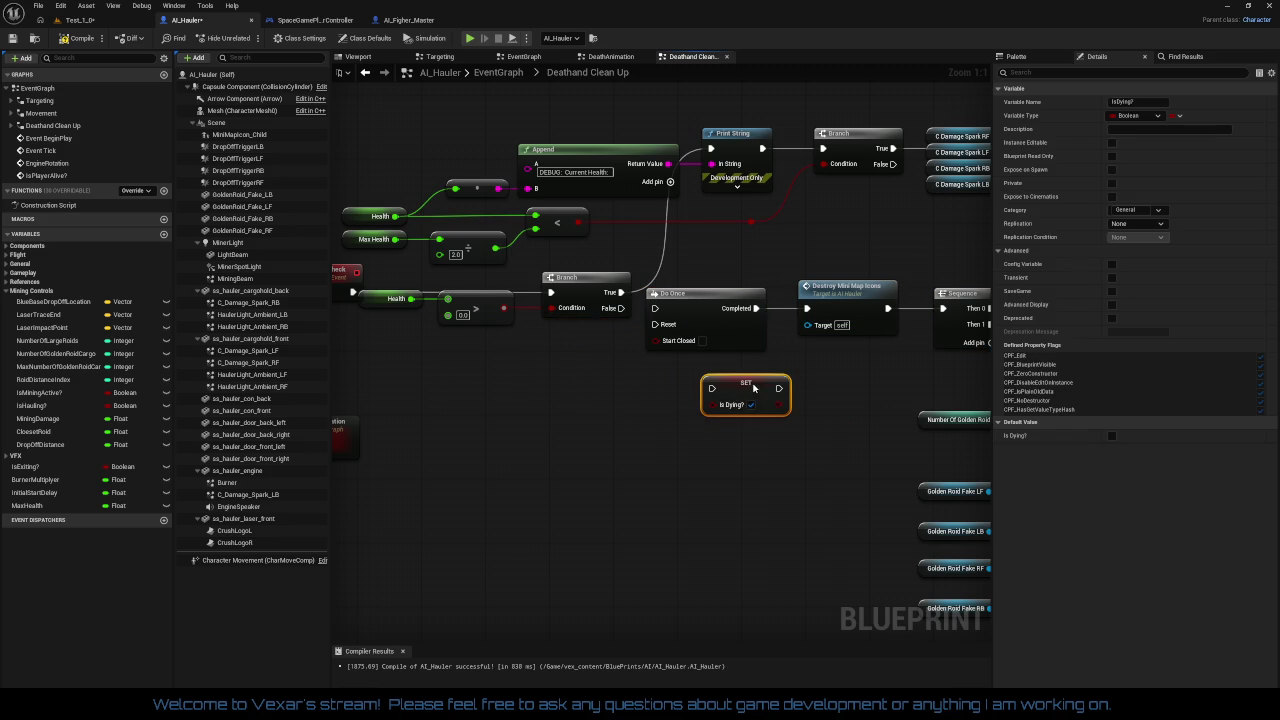
pyautogui.moveTo(636, 325)
pyautogui.mouseDown()
pyautogui.moveTo(595, 297)
pyautogui.moveTo(1057, 660)
pyautogui.moveTo(1066, 343)
pyautogui.moveTo(837, 380)
pyautogui.moveTo(908, 348)
pyautogui.moveTo(566, 266)
pyautogui.moveTo(652, 258)
pyautogui.mouseUp()
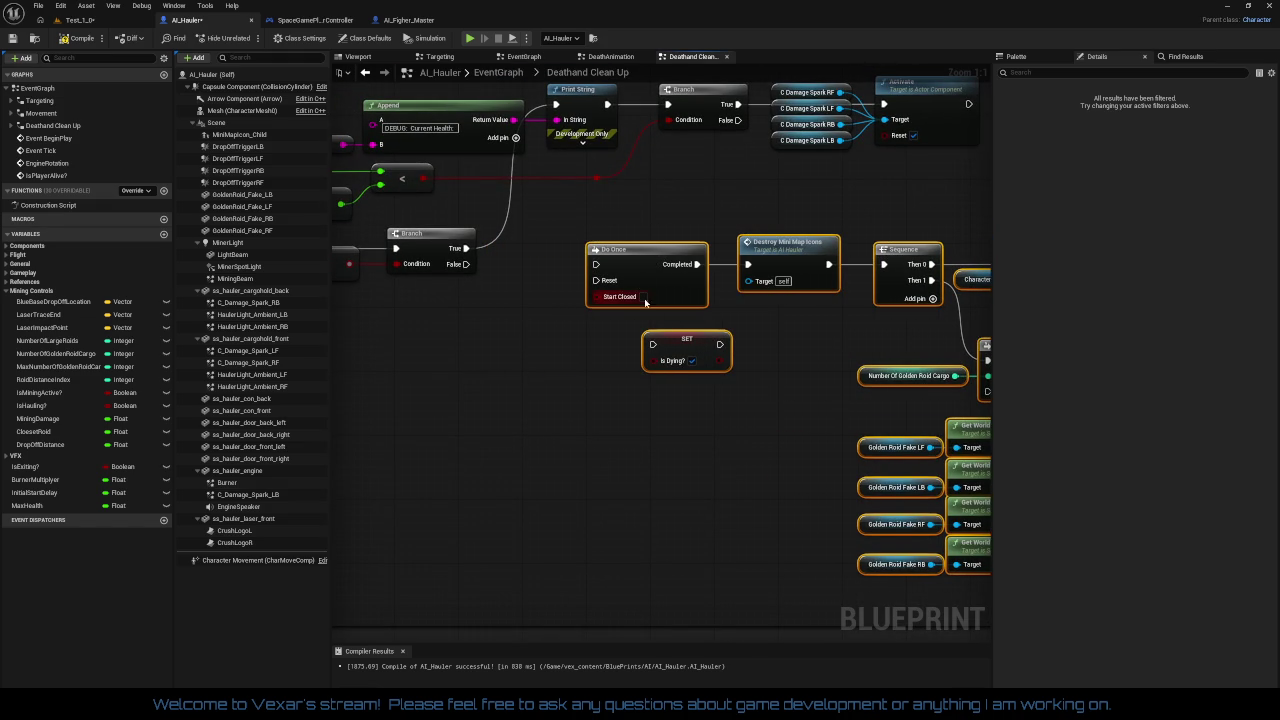
# Reconnect Branch False to Do Once and chain Do Once Completed → SET Is Dying? → Destroy Mini Map Icons
pyautogui.click(676, 340)
pyautogui.moveTo(676, 340)
pyautogui.mouseDown()
pyautogui.moveTo(528, 266)
pyautogui.moveTo(628, 353)
pyautogui.mouseUp()
pyautogui.moveTo(624, 260); pyautogui.dragTo(458, 268)
pyautogui.moveTo(604, 361); pyautogui.dragTo(605, 363)
pyautogui.moveTo(620, 266); pyautogui.dragTo(620, 266)
pyautogui.moveTo(672, 360); pyautogui.dragTo(749, 266)
pyautogui.moveTo(654, 360); pyautogui.dragTo(704, 265)
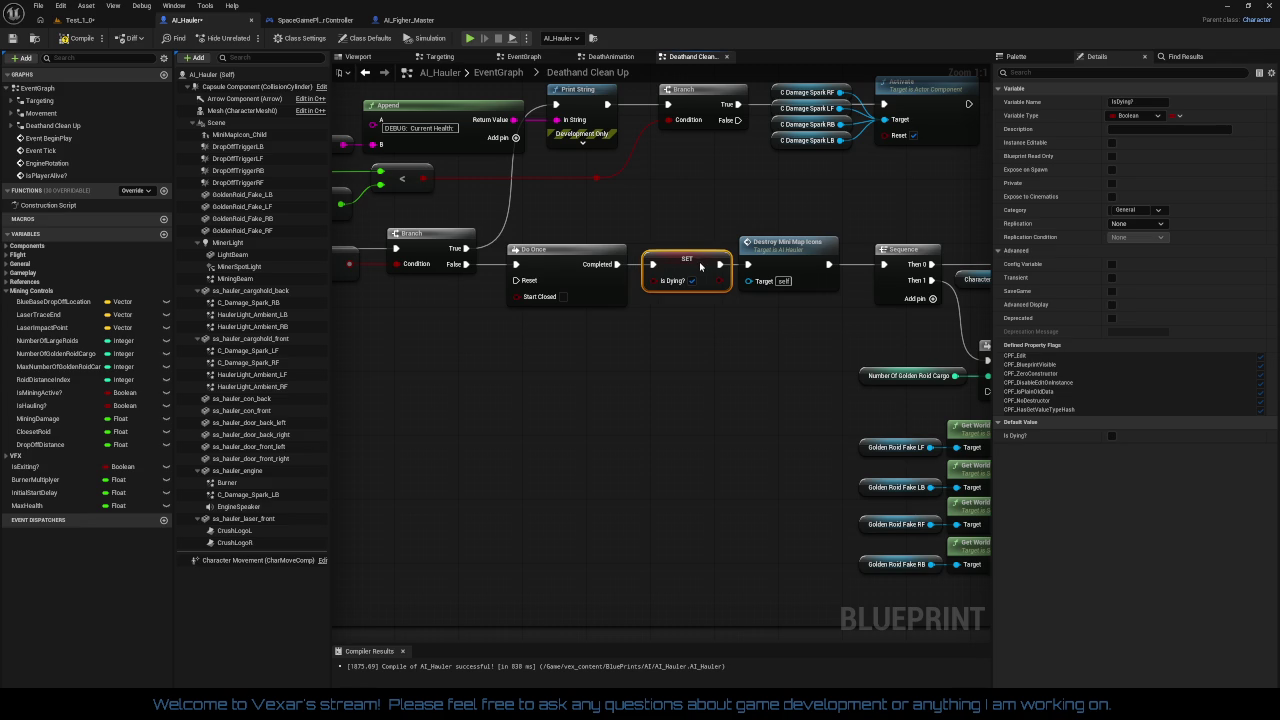
pyautogui.moveTo(774, 329)
pyautogui.mouseDown()
pyautogui.moveTo(652, 316)
pyautogui.moveTo(652, 341)
pyautogui.moveTo(640, 322)
pyautogui.mouseUp()
pyautogui.click(661, 252)
pyautogui.scroll(-1, 640, 322)
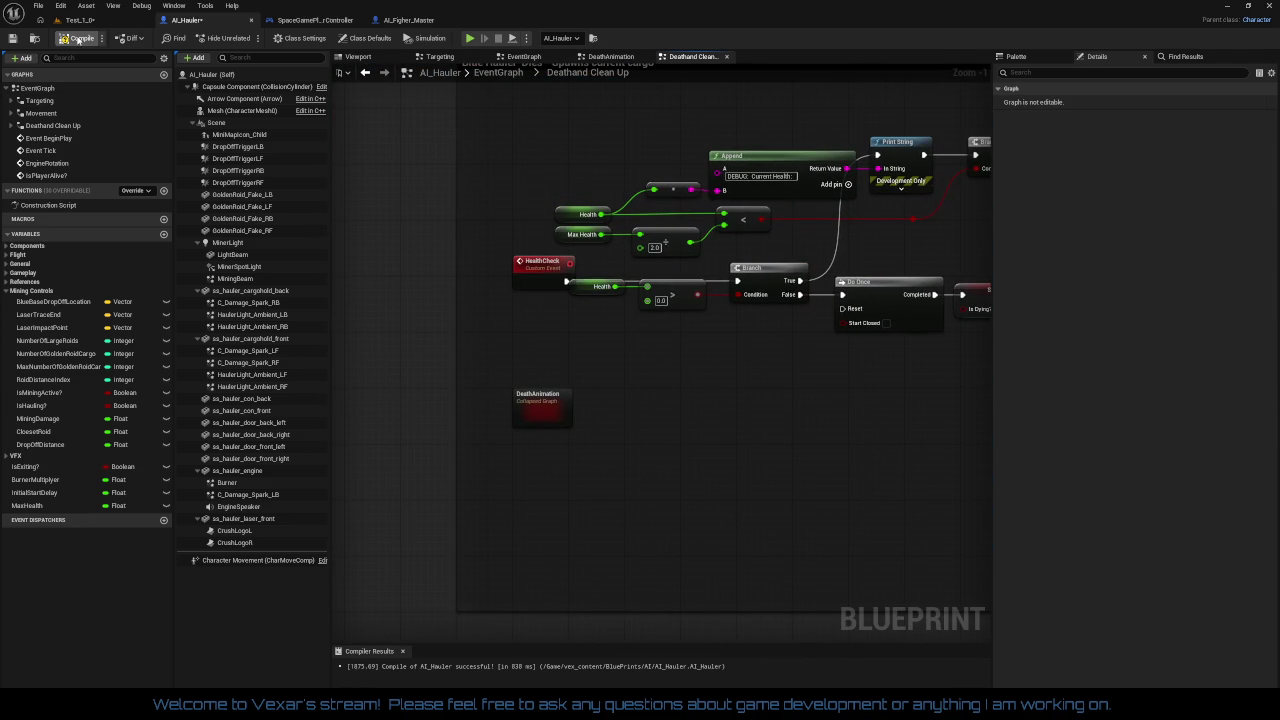
# Play-test Test_1_0, watch the hauler die with Current Cargo: 1 reported, then stop
pyautogui.moveTo(657, 400); pyautogui.dragTo(634, 412)
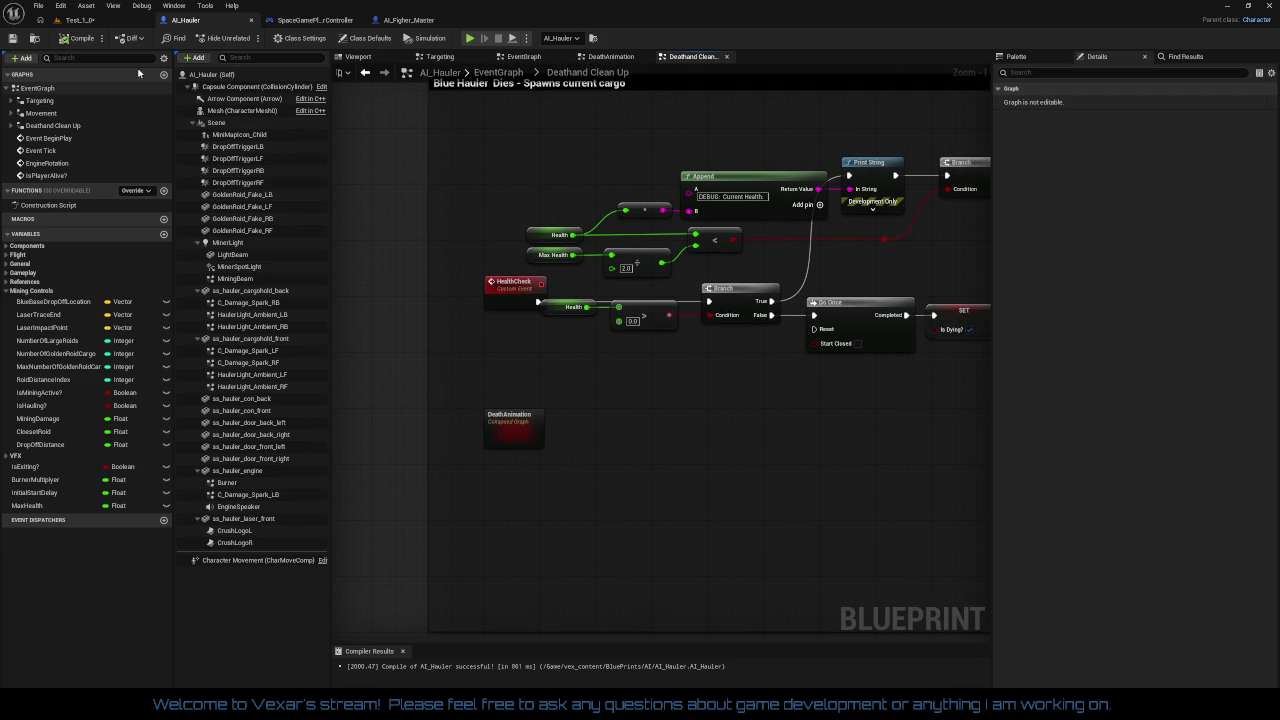
pyautogui.click(81, 21)
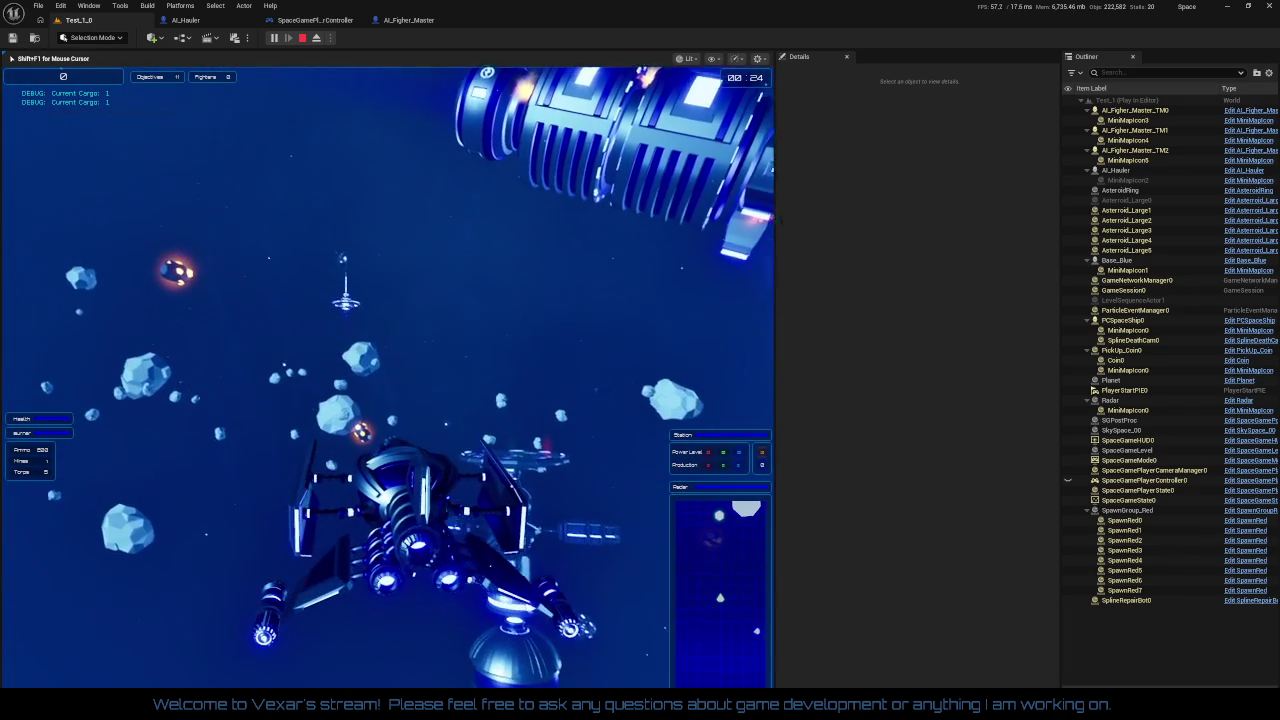
pyautogui.press('Escape')
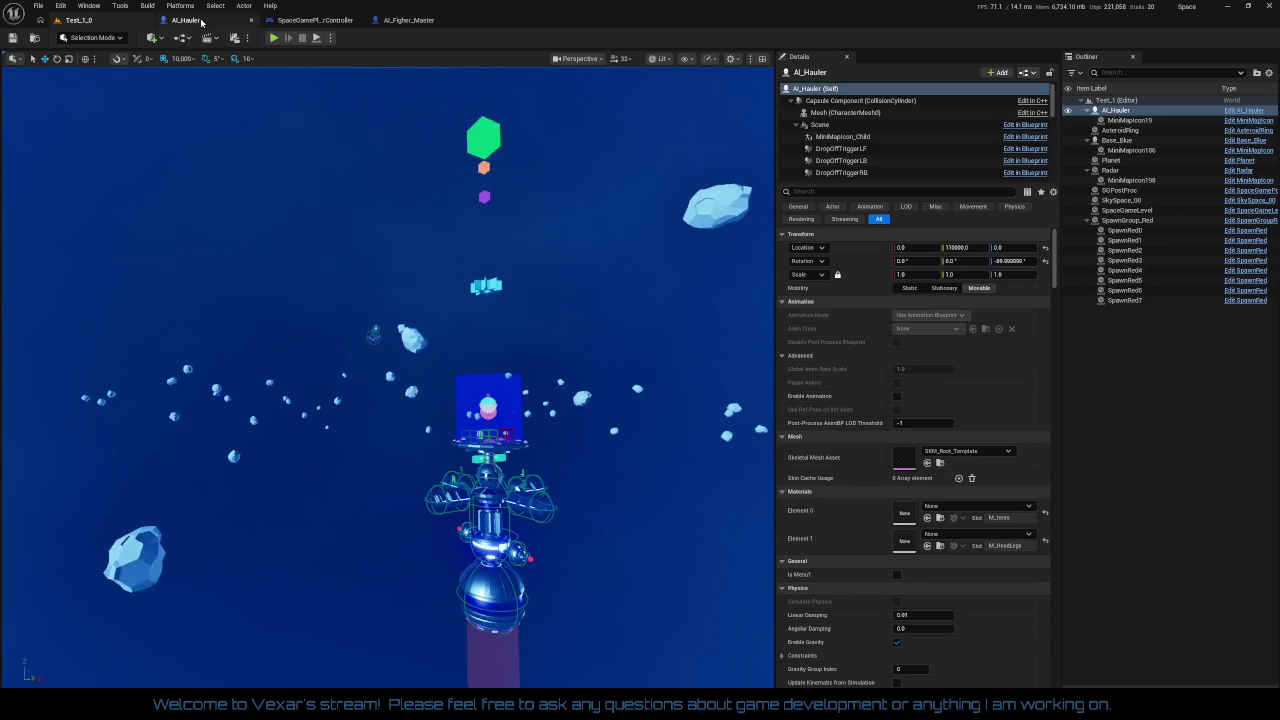
# Shift the Destroy Mini Map Icons chain right to make room after the SET node in Deathand Clean Up
pyautogui.click(185, 20)
pyautogui.moveTo(642, 375); pyautogui.dragTo(407, 373)
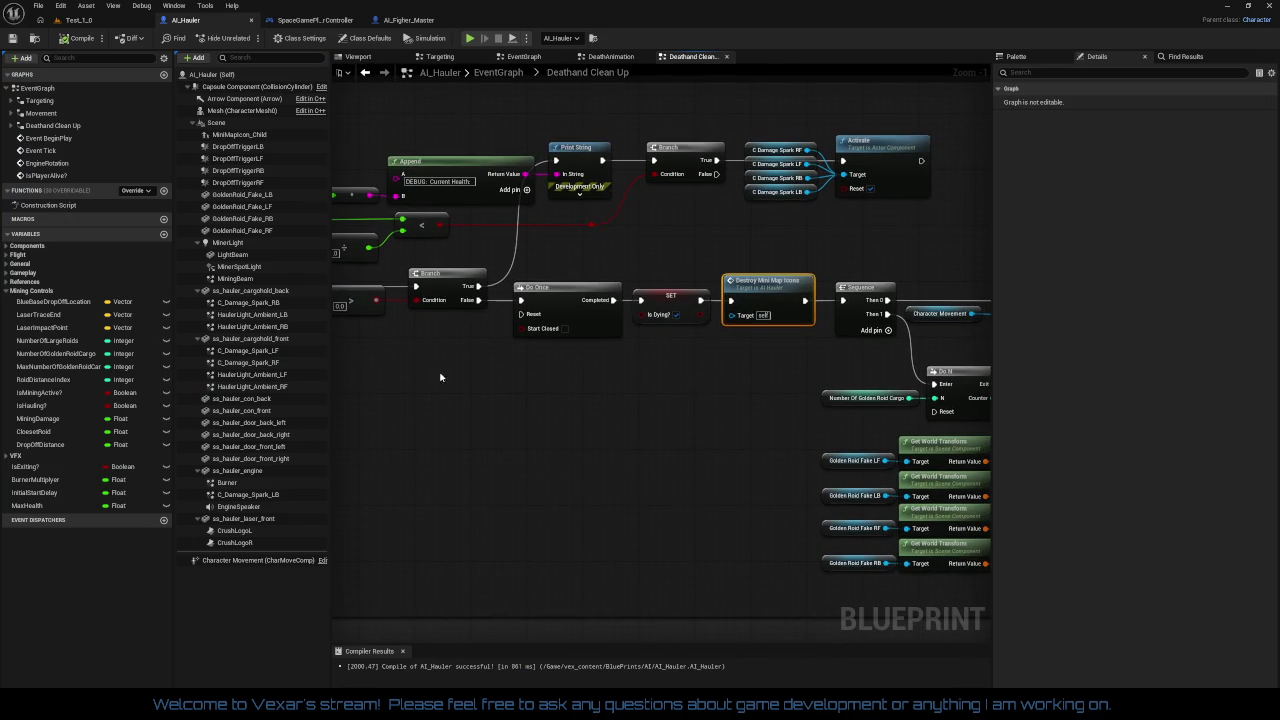
pyautogui.moveTo(500, 384); pyautogui.dragTo(408, 372)
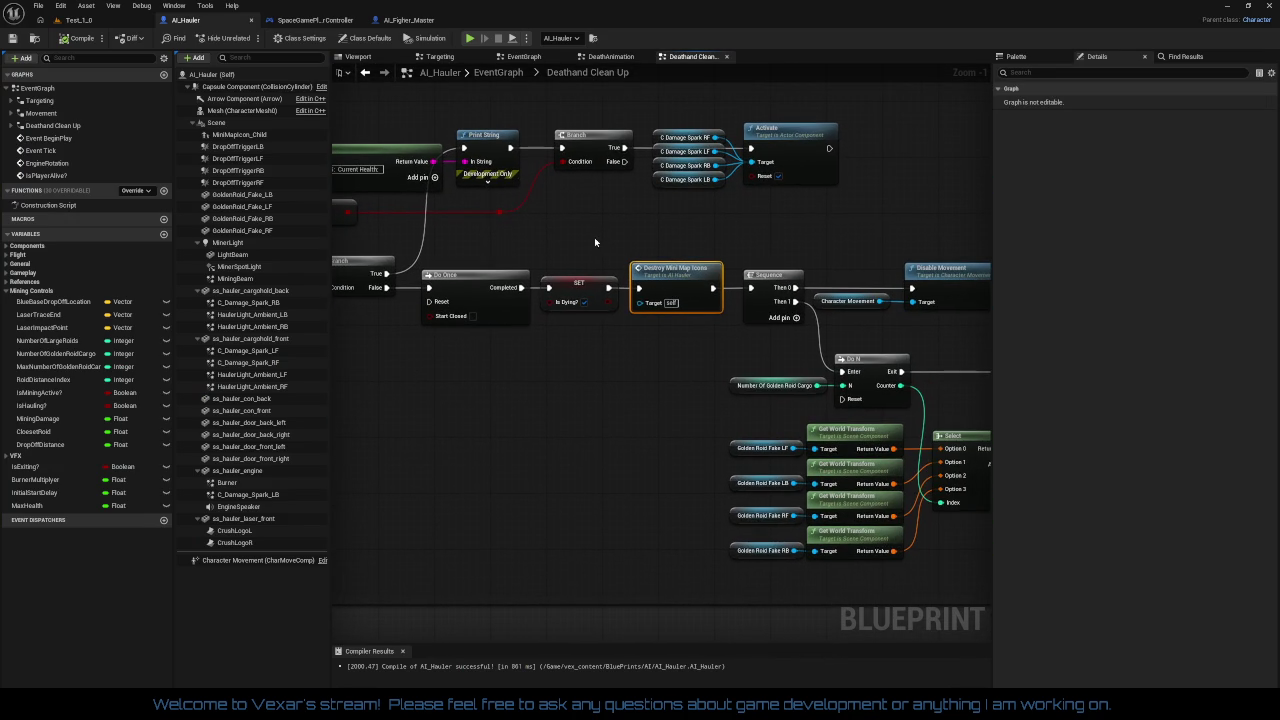
pyautogui.moveTo(637, 240); pyautogui.dragTo(891, 571)
pyautogui.moveTo(955, 504); pyautogui.dragTo(747, 455)
pyautogui.moveTo(566, 289); pyautogui.dragTo(742, 292)
pyautogui.moveTo(566, 344); pyautogui.dragTo(679, 356)
# Select the three Pause Timer by Function Name nodes in the Targeting graph, including LargeRoidCheck
pyautogui.click(524, 56)
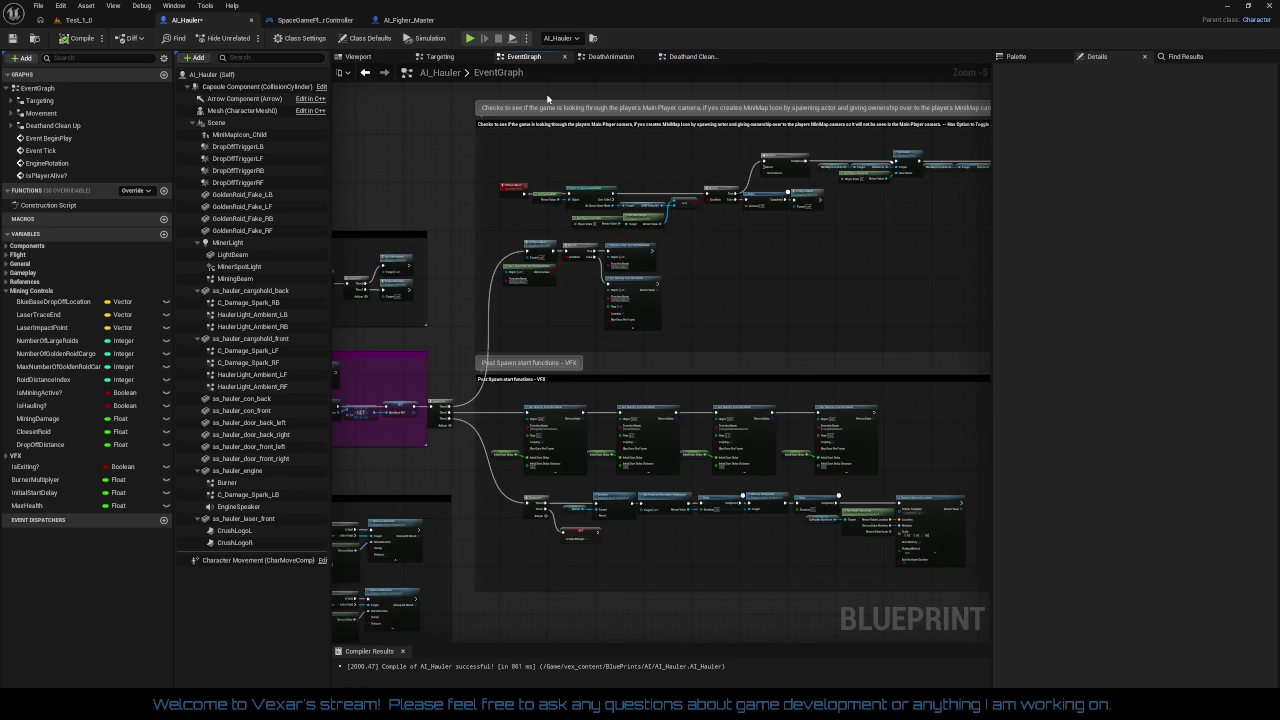
pyautogui.scroll(3, 632, 400)
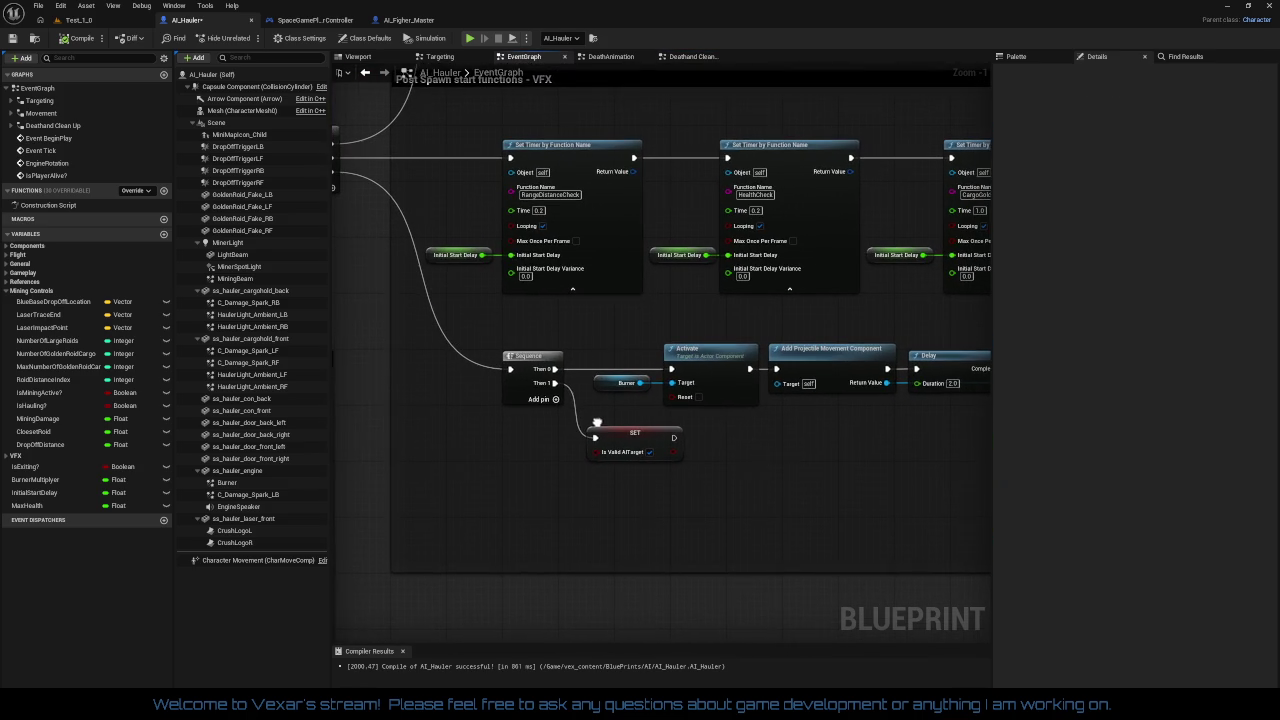
pyautogui.rightClick(498, 490)
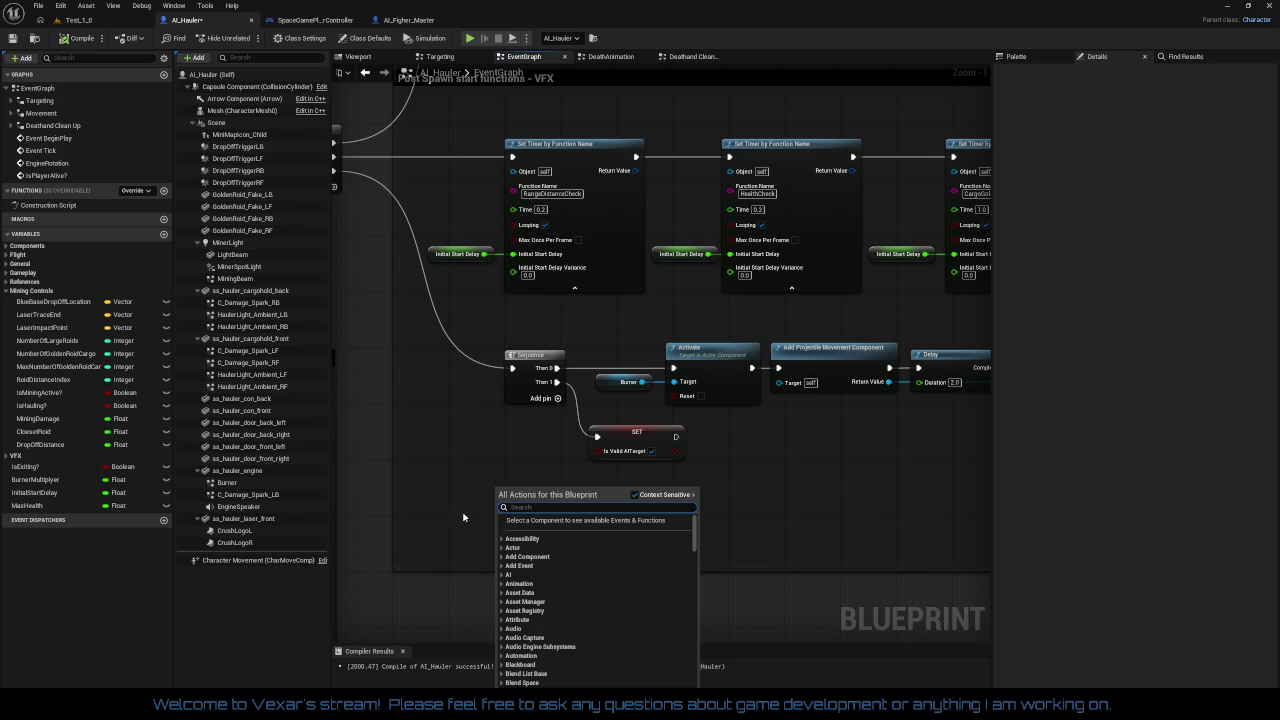
pyautogui.click(463, 445)
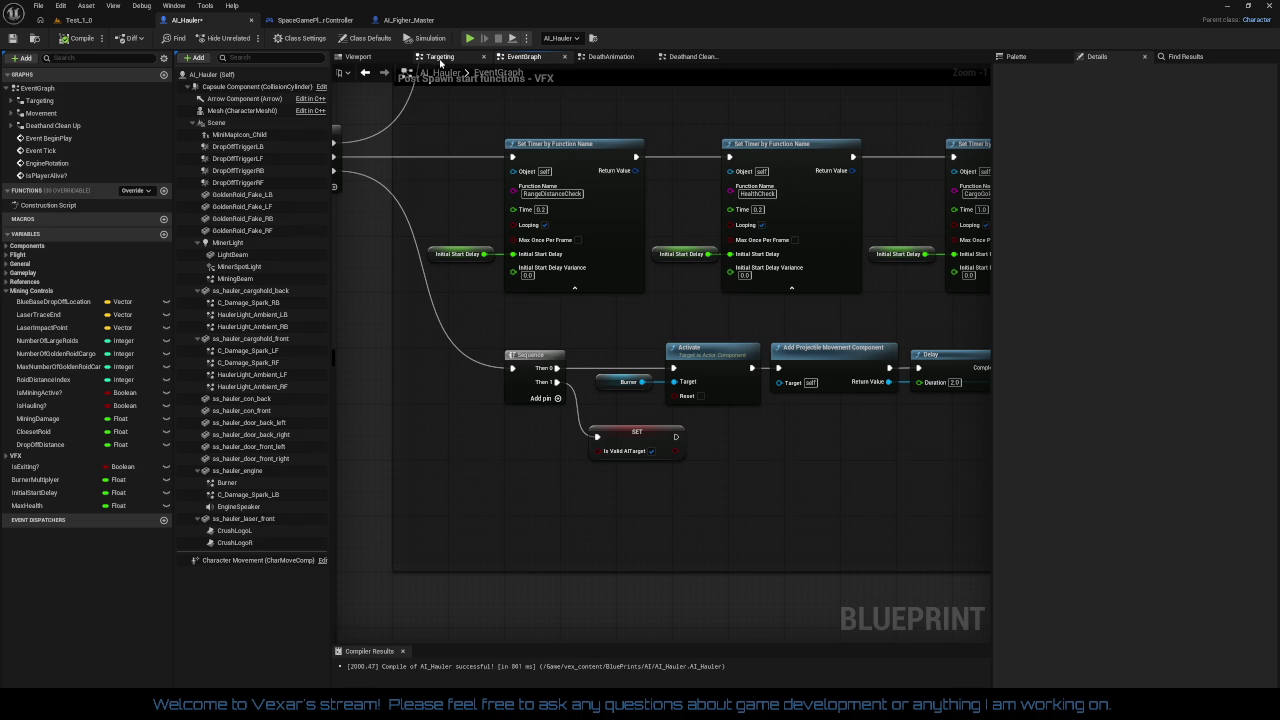
pyautogui.click(440, 57)
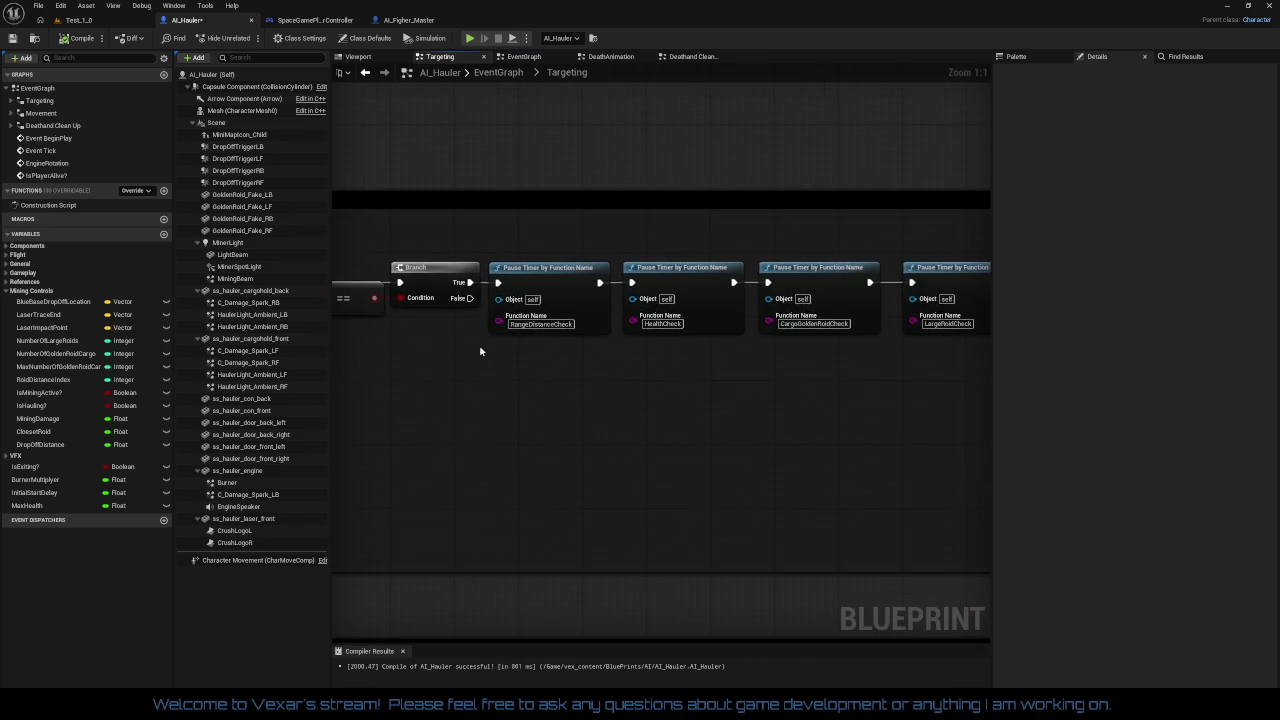
pyautogui.moveTo(587, 394); pyautogui.dragTo(513, 428)
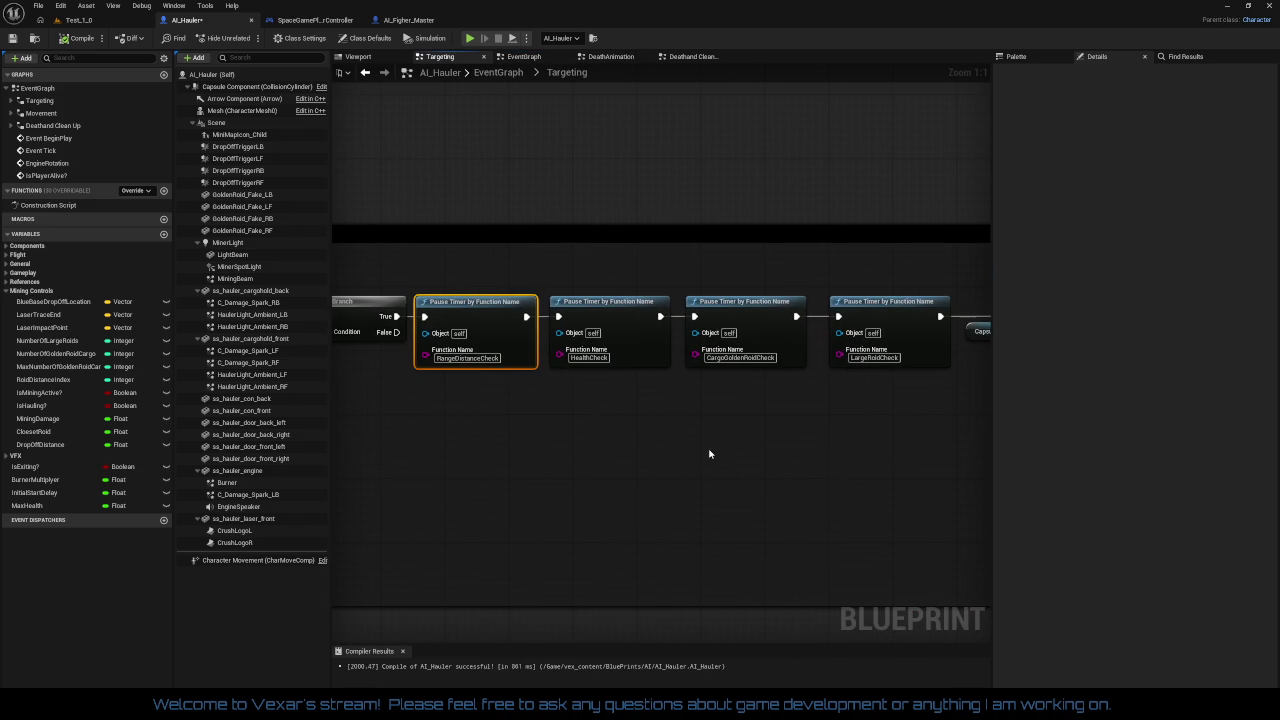
pyautogui.keyDown('ctrl'); pyautogui.click(887, 302); pyautogui.keyUp('ctrl')
pyautogui.moveTo(758, 464)
pyautogui.mouseDown()
pyautogui.moveTo(543, 449)
pyautogui.moveTo(726, 397)
pyautogui.moveTo(903, 460)
pyautogui.mouseUp()
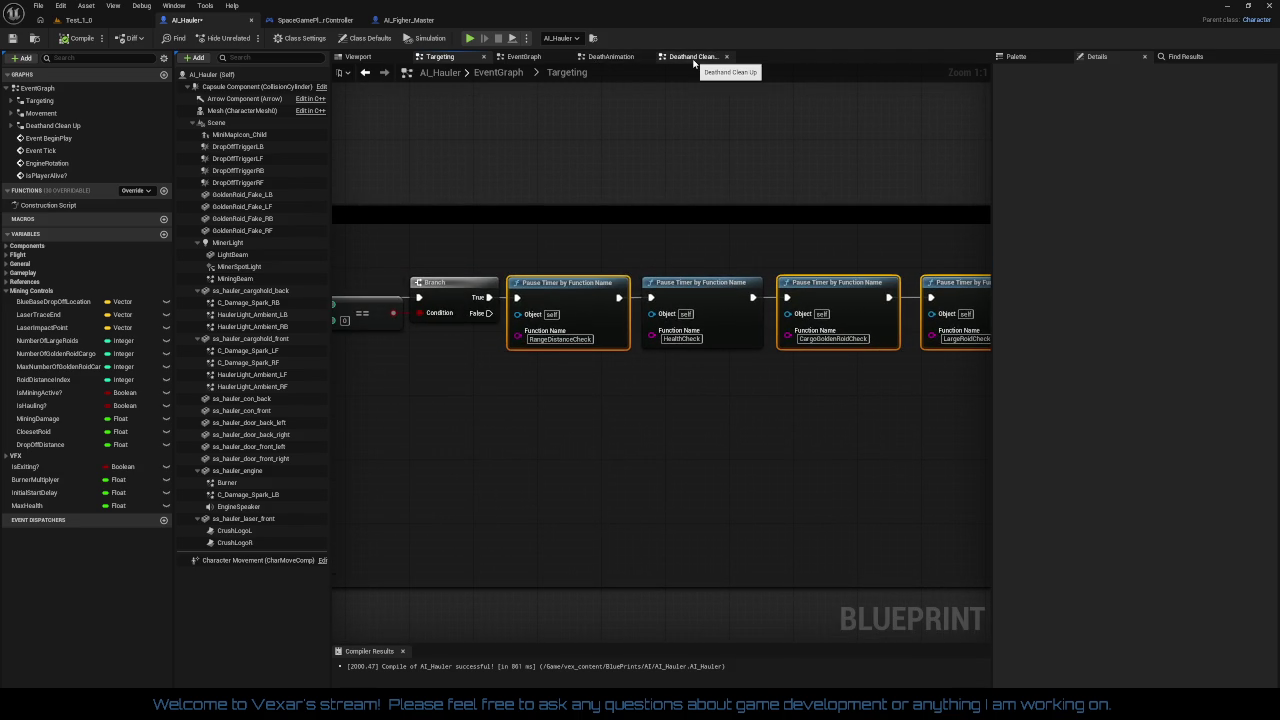
pyautogui.click(694, 57)
# Paste the three Pause Timer nodes after SET and place the RangeDistanceCheck one beside SET
pyautogui.moveTo(757, 263); pyautogui.dragTo(866, 165)
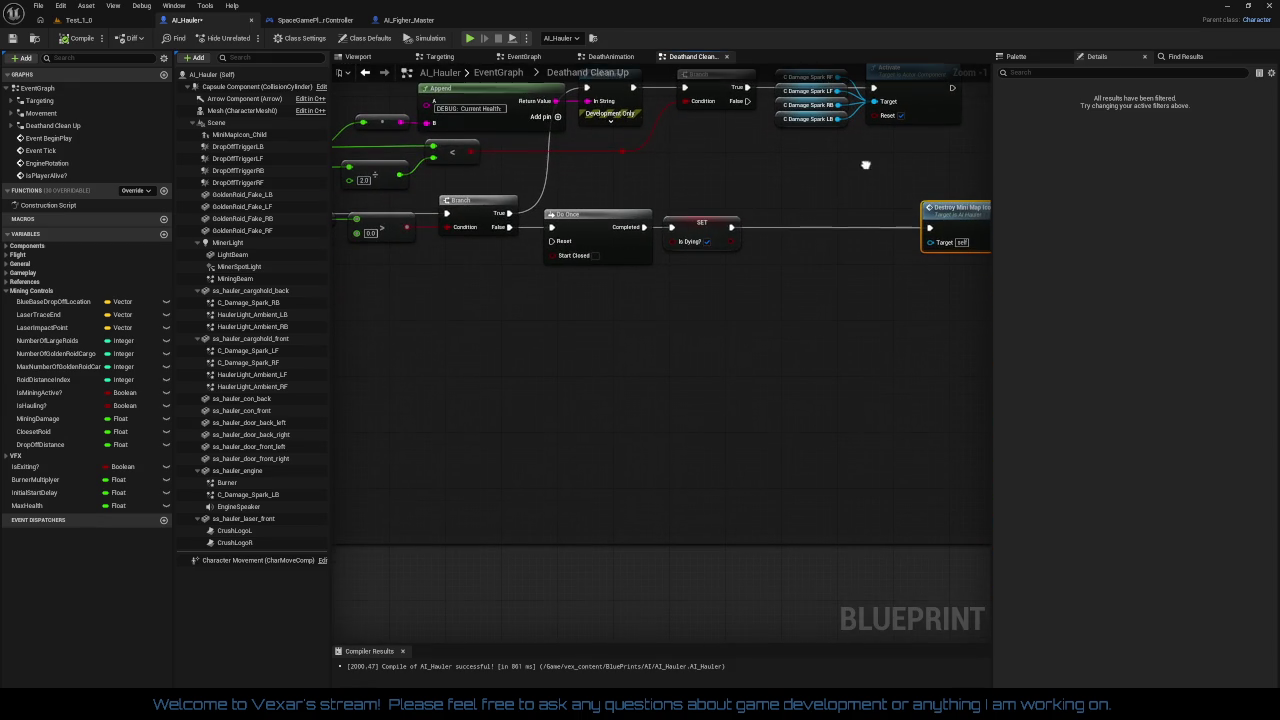
pyautogui.hotkey('ctrl', 'v')
pyautogui.moveTo(690, 384)
pyautogui.mouseDown()
pyautogui.moveTo(640, 391)
pyautogui.moveTo(608, 434)
pyautogui.moveTo(483, 437)
pyautogui.moveTo(529, 463)
pyautogui.mouseUp()
pyautogui.click(608, 434)
pyautogui.moveTo(398, 396)
pyautogui.mouseDown()
pyautogui.moveTo(666, 312)
pyautogui.moveTo(670, 298)
pyautogui.mouseUp()
# Add a Sequence node inline after SET with the RangeDistanceCheck Pause Timer beside it
pyautogui.moveTo(573, 264); pyautogui.dragTo(614, 321)
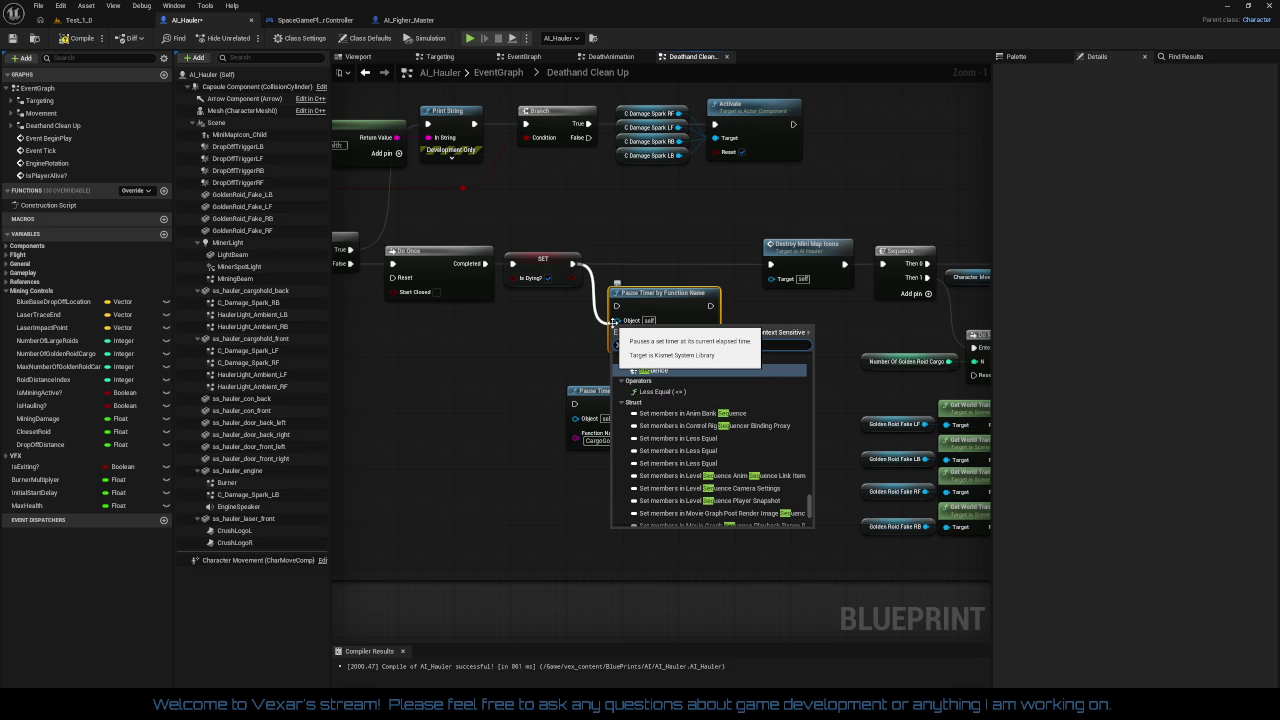
pyautogui.press('Return')
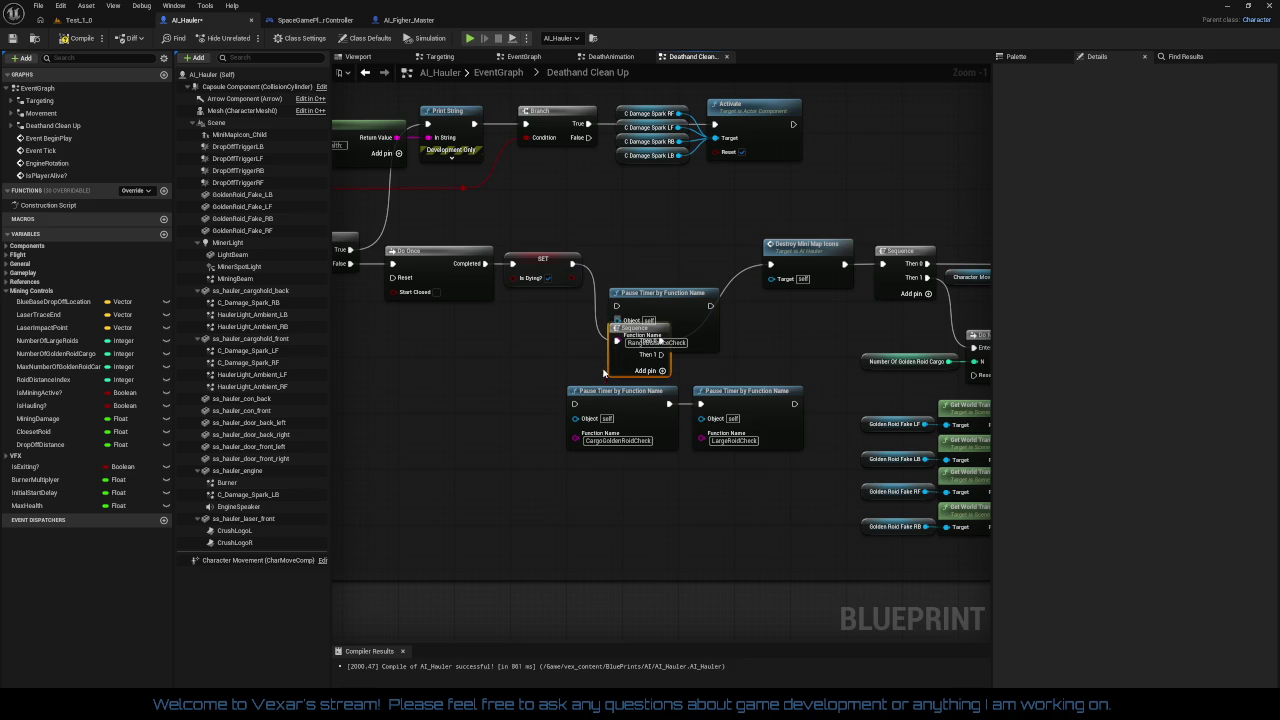
pyautogui.moveTo(648, 293)
pyautogui.mouseDown()
pyautogui.moveTo(630, 269)
pyautogui.moveTo(478, 350)
pyautogui.mouseUp()
pyautogui.moveTo(617, 356); pyautogui.dragTo(617, 276)
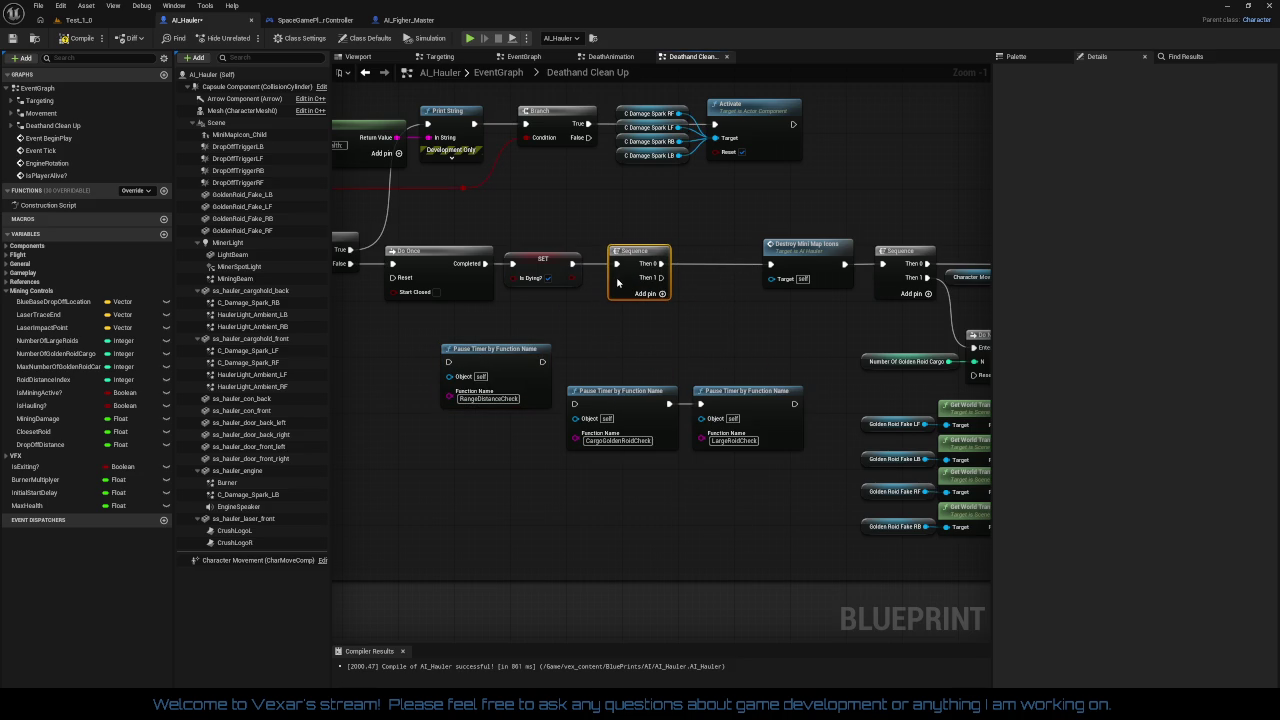
pyautogui.moveTo(492, 352); pyautogui.dragTo(722, 316)
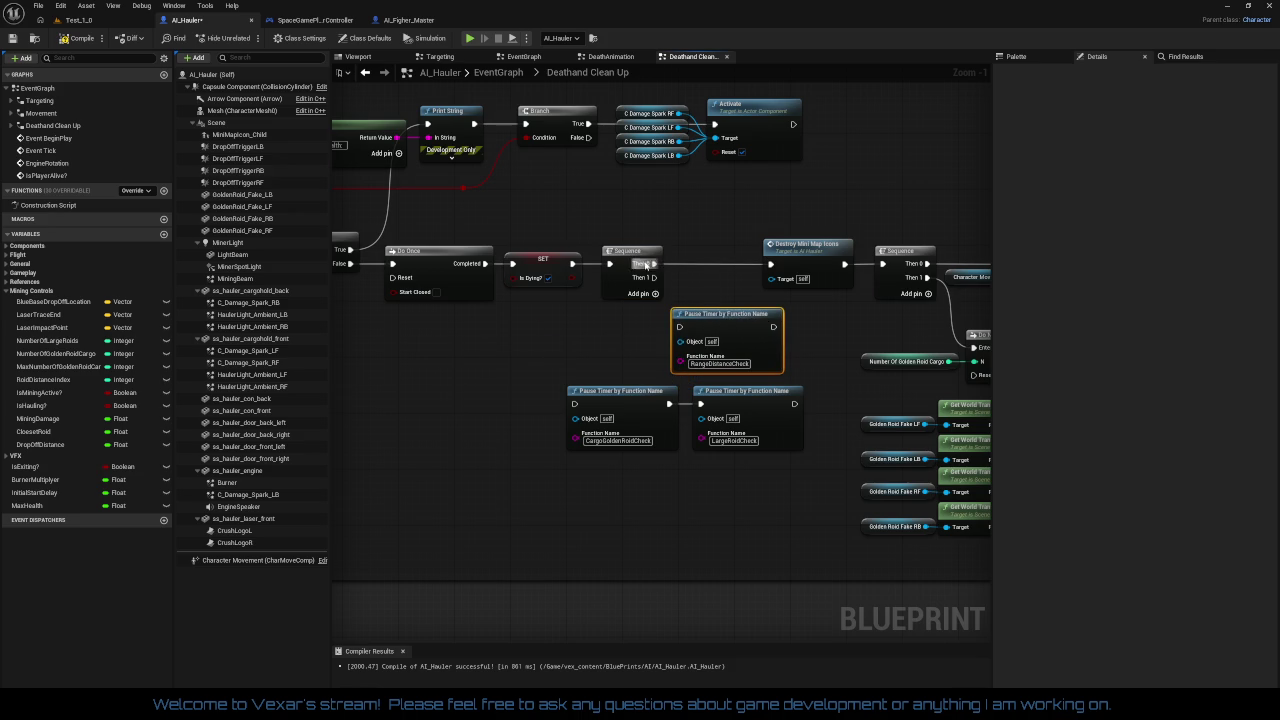
pyautogui.moveTo(637, 258)
pyautogui.mouseDown()
pyautogui.moveTo(622, 252)
pyautogui.moveTo(681, 327)
pyautogui.mouseUp()
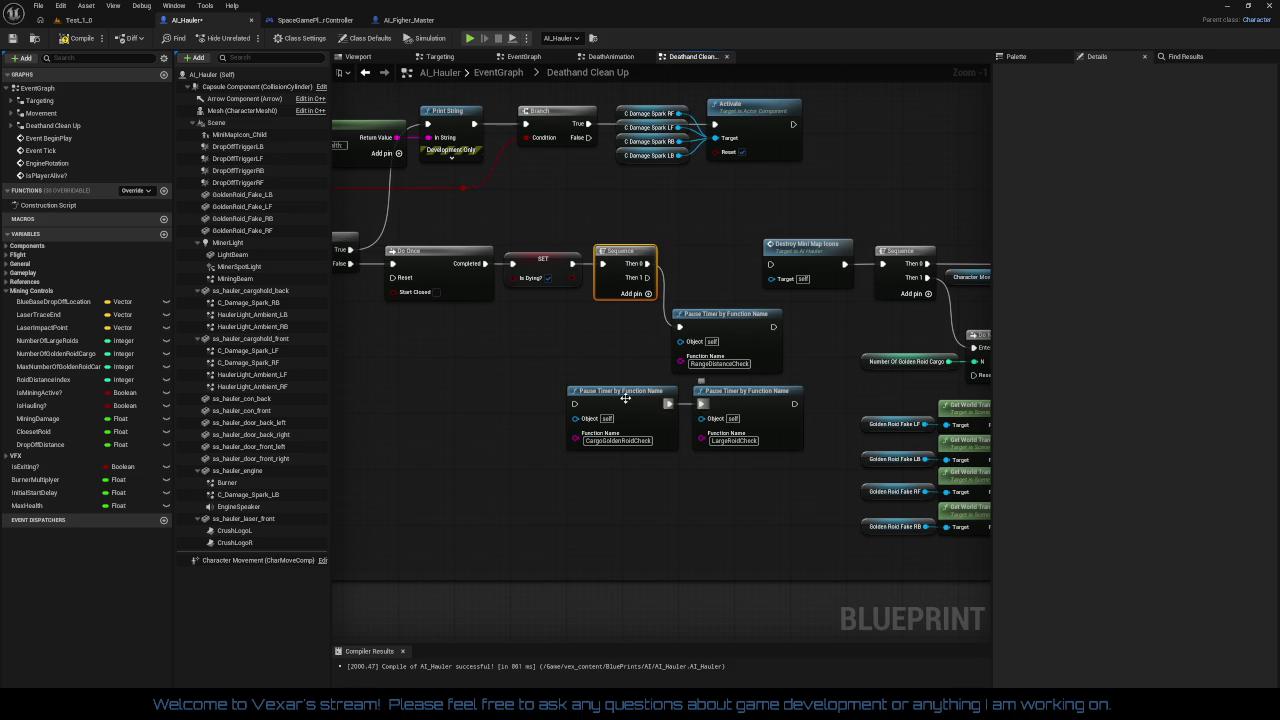
# Wire Then 1 and Then 2 to the CargoGoldenRoidCheck and LargeRoidCheck pauses, stacked under RangeDistanceCheck
pyautogui.moveTo(574, 404)
pyautogui.mouseDown()
pyautogui.moveTo(668, 295)
pyautogui.moveTo(647, 279)
pyautogui.moveTo(657, 323)
pyautogui.mouseUp()
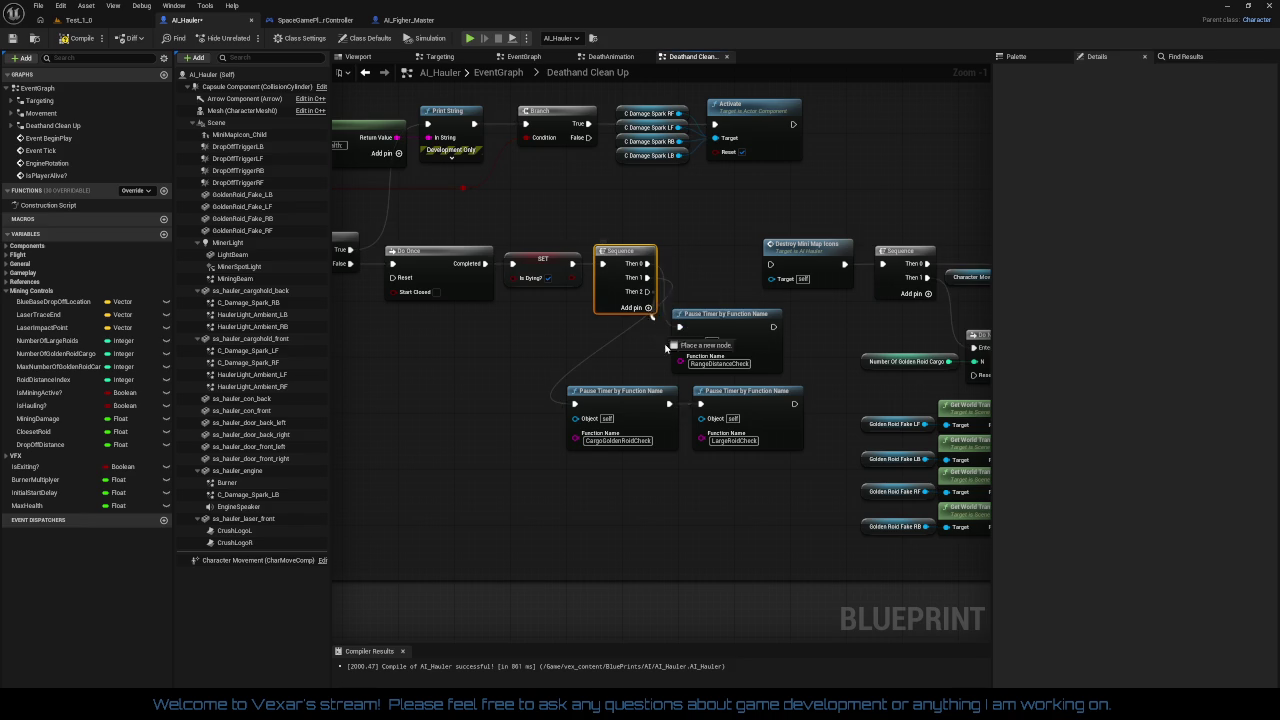
pyautogui.moveTo(702, 403)
pyautogui.mouseDown()
pyautogui.moveTo(691, 439)
pyautogui.moveTo(621, 486)
pyautogui.moveTo(593, 469)
pyautogui.mouseUp()
pyautogui.rightClick(671, 405)
pyautogui.click(697, 402)
pyautogui.moveTo(520, 385); pyautogui.dragTo(661, 514)
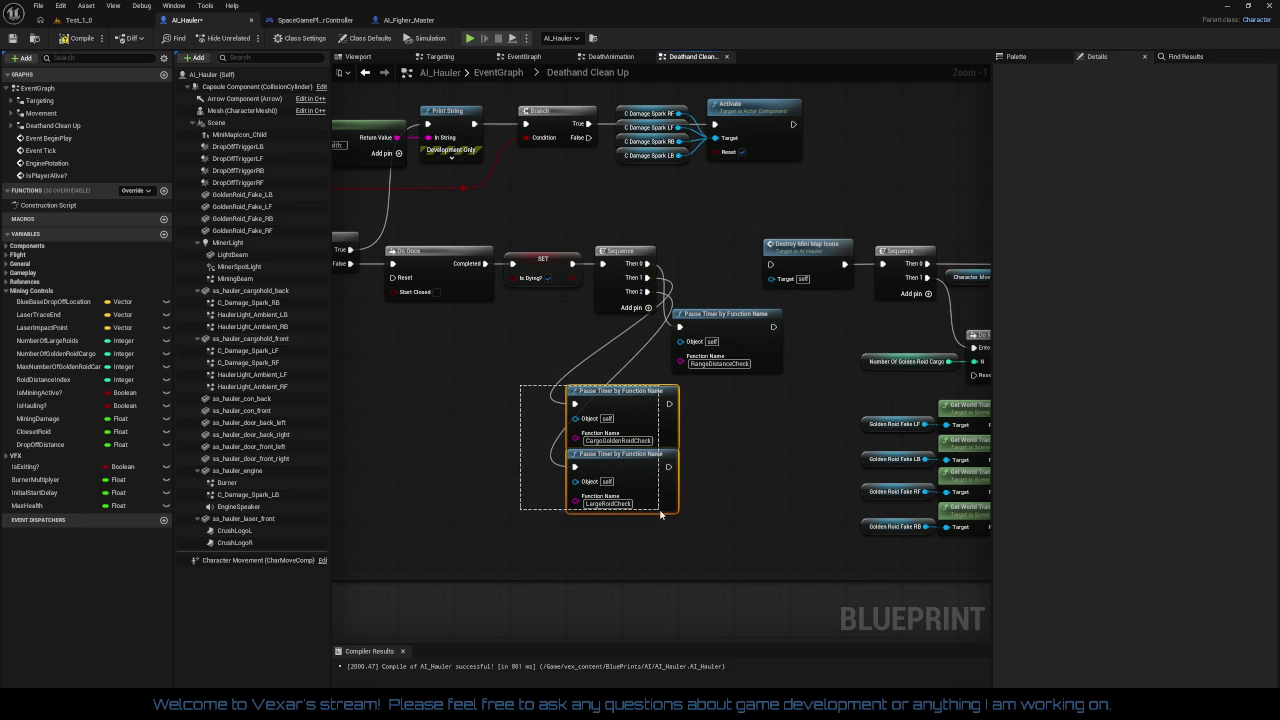
pyautogui.moveTo(640, 402)
pyautogui.mouseDown()
pyautogui.moveTo(750, 396)
pyautogui.moveTo(744, 379)
pyautogui.mouseUp()
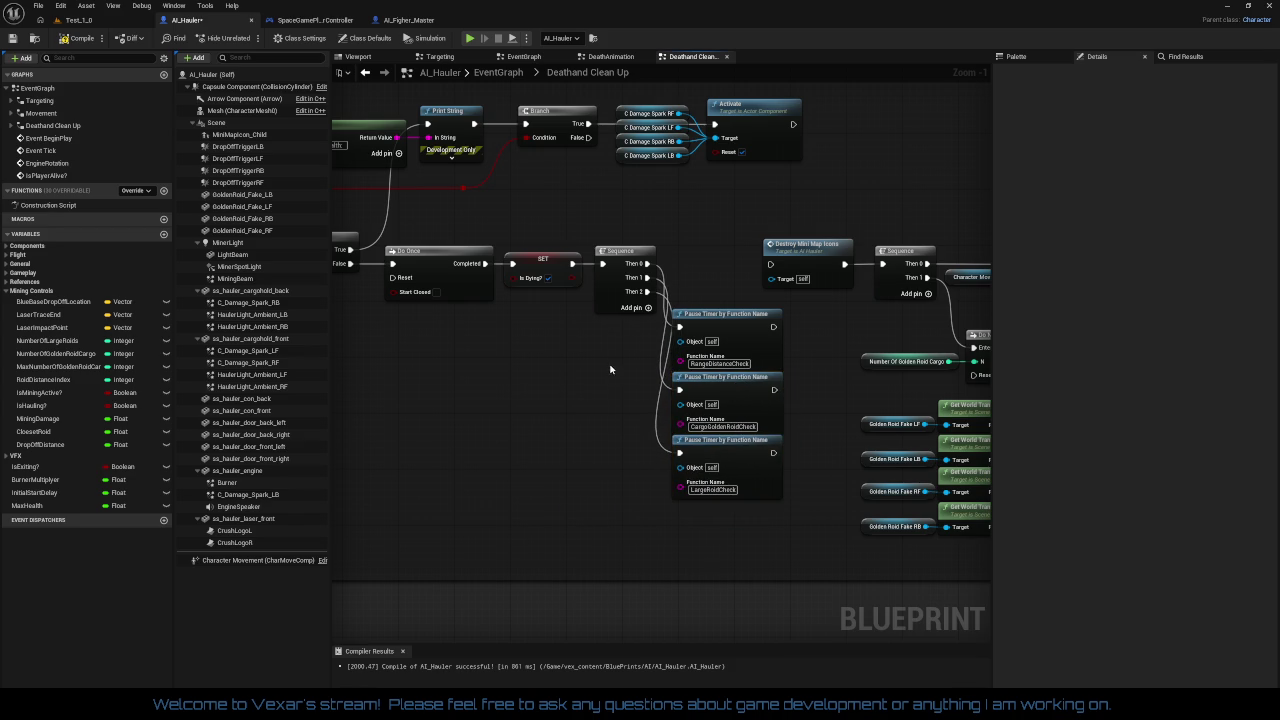
# Move the Destroy Mini Map Icons chain further right, clear of the Pause Timers
pyautogui.moveTo(610, 370); pyautogui.dragTo(610, 395)
pyautogui.moveTo(736, 253); pyautogui.dragTo(567, 180)
pyautogui.moveTo(1207, 566)
pyautogui.mouseDown()
pyautogui.moveTo(652, 497)
pyautogui.moveTo(1240, 472)
pyautogui.mouseUp()
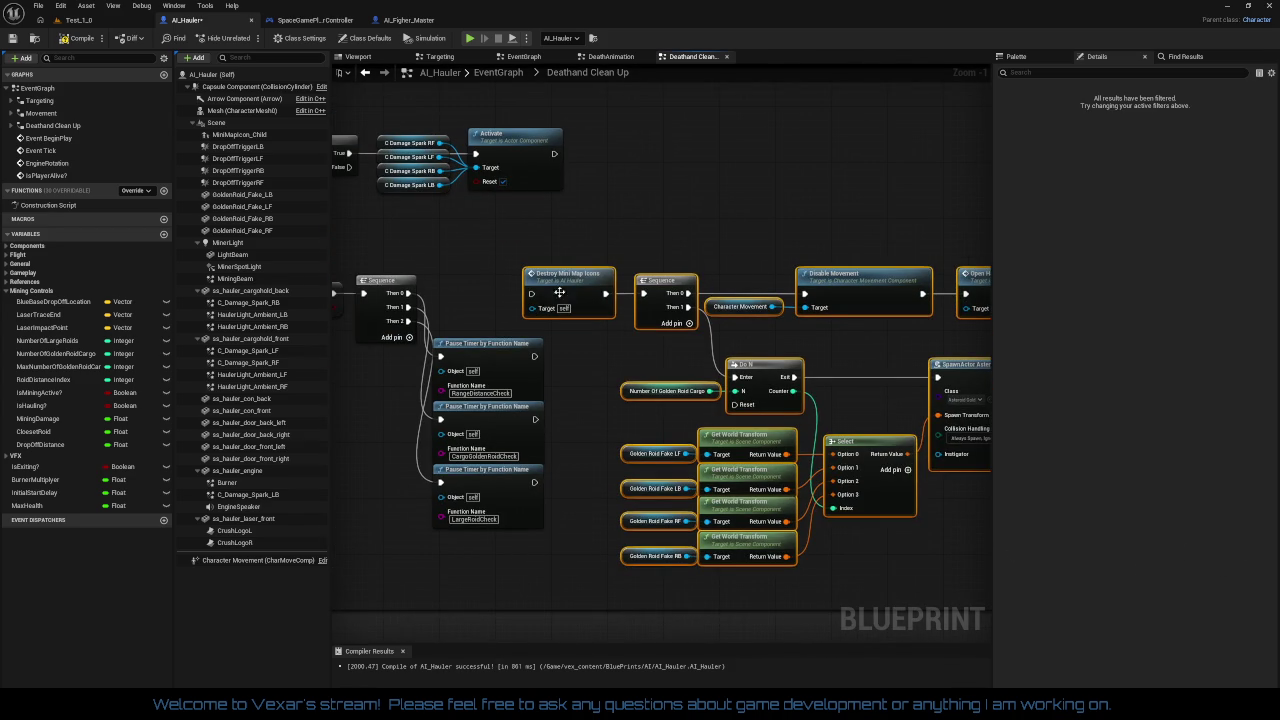
pyautogui.moveTo(555, 289); pyautogui.dragTo(646, 289)
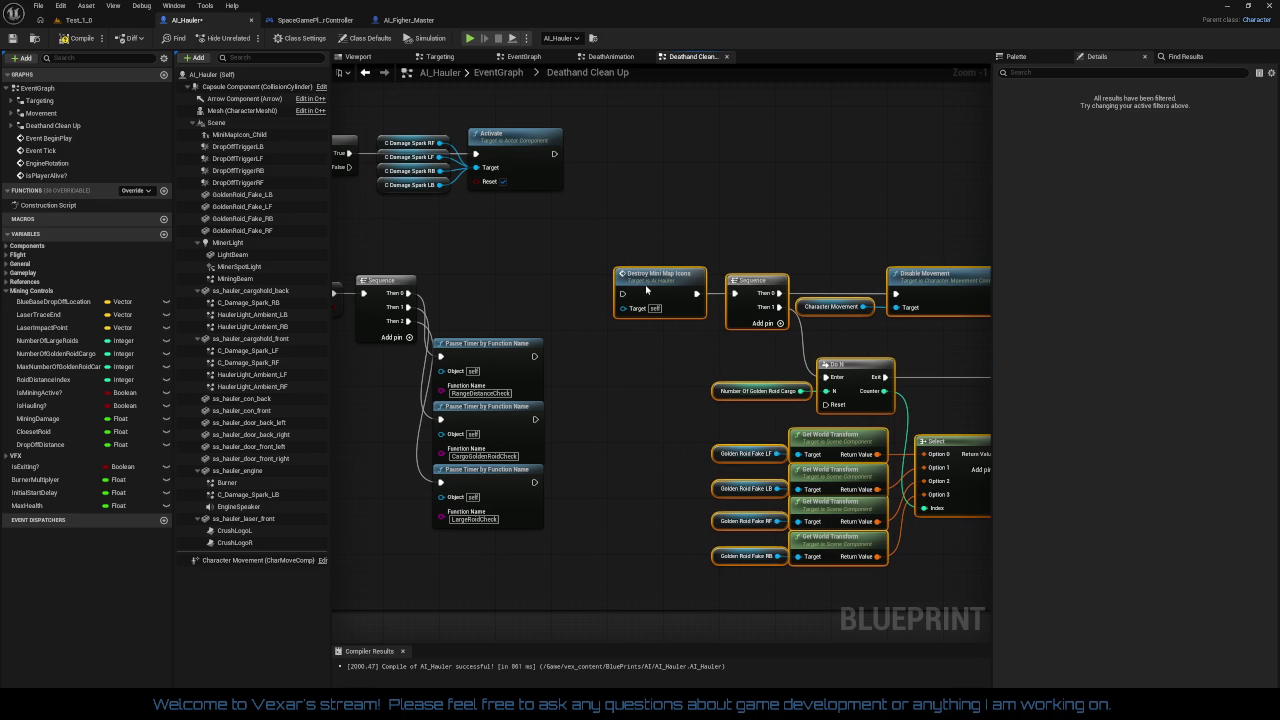
pyautogui.moveTo(563, 341)
pyautogui.mouseDown()
pyautogui.moveTo(655, 335)
pyautogui.moveTo(528, 468)
pyautogui.mouseUp()
pyautogui.moveTo(587, 392)
pyautogui.mouseDown()
pyautogui.moveTo(587, 314)
pyautogui.moveTo(618, 203)
pyautogui.moveTo(618, 220)
pyautogui.mouseUp()
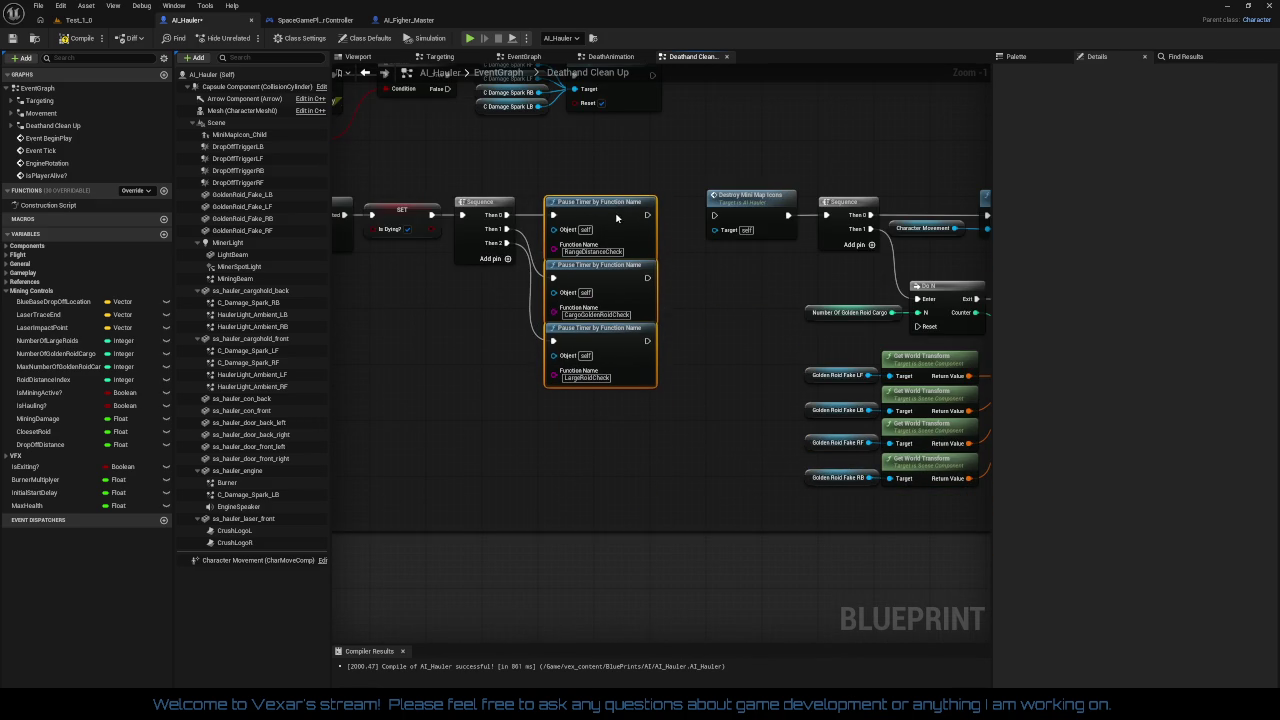
pyautogui.moveTo(509, 259); pyautogui.dragTo(527, 320)
pyautogui.click(507, 376)
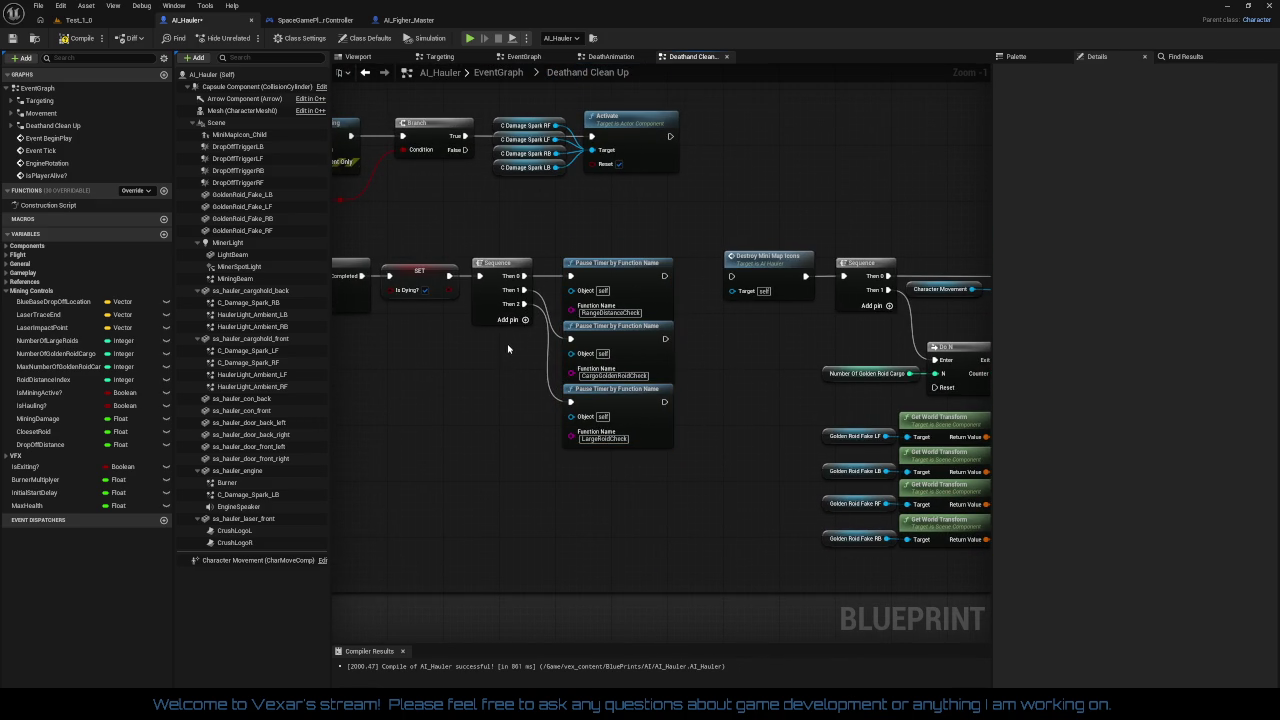
# Wire Then 3 and the first Pause Timer to Destroy Mini Map Icons, removing an extra Then output
pyautogui.moveTo(523, 317); pyautogui.dragTo(738, 280)
pyautogui.moveTo(665, 276); pyautogui.dragTo(732, 279)
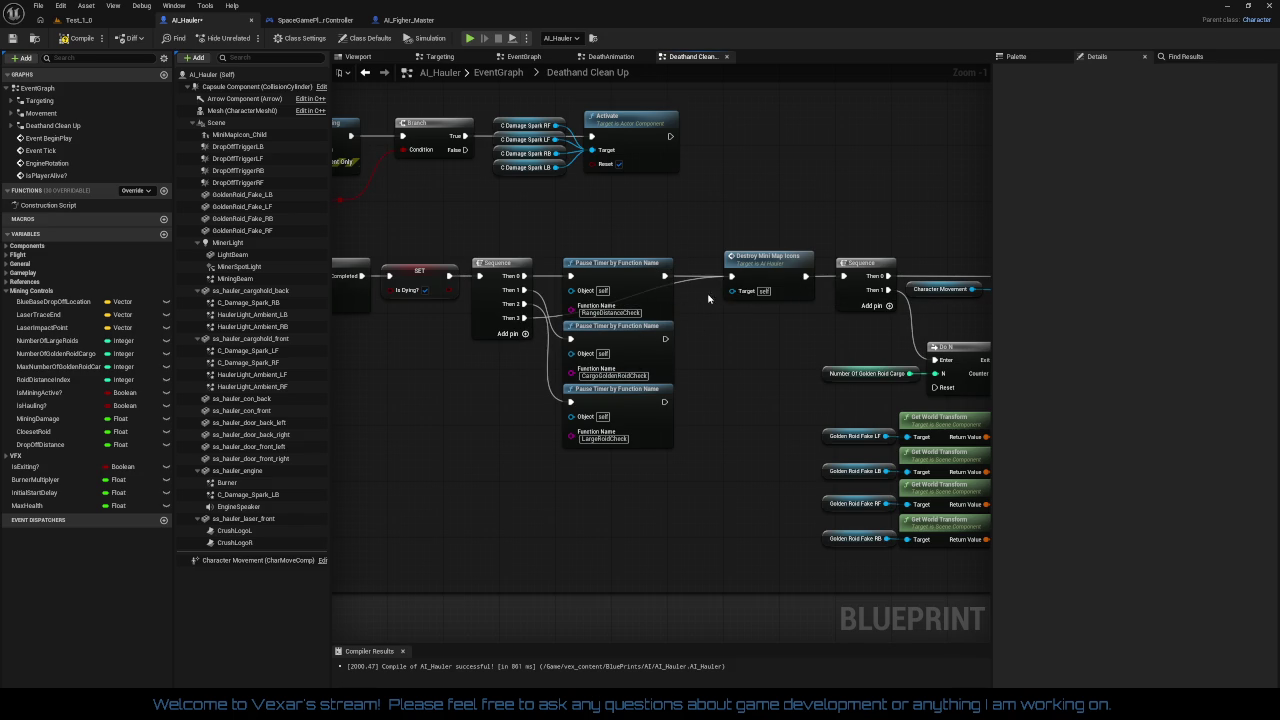
pyautogui.rightClick(524, 319)
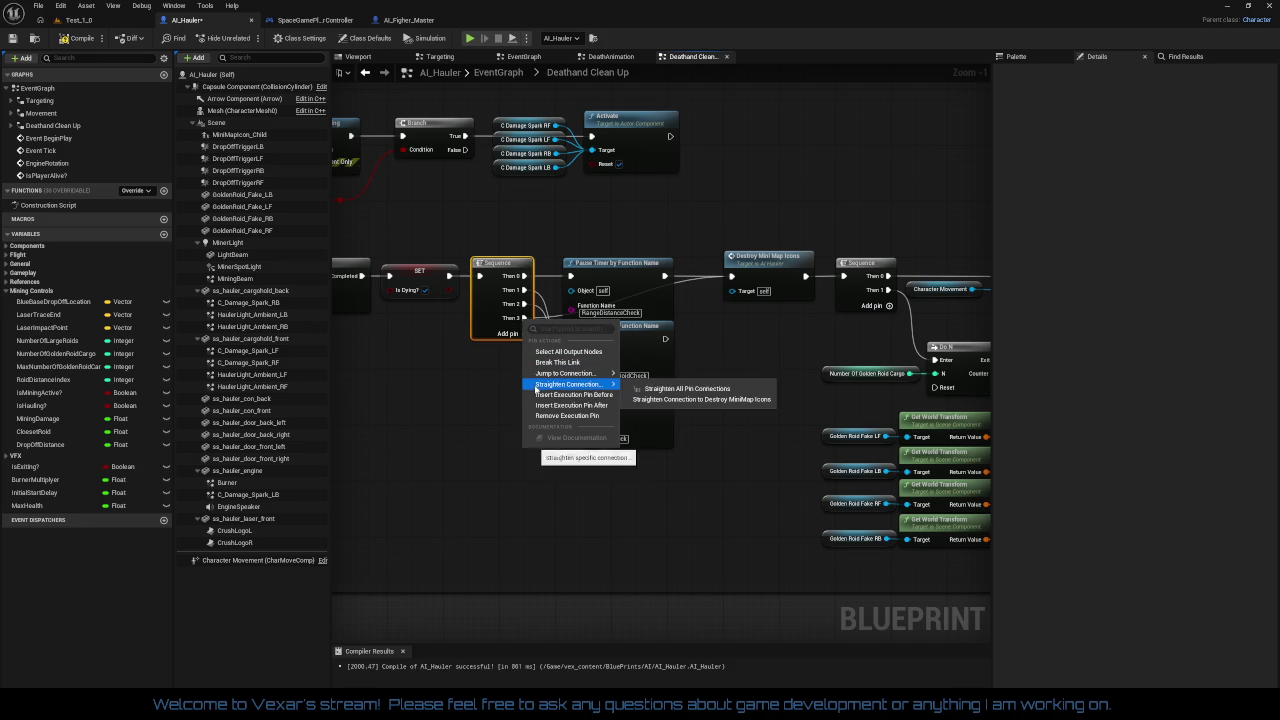
pyautogui.click(548, 415)
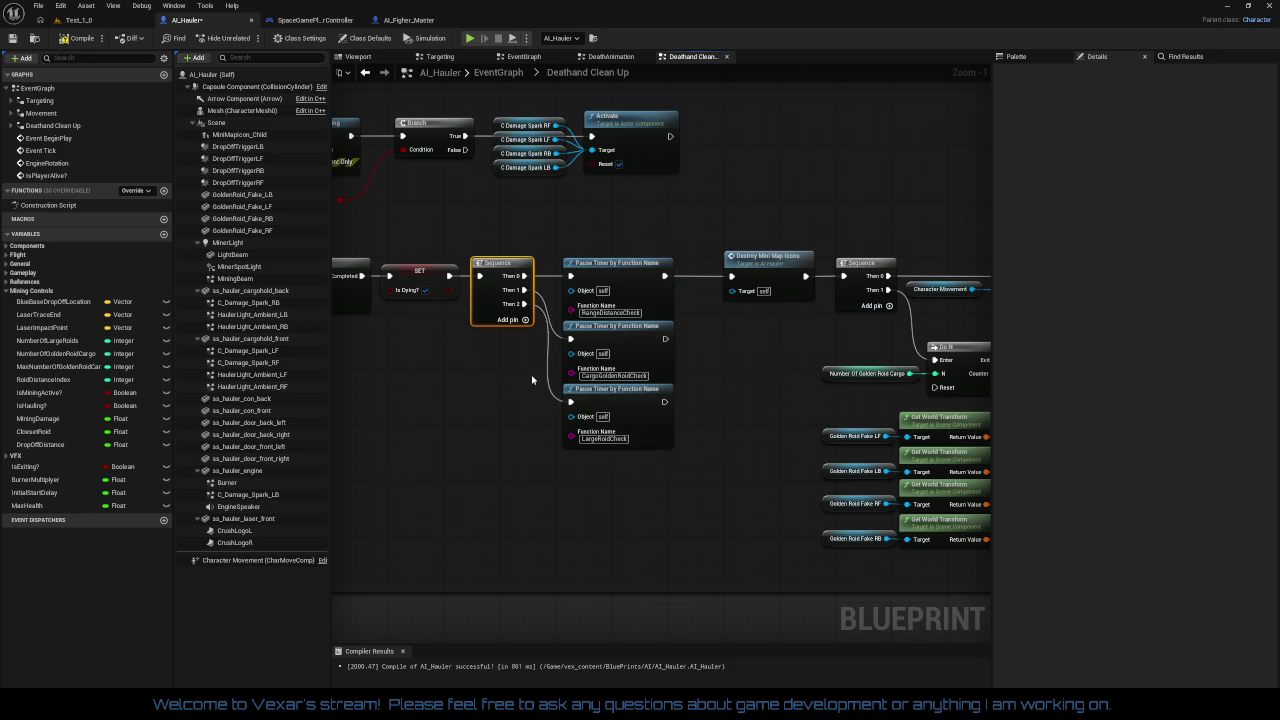
pyautogui.click(532, 380)
pyautogui.moveTo(532, 380); pyautogui.dragTo(560, 365)
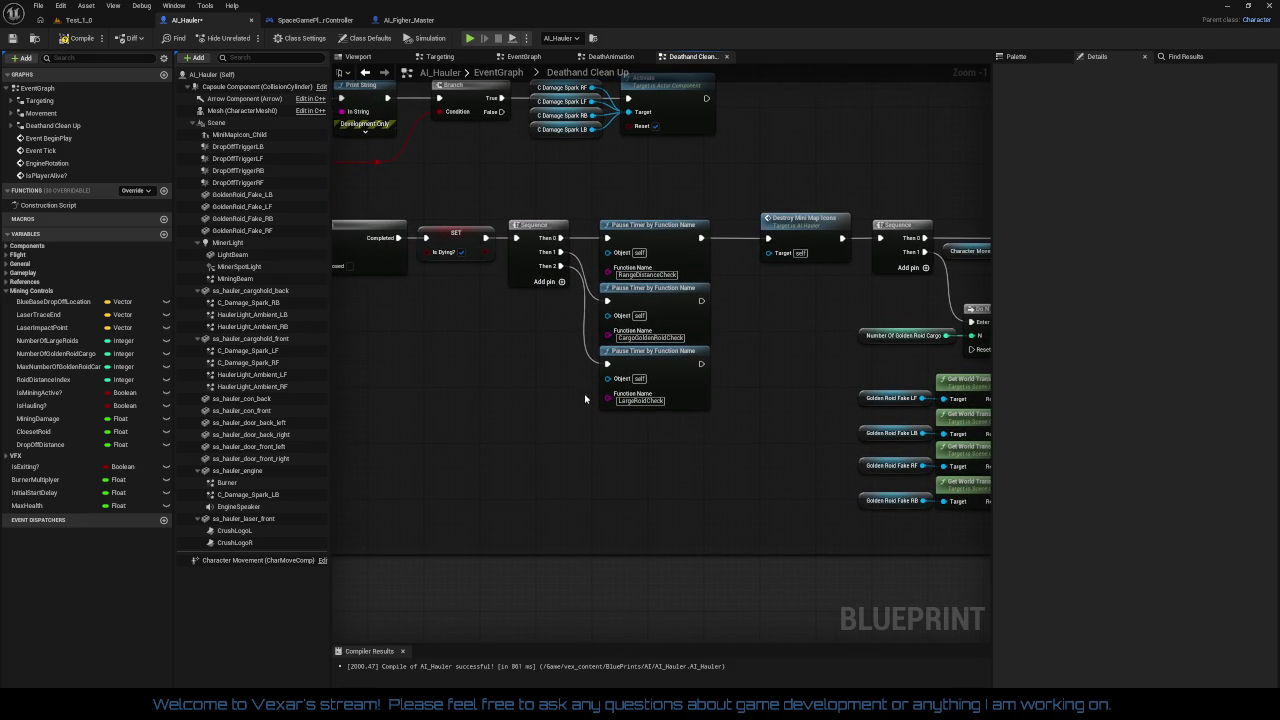
# Break the link between Destroy Mini Map Icons and the Sequence
pyautogui.moveTo(706, 431)
pyautogui.mouseDown()
pyautogui.moveTo(469, 415)
pyautogui.moveTo(532, 416)
pyautogui.moveTo(598, 467)
pyautogui.mouseUp()
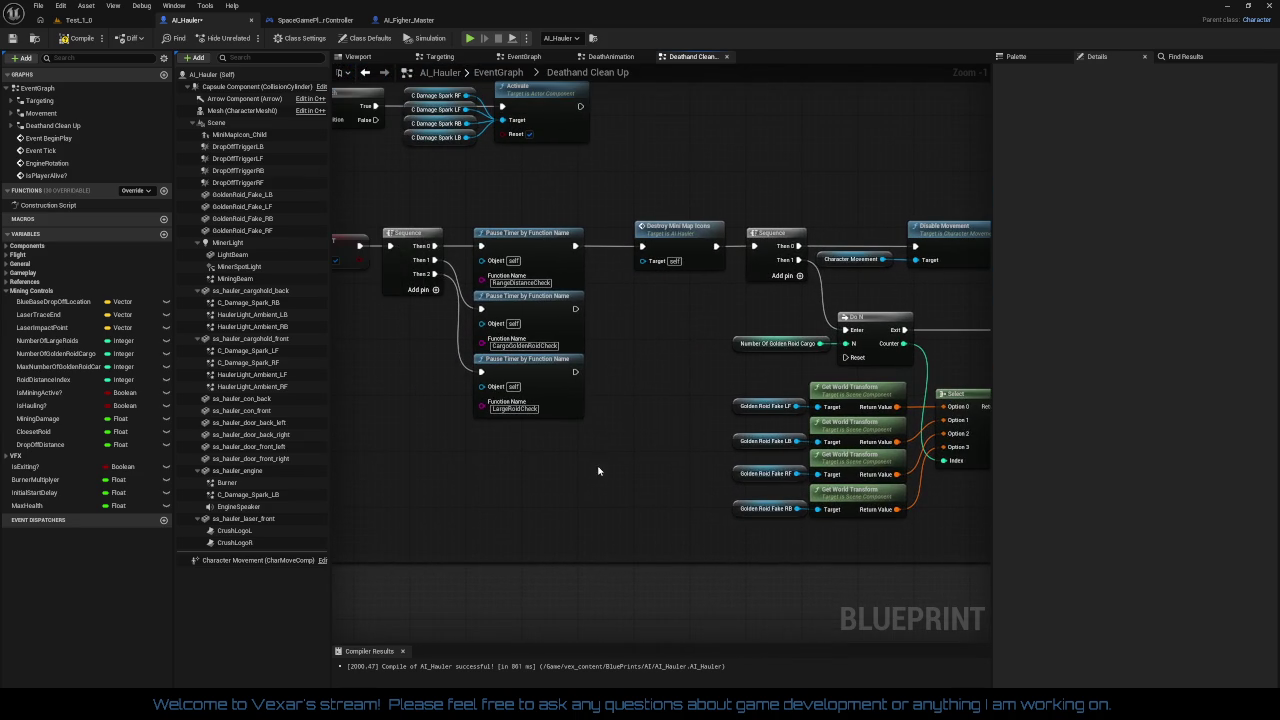
pyautogui.moveTo(649, 387)
pyautogui.mouseDown()
pyautogui.moveTo(689, 409)
pyautogui.moveTo(660, 410)
pyautogui.moveTo(731, 416)
pyautogui.moveTo(649, 406)
pyautogui.mouseUp()
pyautogui.click(707, 273)
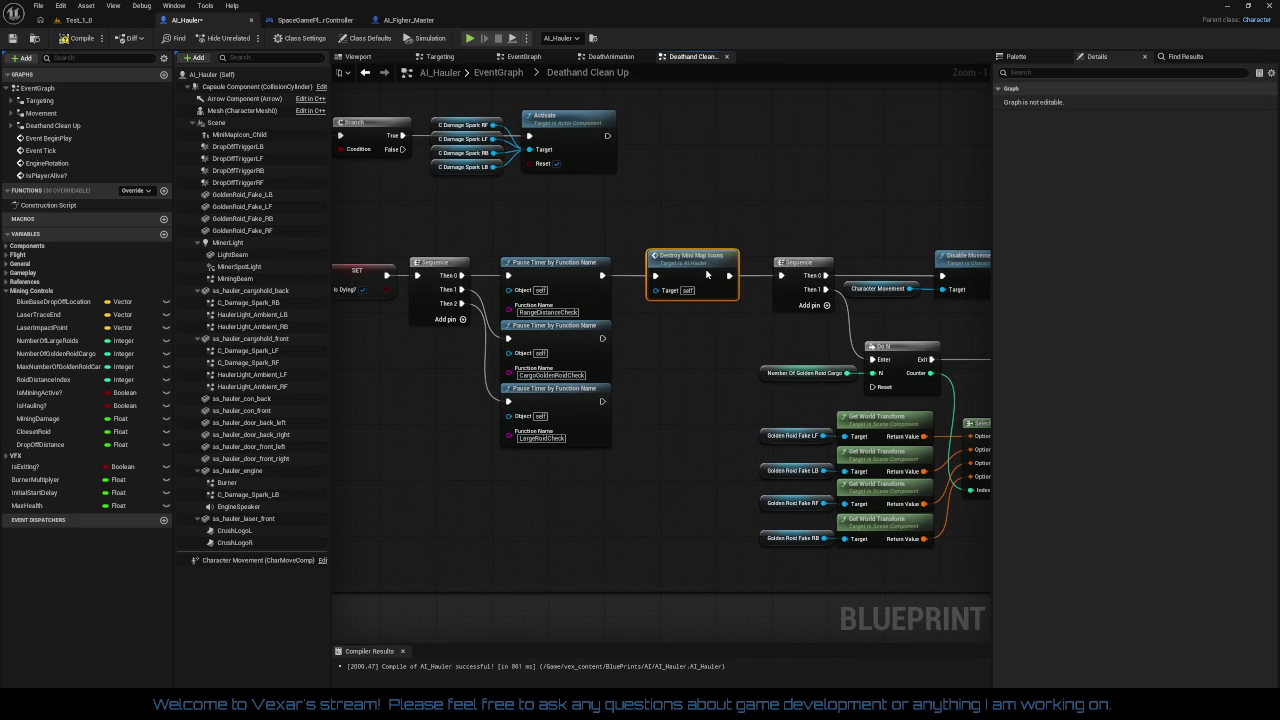
pyautogui.moveTo(664, 350)
pyautogui.mouseDown()
pyautogui.moveTo(735, 343)
pyautogui.moveTo(611, 365)
pyautogui.mouseUp()
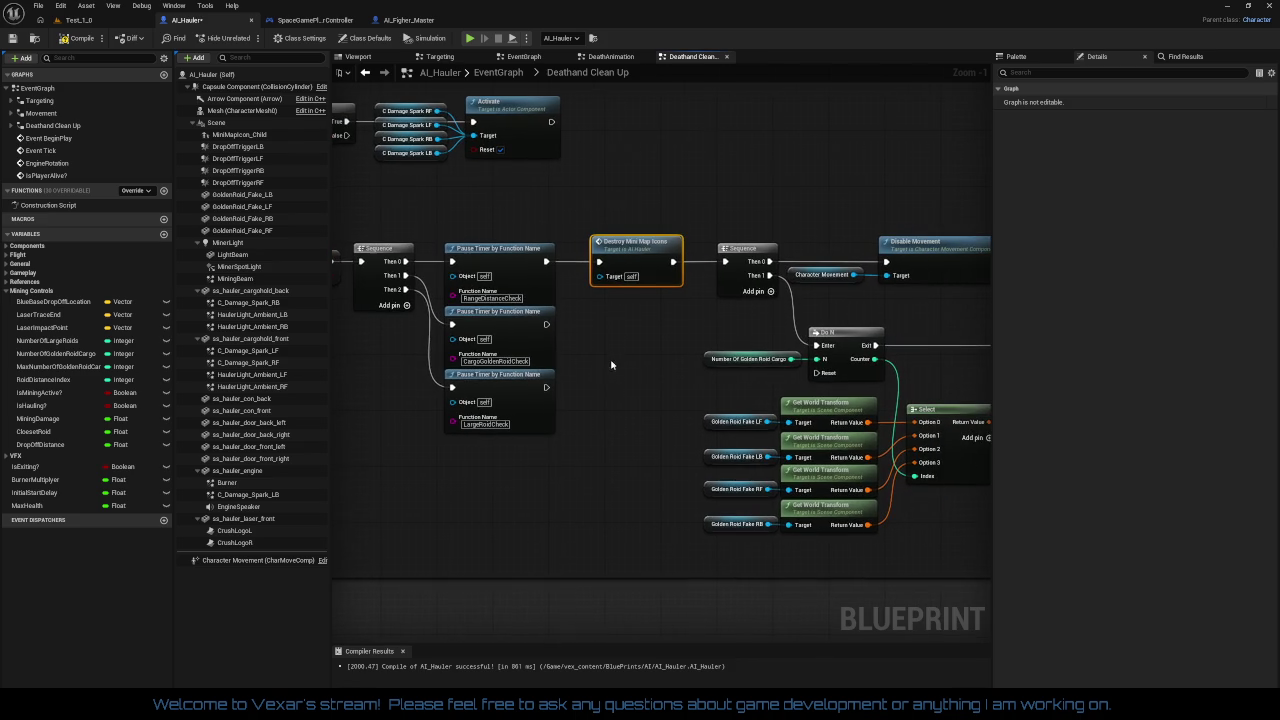
pyautogui.rightClick(603, 267)
pyautogui.click(653, 279)
pyautogui.rightClick(672, 262)
pyautogui.click(715, 286)
# Put Destroy Mini Map Icons below the Pause Timers on Then 3 and wire Pause Timer into the second Sequence
pyautogui.moveTo(633, 256)
pyautogui.mouseDown()
pyautogui.moveTo(626, 430)
pyautogui.moveTo(509, 488)
pyautogui.moveTo(489, 471)
pyautogui.moveTo(493, 447)
pyautogui.moveTo(390, 450)
pyautogui.moveTo(594, 425)
pyautogui.mouseUp()
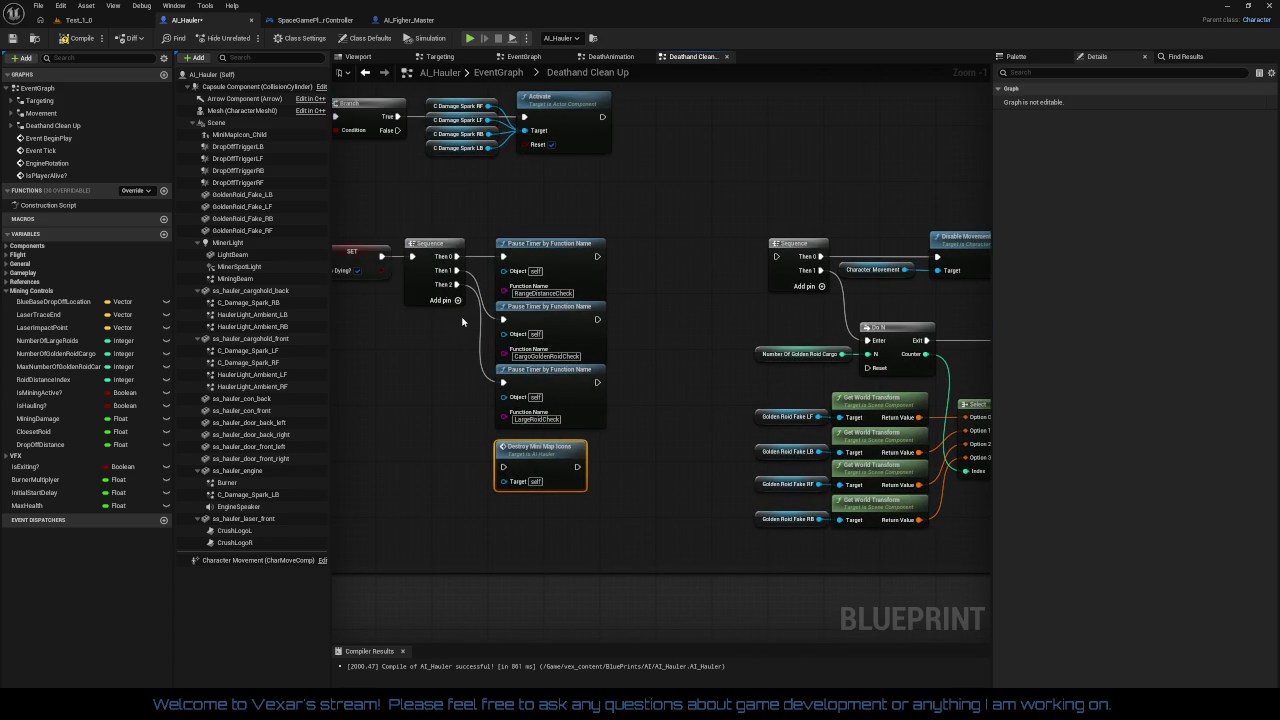
pyautogui.moveTo(455, 299)
pyautogui.mouseDown()
pyautogui.moveTo(495, 463)
pyautogui.moveTo(522, 452)
pyautogui.mouseUp()
pyautogui.moveTo(596, 256); pyautogui.dragTo(775, 257)
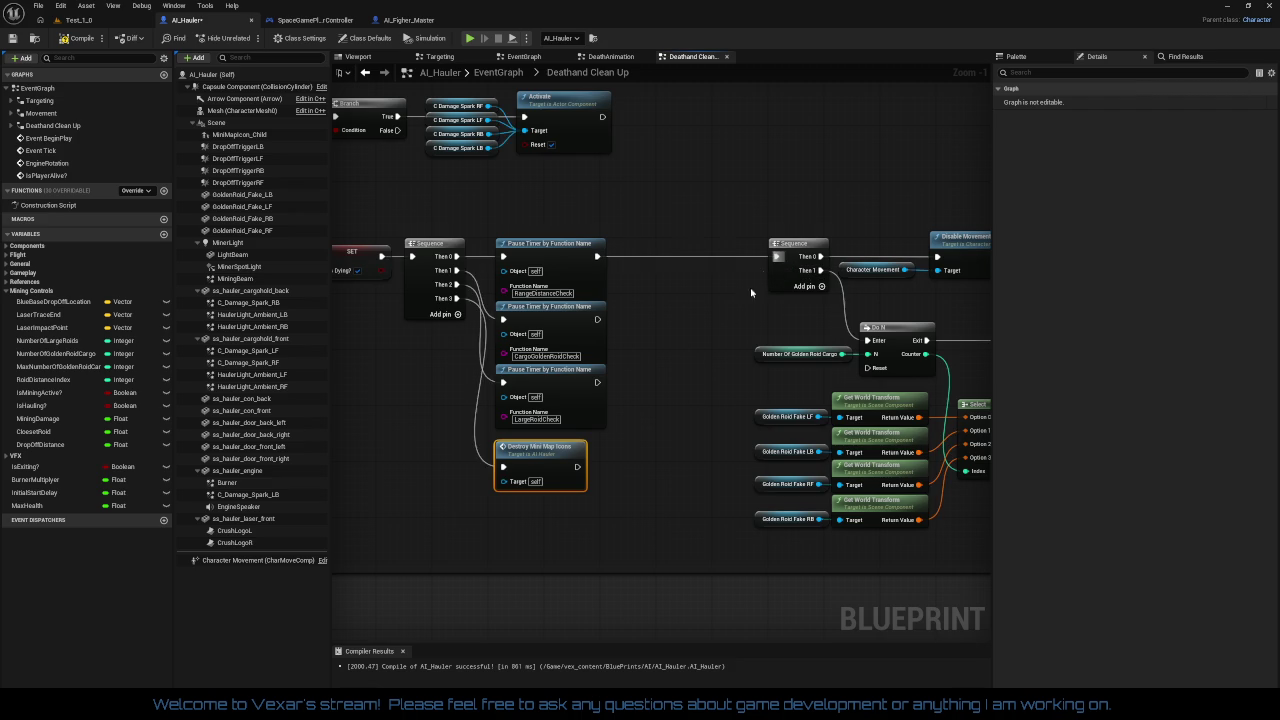
pyautogui.moveTo(704, 331); pyautogui.dragTo(529, 311)
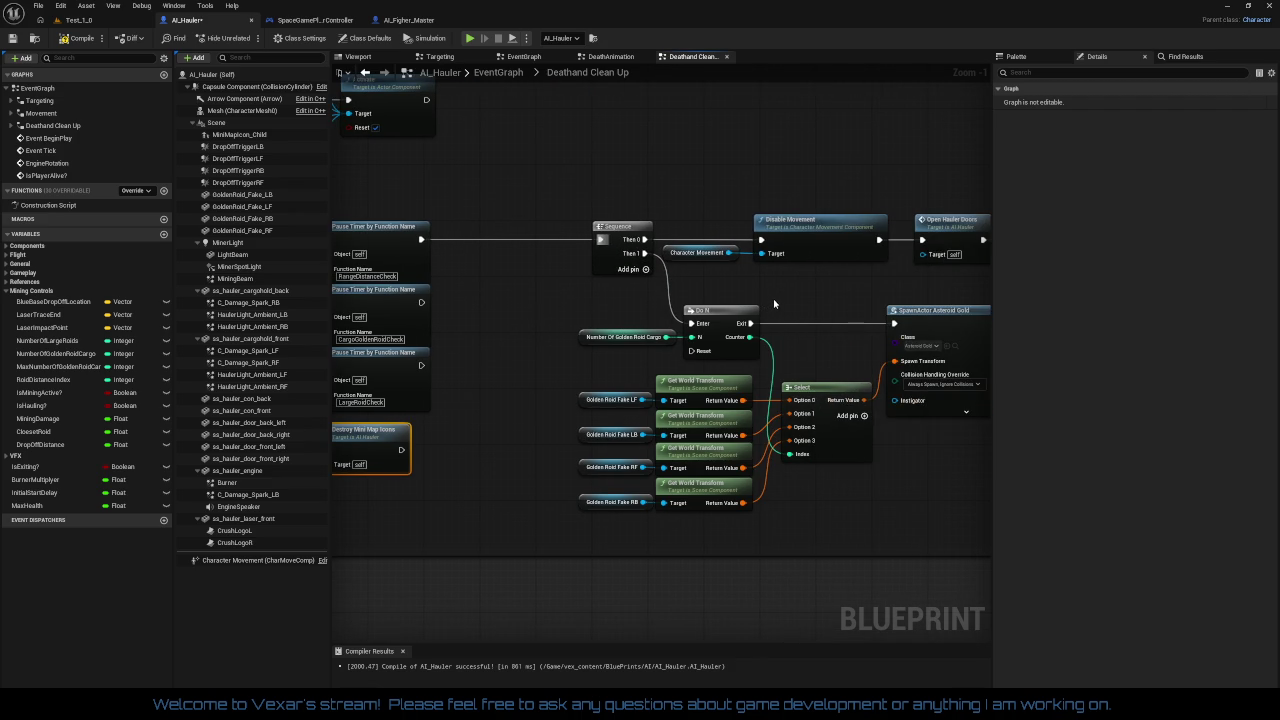
pyautogui.moveTo(787, 291)
pyautogui.mouseDown()
pyautogui.moveTo(333, 297)
pyautogui.moveTo(448, 300)
pyautogui.mouseUp()
pyautogui.moveTo(371, 222); pyautogui.dragTo(950, 288)
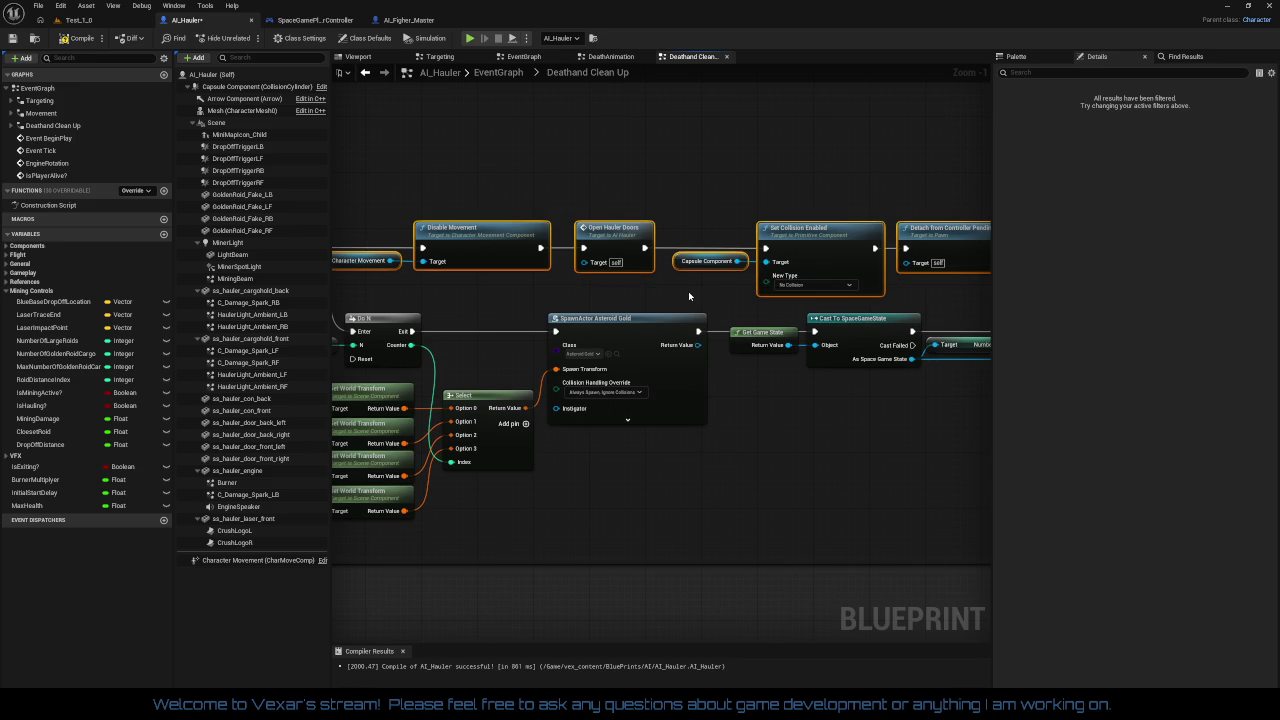
# Unlink Disable Movement from Then 0, move it up, and wire Then 0 straight into Open Hauler Doors
pyautogui.click(642, 288)
pyautogui.moveTo(642, 288); pyautogui.dragTo(802, 289)
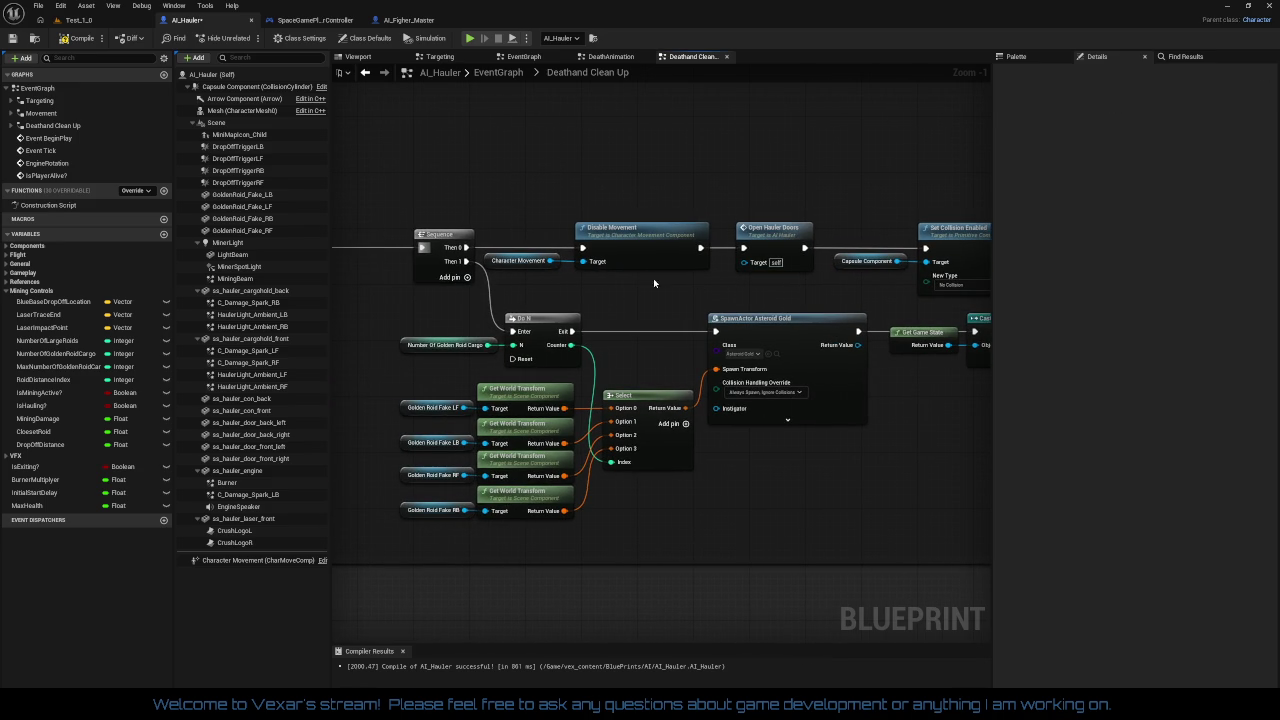
pyautogui.rightClick(590, 253)
pyautogui.click(617, 281)
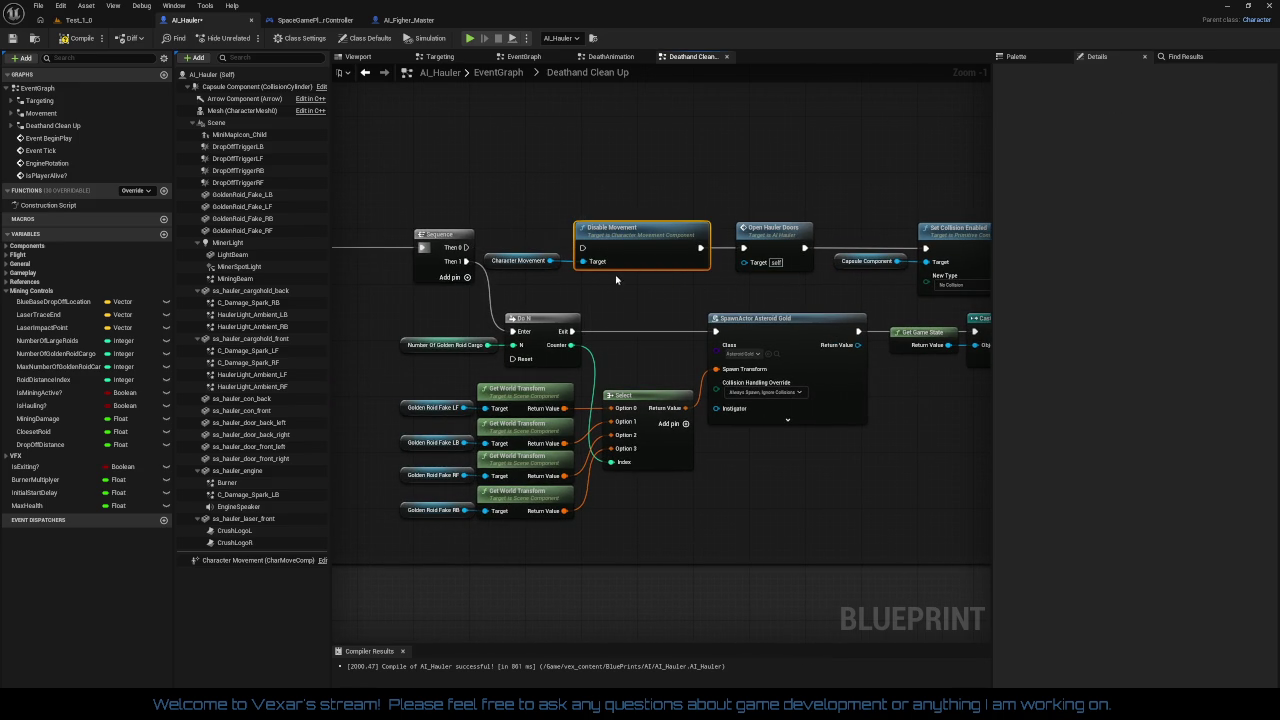
pyautogui.rightClick(705, 254)
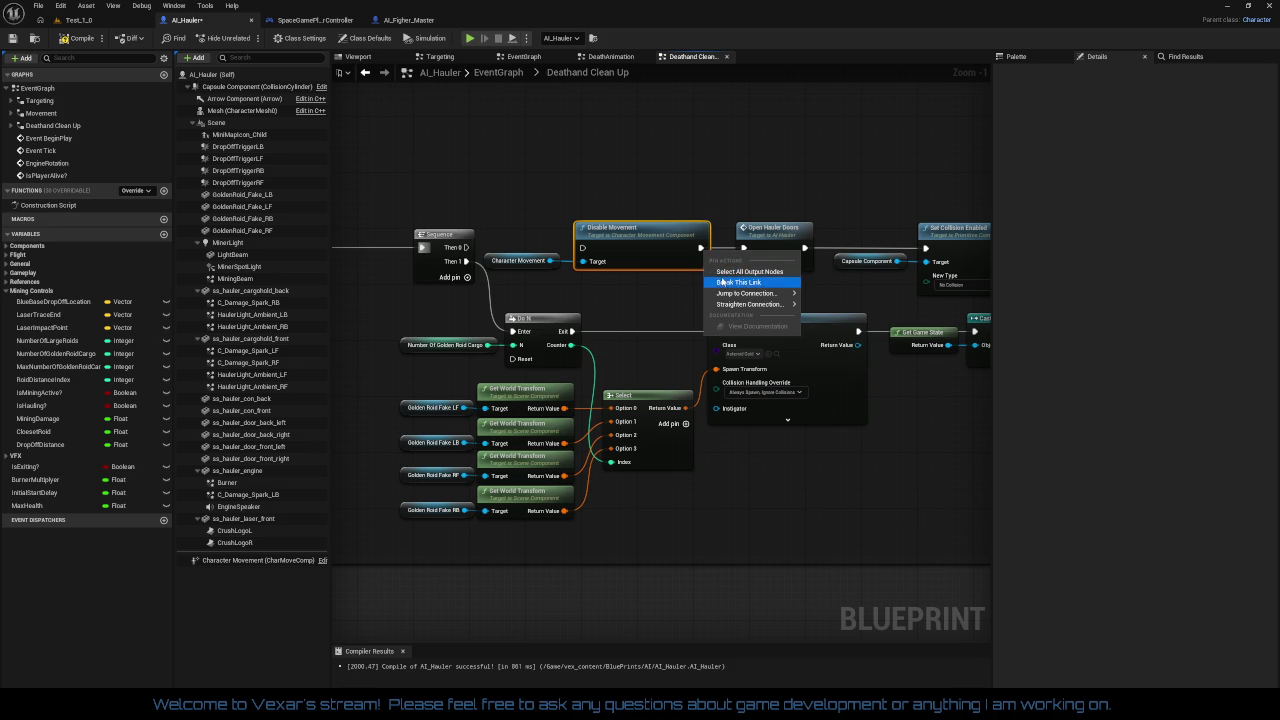
pyautogui.click(621, 278)
pyautogui.moveTo(553, 233)
pyautogui.mouseDown()
pyautogui.moveTo(600, 262)
pyautogui.moveTo(661, 138)
pyautogui.mouseUp()
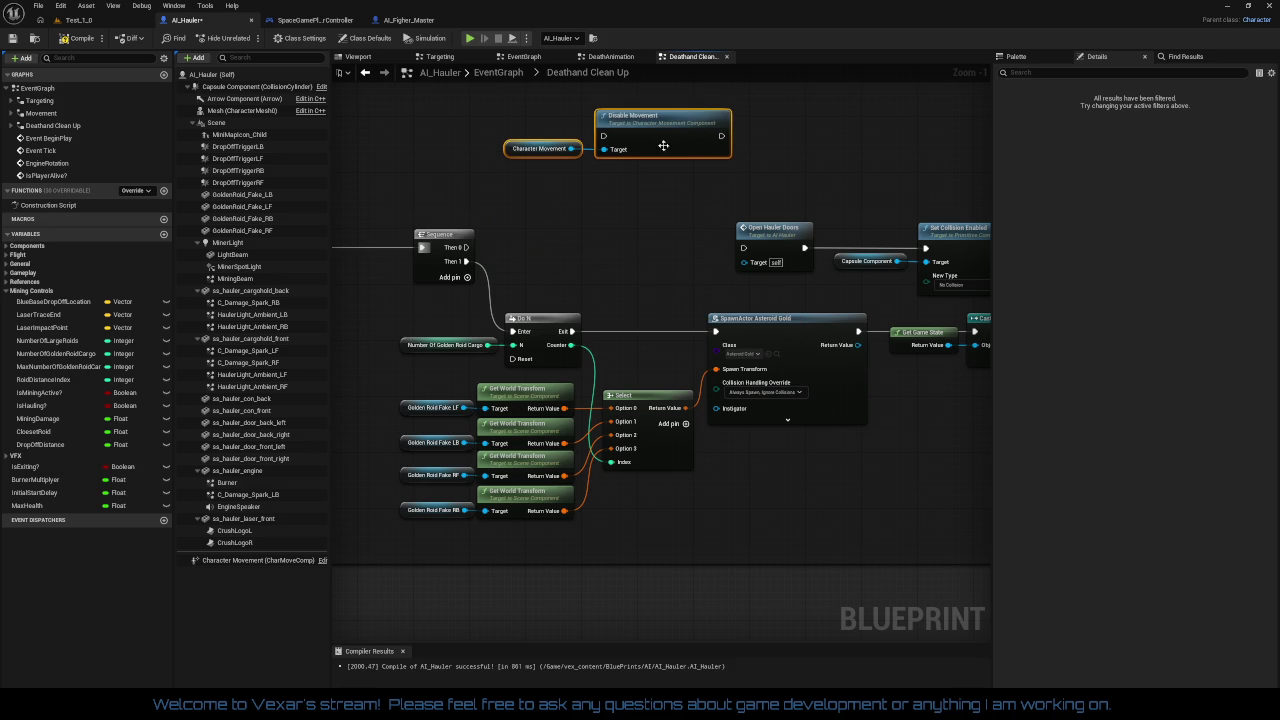
pyautogui.moveTo(743, 247); pyautogui.dragTo(466, 247)
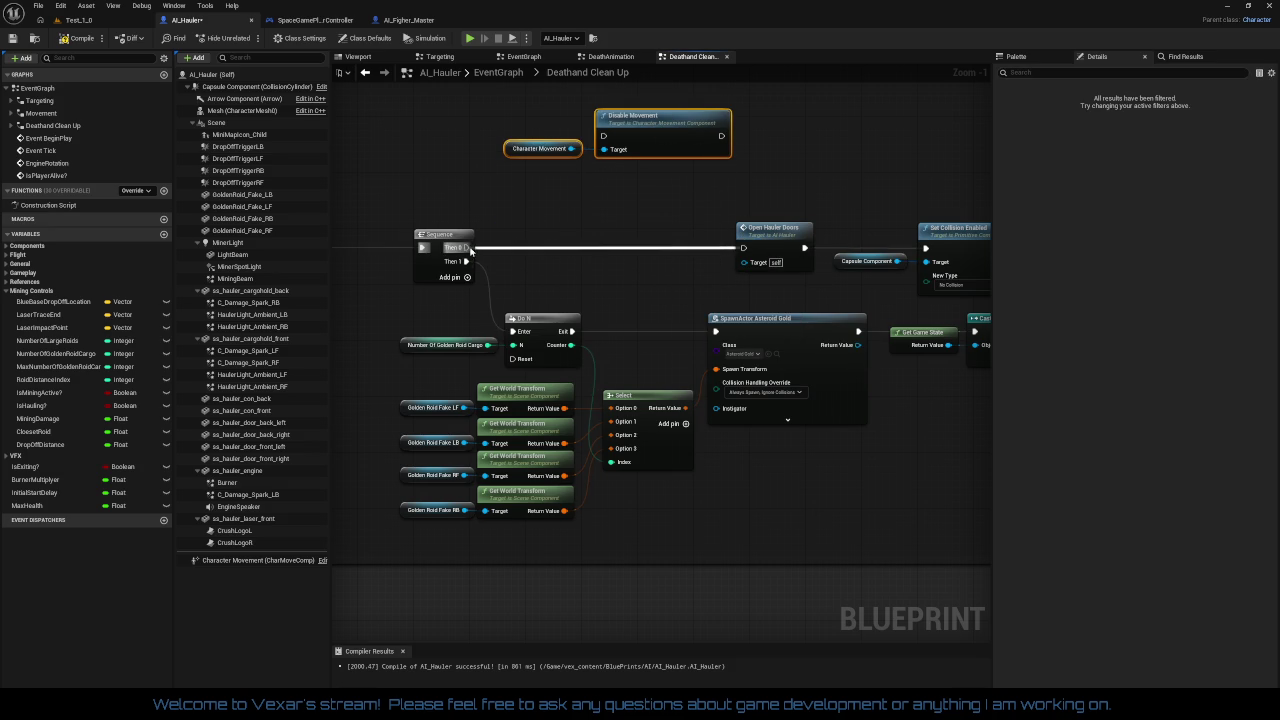
pyautogui.moveTo(768, 238); pyautogui.dragTo(569, 238)
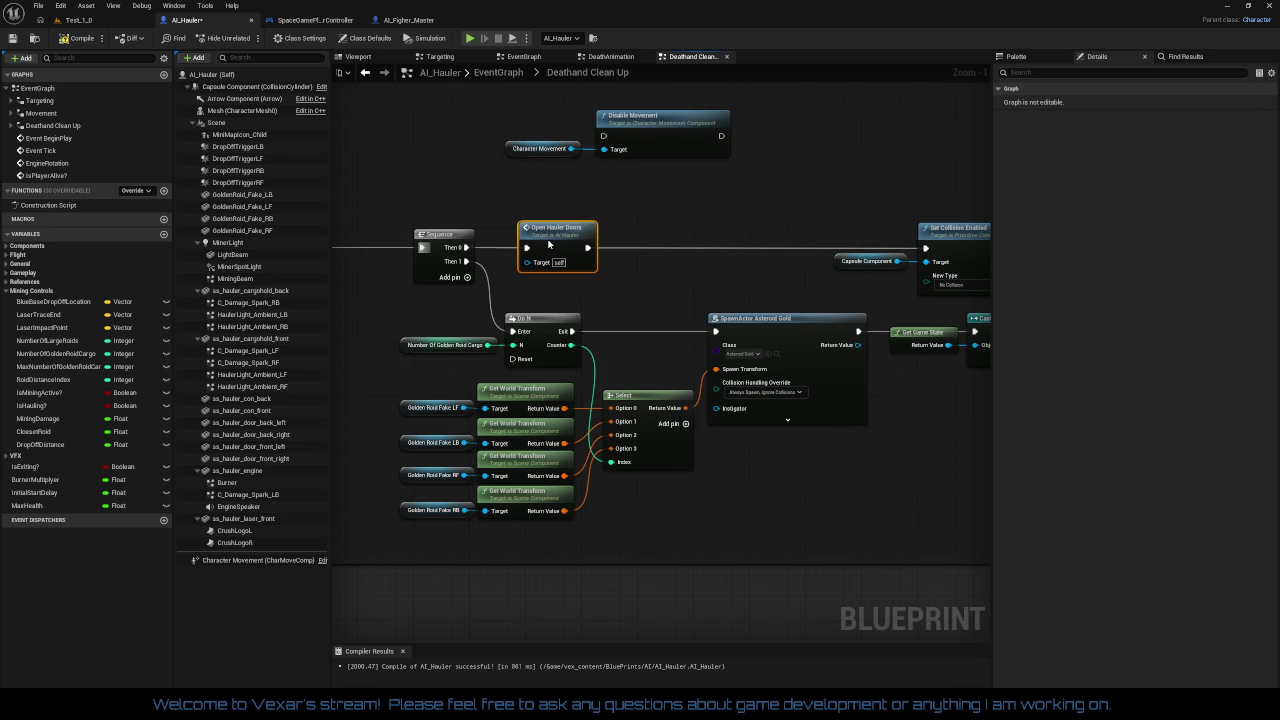
# Move the Capsule Component, Set Collision Enabled and Detach nodes up beside Disable Movement
pyautogui.rightClick(583, 249)
pyautogui.click(605, 276)
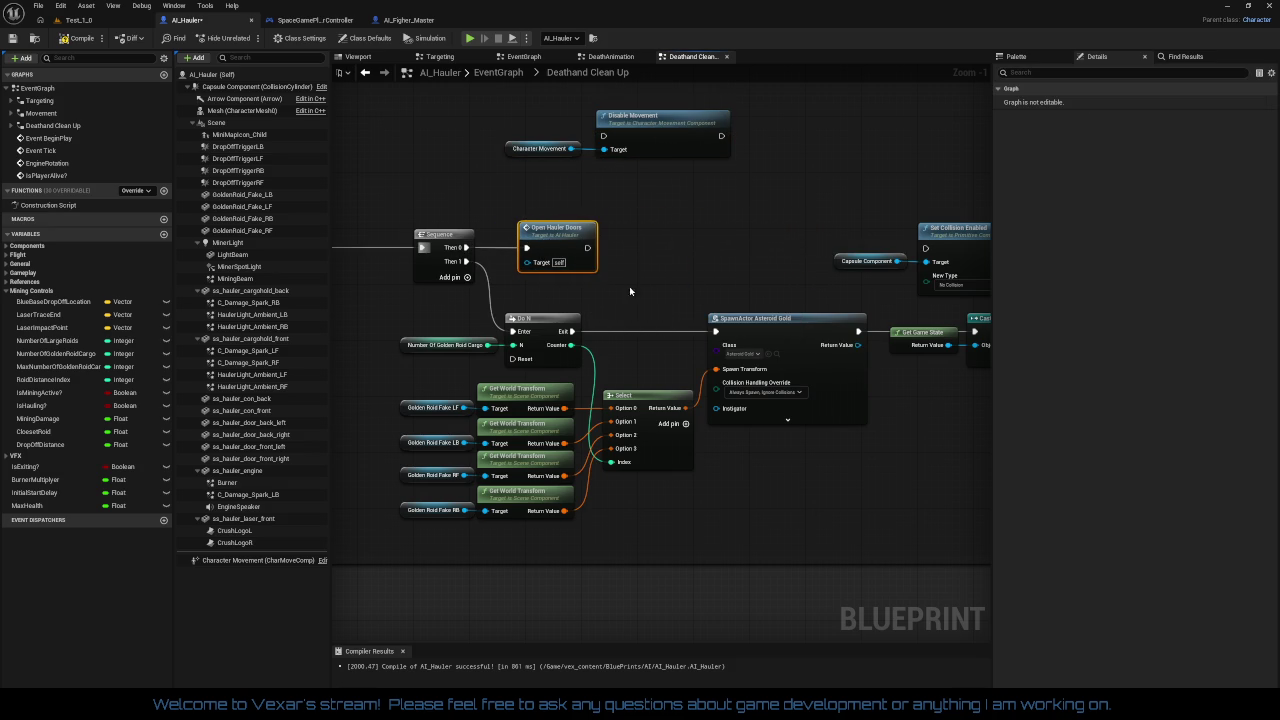
pyautogui.moveTo(605, 276); pyautogui.dragTo(503, 301)
pyautogui.moveTo(544, 200); pyautogui.dragTo(905, 292)
pyautogui.moveTo(685, 237); pyautogui.dragTo(570, 143)
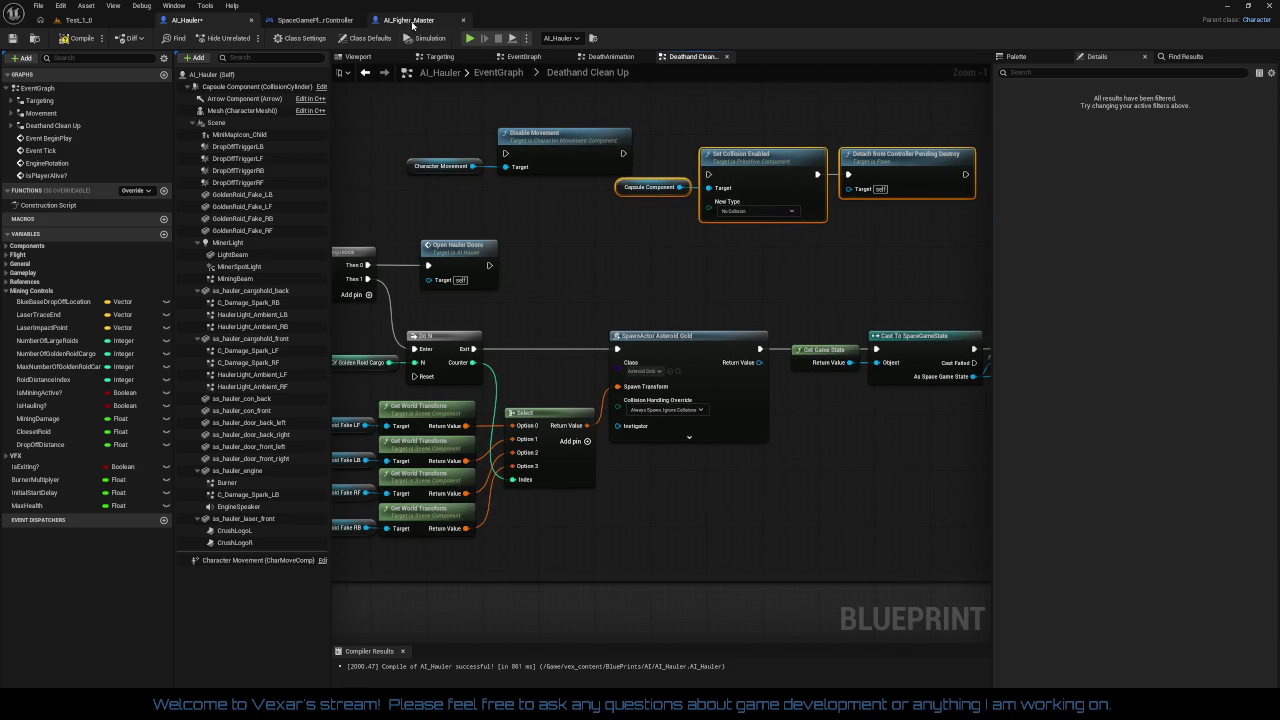
# Look over AI_Figher_Master's DeathandHealth graph, including its MiniMap, VaporTrail, HealthCheck and Pause Timer nodes
pyautogui.click(415, 29)
pyautogui.moveTo(571, 308)
pyautogui.mouseDown()
pyautogui.moveTo(476, 280)
pyautogui.moveTo(506, 297)
pyautogui.moveTo(576, 297)
pyautogui.moveTo(540, 306)
pyautogui.moveTo(500, 280)
pyautogui.moveTo(580, 210)
pyautogui.moveTo(422, 211)
pyautogui.moveTo(5, 339)
pyautogui.moveTo(5, 211)
pyautogui.mouseUp()
pyautogui.scroll(2, 540, 306)
pyautogui.moveTo(470, 300)
pyautogui.mouseDown()
pyautogui.moveTo(910, 264)
pyautogui.moveTo(1240, 258)
pyautogui.moveTo(8, 286)
pyautogui.mouseUp()
pyautogui.moveTo(660, 350)
pyautogui.mouseDown()
pyautogui.moveTo(670, 480)
pyautogui.moveTo(640, 560)
pyautogui.moveTo(720, 650)
pyautogui.moveTo(660, 600)
pyautogui.moveTo(986, 640)
pyautogui.moveTo(1069, 600)
pyautogui.moveTo(1100, 600)
pyautogui.mouseUp()
pyautogui.moveTo(660, 400)
pyautogui.mouseDown()
pyautogui.moveTo(640, 300)
pyautogui.moveTo(700, 210)
pyautogui.mouseUp()
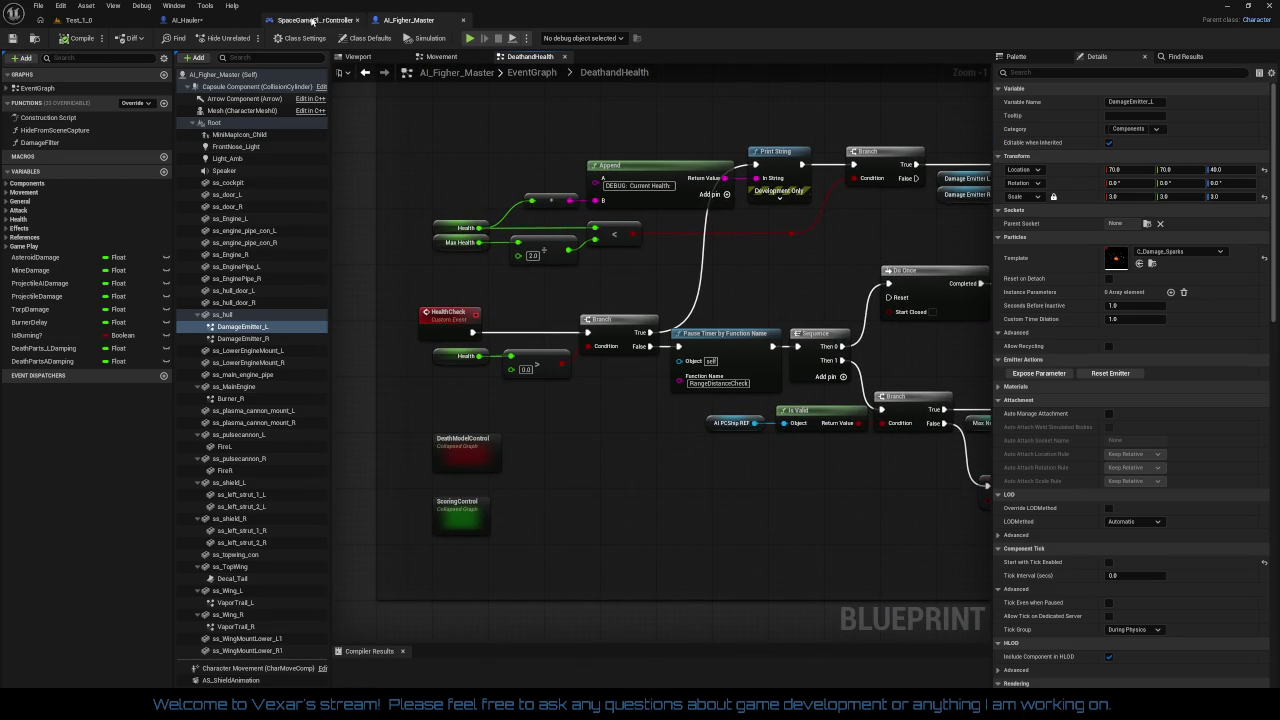
# Save the AI_Hauler Blueprint
pyautogui.click(236, 20)
pyautogui.click(18, 40)
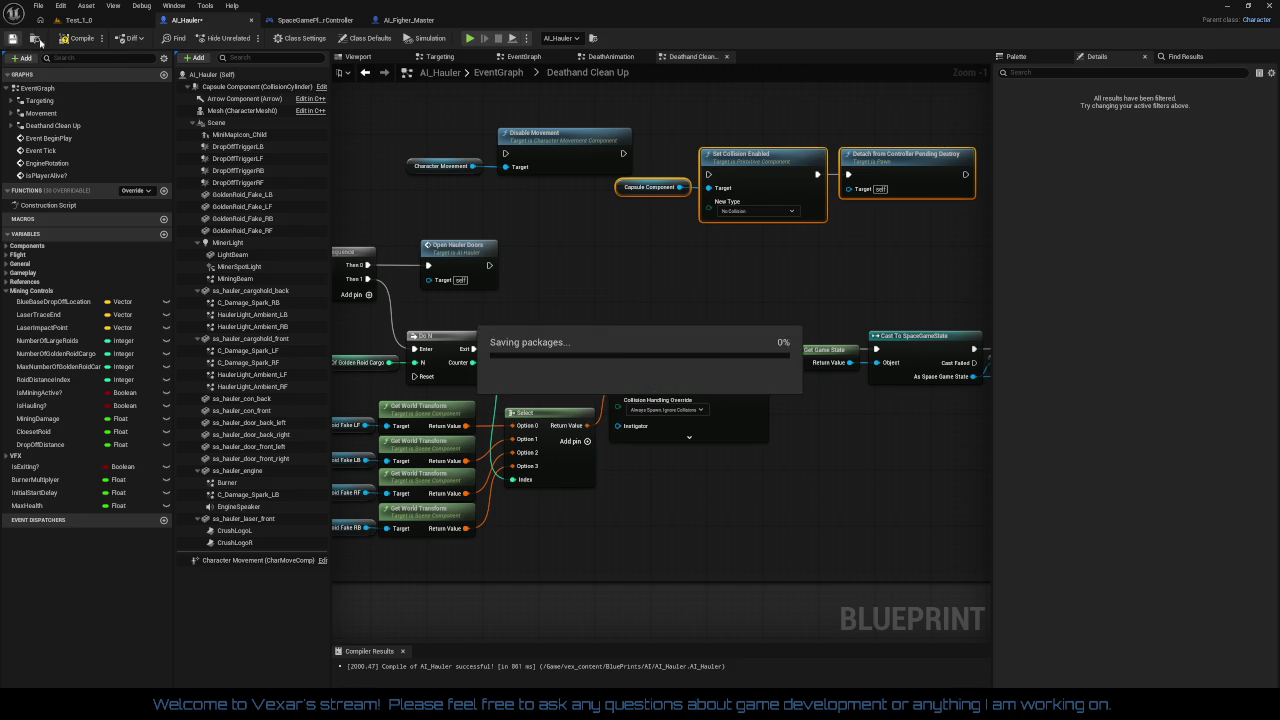
pyautogui.moveTo(647, 289); pyautogui.dragTo(626, 350)
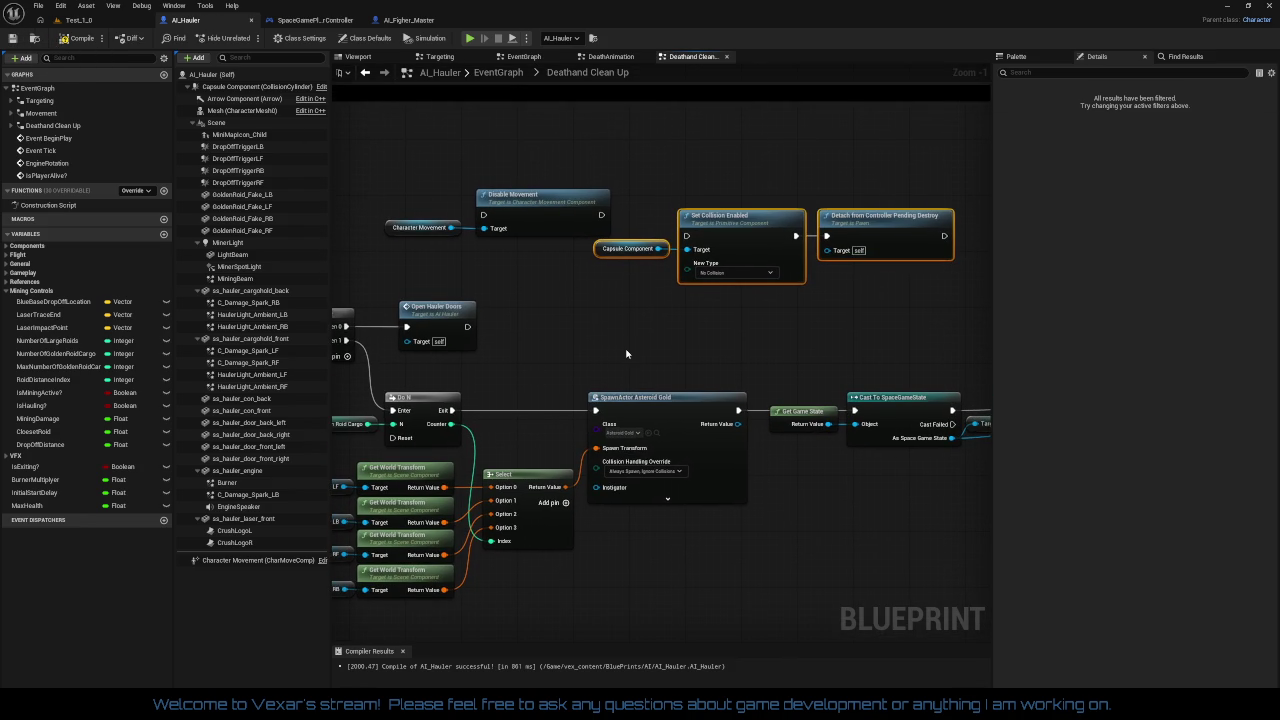
# Delete the Detach from Controller Pending Destroy node after moving Capsule Component beside Set Collision Enabled
pyautogui.moveTo(642, 212); pyautogui.dragTo(719, 303)
pyautogui.moveTo(673, 185)
pyautogui.mouseDown()
pyautogui.moveTo(821, 254)
pyautogui.moveTo(794, 203)
pyautogui.mouseUp()
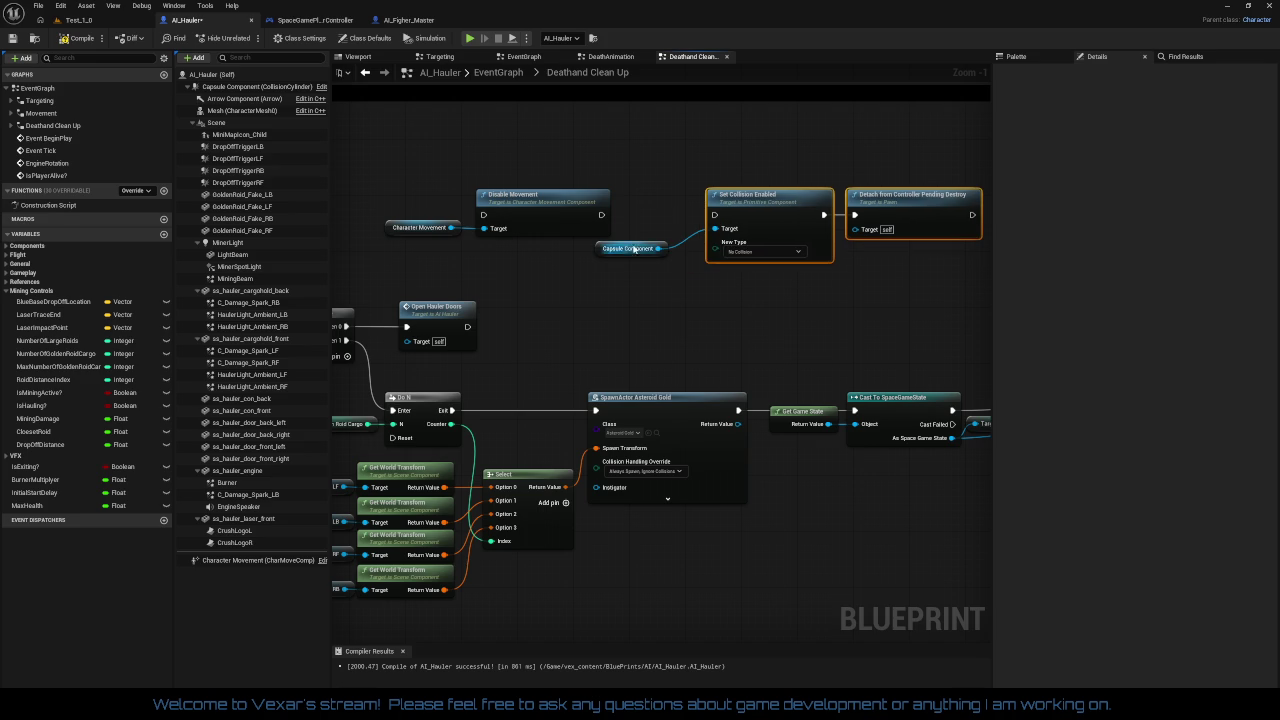
pyautogui.moveTo(636, 248); pyautogui.dragTo(659, 224)
pyautogui.click(852, 200)
pyautogui.press('Delete')
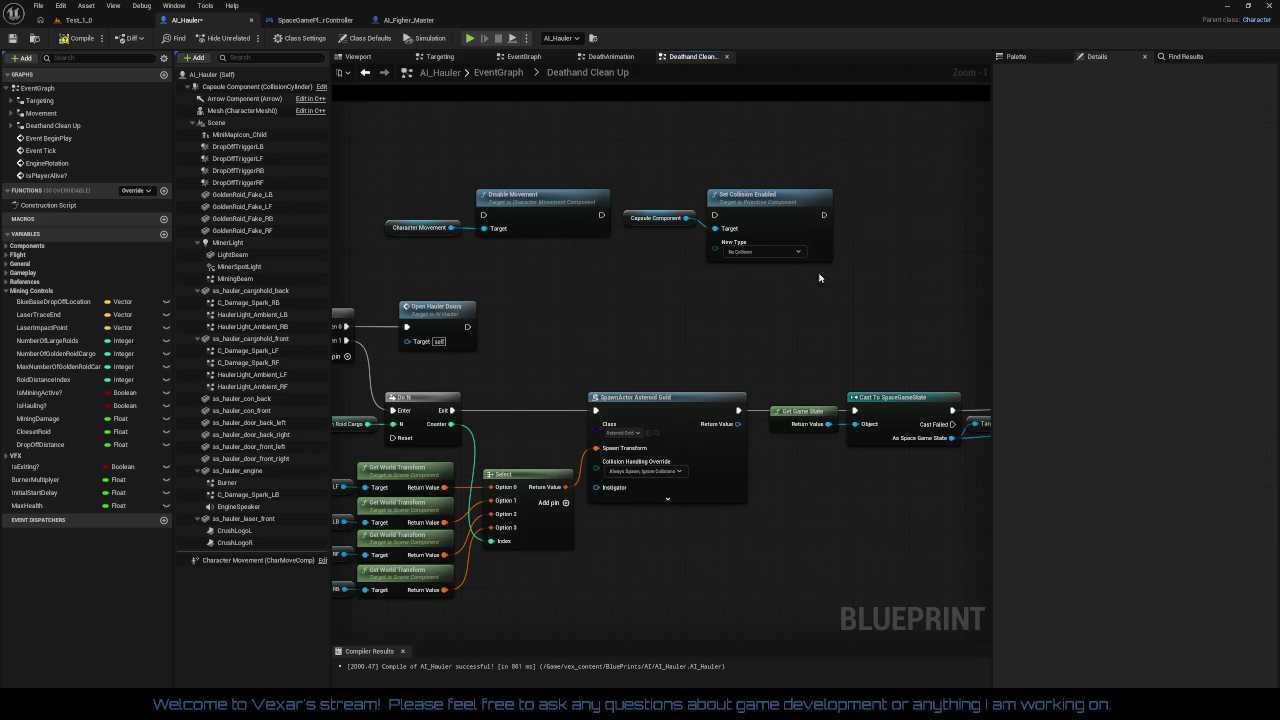
# Line up Capsule Component and Set Collision Enabled with their wire and compile AI_Hauler
pyautogui.moveTo(699, 244); pyautogui.dragTo(790, 328)
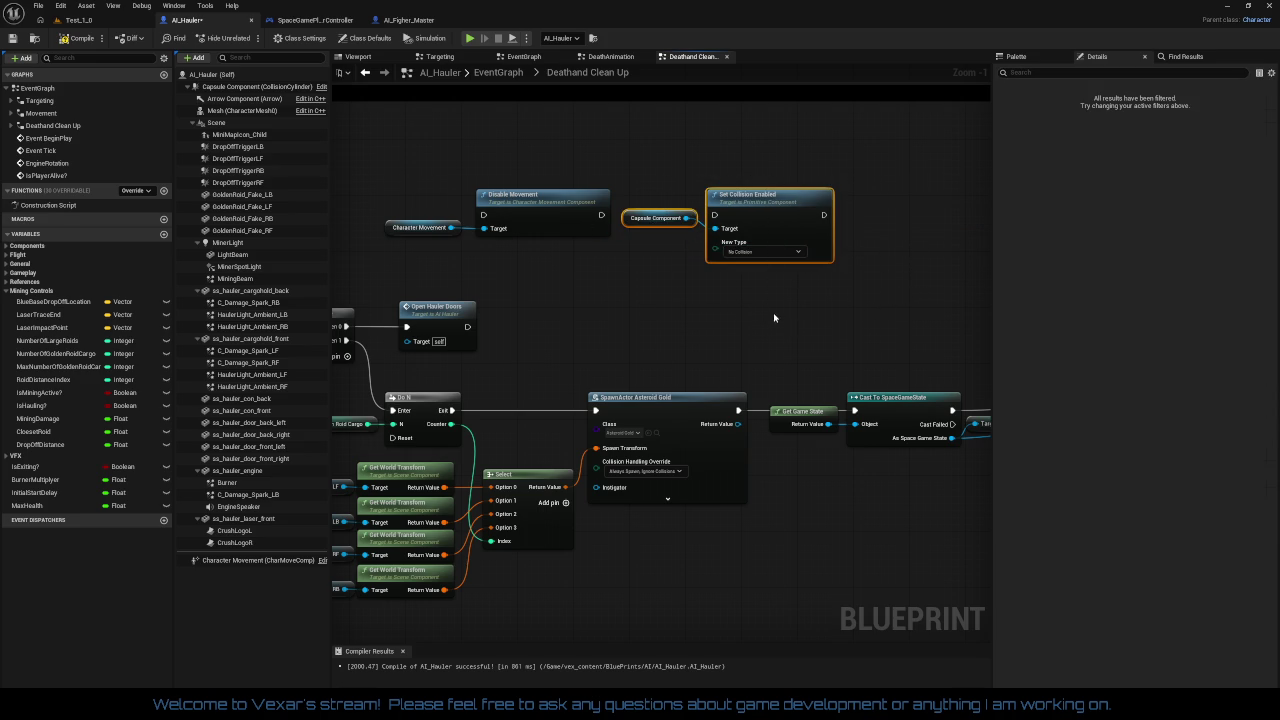
pyautogui.moveTo(420, 148)
pyautogui.mouseDown()
pyautogui.moveTo(857, 286)
pyautogui.moveTo(814, 300)
pyautogui.mouseUp()
pyautogui.press('q')
pyautogui.click(814, 300)
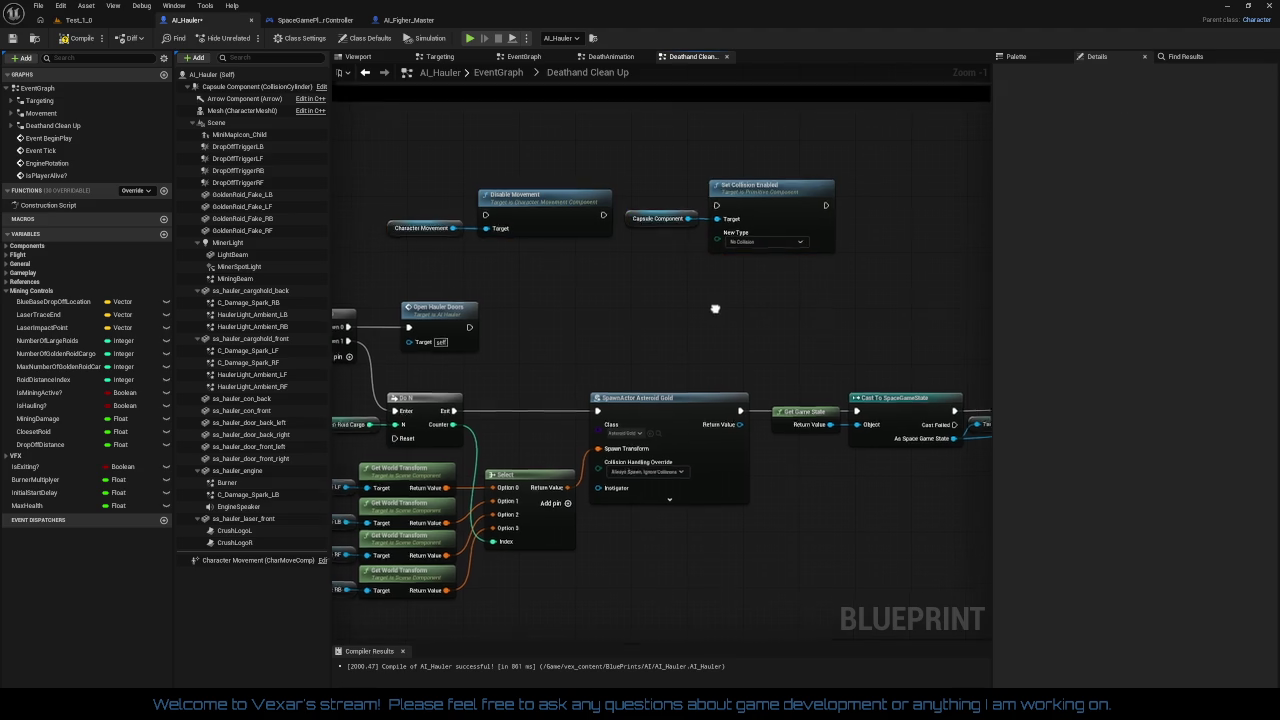
pyautogui.moveTo(735, 288); pyautogui.dragTo(836, 234)
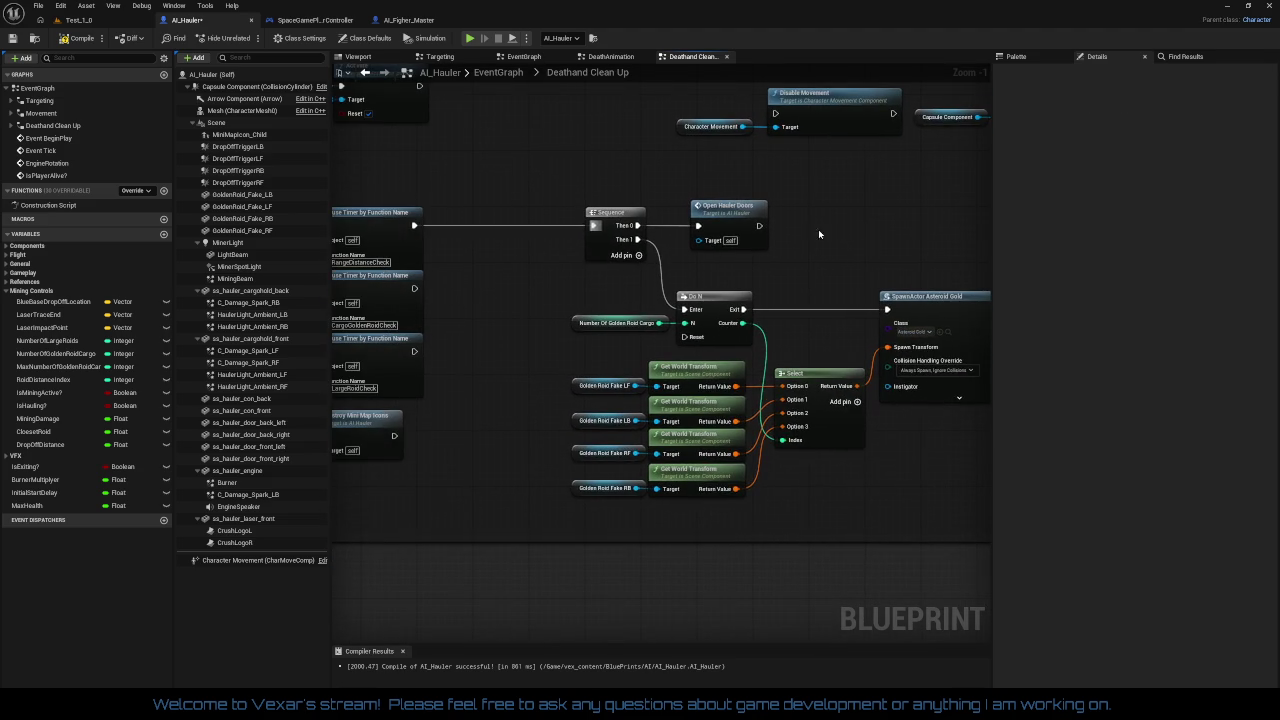
pyautogui.moveTo(524, 260); pyautogui.dragTo(763, 268)
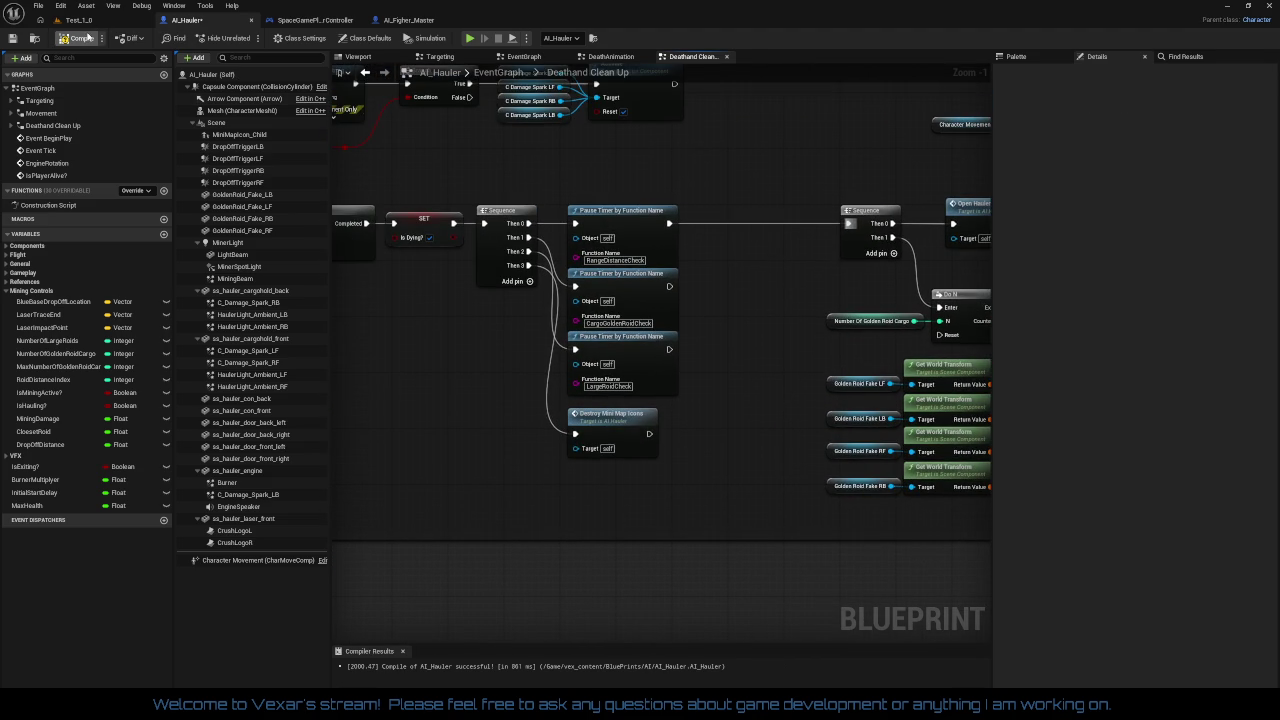
pyautogui.click(80, 38)
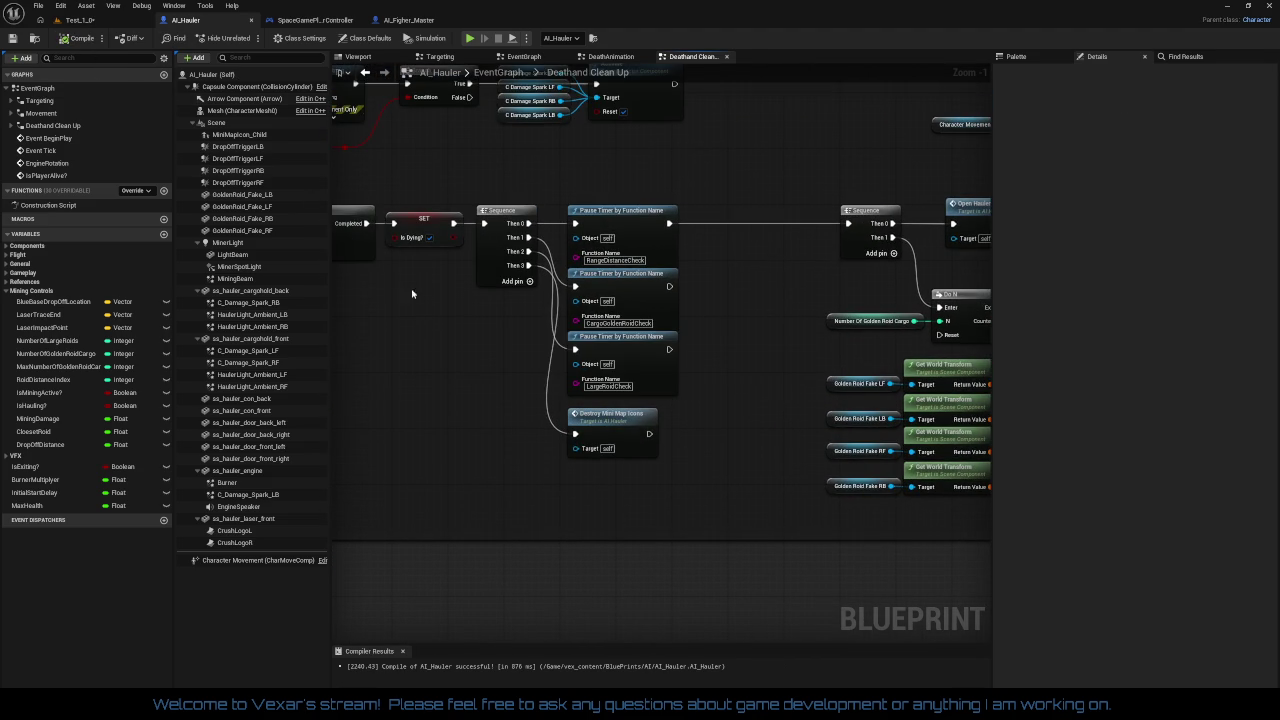
# Run a play session in the Test_1_0 level, stop it, and return to the AI_Hauler Blueprint
pyautogui.moveTo(404, 286); pyautogui.dragTo(504, 225)
pyautogui.click(100, 20)
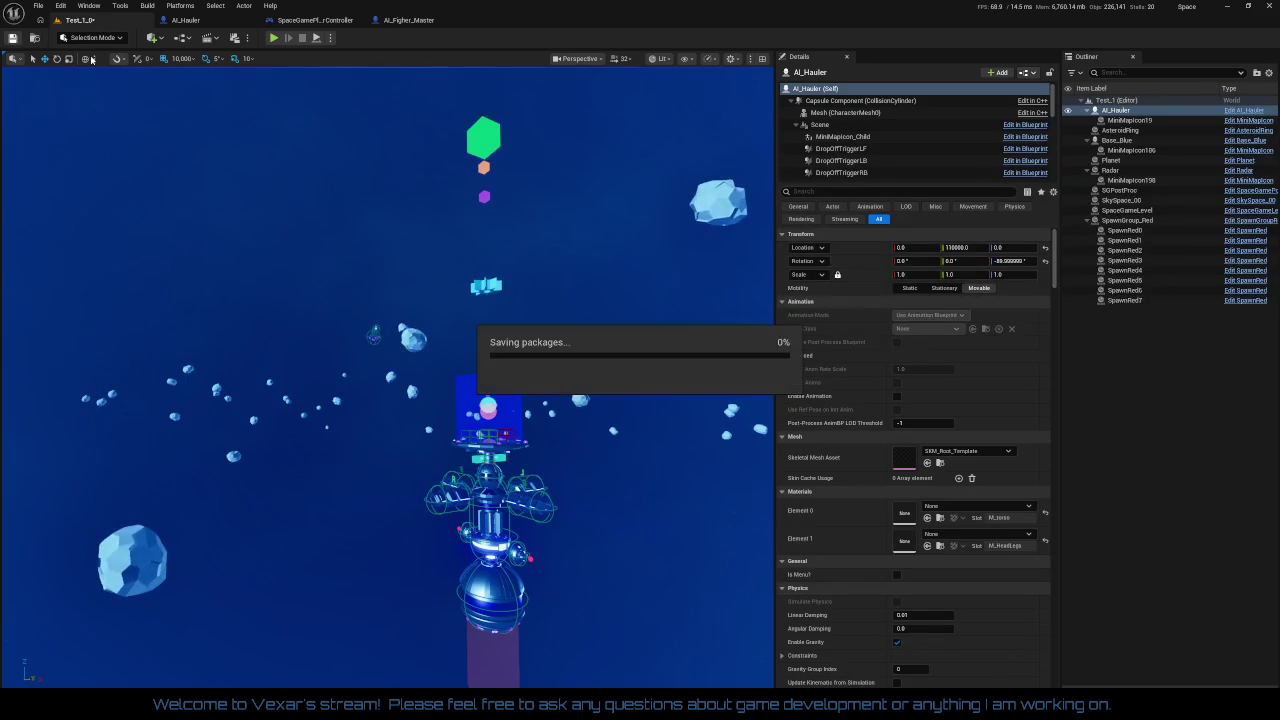
pyautogui.click(273, 37)
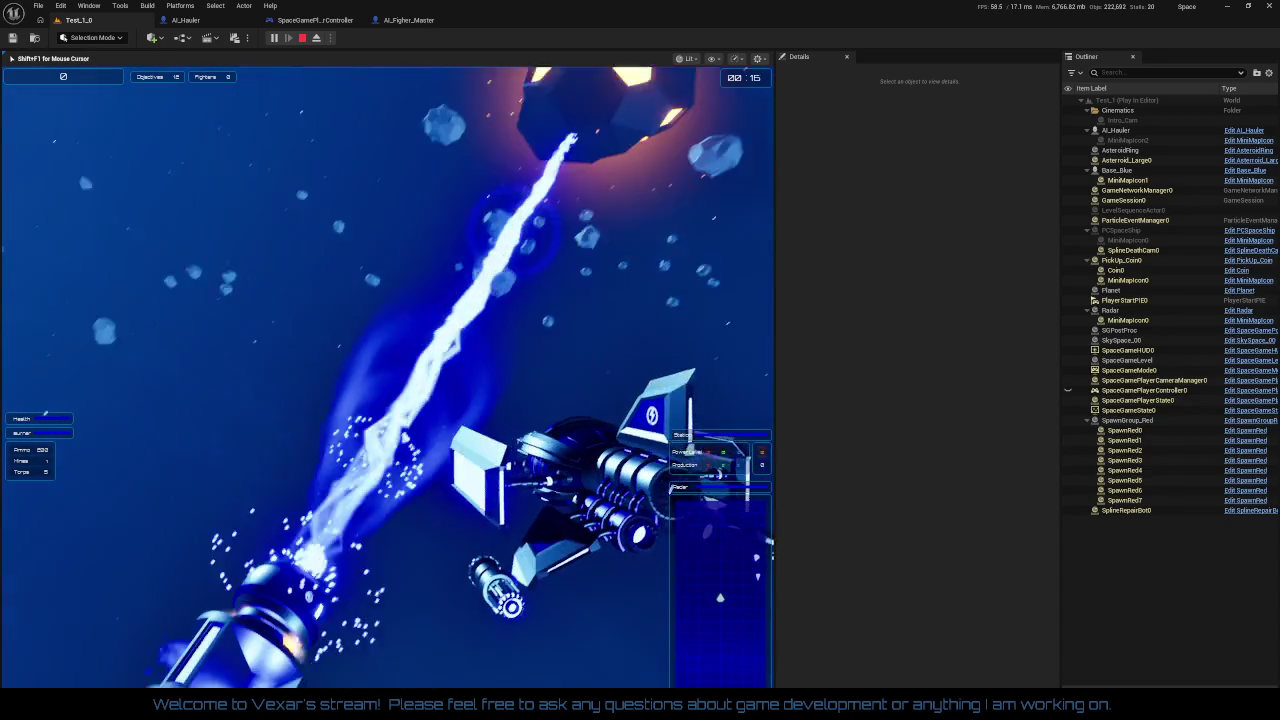
pyautogui.press('Escape')
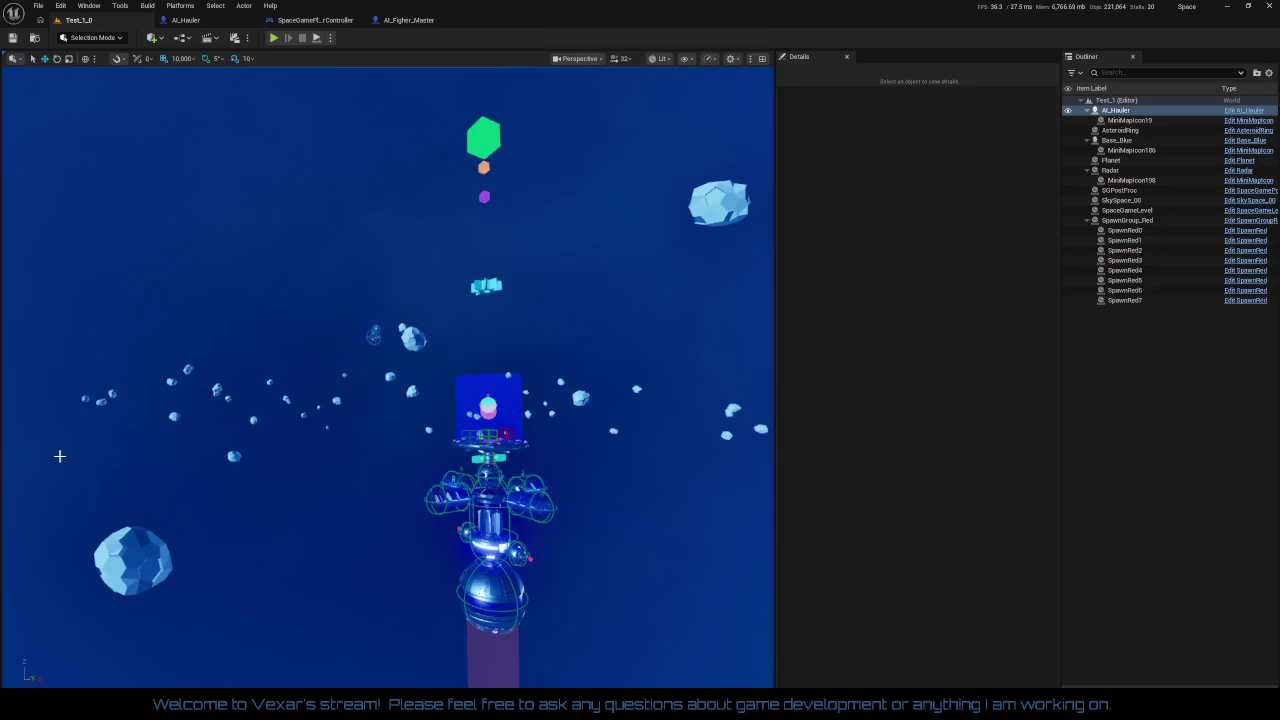
pyautogui.click(208, 22)
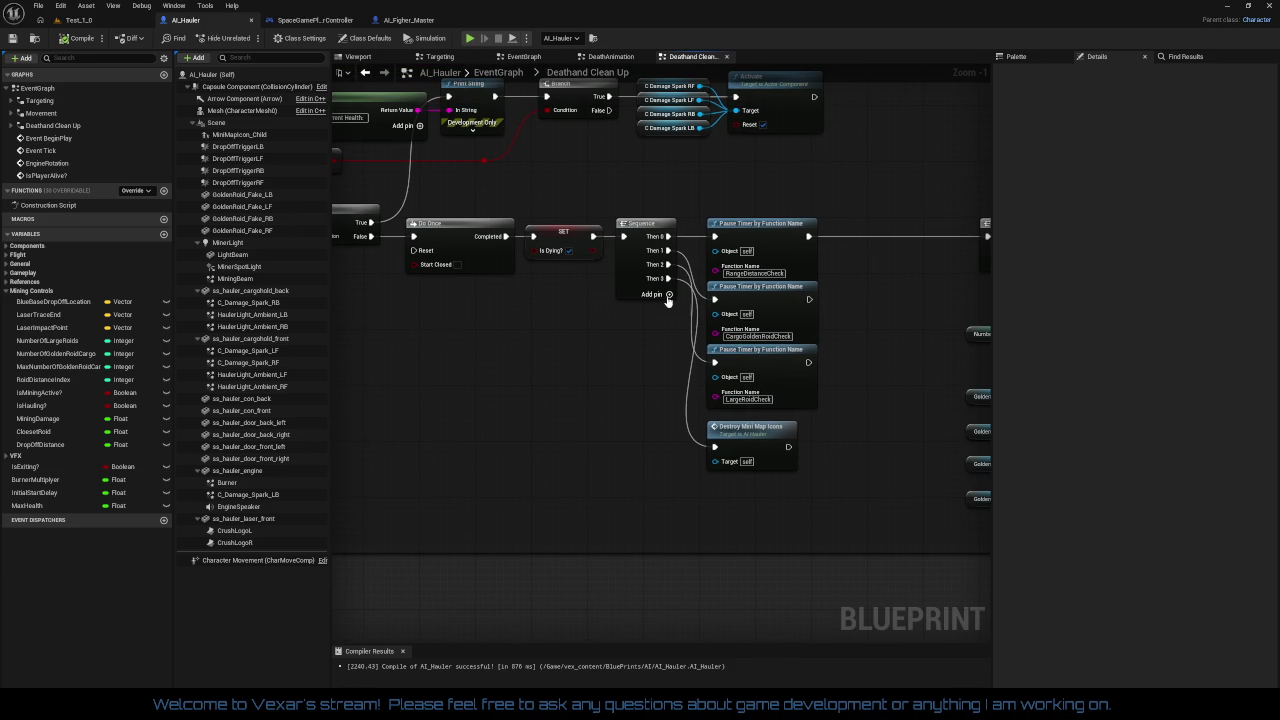
pyautogui.click(667, 295)
pyautogui.moveTo(668, 292)
pyautogui.mouseDown()
pyautogui.moveTo(736, 534)
pyautogui.moveTo(730, 518)
pyautogui.mouseUp()
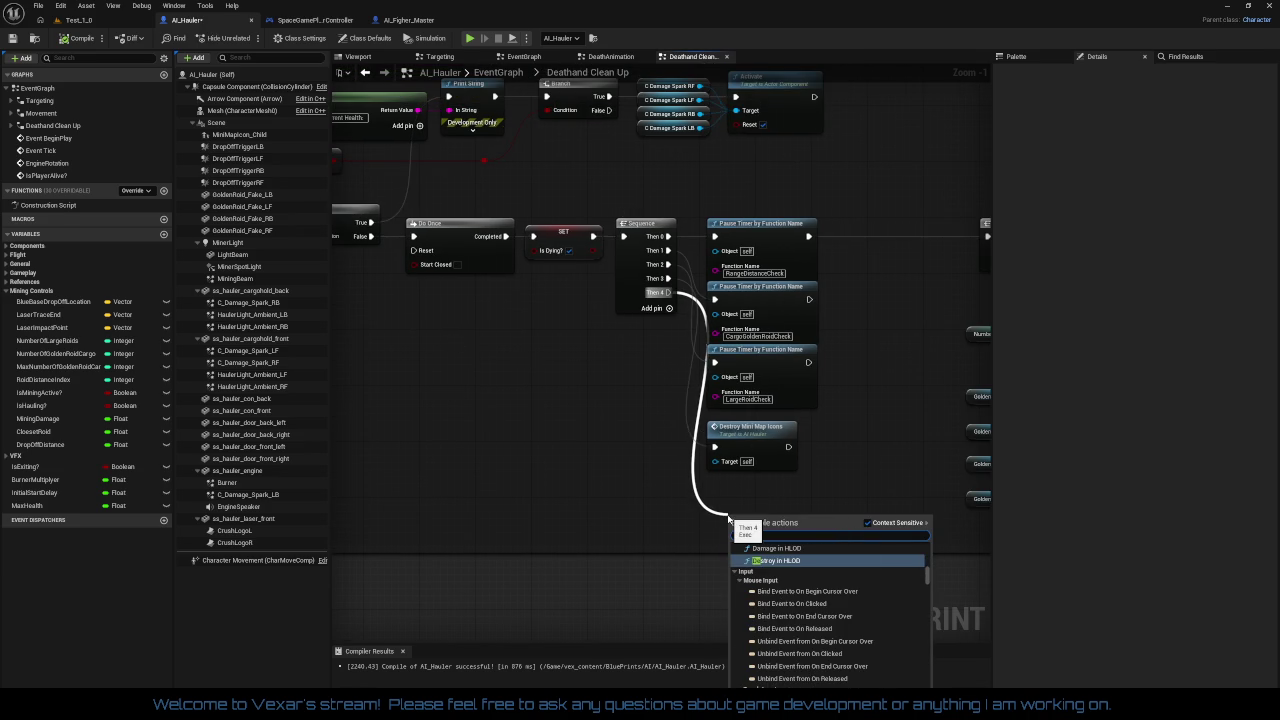
pyautogui.write('a')
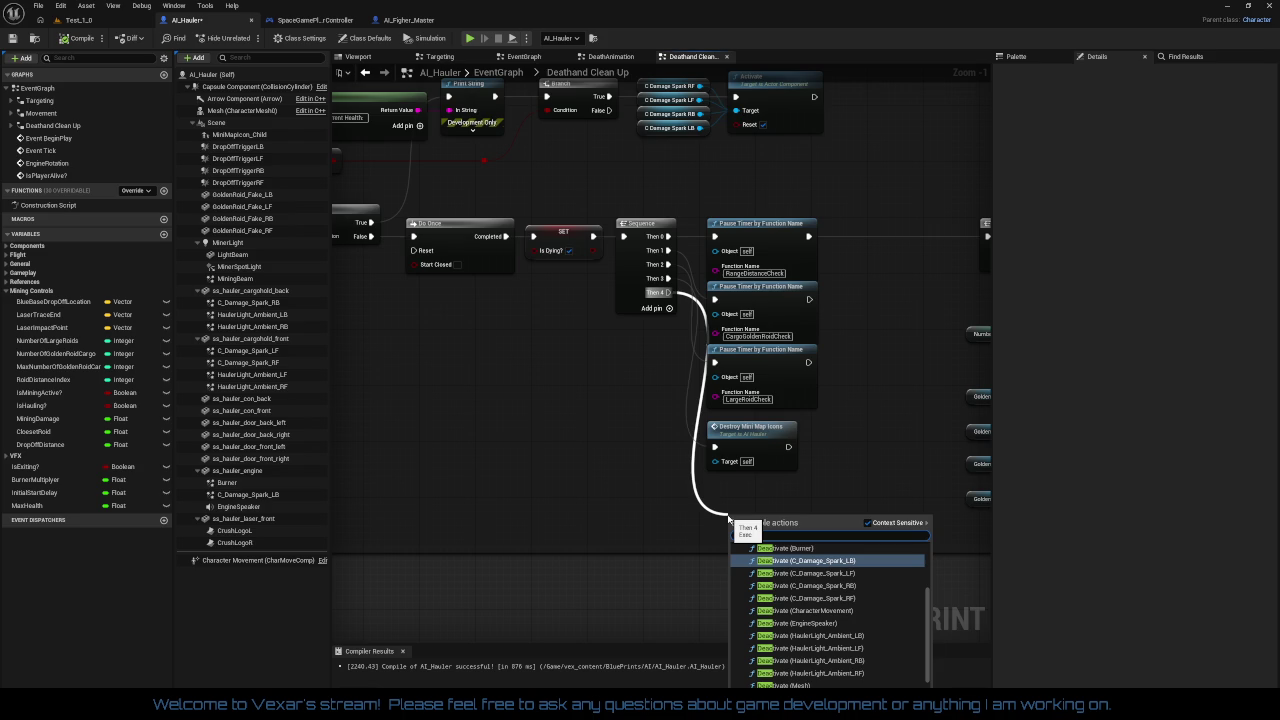
pyautogui.press('BackSpace')
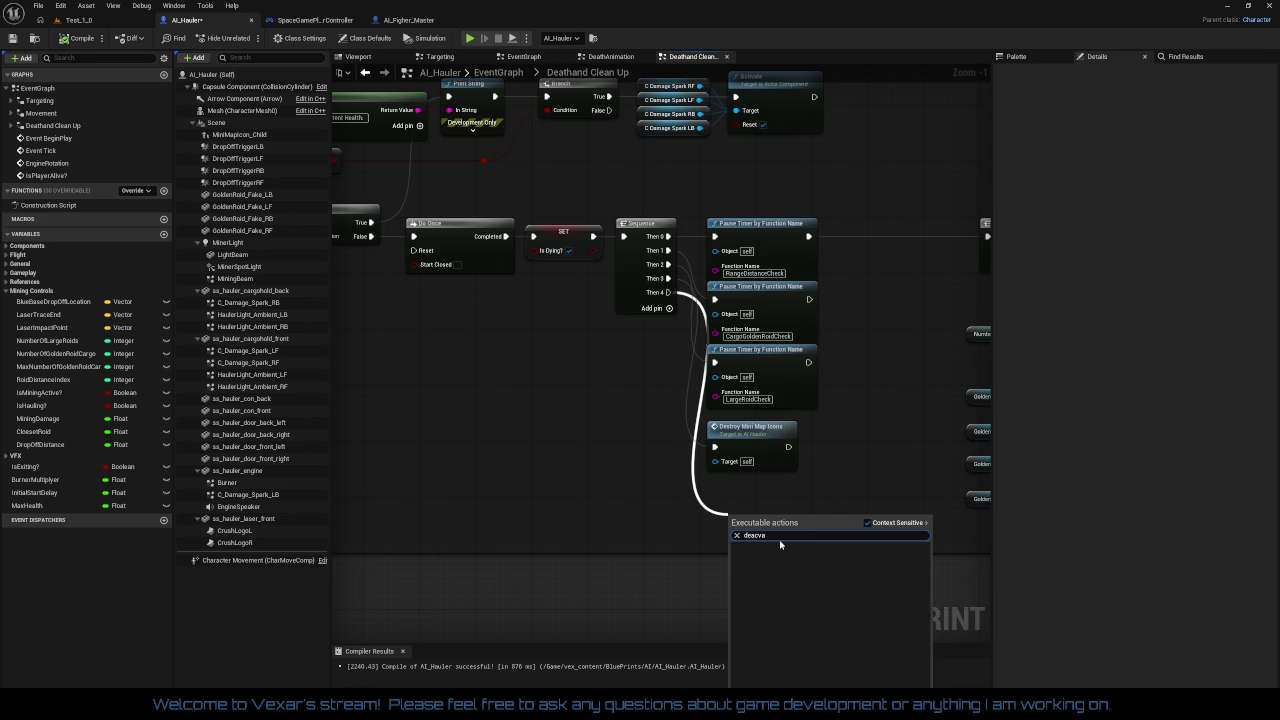
pyautogui.press('BackSpace')
pyautogui.write('ti')
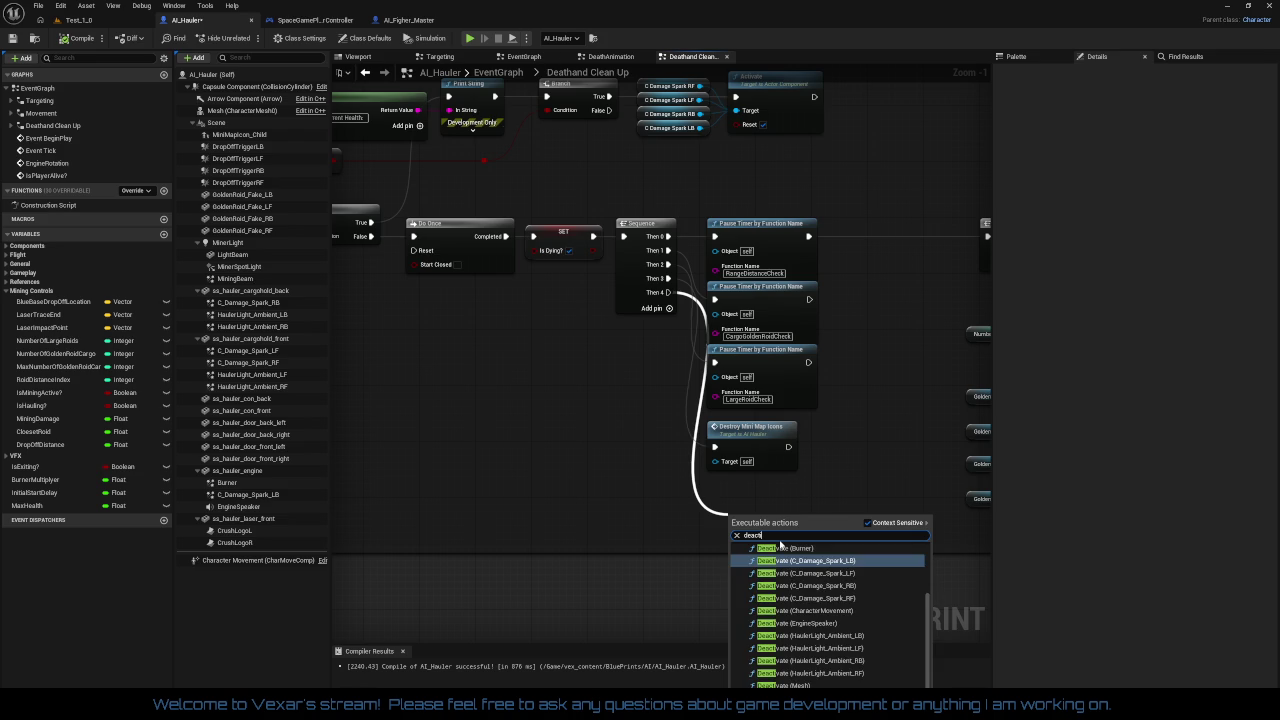
pyautogui.write('vate')
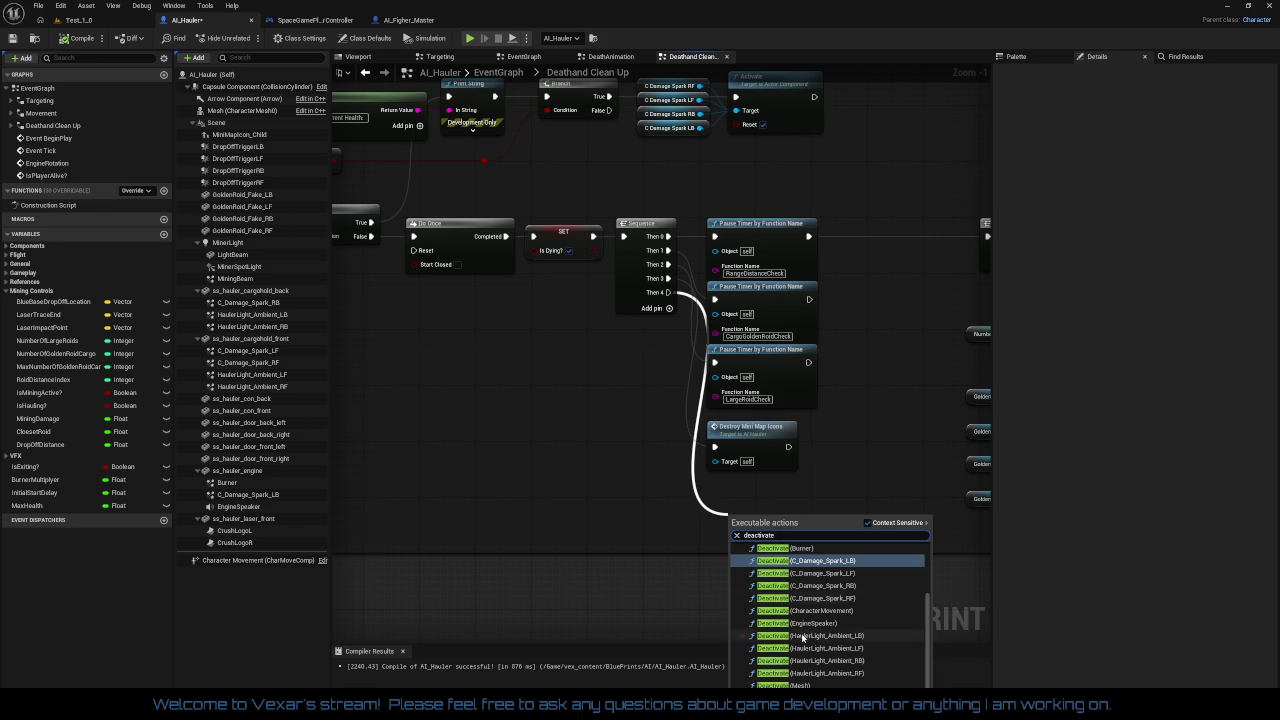
pyautogui.scroll(-1, 820, 654)
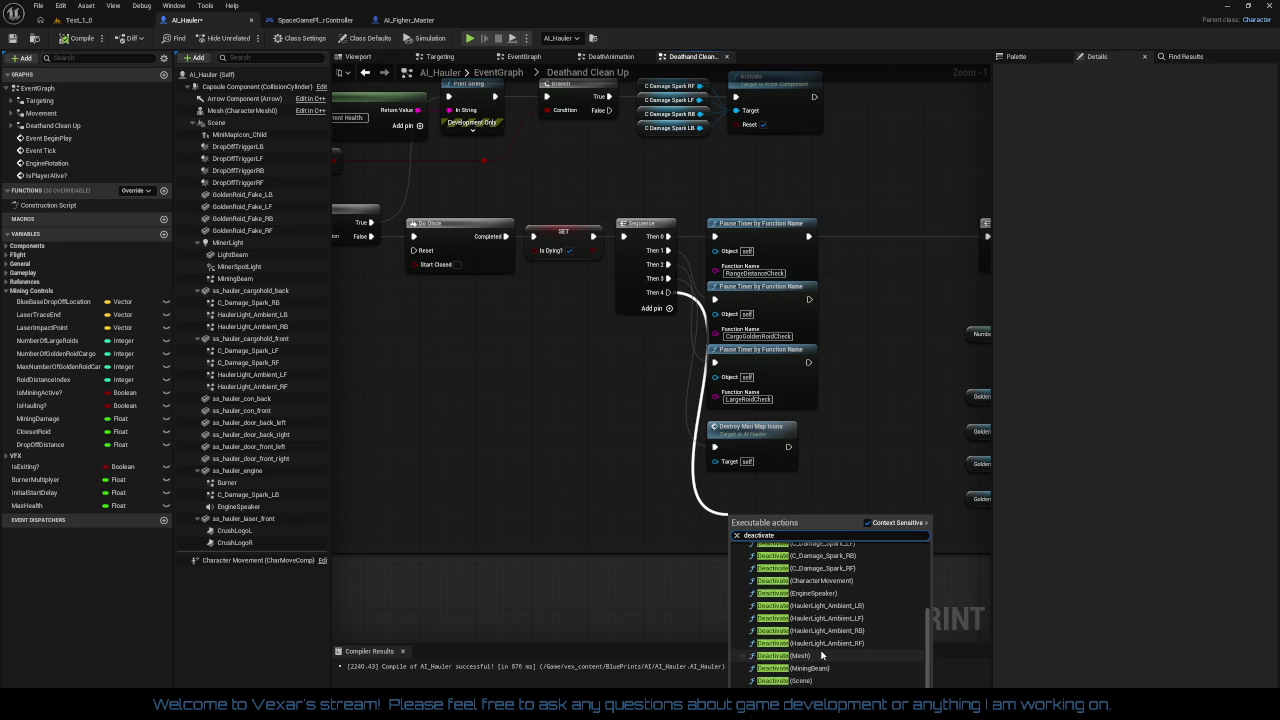
pyautogui.scroll(1, 821, 640)
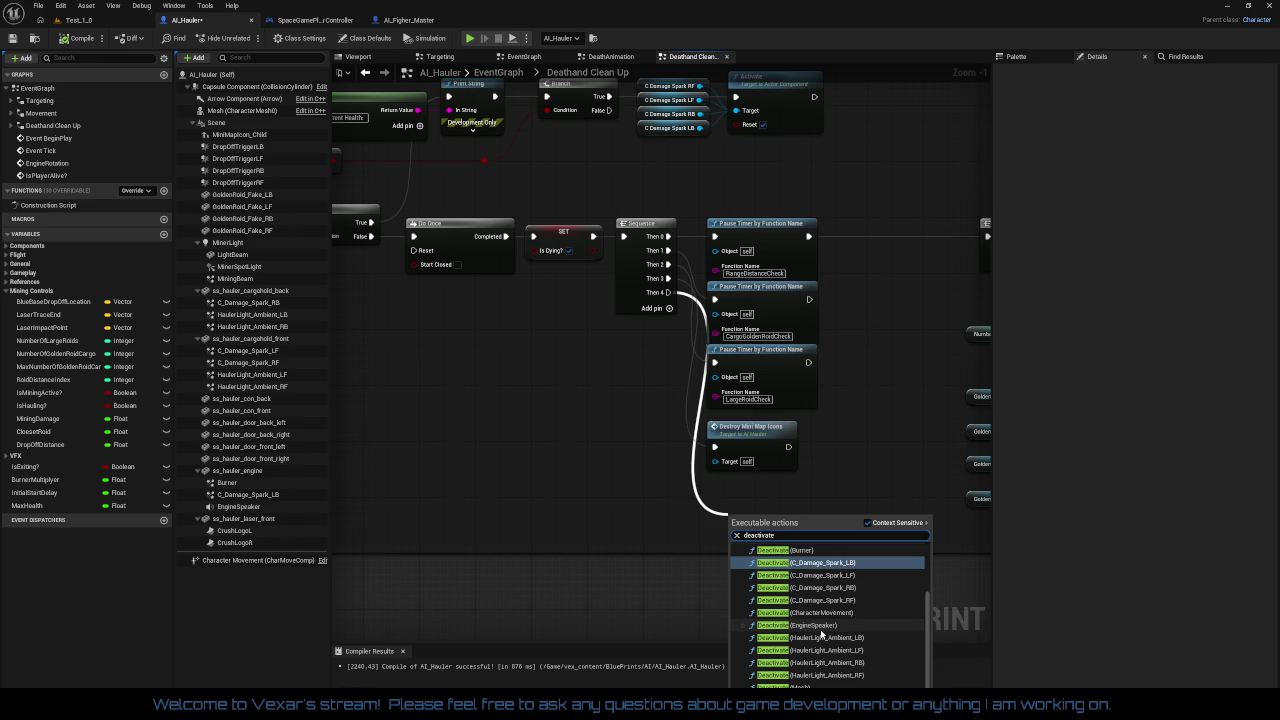
pyautogui.scroll(-1, 821, 634)
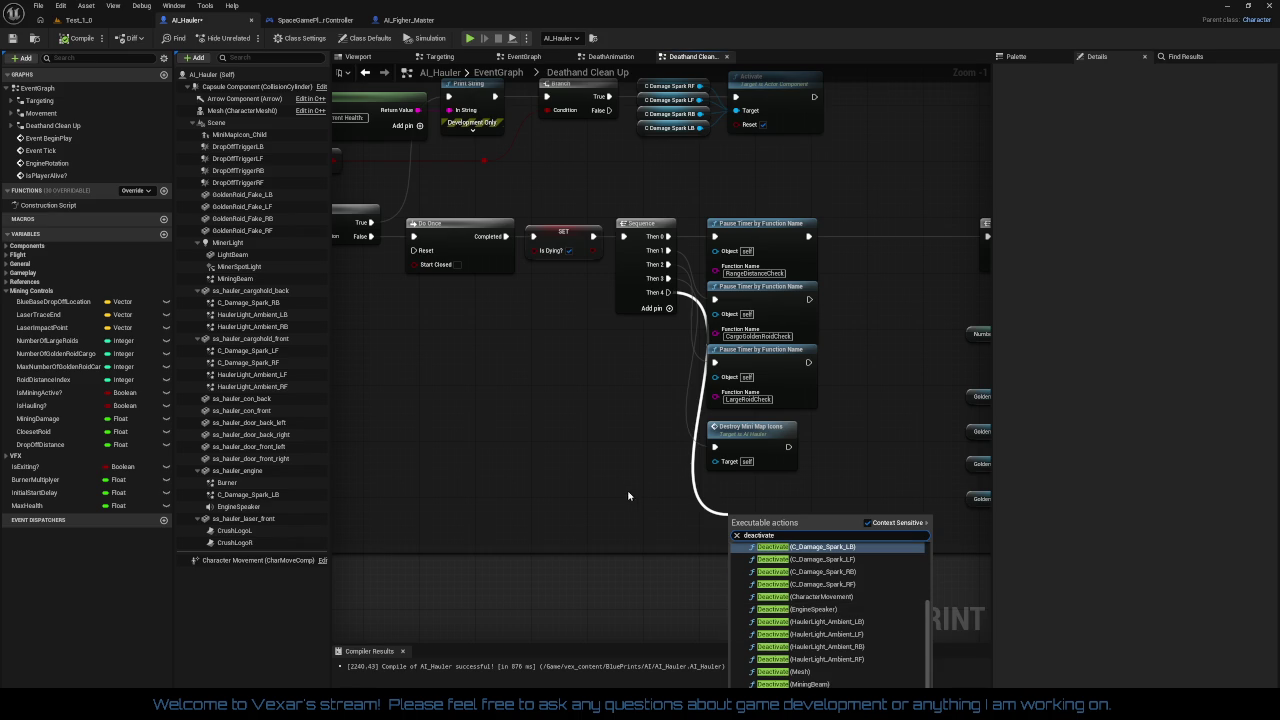
pyautogui.click(627, 490)
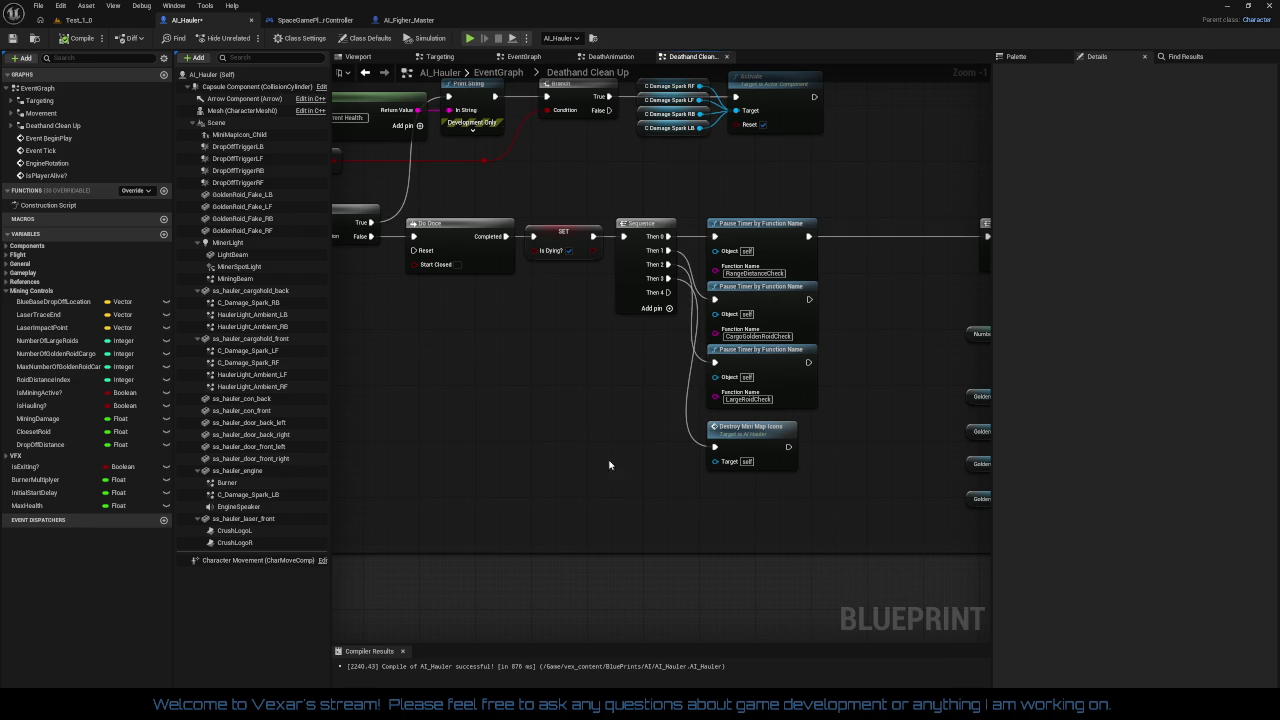
pyautogui.moveTo(593, 424); pyautogui.dragTo(636, 431)
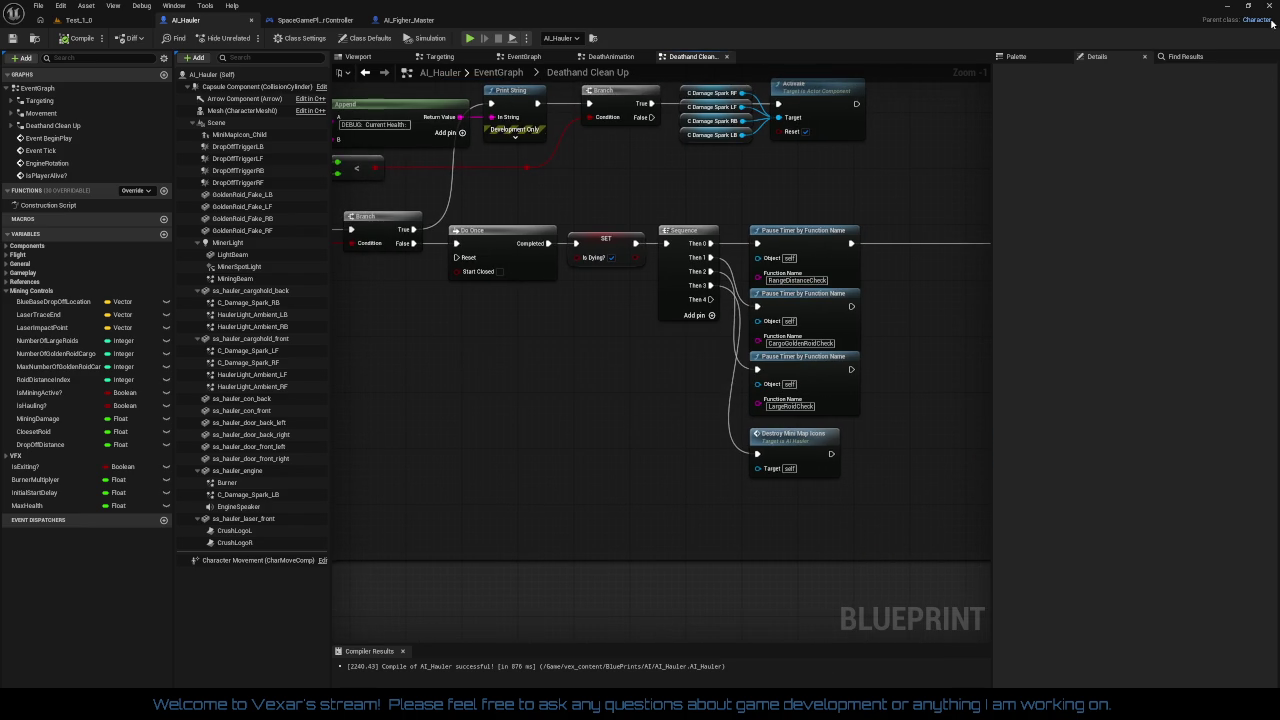
pyautogui.click(1273, 10)
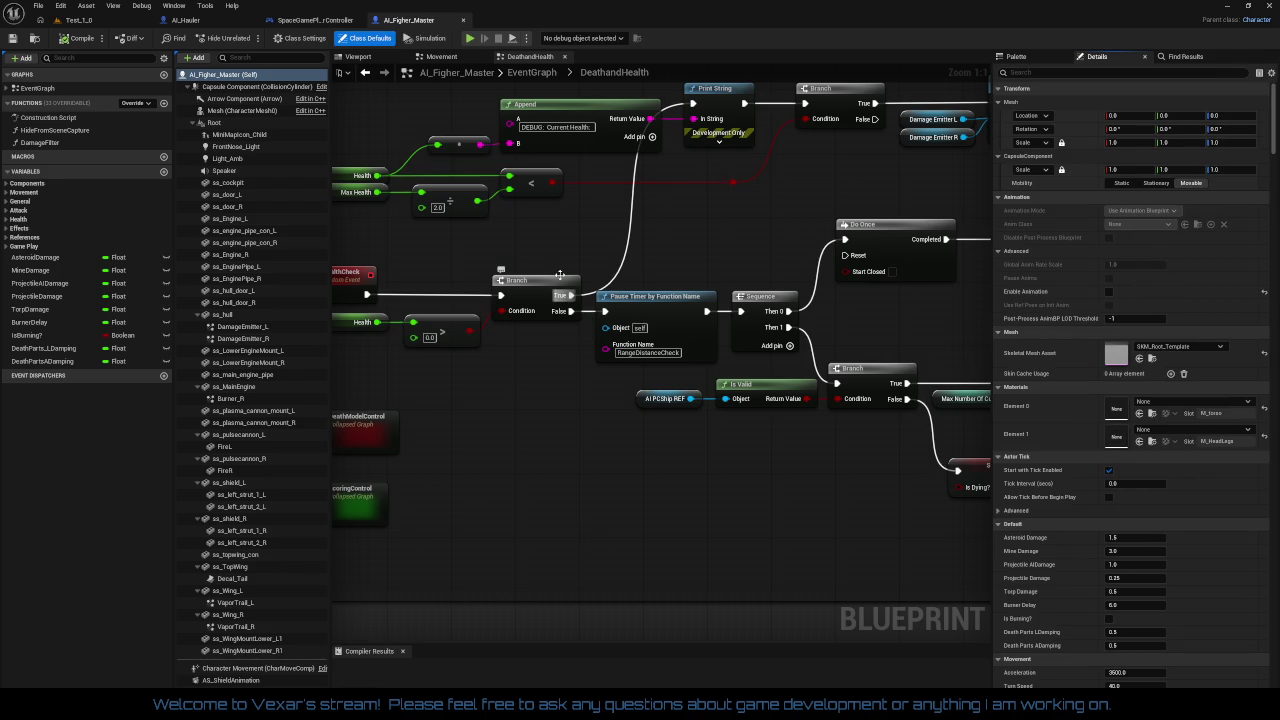
pyautogui.click(219, 26)
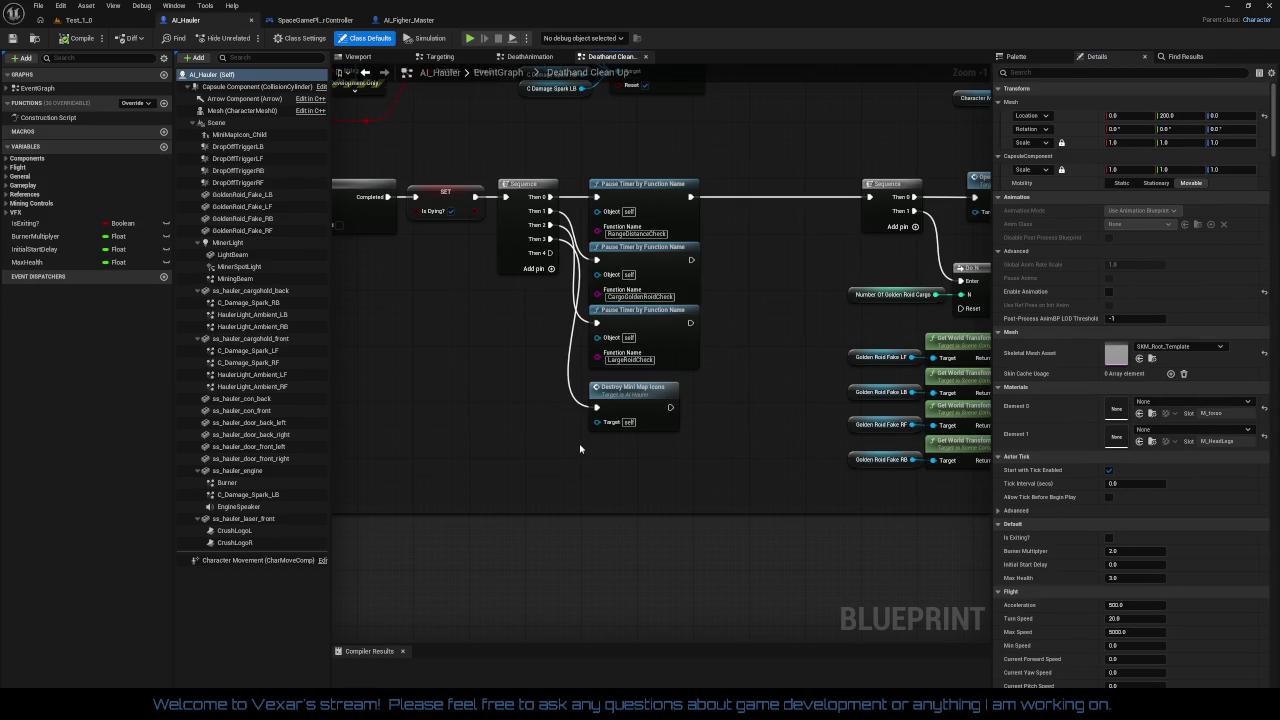
pyautogui.click(7, 89)
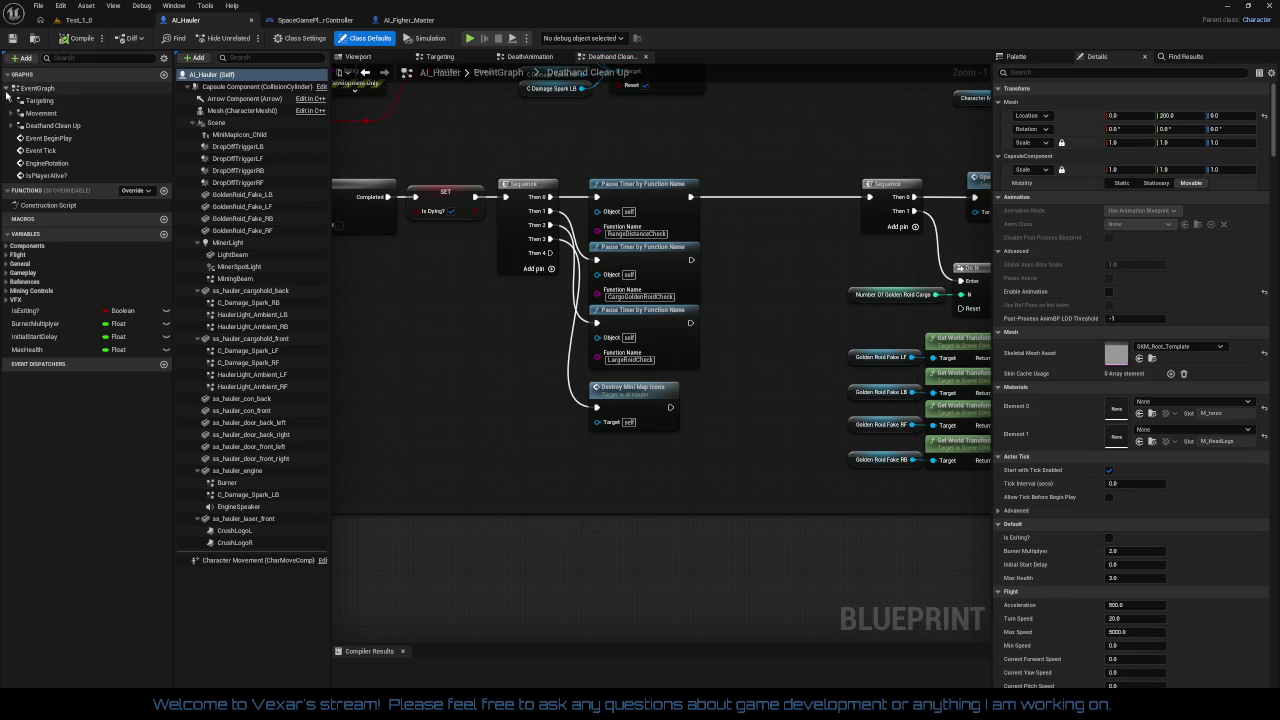
# Drag MiningDeactivate from the Targeting functions into the graph and wire Sequence Then 4 to it
pyautogui.click(11, 102)
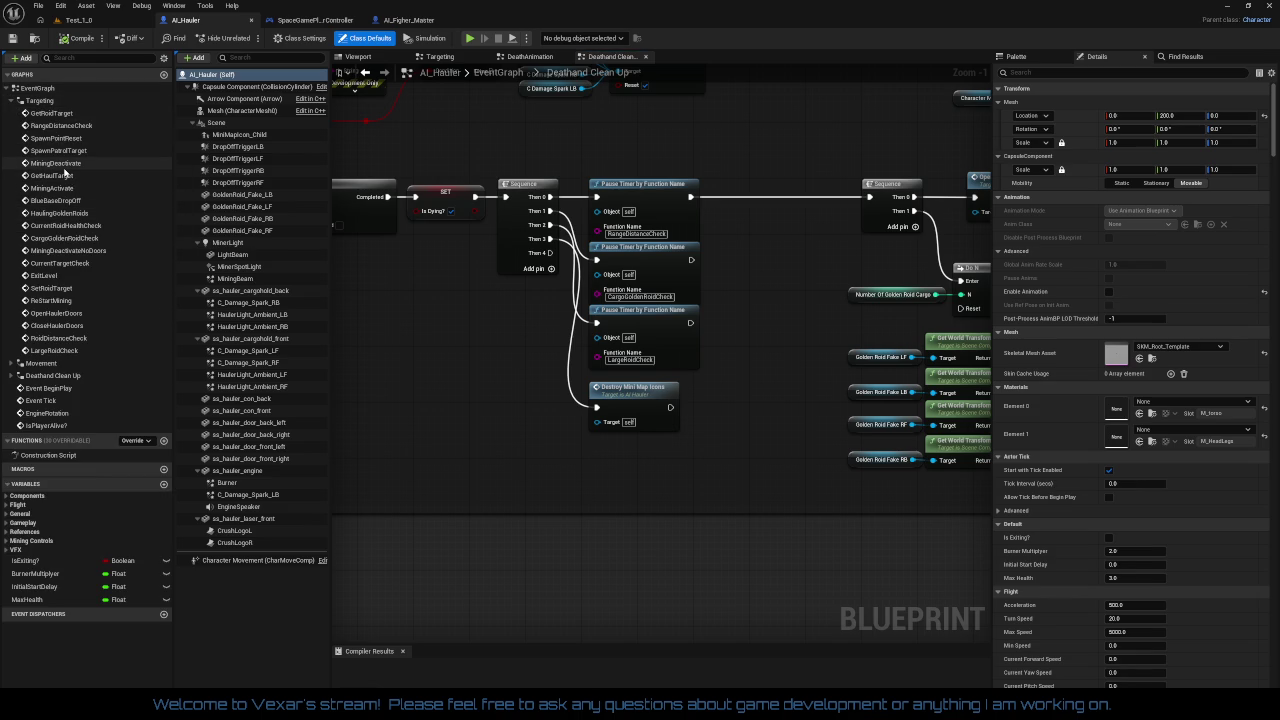
pyautogui.moveTo(60, 165)
pyautogui.mouseDown()
pyautogui.moveTo(330, 372)
pyautogui.moveTo(495, 478)
pyautogui.moveTo(550, 253)
pyautogui.mouseUp()
pyautogui.moveTo(558, 483)
pyautogui.mouseDown()
pyautogui.moveTo(605, 483)
pyautogui.moveTo(653, 448)
pyautogui.mouseUp()
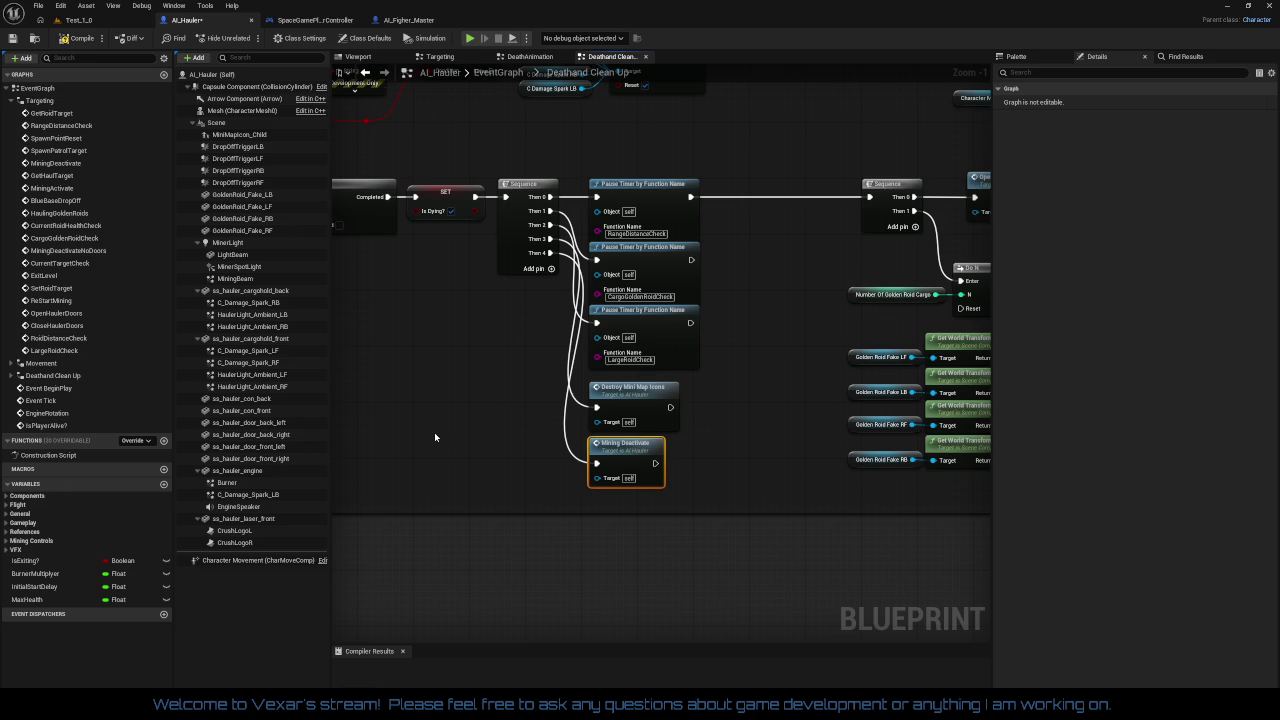
pyautogui.moveTo(720, 446)
pyautogui.mouseDown()
pyautogui.moveTo(344, 440)
pyautogui.moveTo(436, 444)
pyautogui.mouseUp()
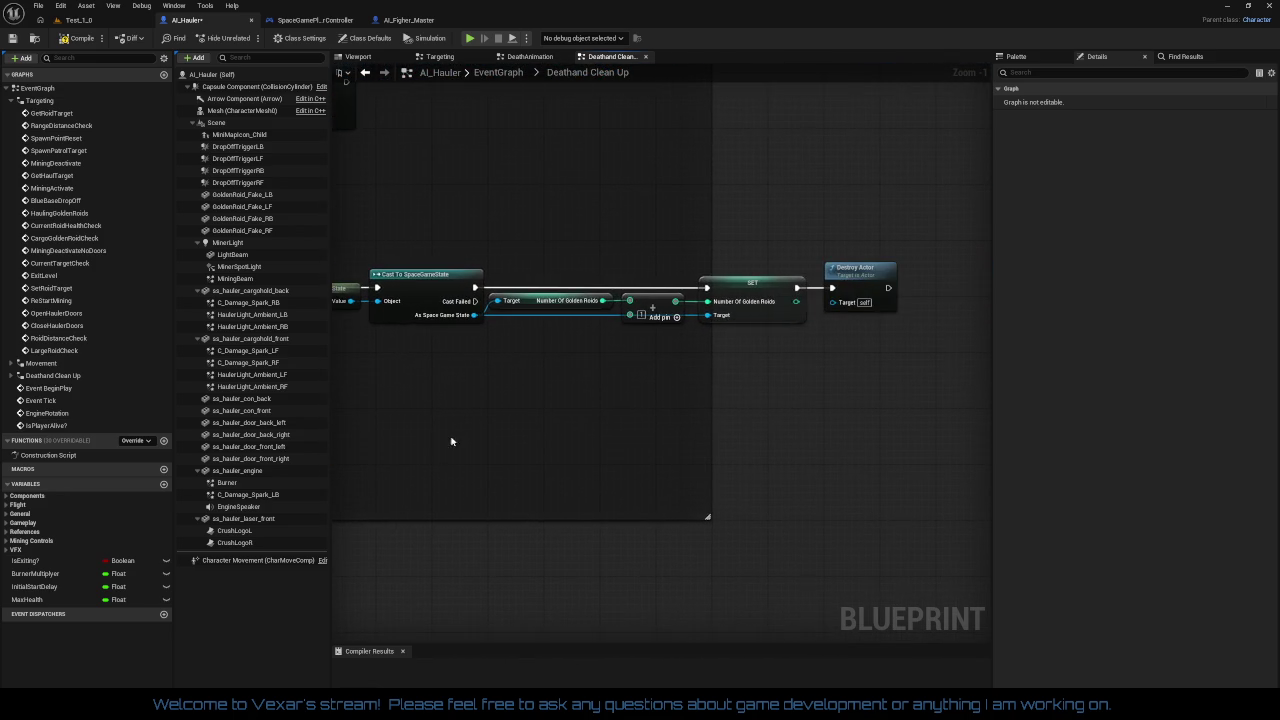
# Disconnect the spawn node's return value and move Get Game State and Cast to the lower area
pyautogui.moveTo(716, 397); pyautogui.dragTo(895, 354)
pyautogui.rightClick(621, 284)
pyautogui.click(652, 306)
pyautogui.moveTo(677, 234)
pyautogui.mouseDown()
pyautogui.moveTo(1071, 378)
pyautogui.moveTo(811, 394)
pyautogui.moveTo(971, 349)
pyautogui.mouseUp()
pyautogui.moveTo(803, 211)
pyautogui.mouseDown()
pyautogui.moveTo(487, 445)
pyautogui.moveTo(459, 530)
pyautogui.moveTo(520, 540)
pyautogui.moveTo(595, 496)
pyautogui.mouseUp()
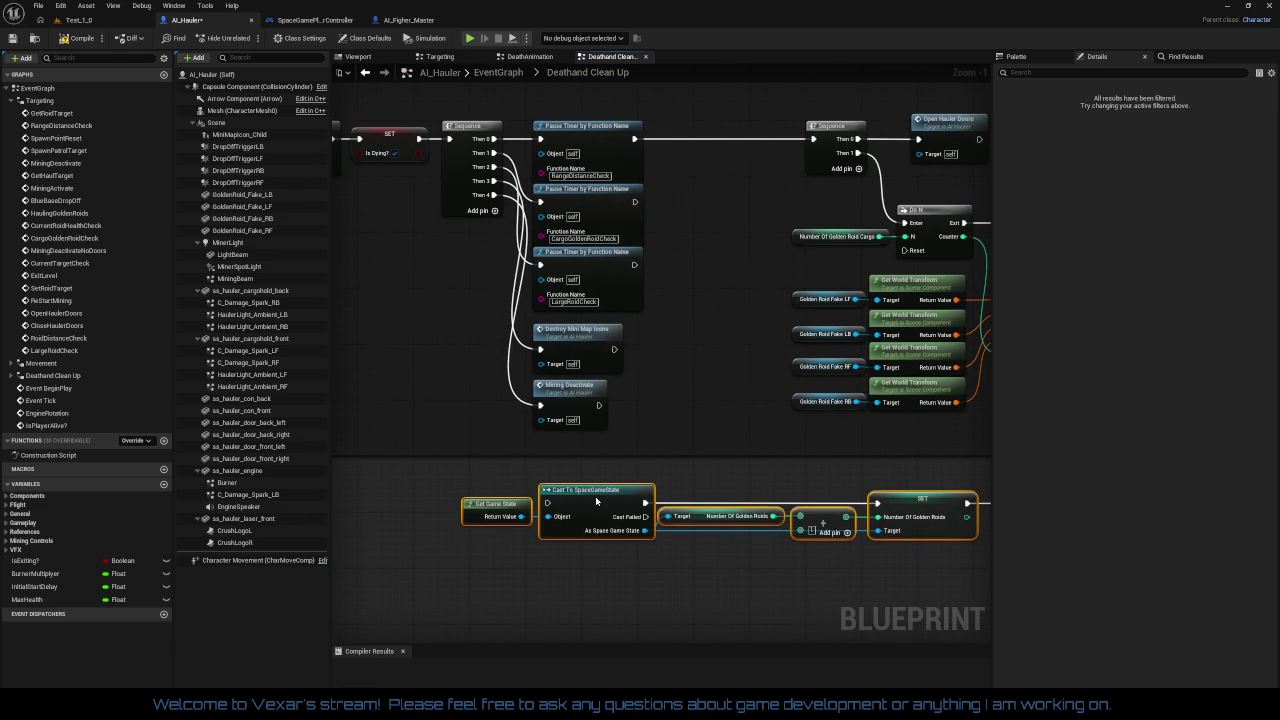
pyautogui.moveTo(637, 448)
pyautogui.mouseDown()
pyautogui.moveTo(548, 483)
pyautogui.moveTo(529, 461)
pyautogui.moveTo(494, 455)
pyautogui.mouseUp()
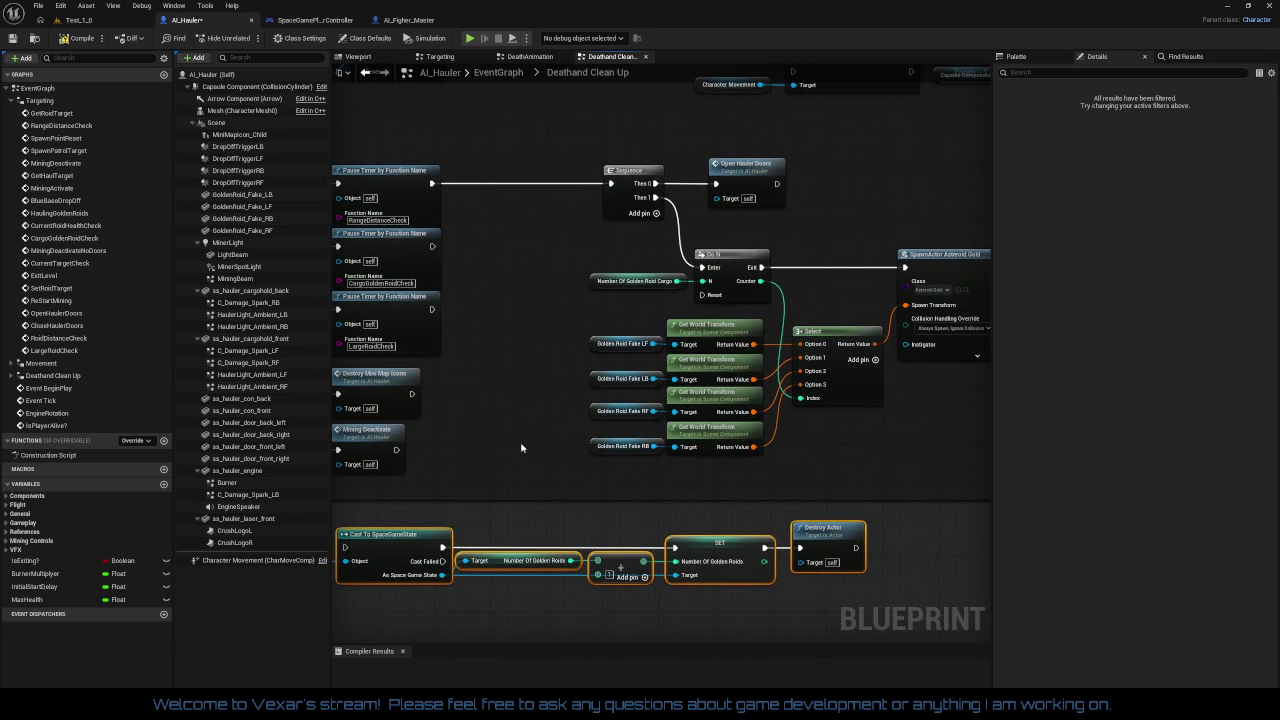
pyautogui.moveTo(521, 448); pyautogui.dragTo(477, 443)
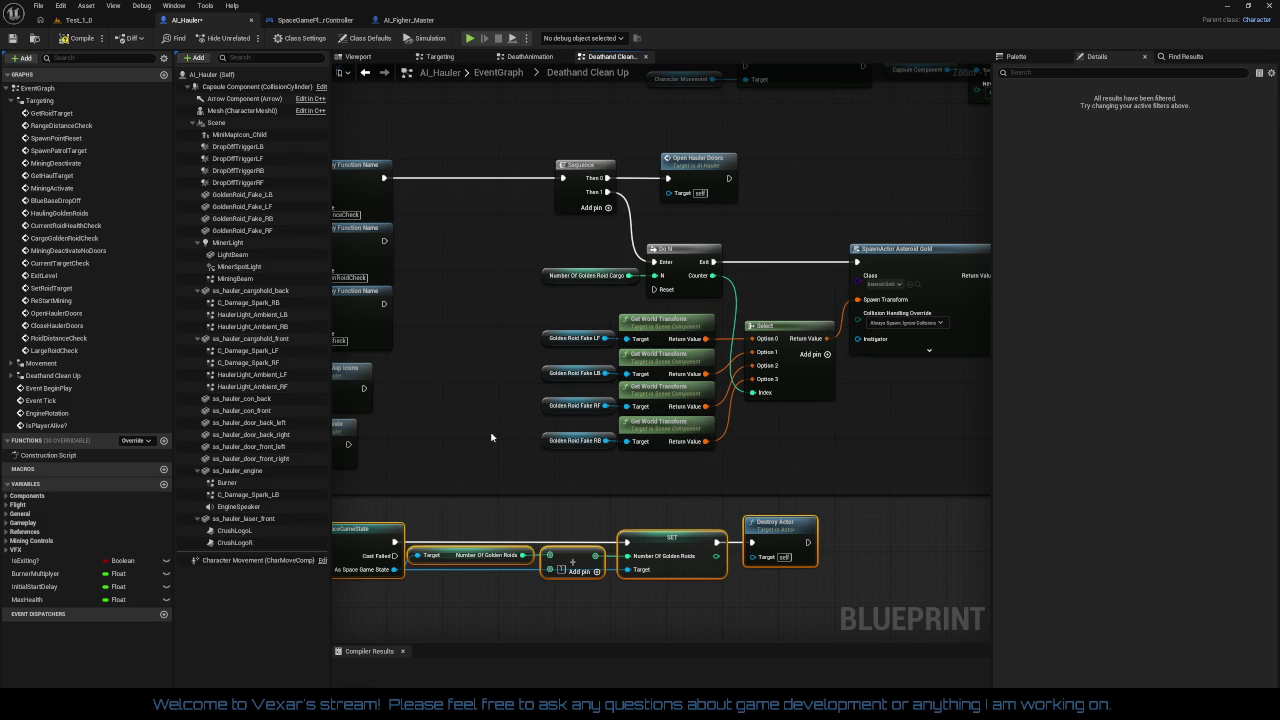
pyautogui.moveTo(786, 465)
pyautogui.mouseDown()
pyautogui.moveTo(612, 465)
pyautogui.moveTo(798, 445)
pyautogui.moveTo(958, 405)
pyautogui.mouseUp()
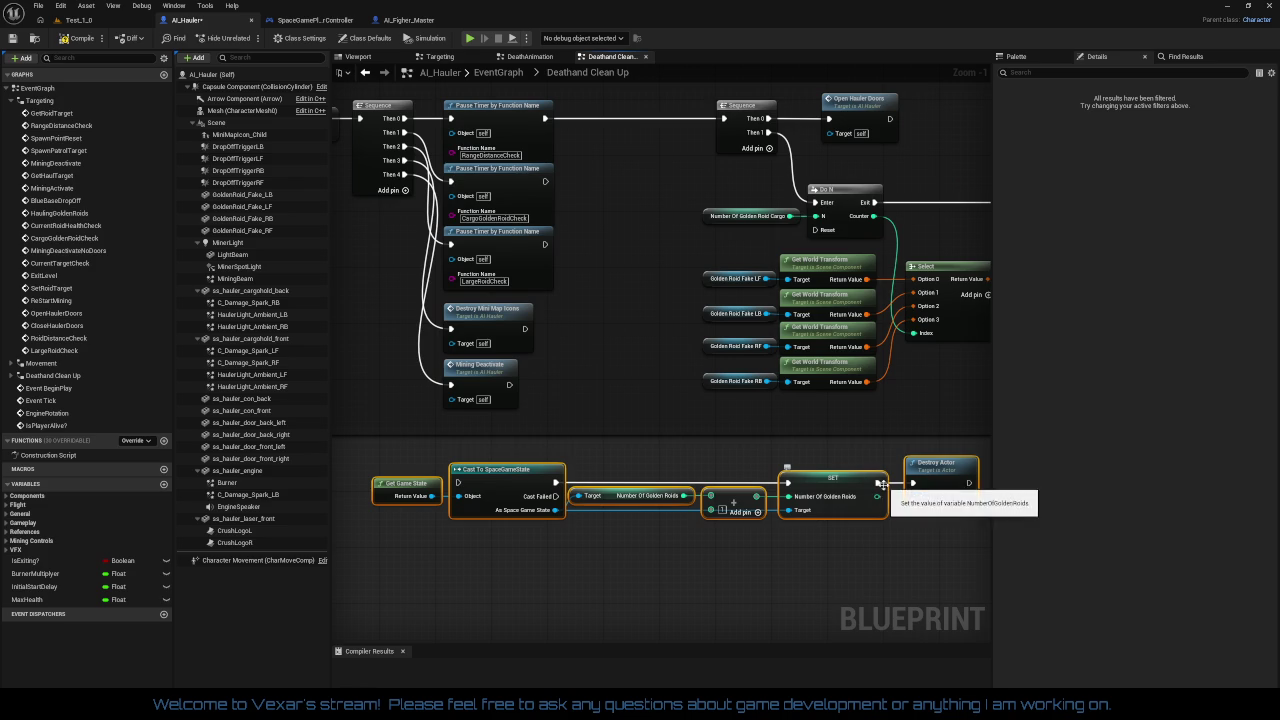
# Detach SET from Destroy Actor and chain the Cast right after SpawnActor Asteroid Gold
pyautogui.rightClick(880, 485)
pyautogui.click(903, 517)
pyautogui.moveTo(935, 465)
pyautogui.mouseDown()
pyautogui.moveTo(921, 499)
pyautogui.moveTo(902, 465)
pyautogui.mouseUp()
pyautogui.click(872, 540)
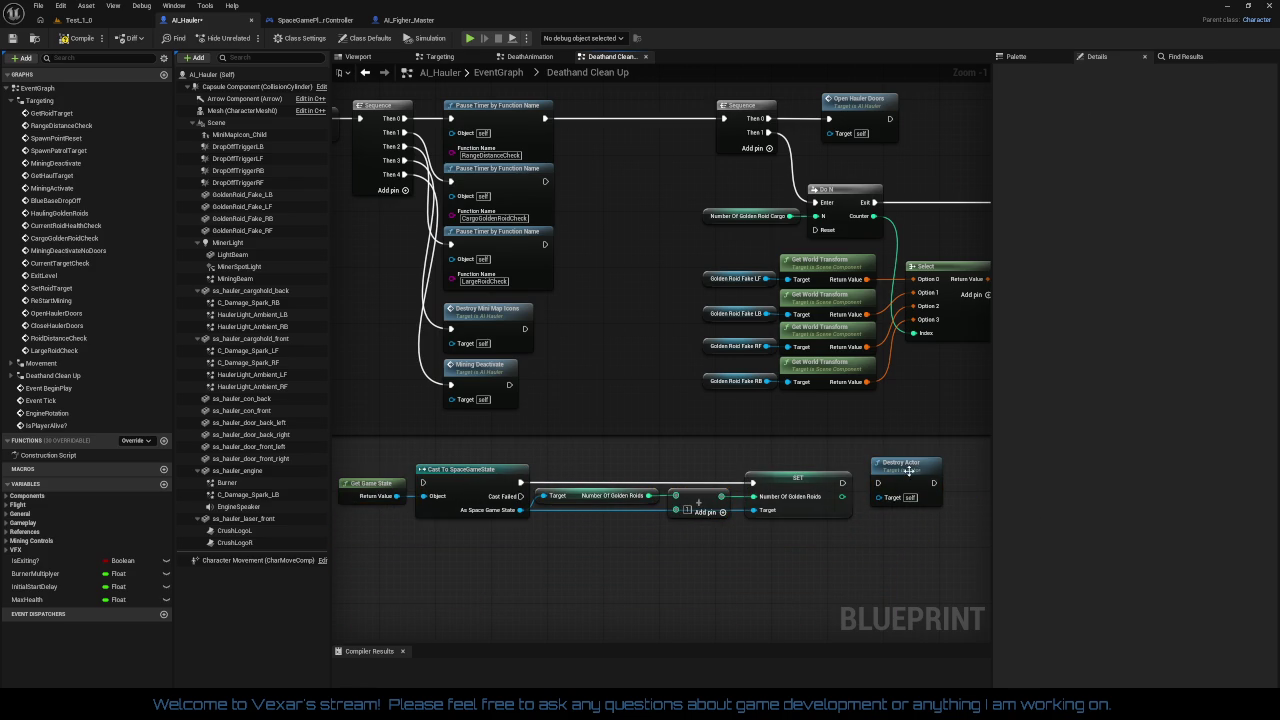
pyautogui.moveTo(375, 475)
pyautogui.mouseDown()
pyautogui.moveTo(428, 444)
pyautogui.moveTo(829, 539)
pyautogui.mouseUp()
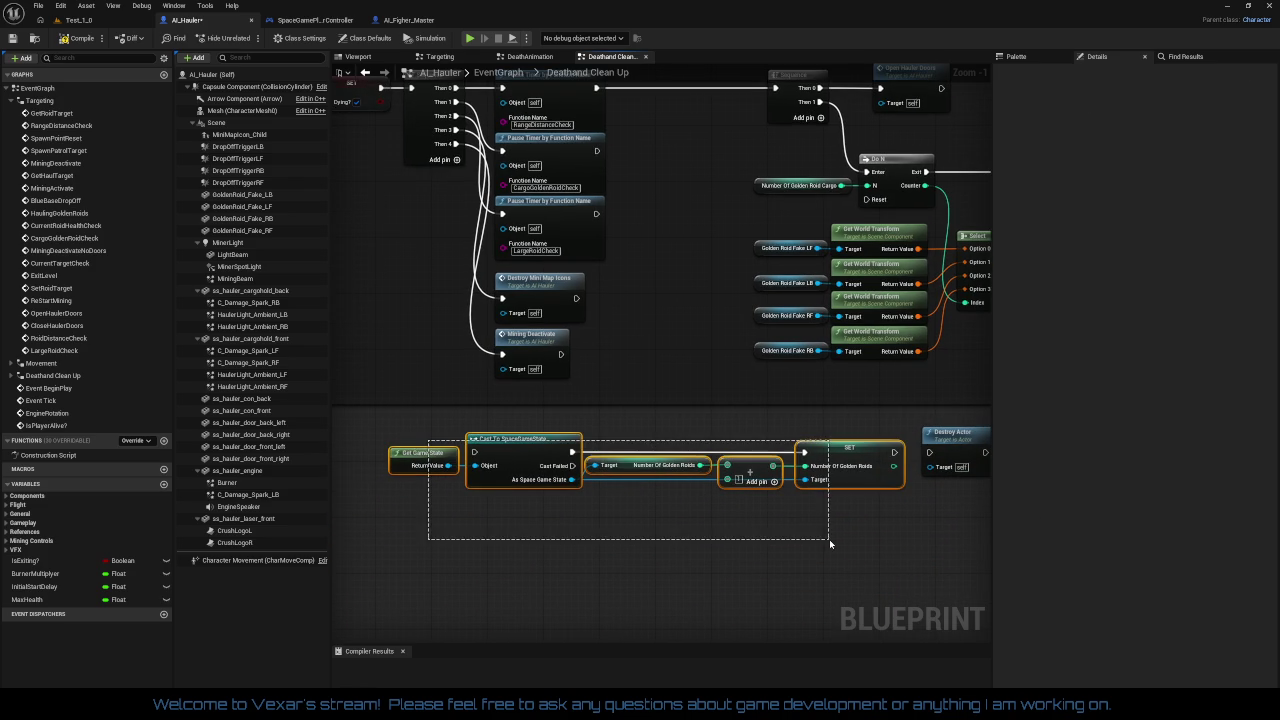
pyautogui.moveTo(478, 440)
pyautogui.mouseDown()
pyautogui.moveTo(549, 440)
pyautogui.moveTo(801, 237)
pyautogui.moveTo(692, 205)
pyautogui.moveTo(690, 180)
pyautogui.mouseUp()
pyautogui.click(636, 185)
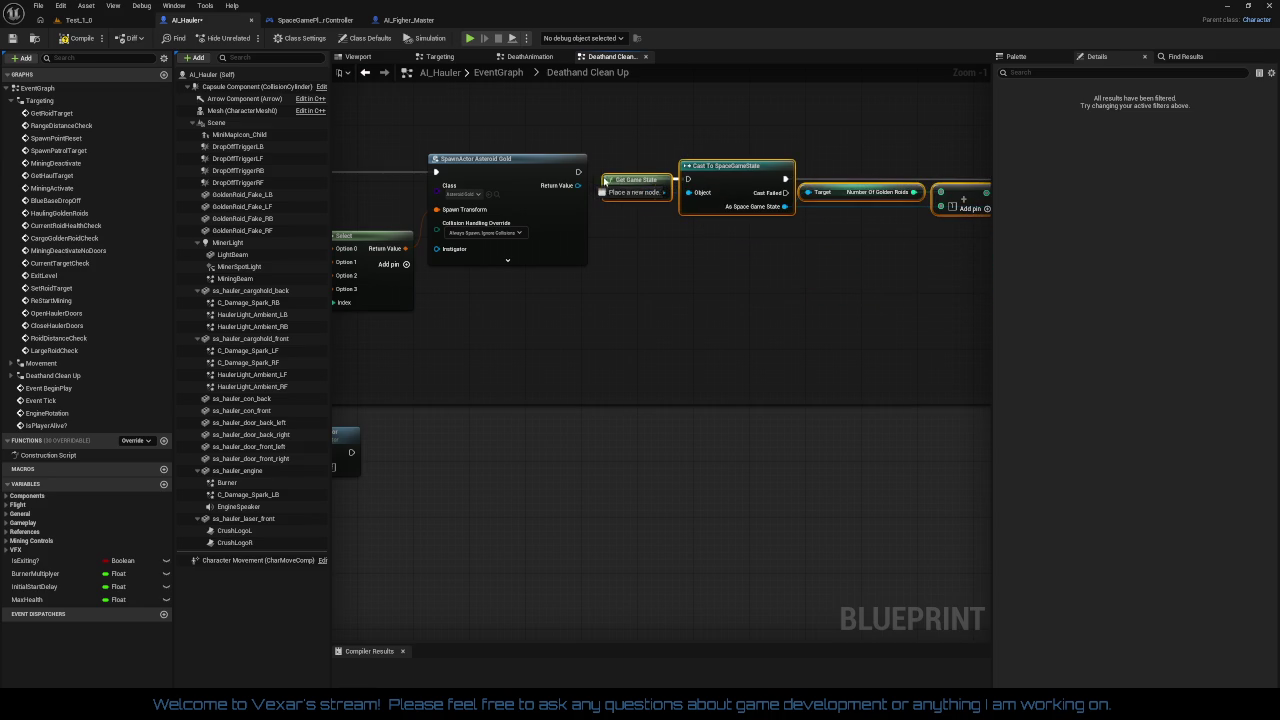
pyautogui.moveTo(578, 172)
pyautogui.mouseDown()
pyautogui.moveTo(688, 179)
pyautogui.moveTo(948, 282)
pyautogui.mouseUp()
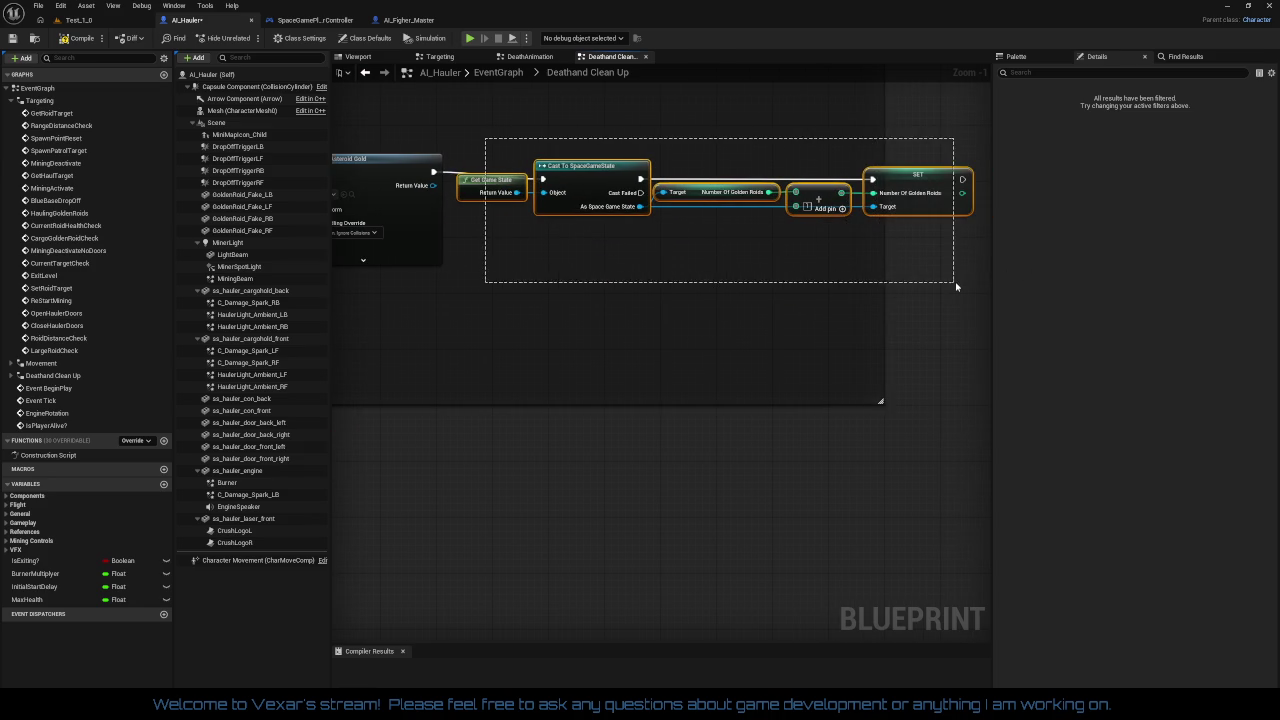
pyautogui.moveTo(734, 254); pyautogui.dragTo(814, 443)
pyautogui.moveTo(637, 257)
pyautogui.mouseDown()
pyautogui.moveTo(650, 315)
pyautogui.moveTo(545, 318)
pyautogui.mouseUp()
# Add a Greater (>) comparison node and a Branch node to the graph
pyautogui.write('>')
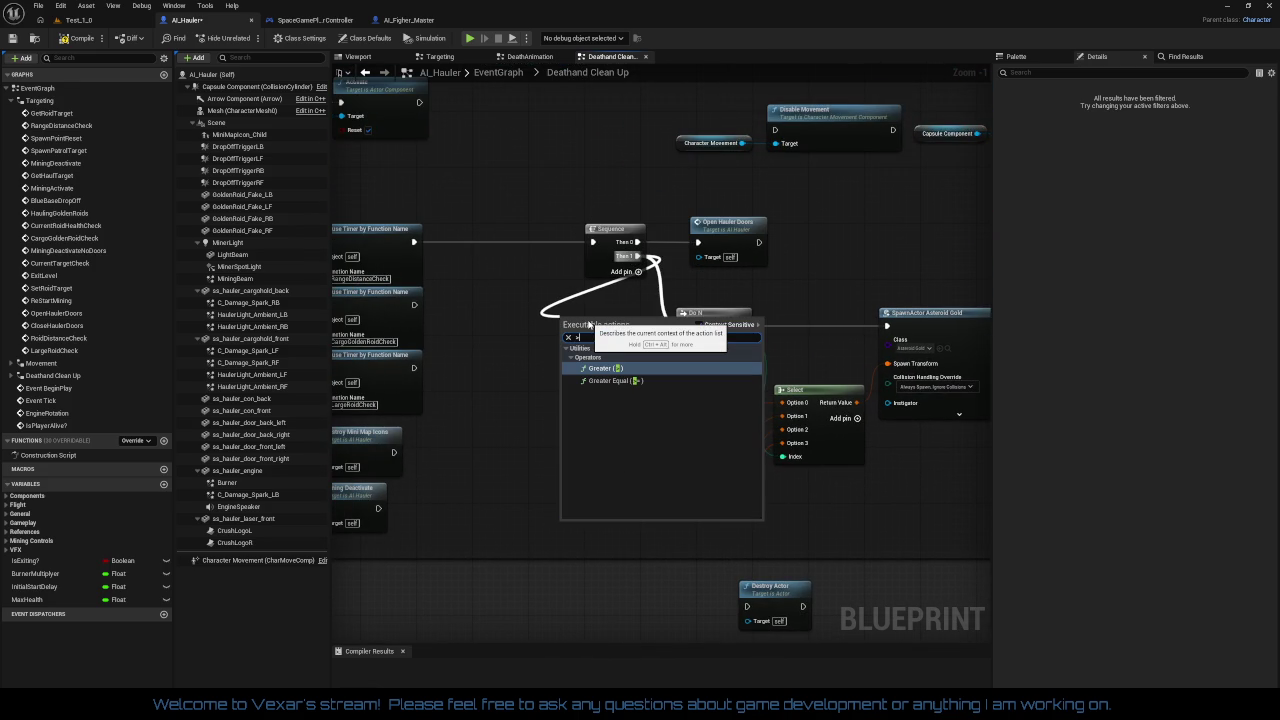
pyautogui.press('Return')
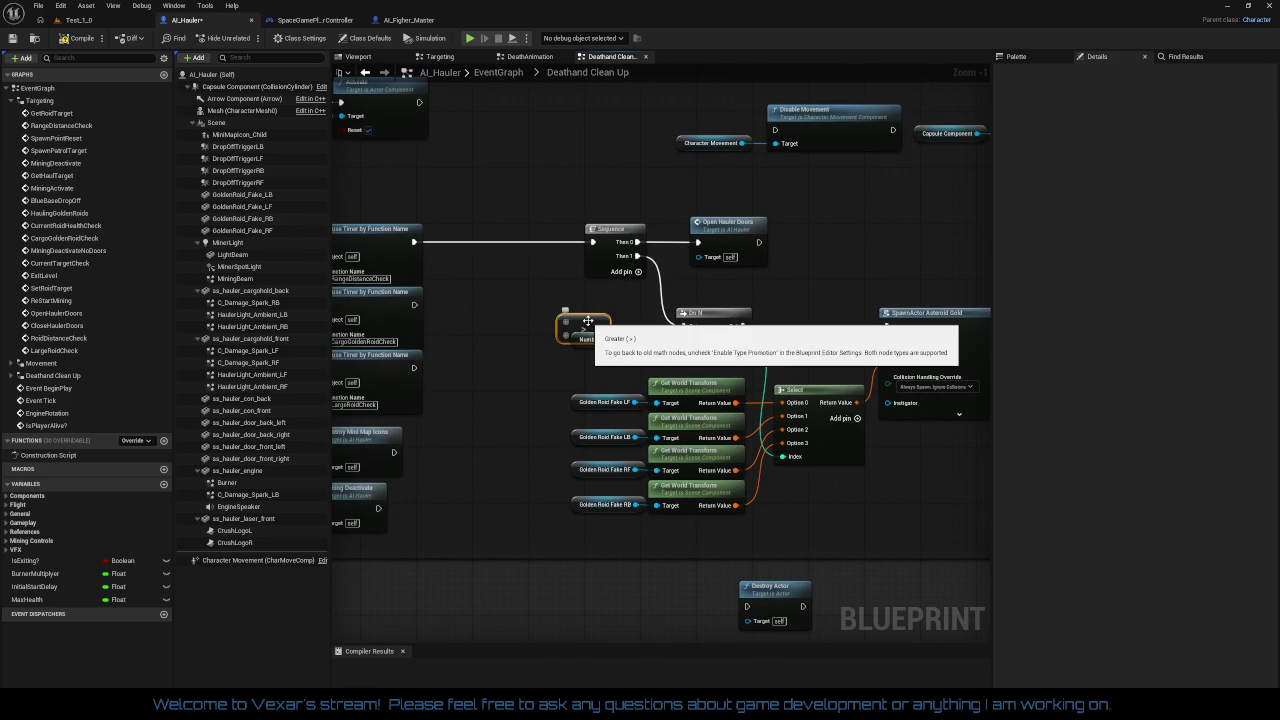
pyautogui.moveTo(576, 322)
pyautogui.mouseDown()
pyautogui.moveTo(578, 302)
pyautogui.moveTo(521, 302)
pyautogui.mouseUp()
pyautogui.write('branch')
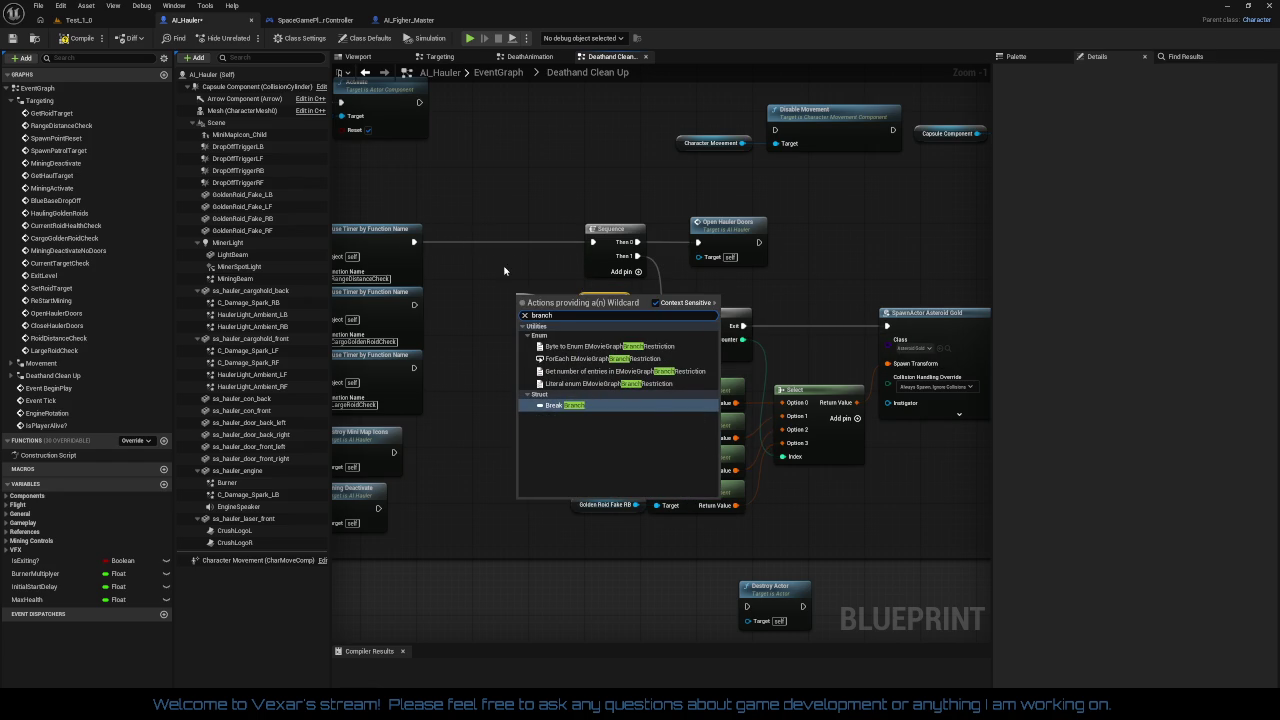
pyautogui.rightClick(508, 274)
pyautogui.write('bran')
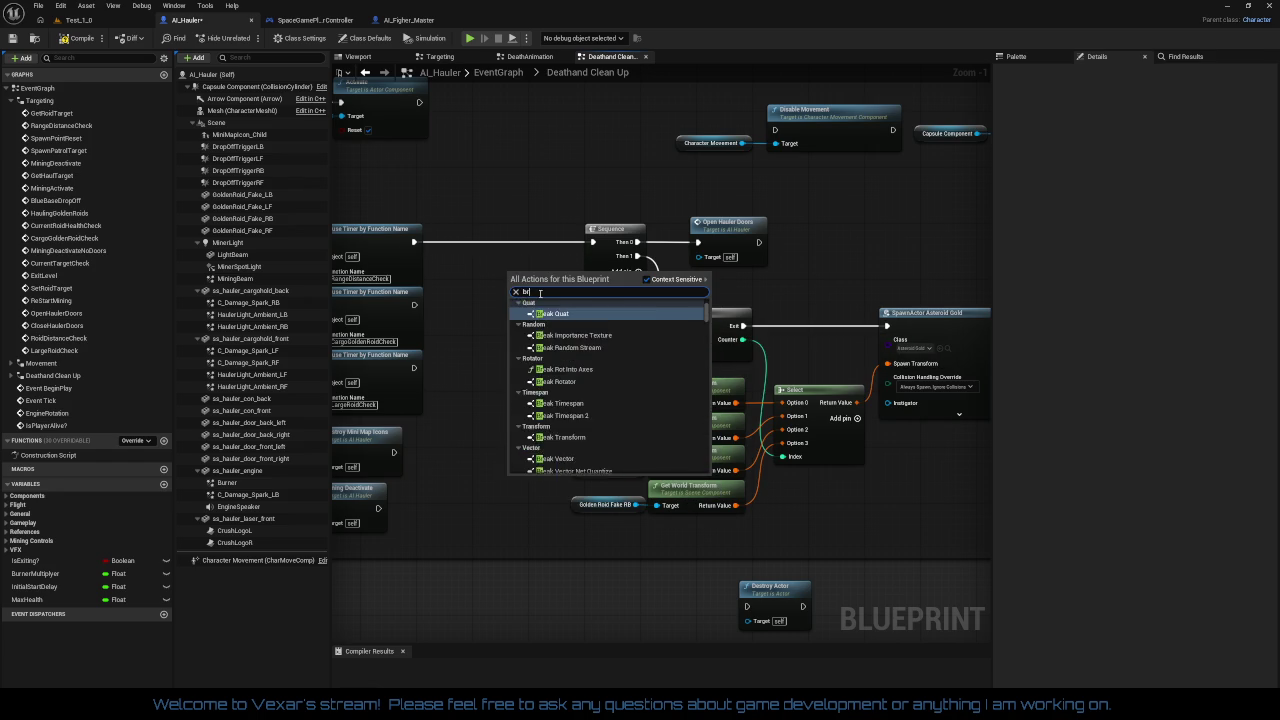
pyautogui.press('Return')
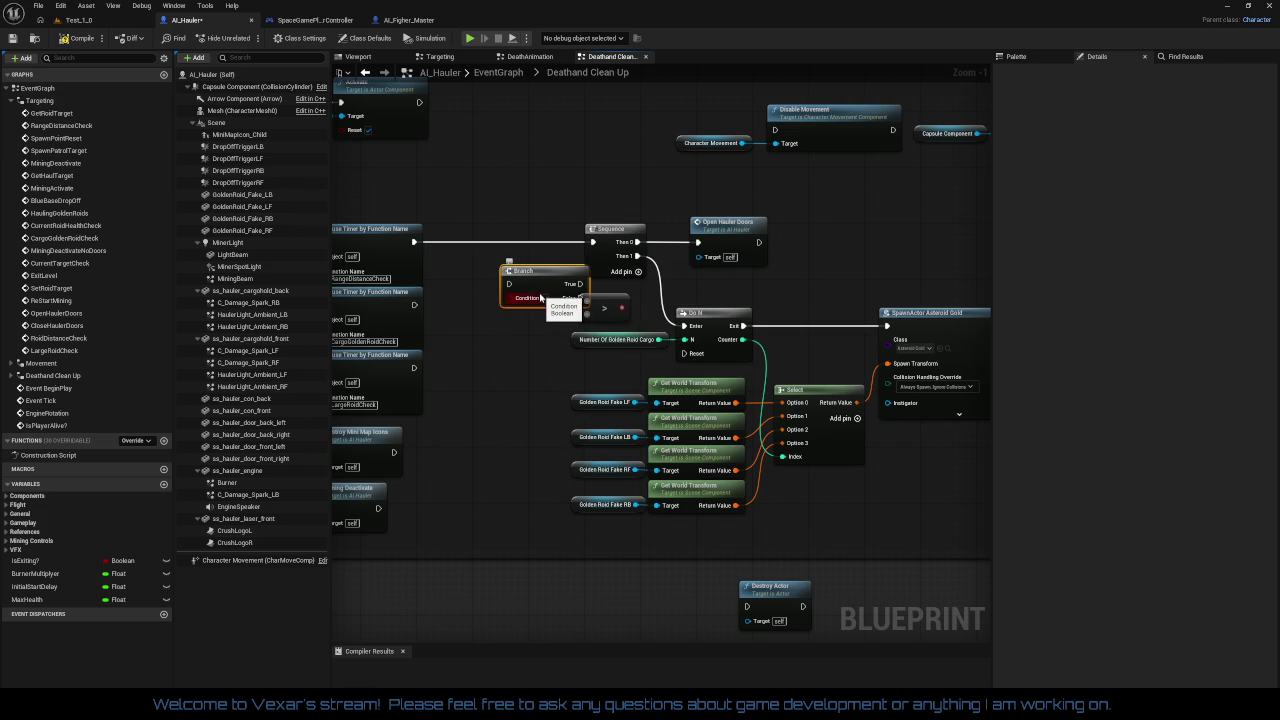
# Route Then 1 into the Branch, its False output into Do N, and the > result into Condition
pyautogui.moveTo(512, 285); pyautogui.dragTo(638, 256)
pyautogui.moveTo(580, 298)
pyautogui.mouseDown()
pyautogui.moveTo(684, 326)
pyautogui.moveTo(520, 330)
pyautogui.mouseUp()
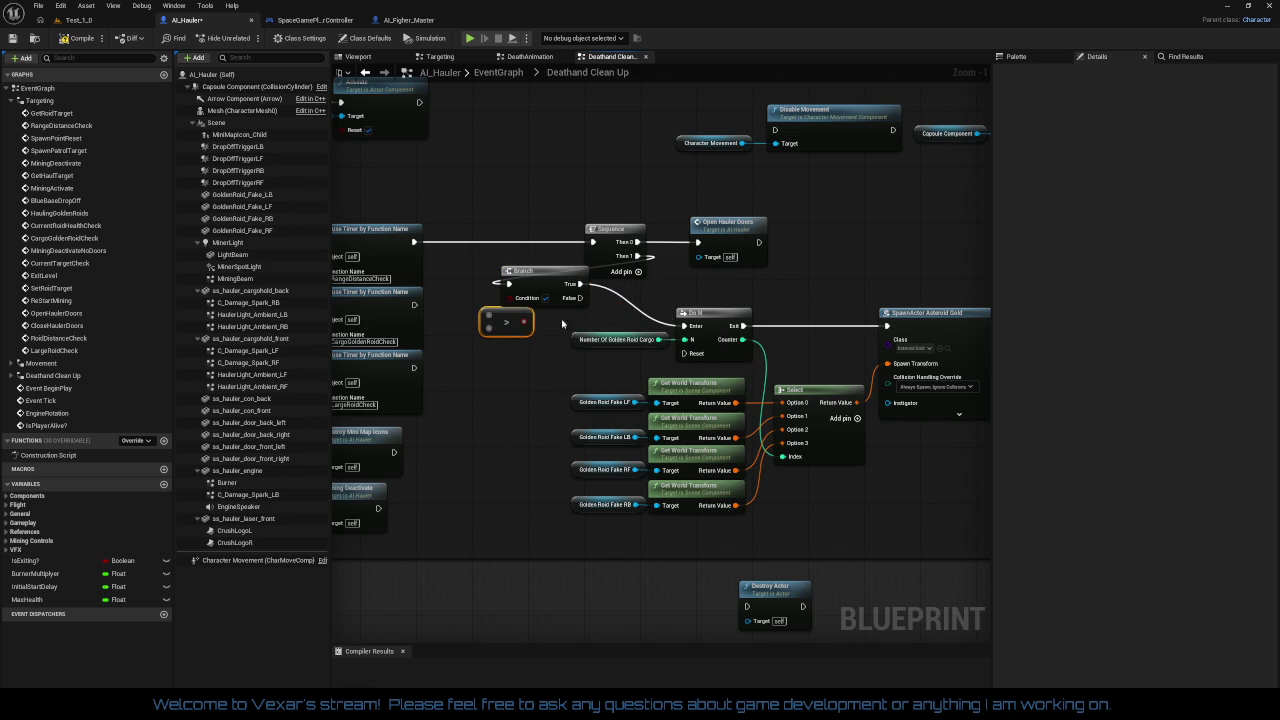
pyautogui.moveTo(546, 287); pyautogui.dragTo(625, 304)
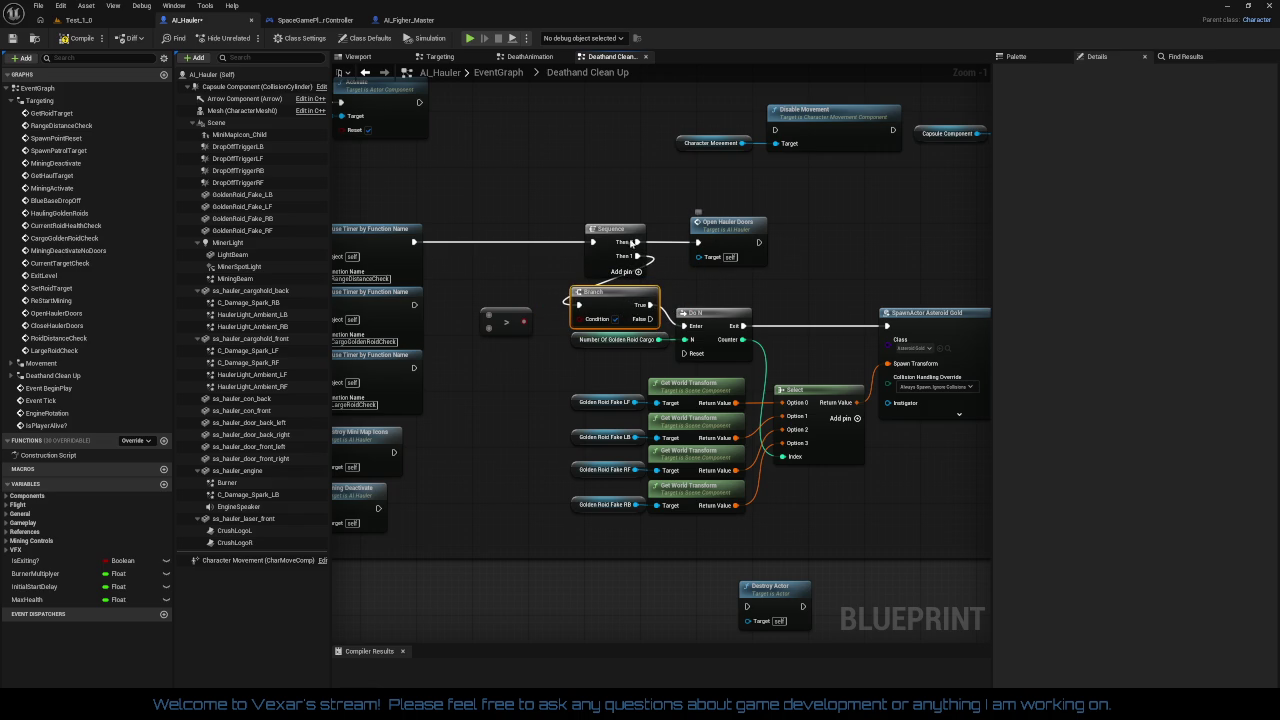
pyautogui.moveTo(615, 240); pyautogui.dragTo(511, 240)
pyautogui.moveTo(616, 301); pyautogui.dragTo(614, 280)
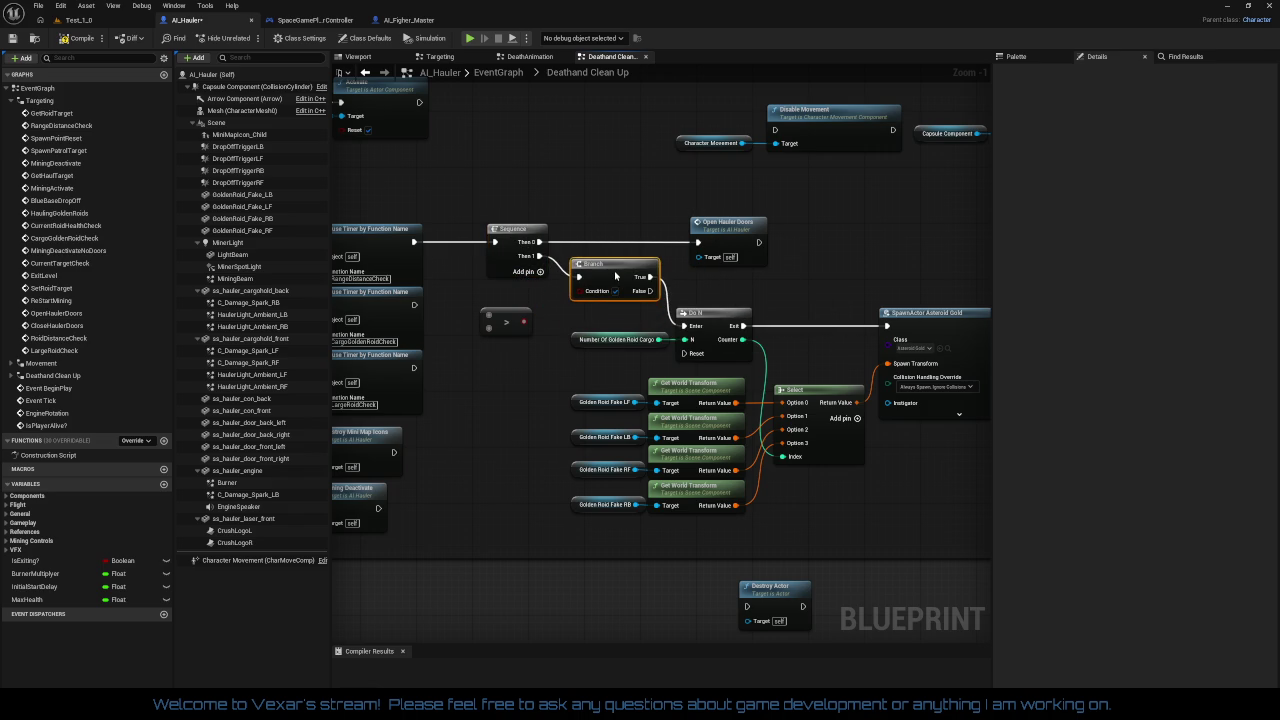
pyautogui.moveTo(524, 321); pyautogui.dragTo(578, 298)
pyautogui.moveTo(517, 335); pyautogui.dragTo(544, 322)
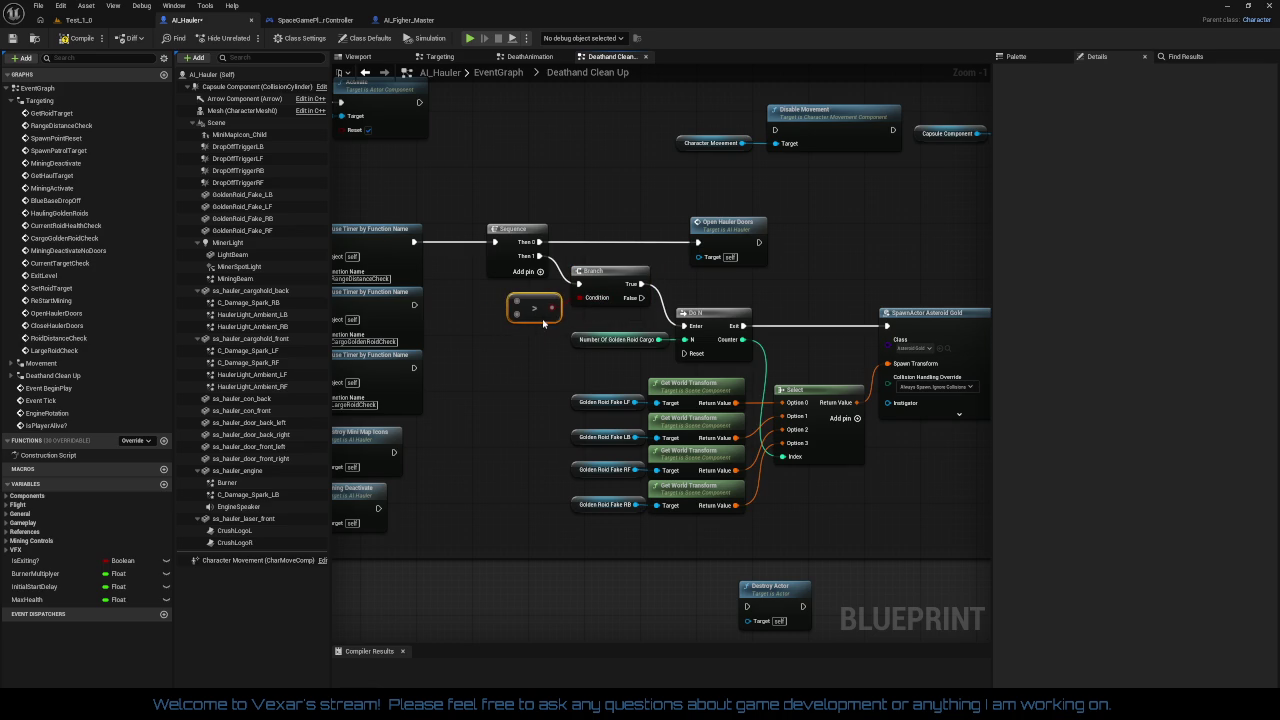
pyautogui.click(610, 382)
# Duplicate the Number Of Golden Roid Cargo getter and wire it into the Greater (>) node's top input
pyautogui.click(601, 341)
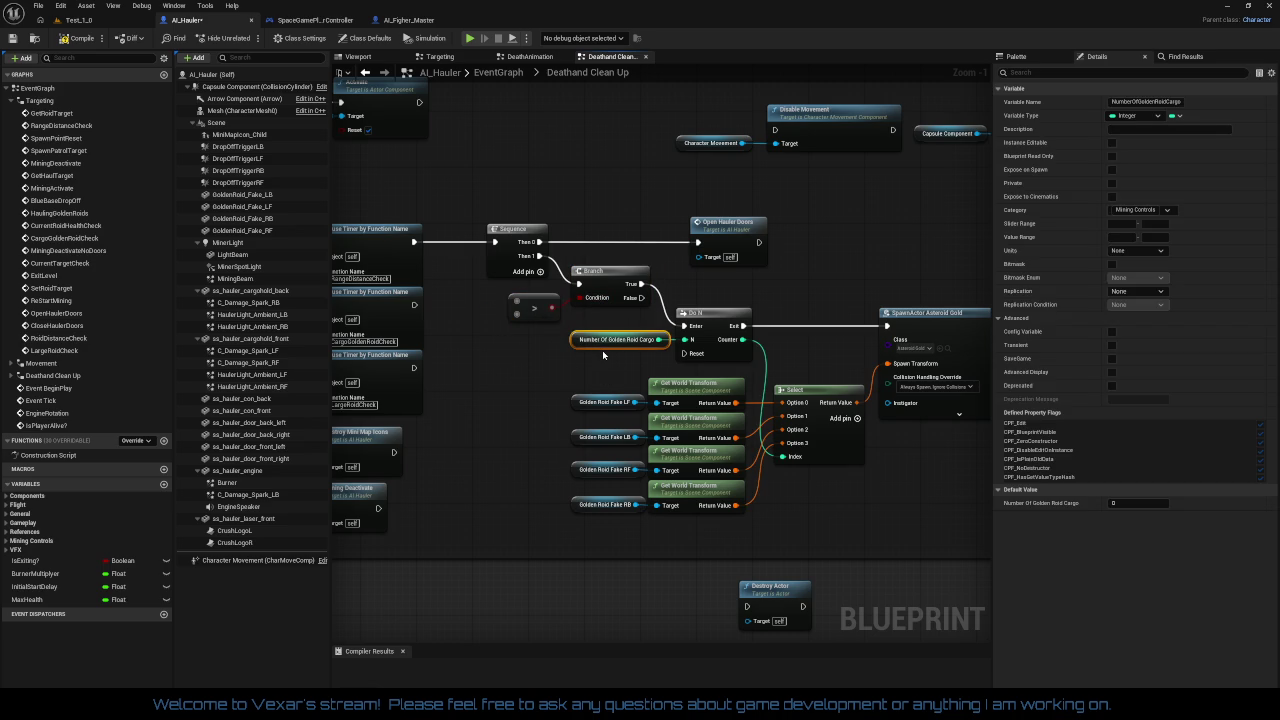
pyautogui.hotkey('ctrl', 'c')
pyautogui.hotkey('ctrl', 'v')
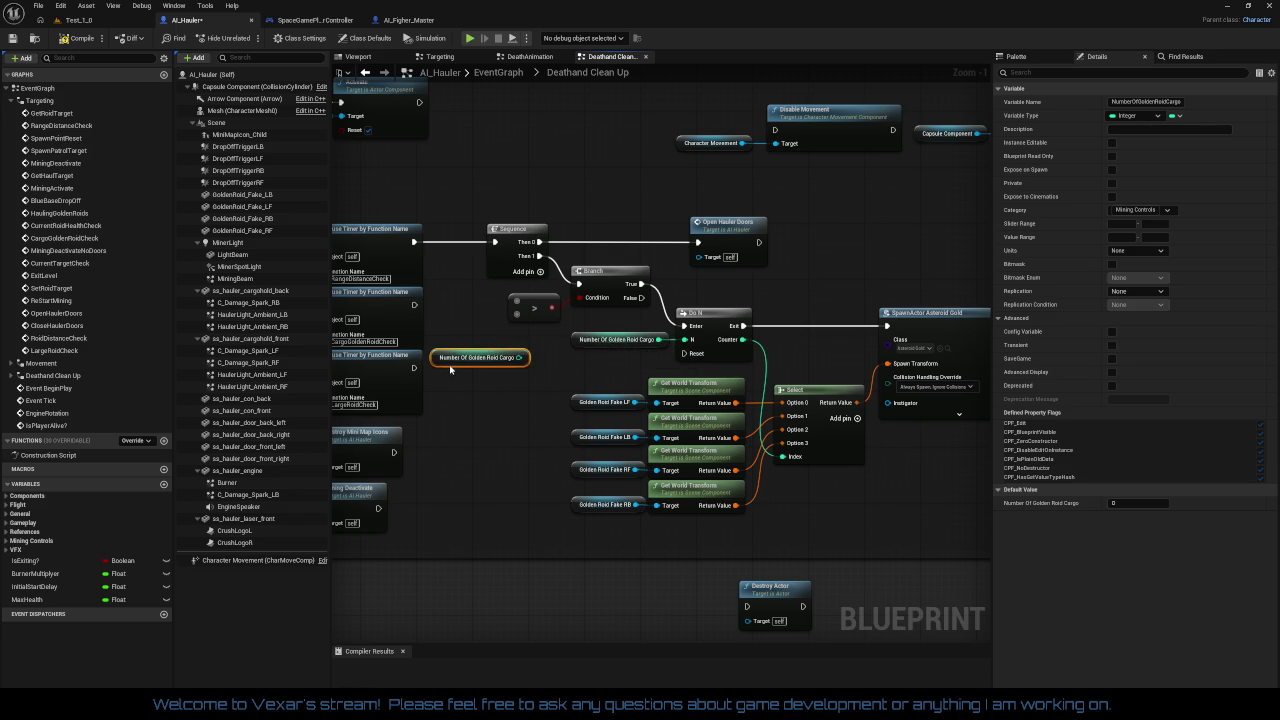
pyautogui.moveTo(525, 357); pyautogui.dragTo(516, 300)
# Line up the Branch, Open Hauler Doors, comparison and cargo count nodes
pyautogui.moveTo(620, 270)
pyautogui.mouseDown()
pyautogui.moveTo(613, 257)
pyautogui.moveTo(628, 260)
pyautogui.mouseUp()
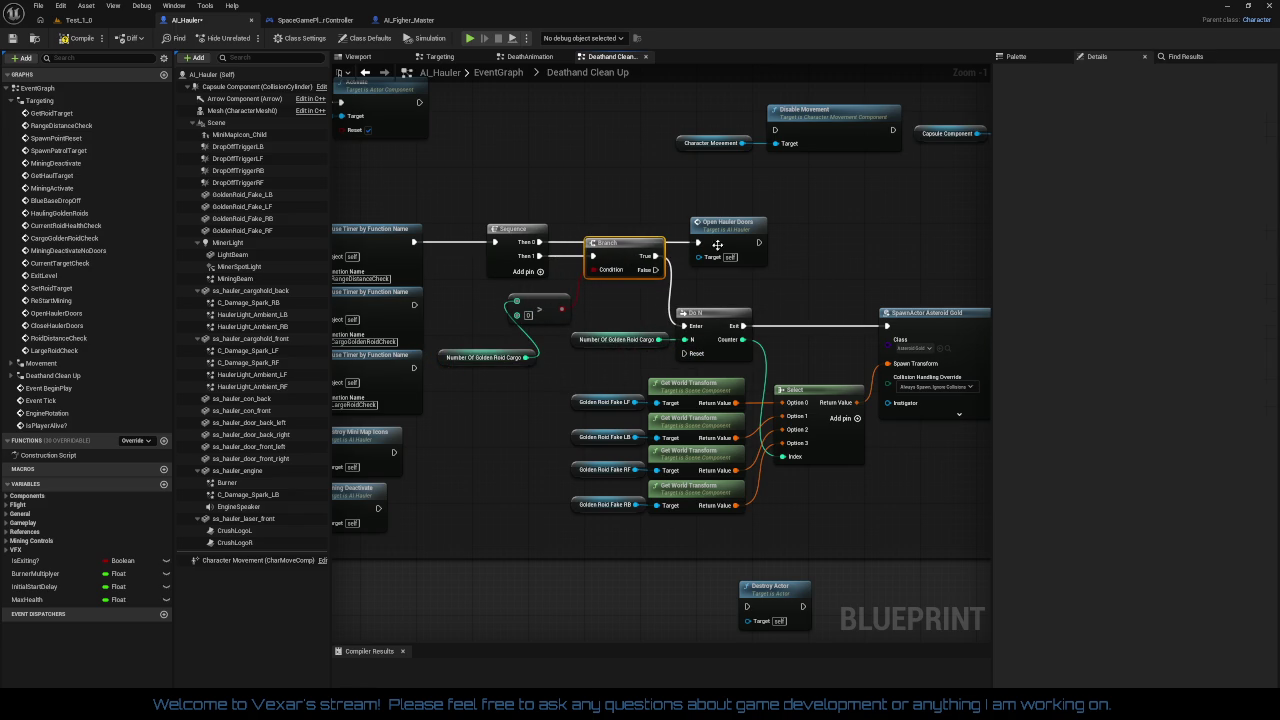
pyautogui.moveTo(718, 246); pyautogui.dragTo(775, 237)
pyautogui.moveTo(625, 242); pyautogui.dragTo(653, 245)
pyautogui.moveTo(559, 299); pyautogui.dragTo(576, 286)
pyautogui.moveTo(491, 358)
pyautogui.mouseDown()
pyautogui.moveTo(490, 291)
pyautogui.moveTo(512, 293)
pyautogui.mouseUp()
pyautogui.moveTo(649, 253)
pyautogui.mouseDown()
pyautogui.moveTo(655, 270)
pyautogui.moveTo(643, 256)
pyautogui.mouseUp()
pyautogui.moveTo(600, 317); pyautogui.dragTo(497, 291)
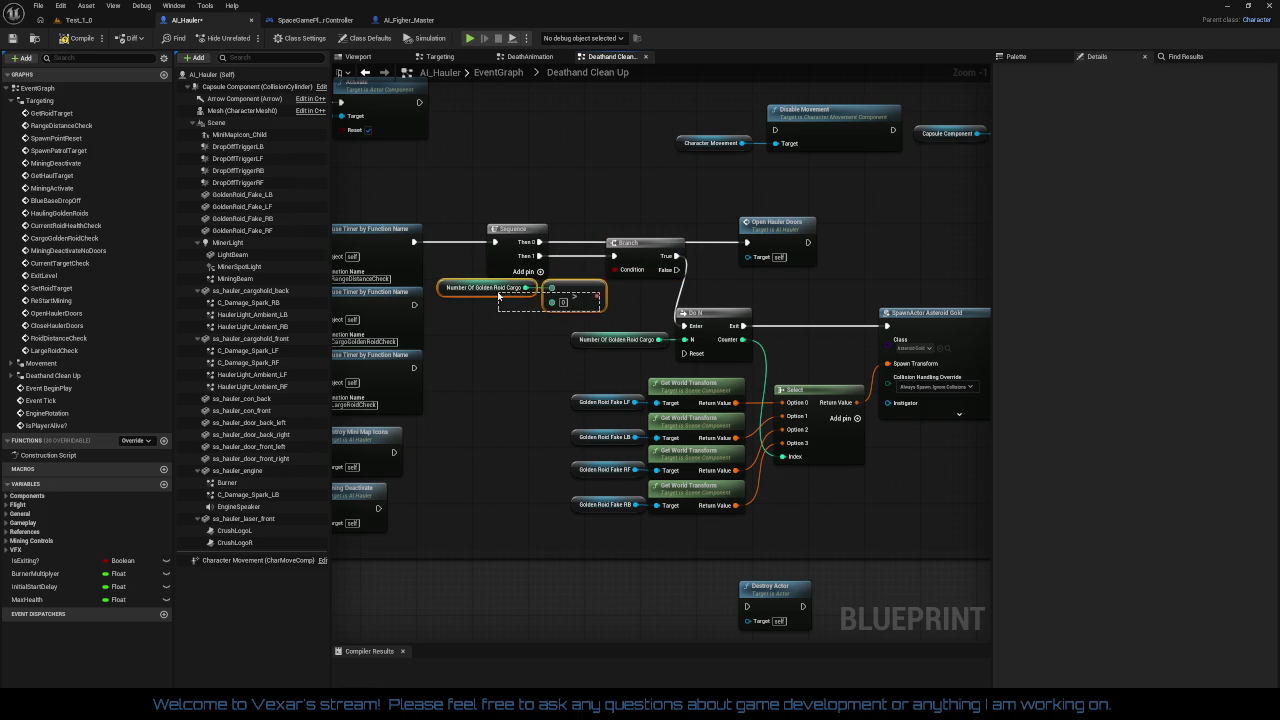
pyautogui.moveTo(575, 297)
pyautogui.mouseDown()
pyautogui.moveTo(554, 303)
pyautogui.moveTo(848, 464)
pyautogui.moveTo(724, 370)
pyautogui.mouseUp()
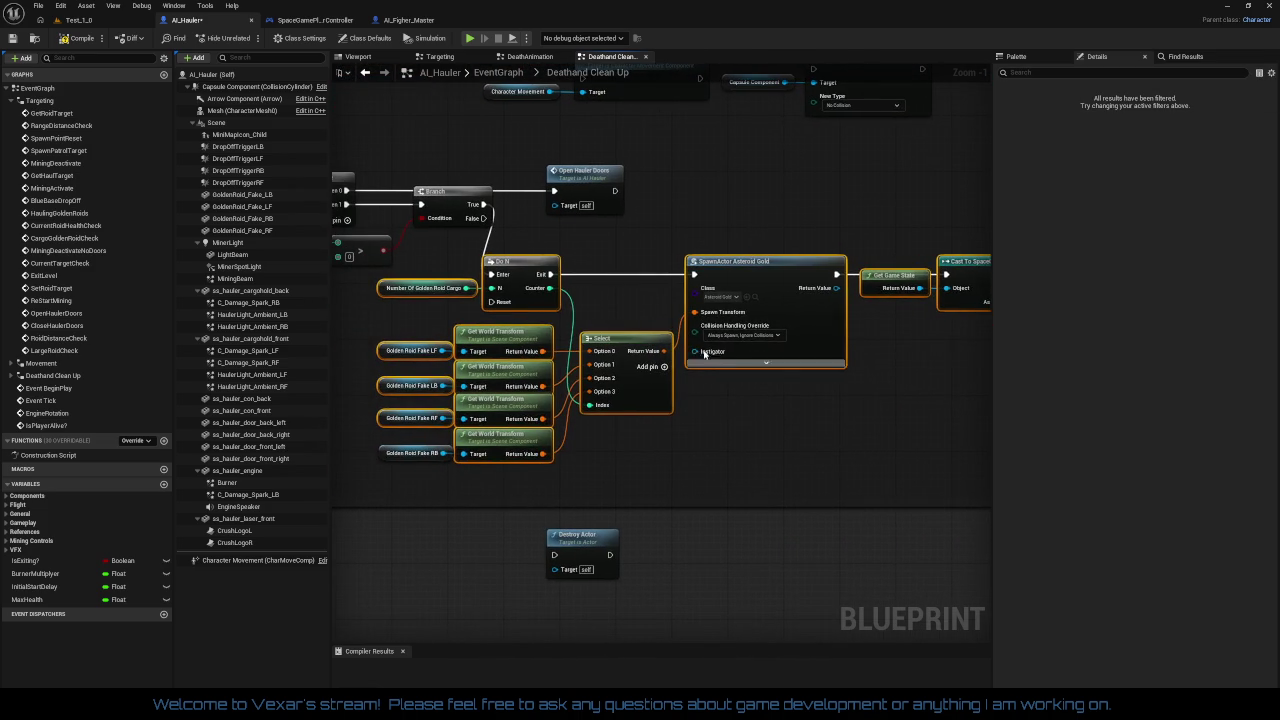
# Shift the gold-spawning nodes and place Golden Roid Fake RB beside its transform node
pyautogui.moveTo(520, 276)
pyautogui.mouseDown()
pyautogui.moveTo(594, 251)
pyautogui.moveTo(643, 353)
pyautogui.mouseUp()
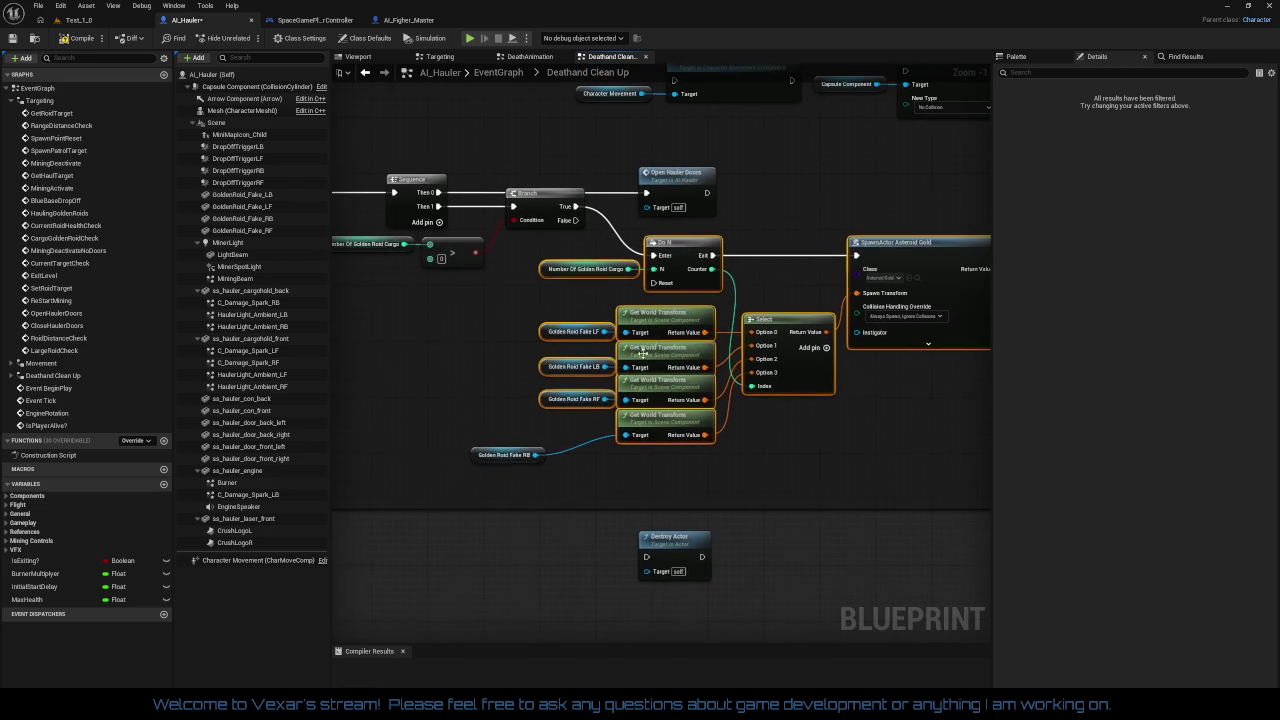
pyautogui.click(478, 489)
pyautogui.moveTo(490, 462); pyautogui.dragTo(542, 443)
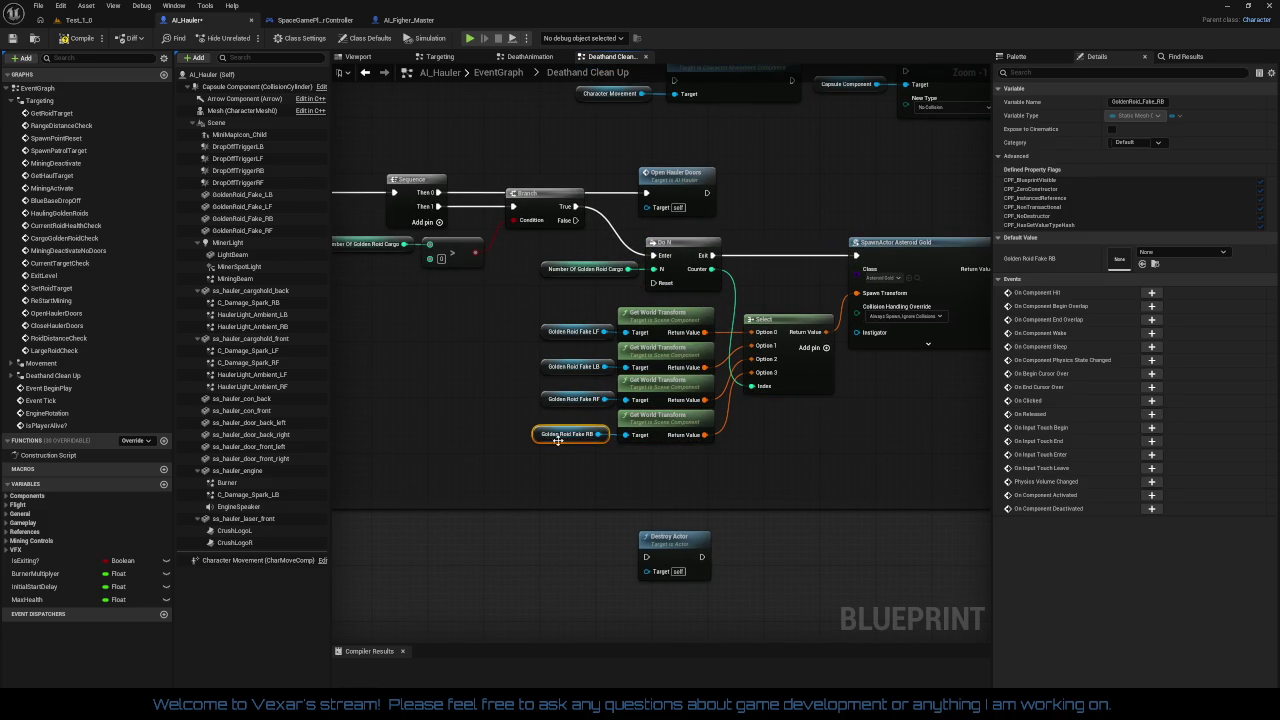
pyautogui.moveTo(528, 310)
pyautogui.mouseDown()
pyautogui.moveTo(712, 446)
pyautogui.moveTo(744, 522)
pyautogui.mouseUp()
pyautogui.click(830, 515)
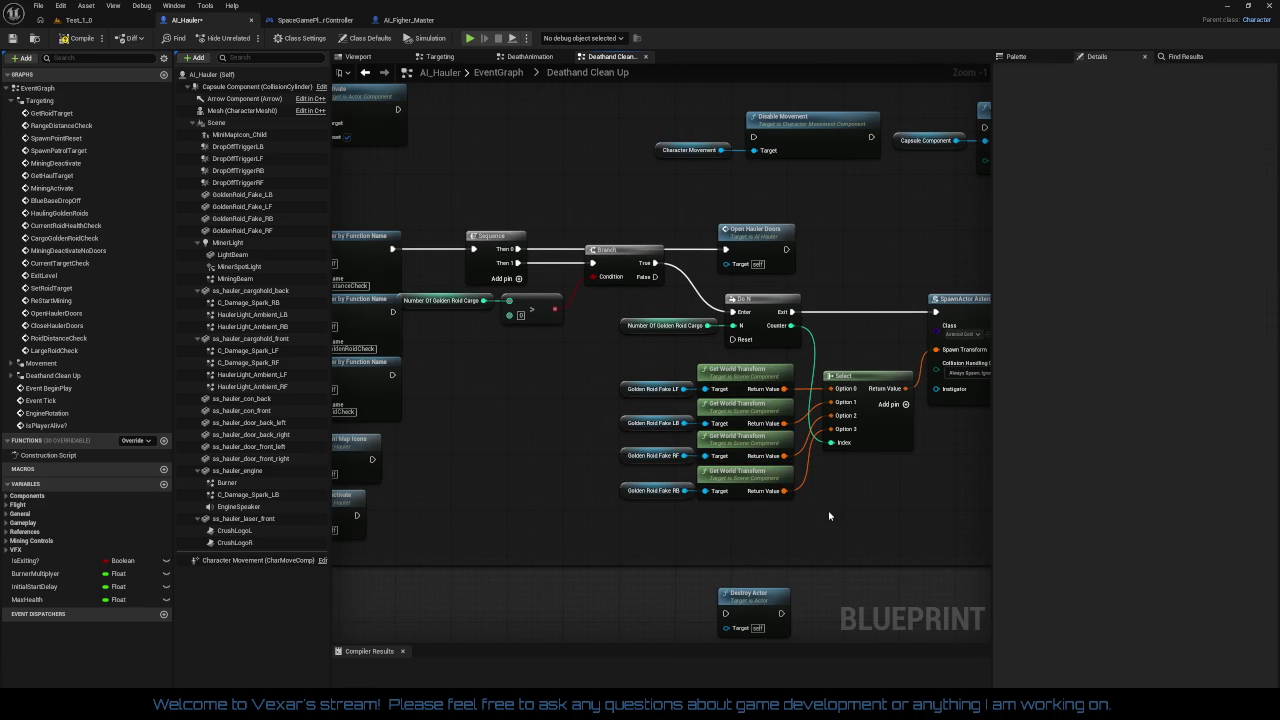
# Align the Sequence, comparison, Branch and Open Hauler Doors nodes as one group further right
pyautogui.moveTo(670, 331)
pyautogui.mouseDown()
pyautogui.moveTo(760, 300)
pyautogui.moveTo(731, 307)
pyautogui.mouseUp()
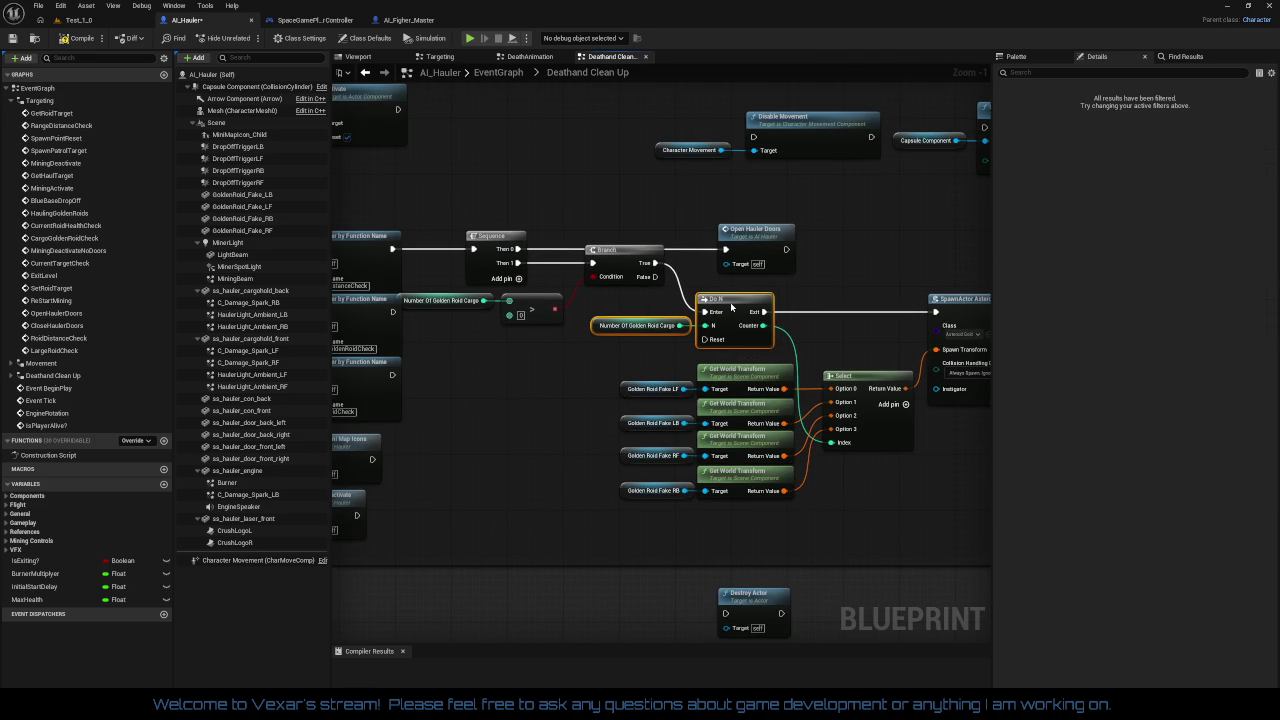
pyautogui.click(741, 242)
pyautogui.moveTo(741, 242); pyautogui.dragTo(733, 242)
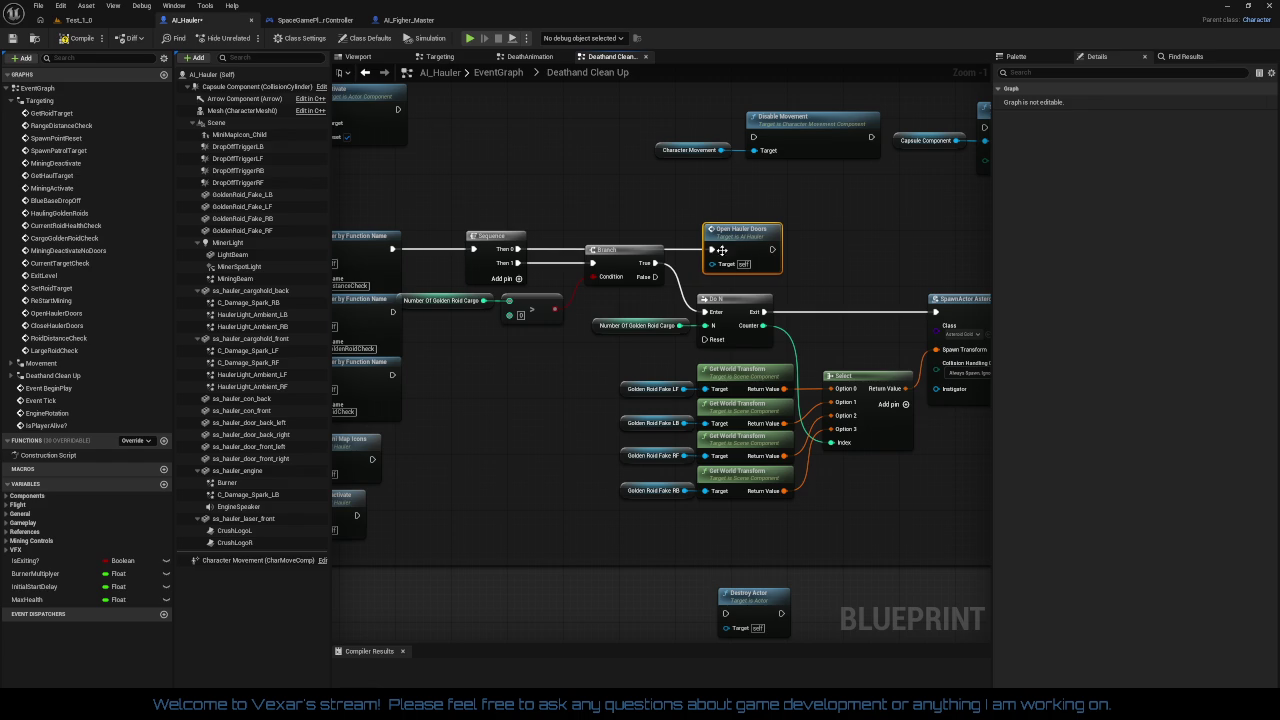
pyautogui.moveTo(563, 354); pyautogui.dragTo(628, 360)
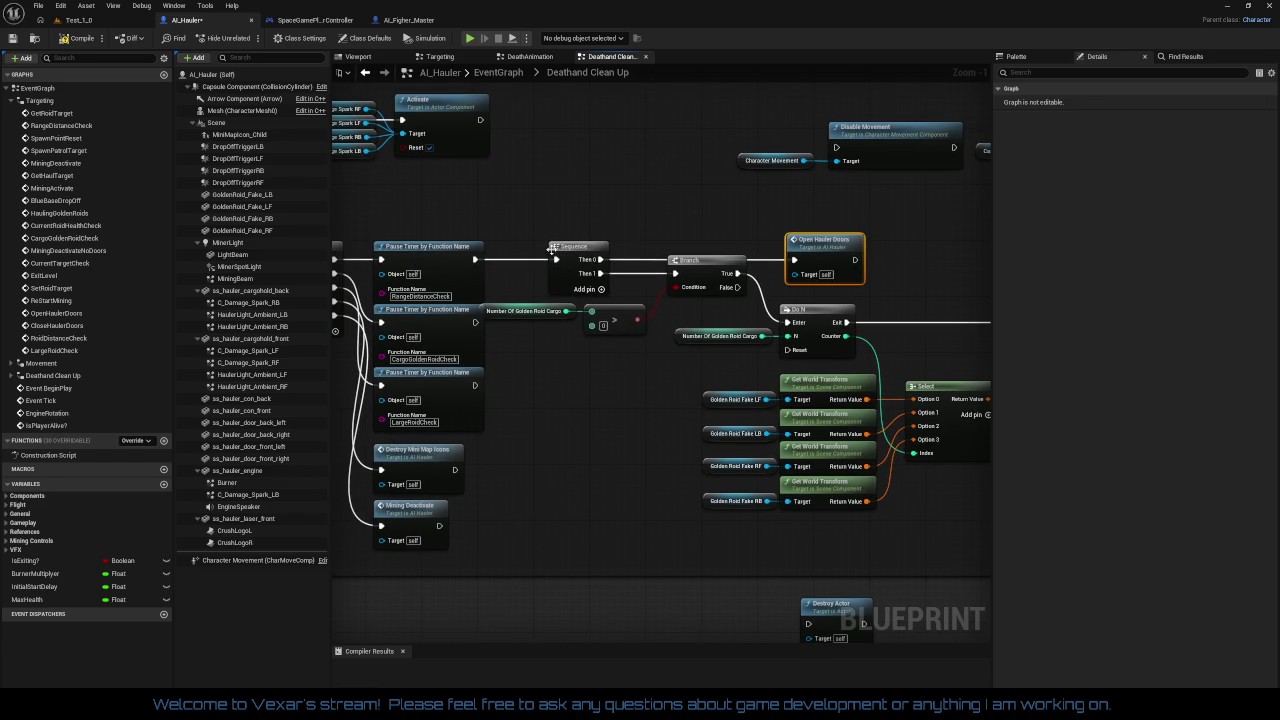
pyautogui.moveTo(586, 245); pyautogui.dragTo(615, 251)
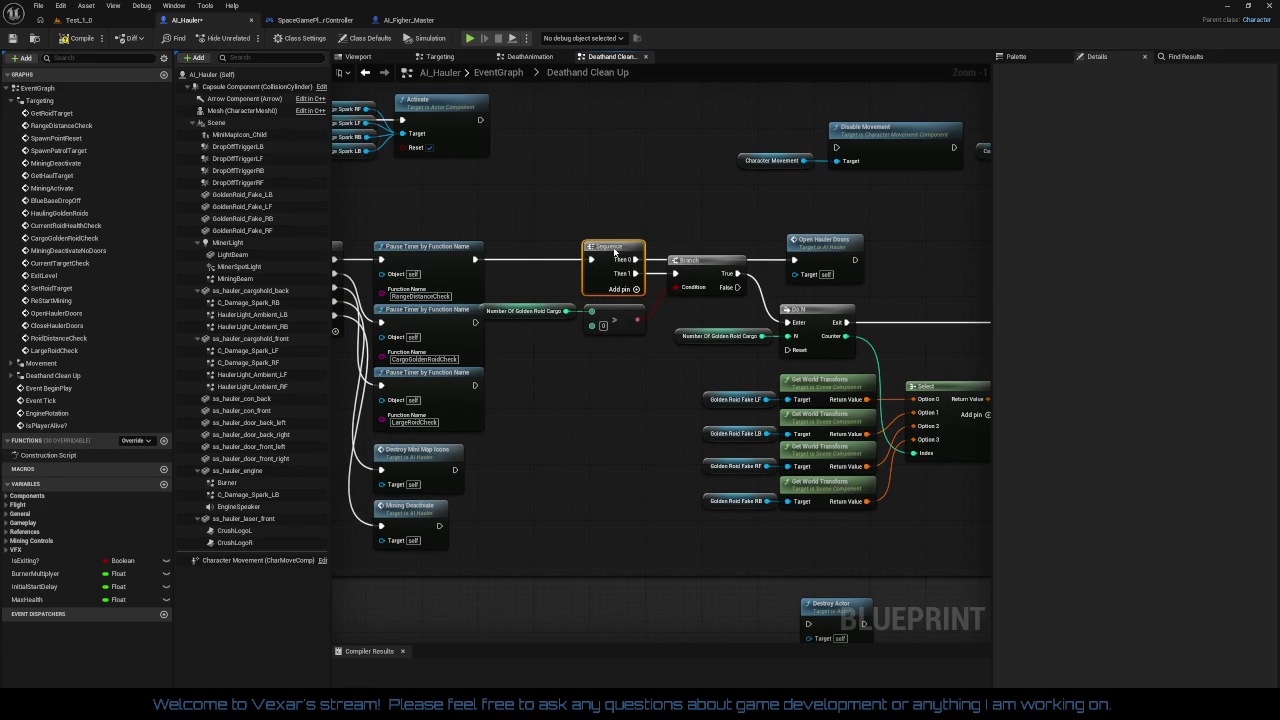
pyautogui.moveTo(557, 346)
pyautogui.mouseDown()
pyautogui.moveTo(751, 357)
pyautogui.moveTo(790, 310)
pyautogui.moveTo(859, 368)
pyautogui.moveTo(764, 371)
pyautogui.mouseUp()
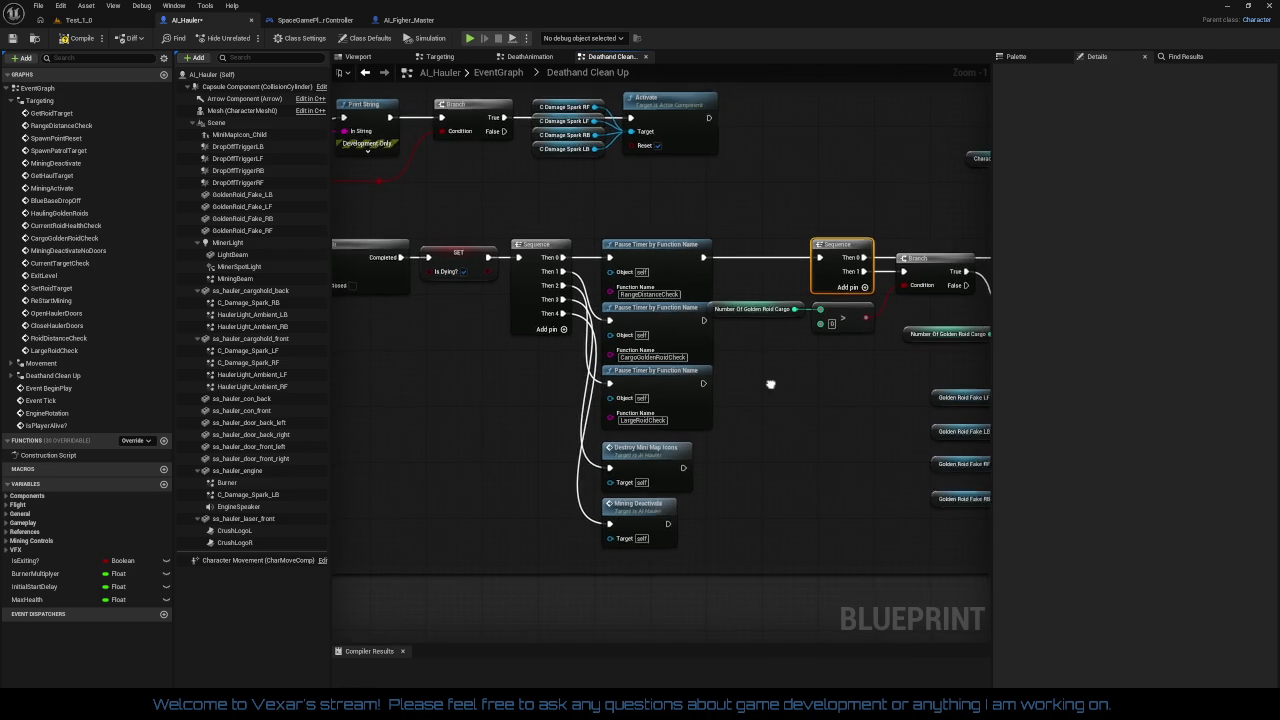
pyautogui.moveTo(791, 310); pyautogui.dragTo(651, 310)
pyautogui.moveTo(728, 304); pyautogui.dragTo(740, 336)
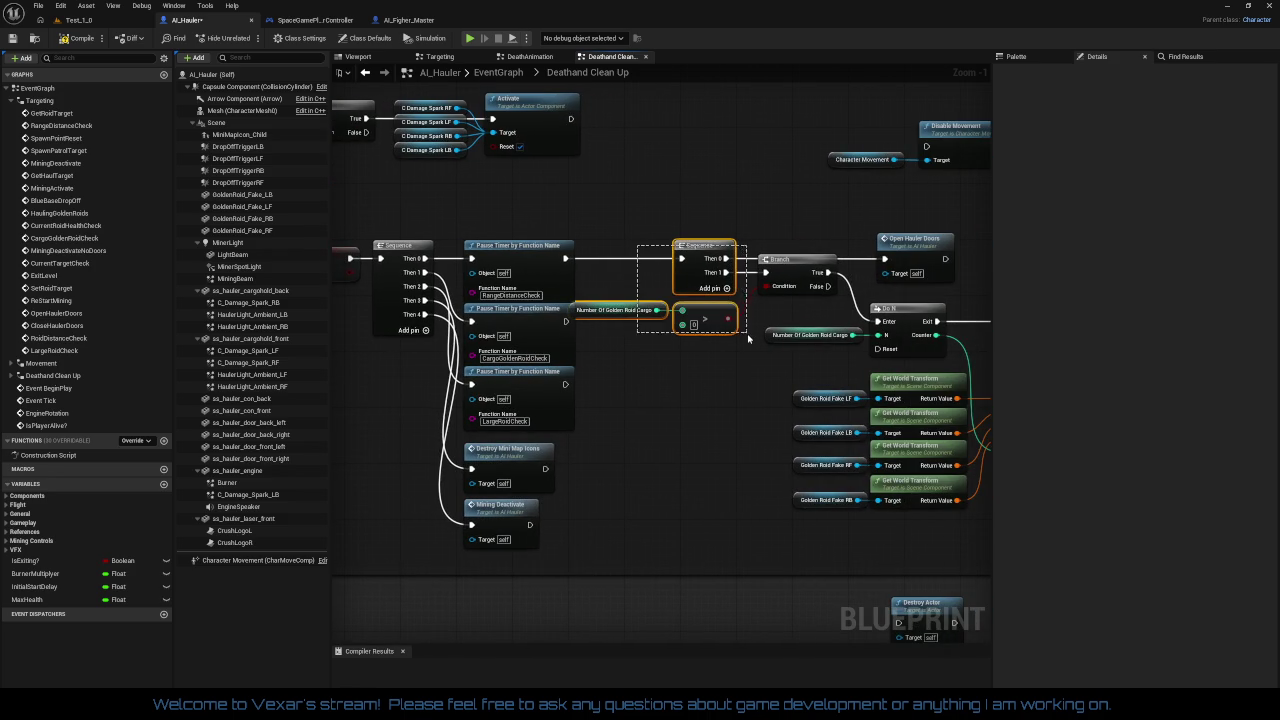
pyautogui.moveTo(788, 236); pyautogui.dragTo(915, 282)
pyautogui.moveTo(716, 247); pyautogui.dragTo(708, 261)
# Nudge Open Hauler Doors left and move Destroy Actor up beside the golden roid transform nodes
pyautogui.click(759, 387)
pyautogui.moveTo(759, 387); pyautogui.dragTo(548, 344)
pyautogui.moveTo(721, 214); pyautogui.dragTo(704, 215)
pyautogui.moveTo(588, 423); pyautogui.dragTo(561, 388)
pyautogui.moveTo(739, 498)
pyautogui.mouseDown()
pyautogui.moveTo(557, 378)
pyautogui.moveTo(610, 437)
pyautogui.mouseUp()
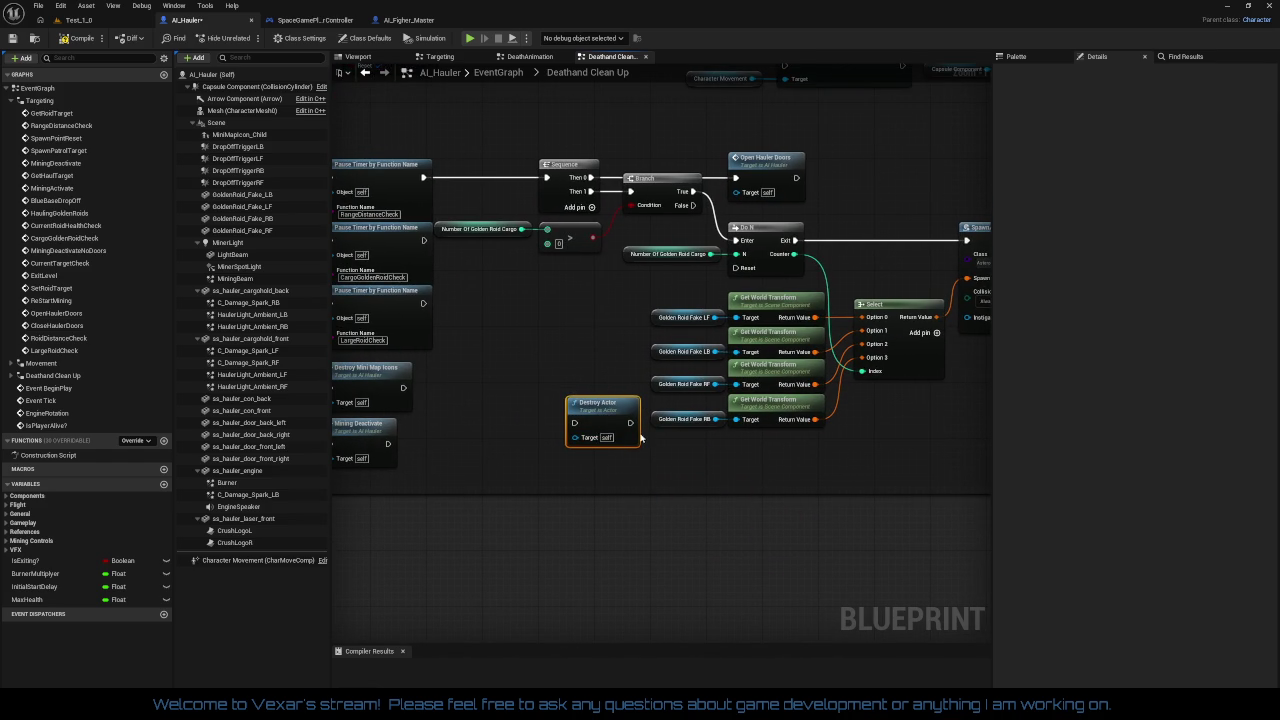
# Move Destroy Actor to the spawn chain's end and run it after SET gold count
pyautogui.moveTo(822, 478); pyautogui.dragTo(671, 477)
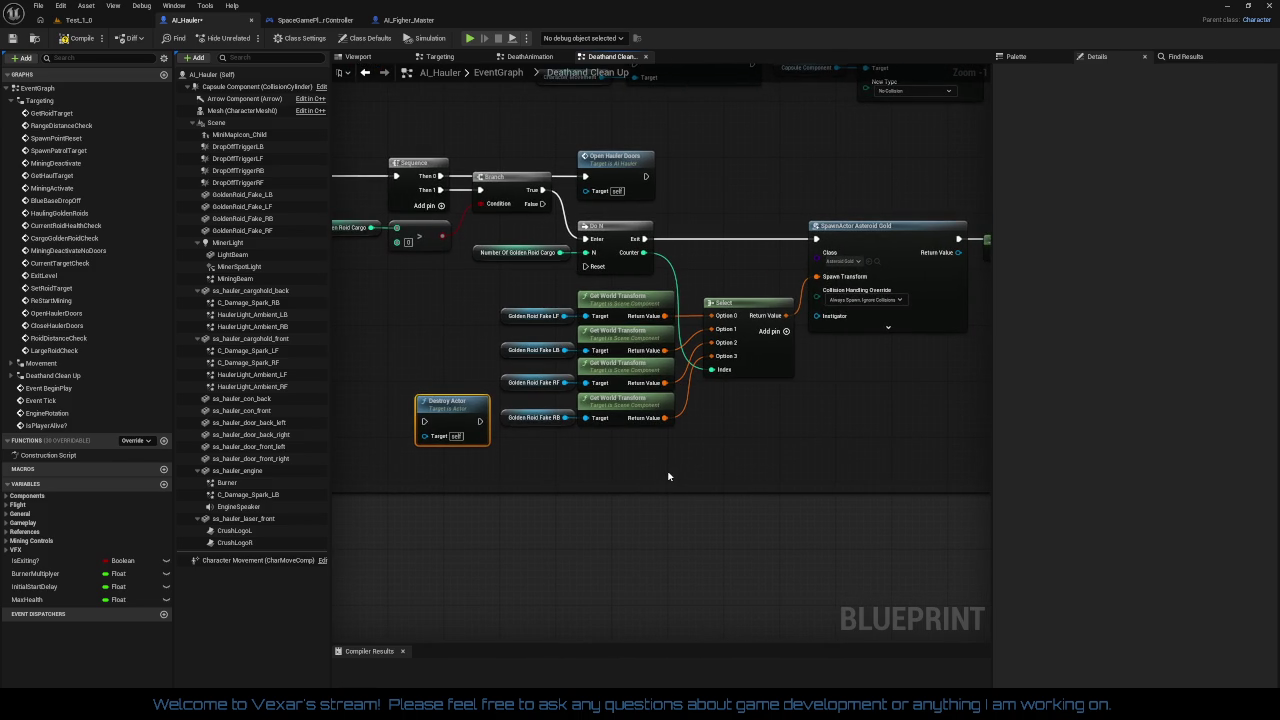
pyautogui.moveTo(457, 405)
pyautogui.mouseDown()
pyautogui.moveTo(808, 454)
pyautogui.moveTo(825, 391)
pyautogui.moveTo(962, 391)
pyautogui.moveTo(990, 260)
pyautogui.moveTo(817, 242)
pyautogui.mouseUp()
pyautogui.moveTo(901, 242); pyautogui.dragTo(880, 235)
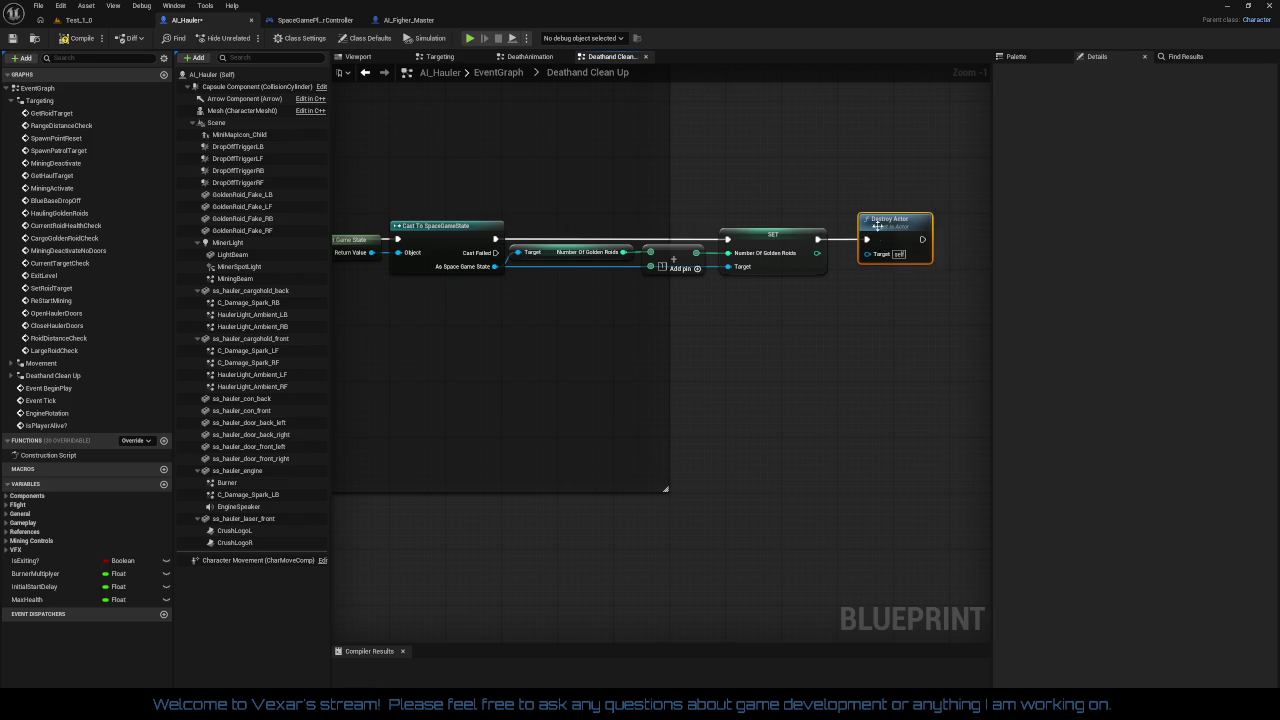
# Paste a second Destroy Actor and connect the cargo Branch's False output to it
pyautogui.moveTo(871, 344); pyautogui.dragTo(612, 380)
pyautogui.hotkey('ctrl', 'v')
pyautogui.scroll(1, 665, 351)
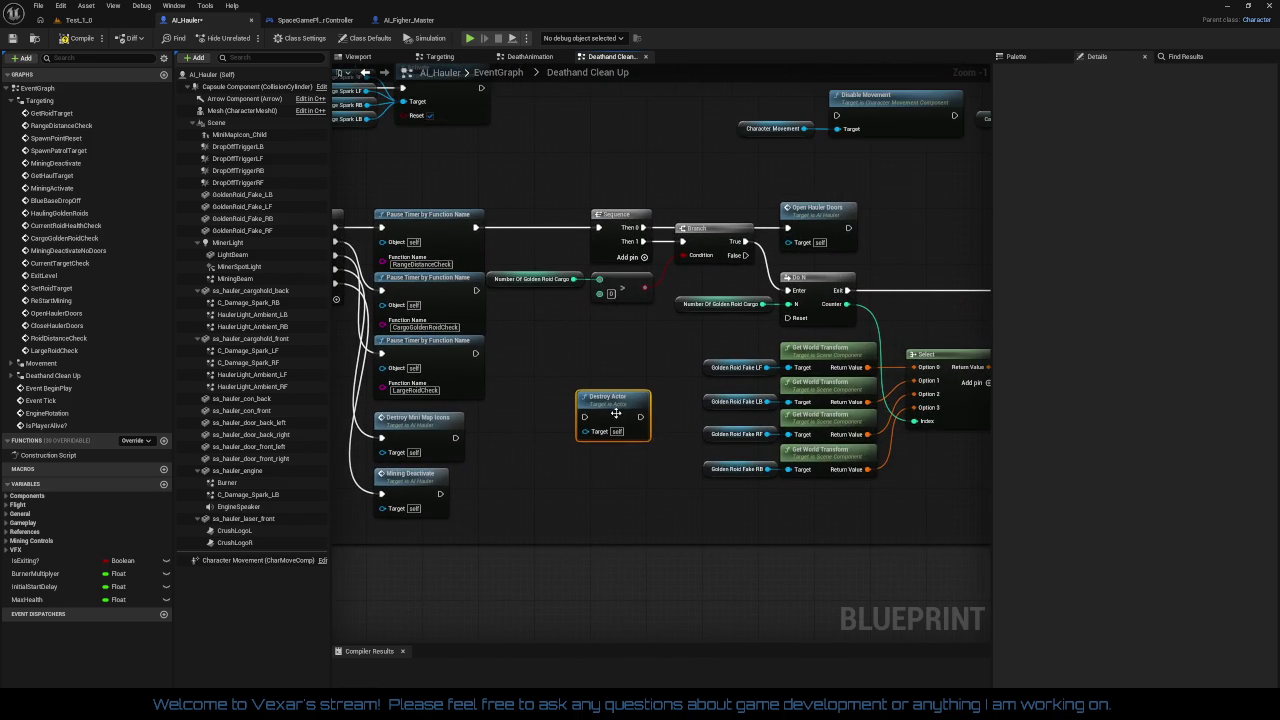
pyautogui.moveTo(627, 386)
pyautogui.mouseDown()
pyautogui.moveTo(496, 447)
pyautogui.moveTo(784, 326)
pyautogui.moveTo(833, 262)
pyautogui.mouseUp()
pyautogui.moveTo(767, 294); pyautogui.dragTo(605, 294)
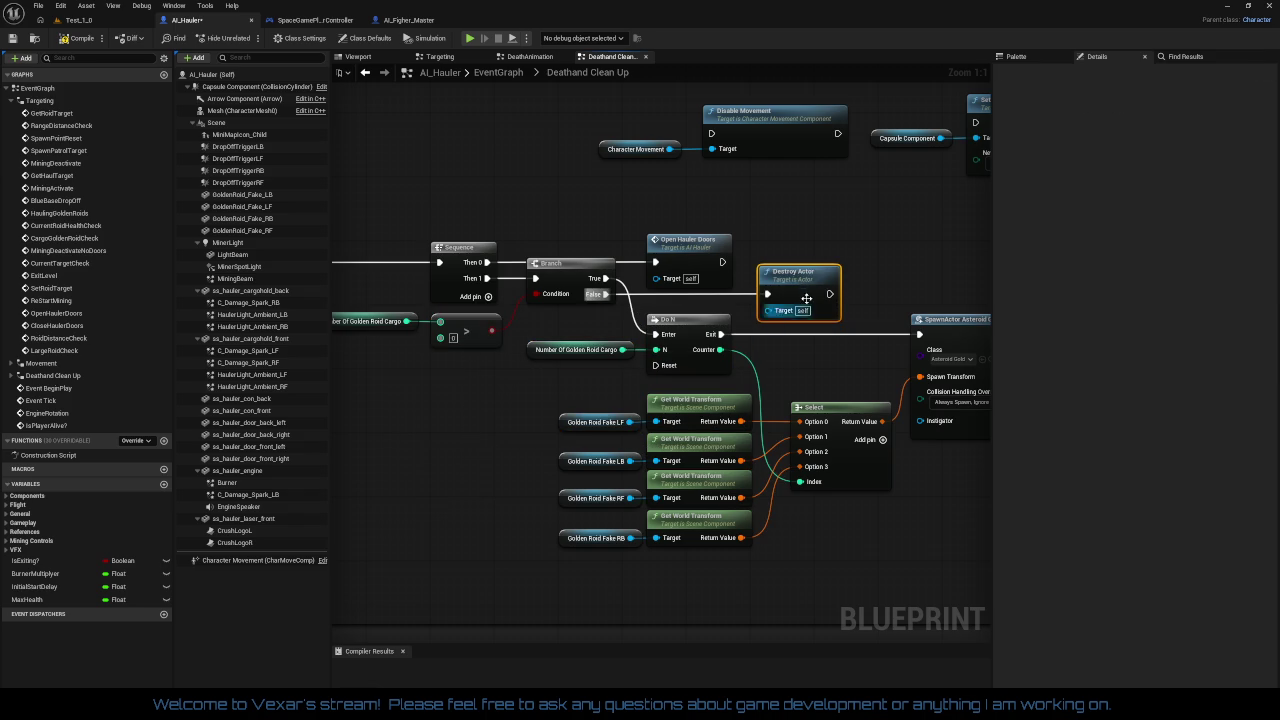
pyautogui.scroll(-1, 793, 311)
pyautogui.moveTo(515, 436)
pyautogui.mouseDown()
pyautogui.moveTo(600, 430)
pyautogui.moveTo(615, 406)
pyautogui.moveTo(507, 365)
pyautogui.moveTo(614, 340)
pyautogui.moveTo(758, 396)
pyautogui.moveTo(698, 379)
pyautogui.mouseUp()
pyautogui.keyDown('ctrl'); pyautogui.click(578, 200); pyautogui.keyUp('ctrl')
pyautogui.click(614, 340)
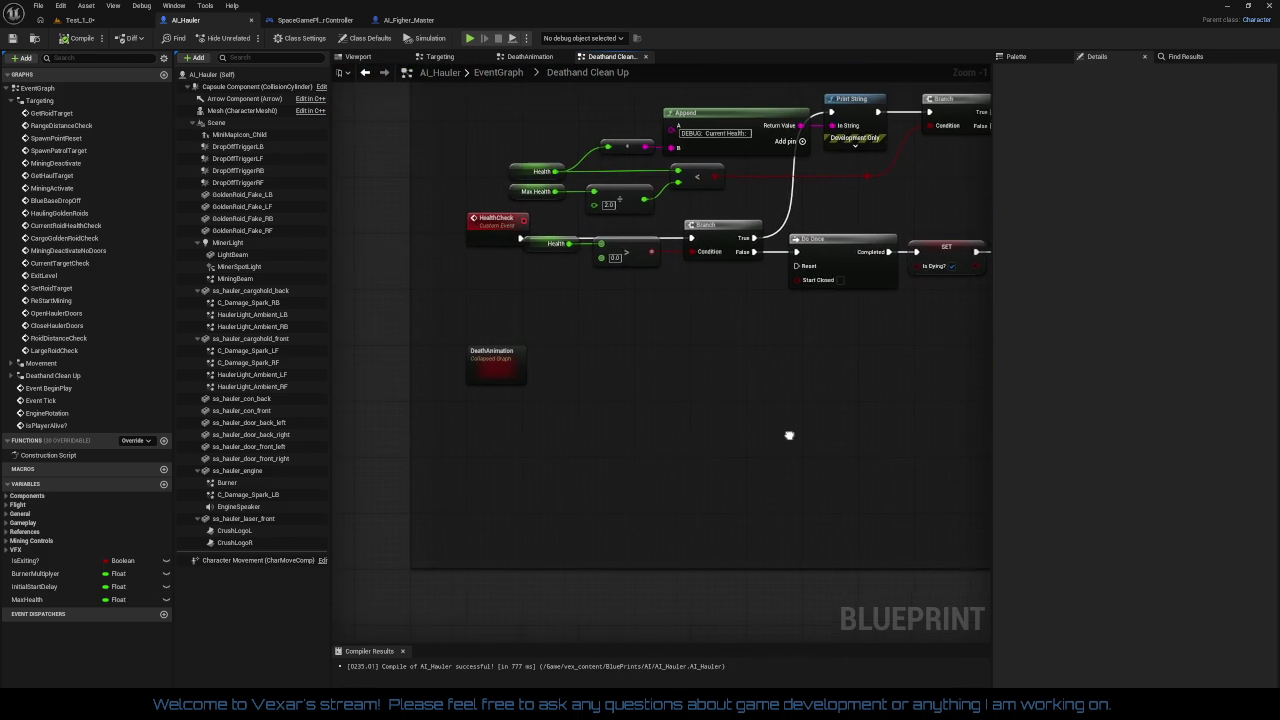
# Delete the Character Movement and Disable Movement nodes from the death graph
pyautogui.scroll(-3, 477, 420)
pyautogui.moveTo(492, 425); pyautogui.dragTo(320, 380)
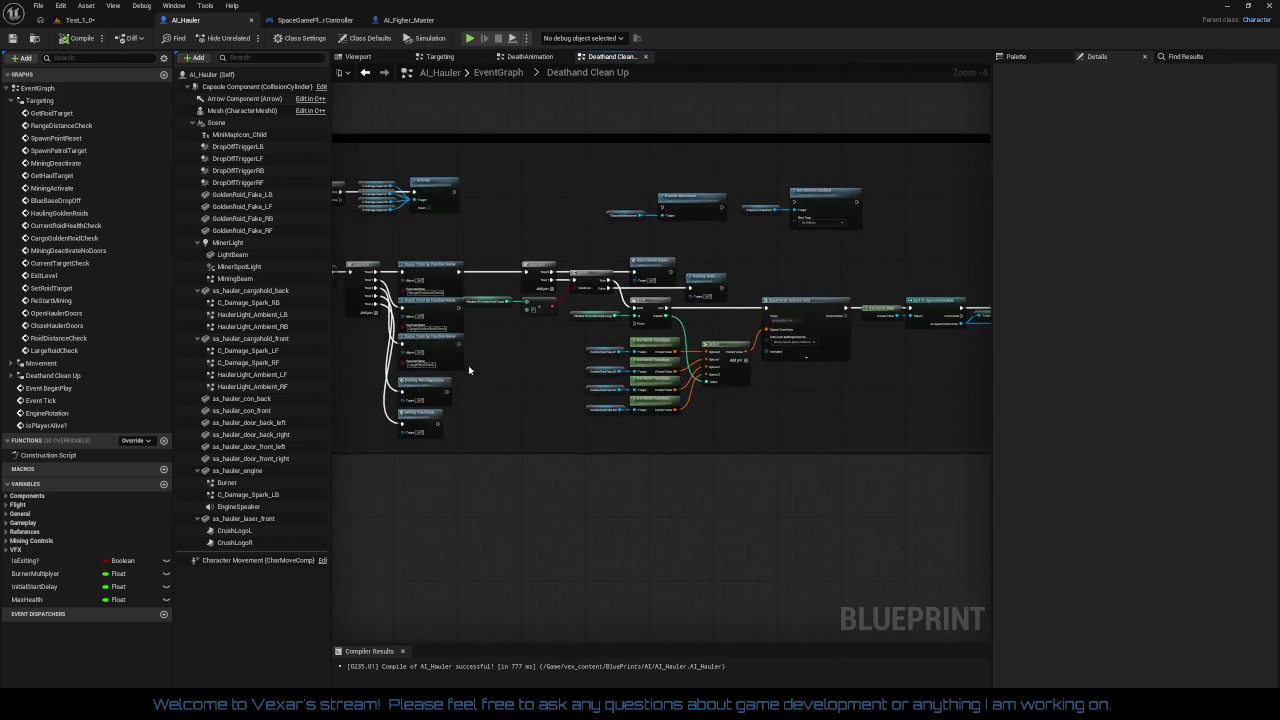
pyautogui.scroll(2, 515, 350)
pyautogui.moveTo(576, 166); pyautogui.dragTo(900, 256)
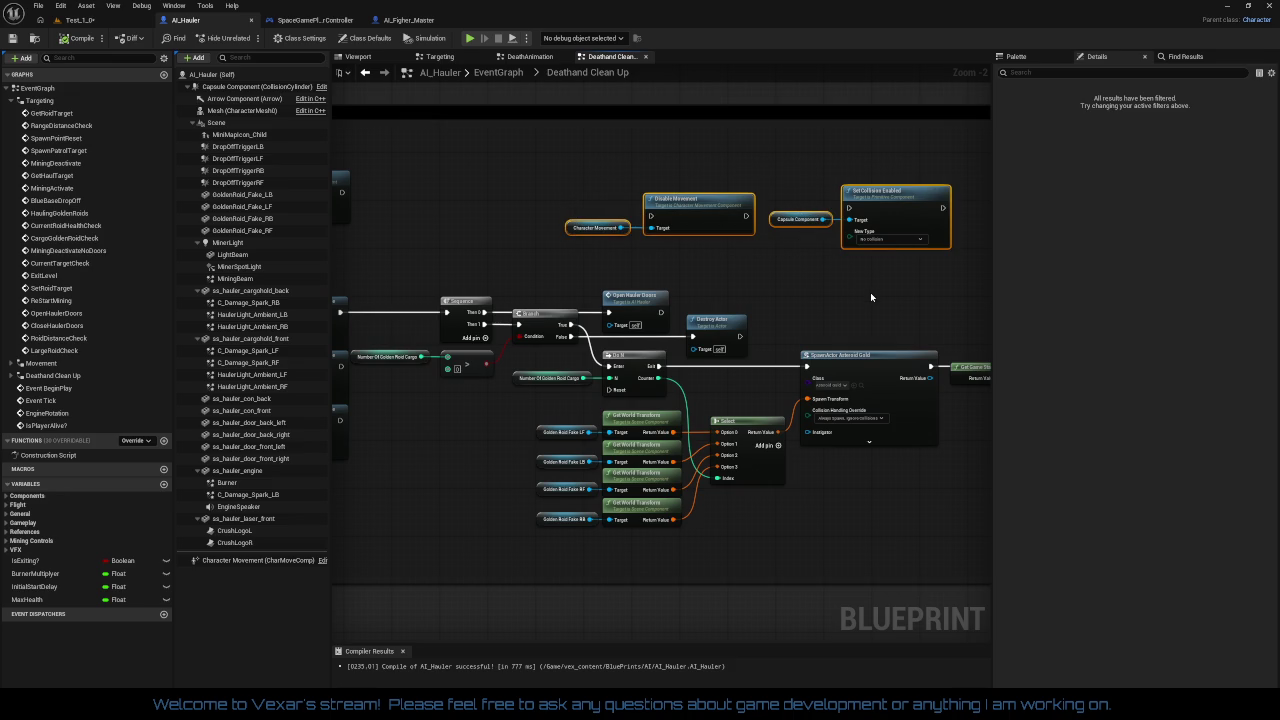
pyautogui.moveTo(575, 180)
pyautogui.mouseDown()
pyautogui.moveTo(737, 286)
pyautogui.moveTo(250, 255)
pyautogui.mouseUp()
pyautogui.press('Delete')
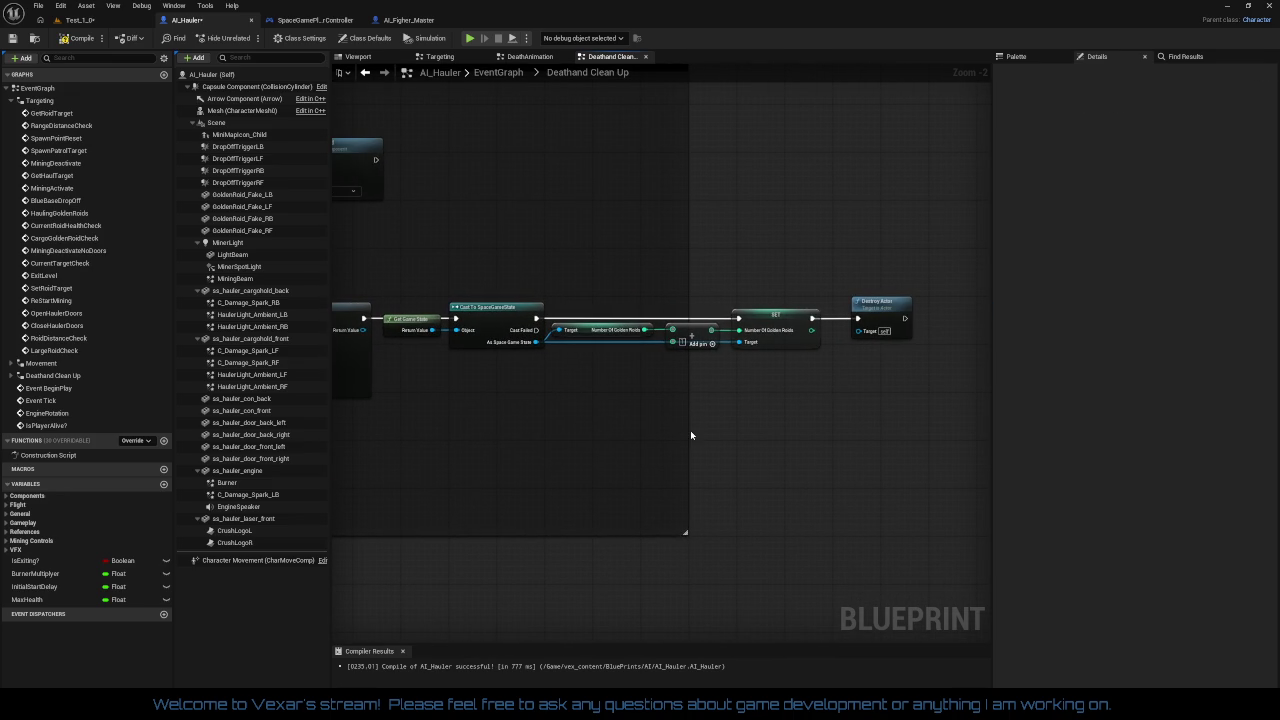
# Widen the comment box so it encloses all the death nodes
pyautogui.moveTo(689, 430); pyautogui.dragTo(966, 451)
pyautogui.moveTo(400, 450)
pyautogui.mouseDown()
pyautogui.moveTo(690, 432)
pyautogui.moveTo(920, 441)
pyautogui.moveTo(603, 448)
pyautogui.moveTo(636, 448)
pyautogui.moveTo(636, 413)
pyautogui.moveTo(838, 429)
pyautogui.mouseUp()
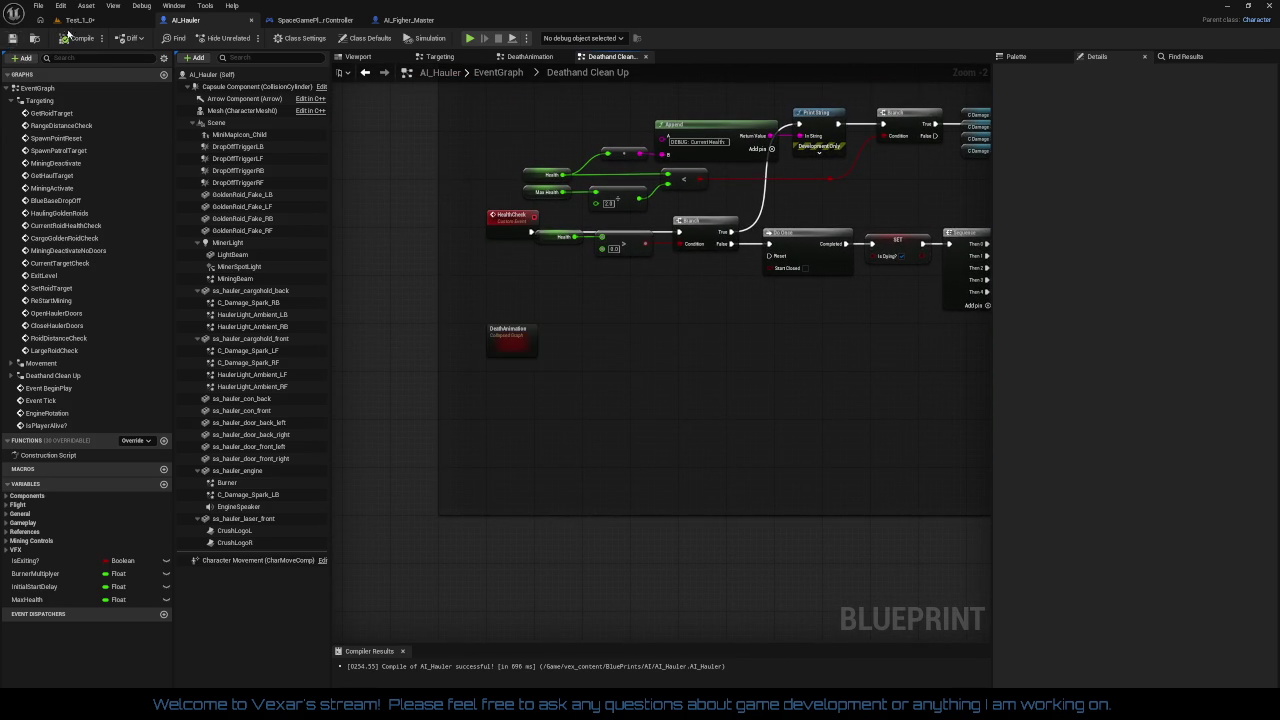
pyautogui.click(82, 22)
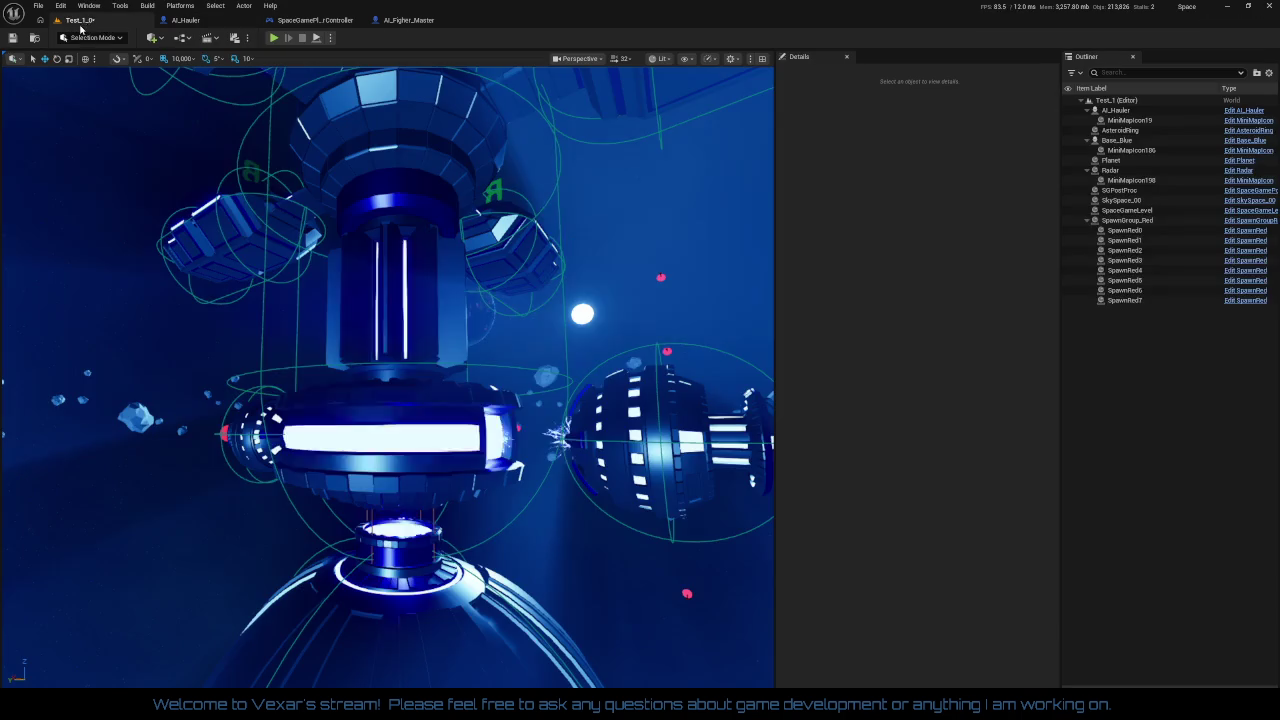
# Play-test the level flying the ship forward, stop it, and switch to the Asteroid_Gold graph
pyautogui.click(273, 38)
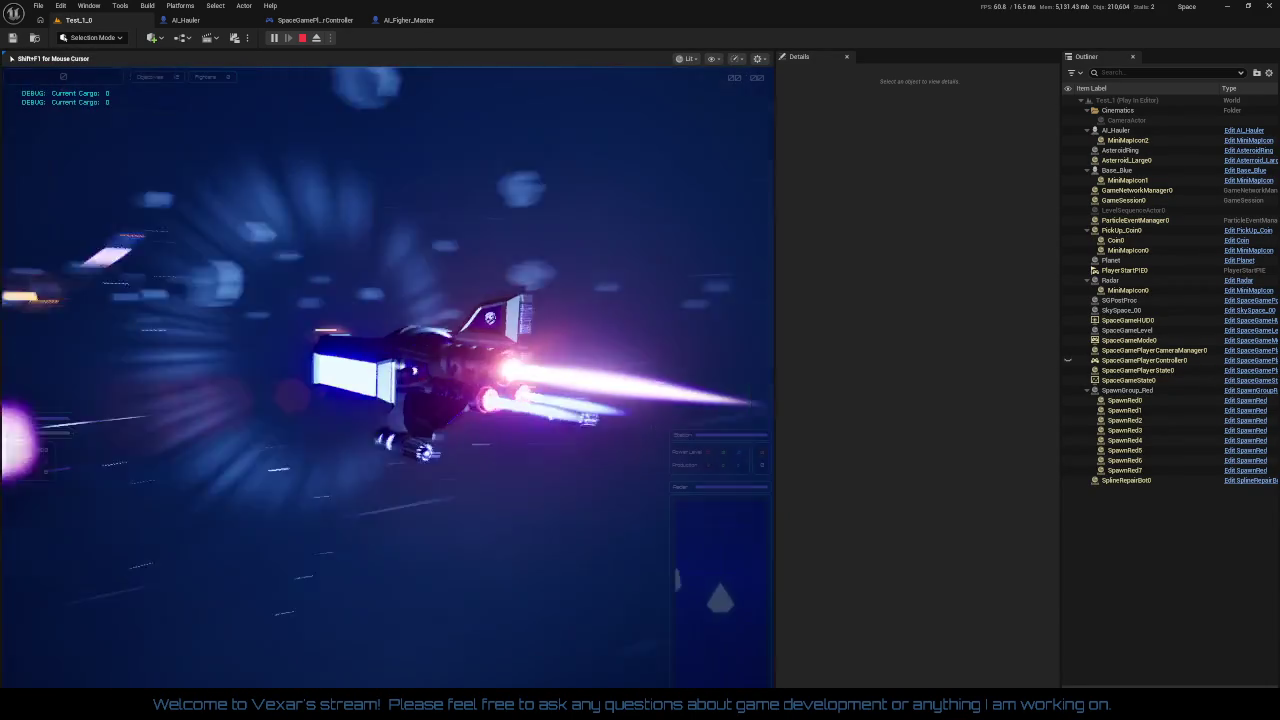
pyautogui.press('w')
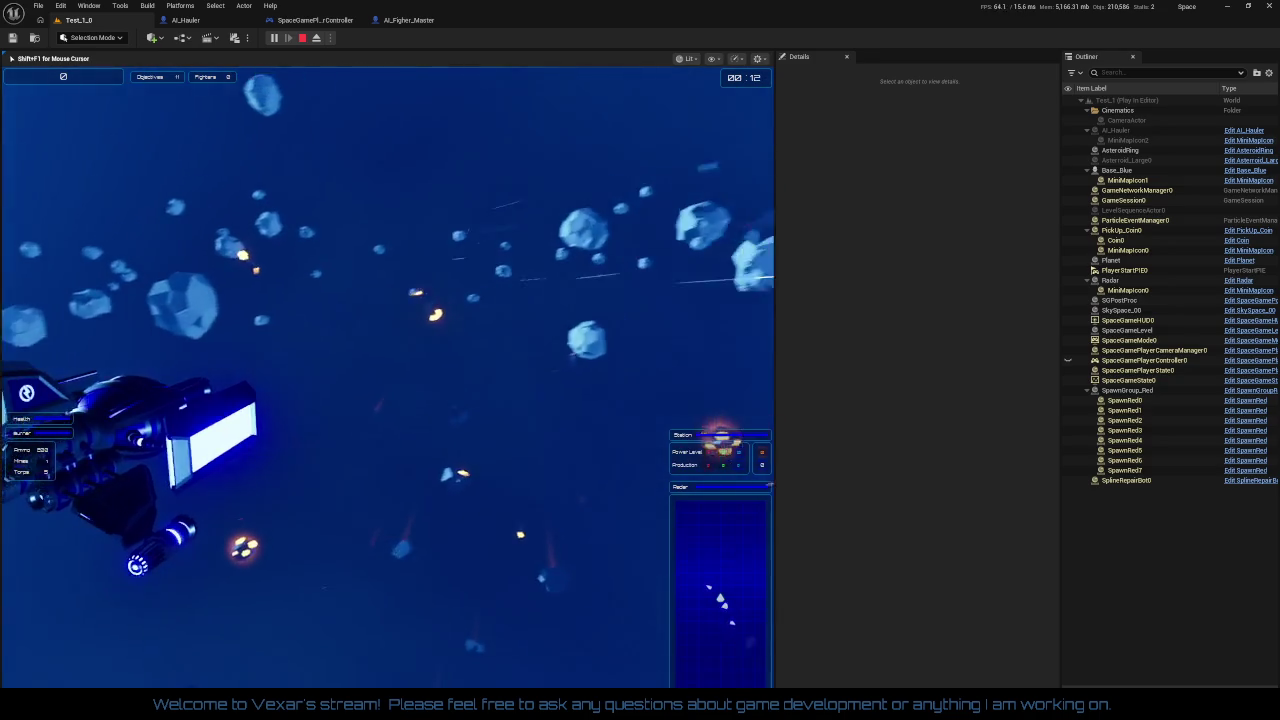
pyautogui.press('Escape')
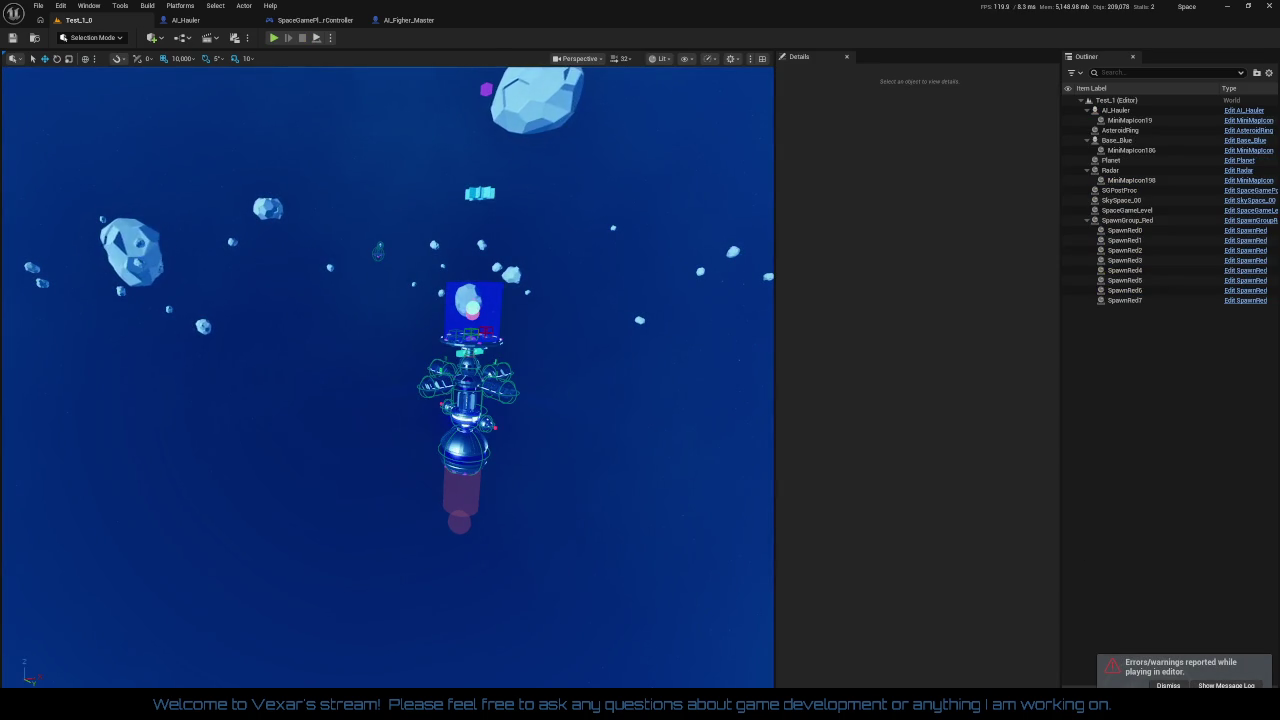
pyautogui.hotkey('ctrl', 'Tab')
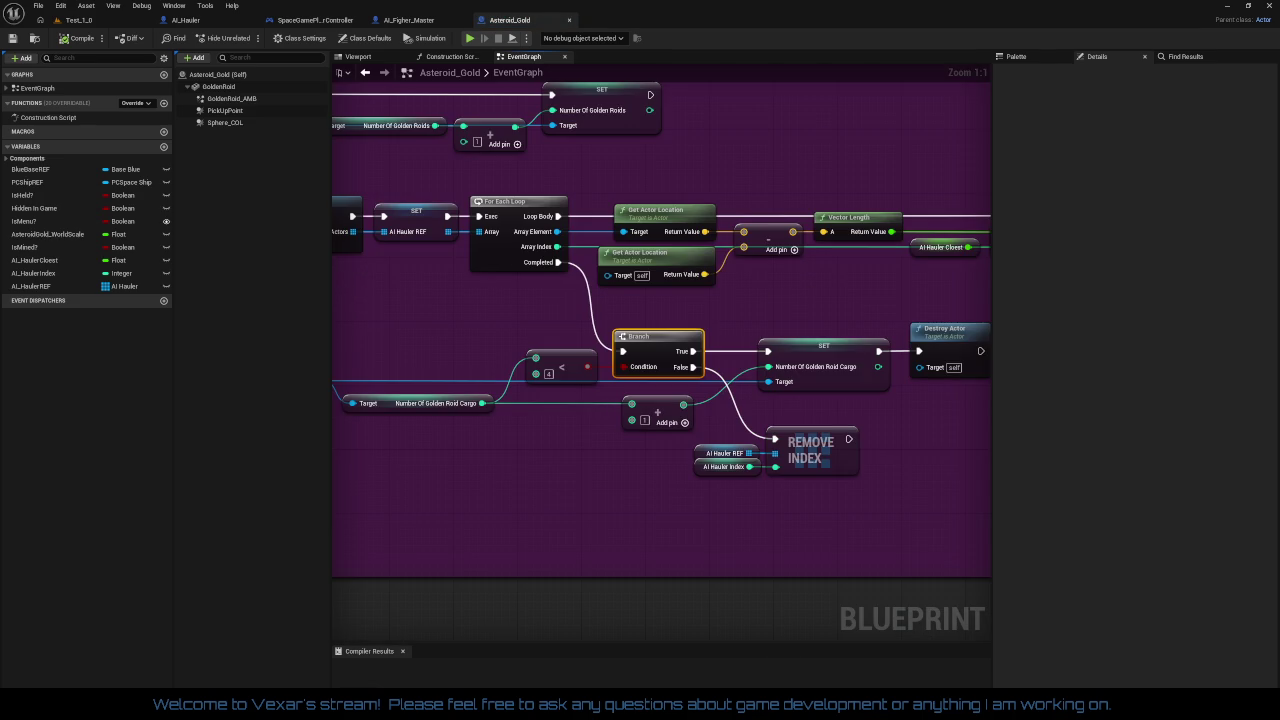
# Pan through Asteroid_Gold's Begin Play, Delay, Get All Actors and loop chain
pyautogui.scroll(-2, 775, 299)
pyautogui.moveTo(775, 299)
pyautogui.mouseDown()
pyautogui.moveTo(659, 329)
pyautogui.moveTo(886, 347)
pyautogui.moveTo(860, 341)
pyautogui.mouseUp()
pyautogui.scroll(3, 669, 386)
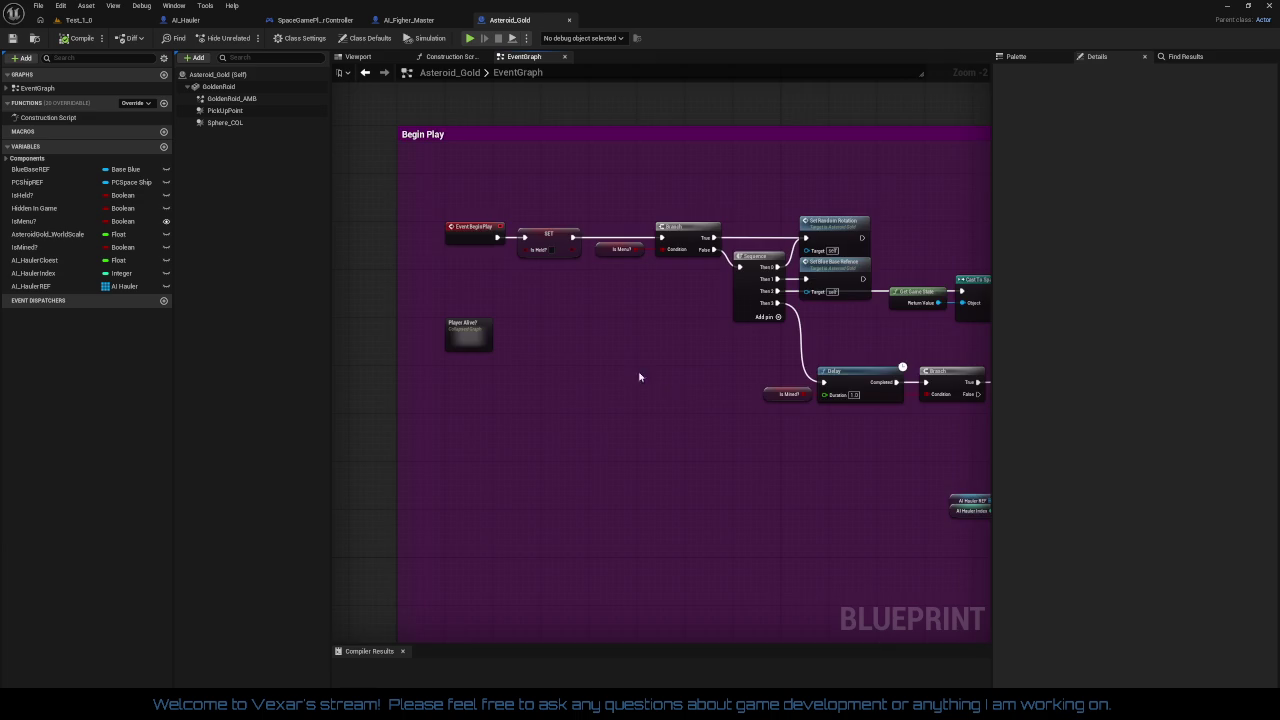
pyautogui.scroll(-2, 635, 359)
pyautogui.moveTo(635, 359)
pyautogui.mouseDown()
pyautogui.moveTo(414, 291)
pyautogui.moveTo(543, 364)
pyautogui.moveTo(463, 354)
pyautogui.moveTo(877, 363)
pyautogui.moveTo(902, 376)
pyautogui.moveTo(614, 371)
pyautogui.moveTo(600, 345)
pyautogui.moveTo(760, 400)
pyautogui.moveTo(575, 360)
pyautogui.moveTo(831, 363)
pyautogui.moveTo(737, 368)
pyautogui.mouseUp()
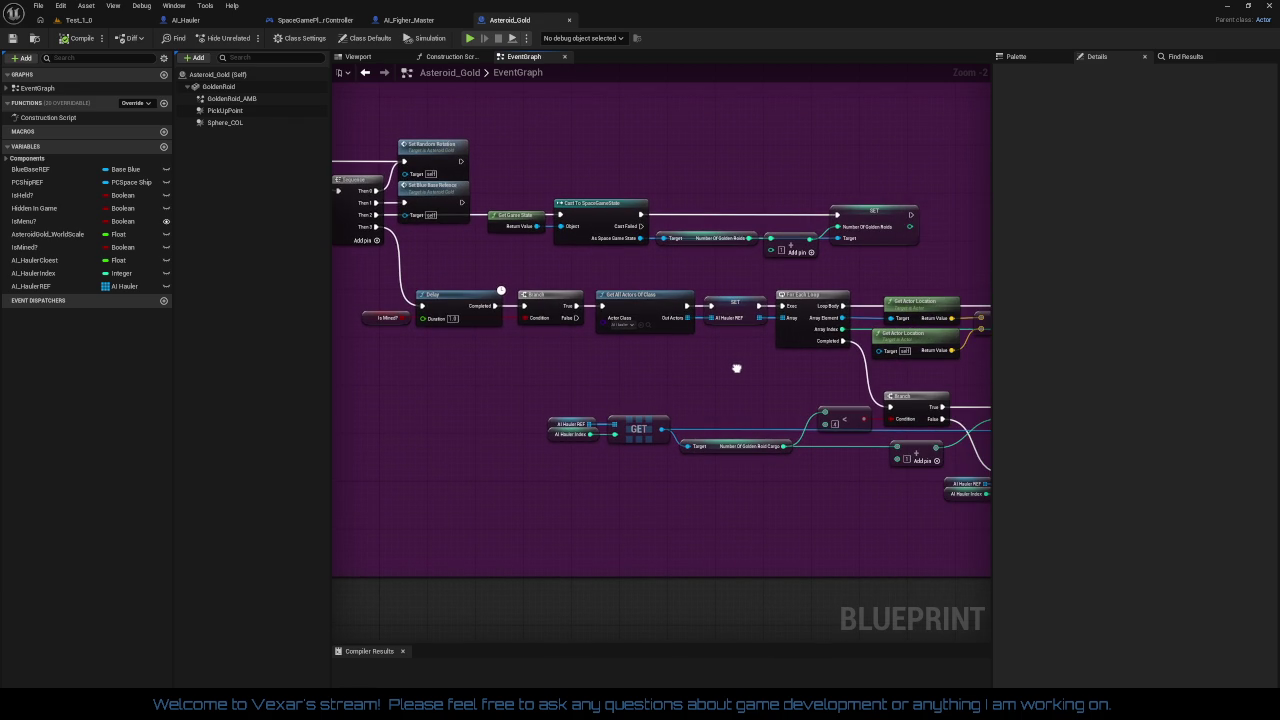
pyautogui.moveTo(737, 368); pyautogui.dragTo(726, 367)
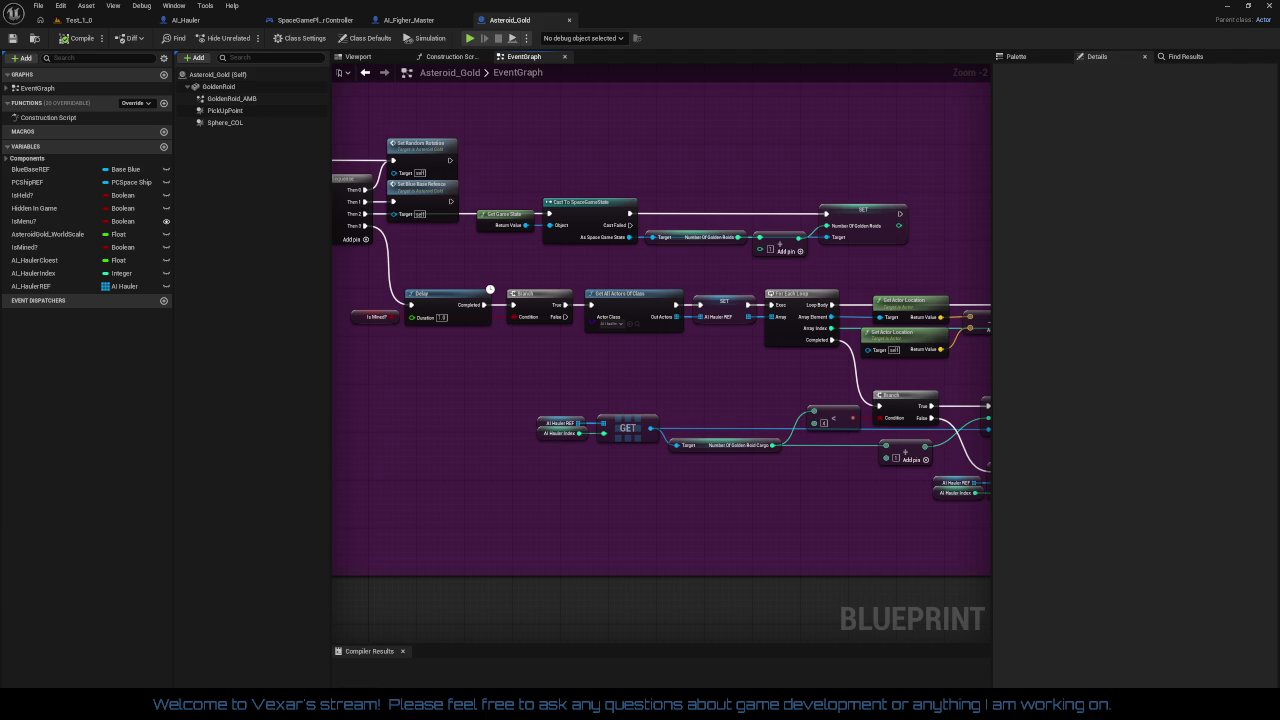
pyautogui.scroll(3, 900, 400)
# Inspect the cargo Branch and SET Number Of Golden Roid Cargo node, then go to AI_Hauler
pyautogui.click(800, 371)
pyautogui.moveTo(800, 371); pyautogui.dragTo(662, 350)
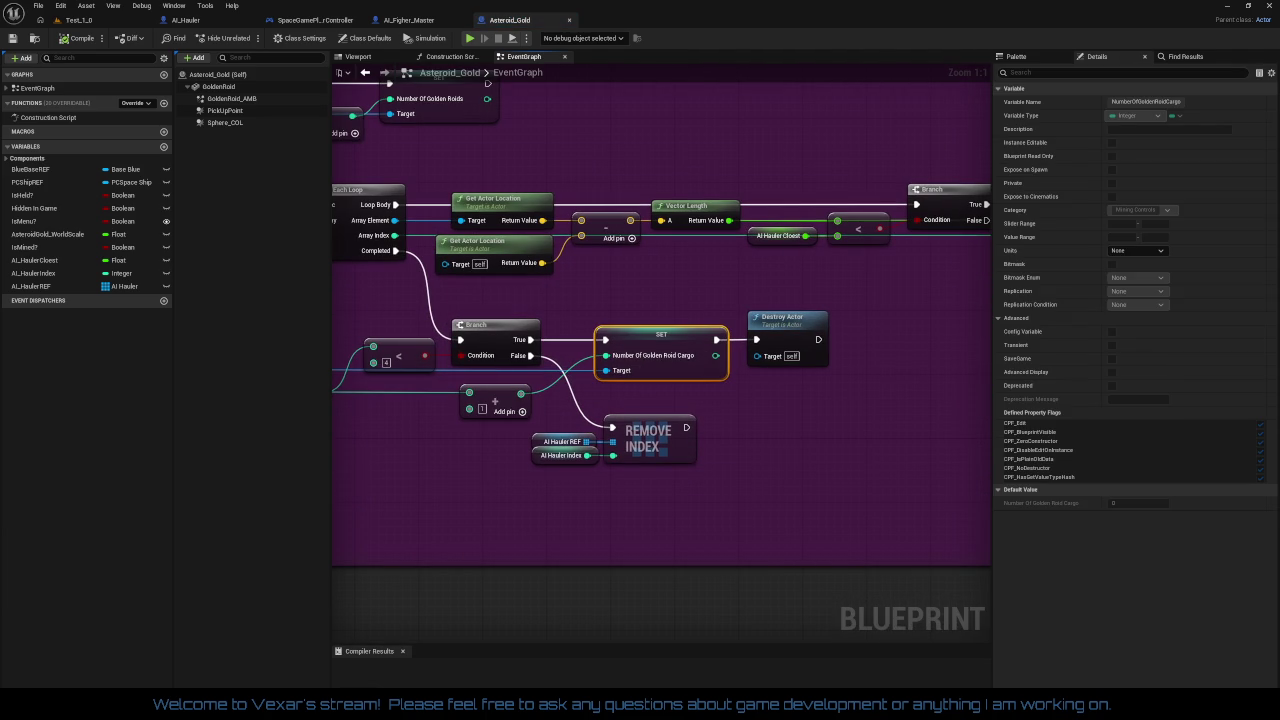
pyautogui.scroll(-4, 632, 463)
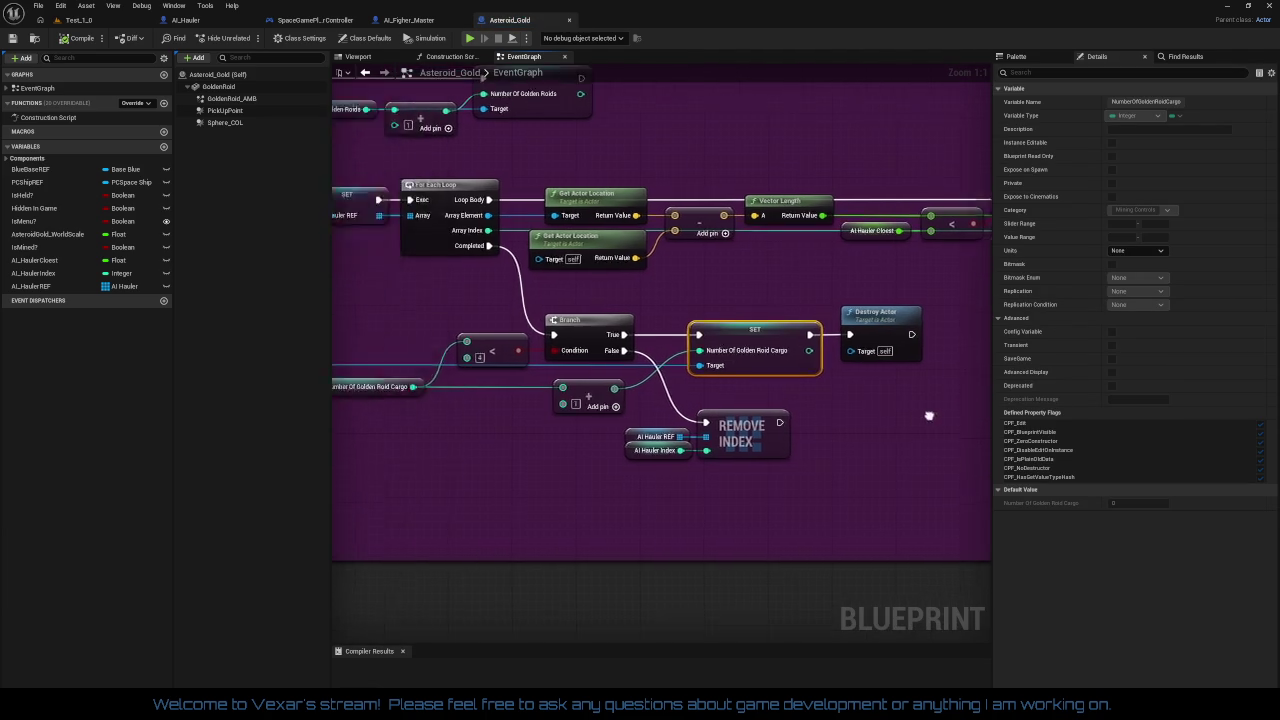
pyautogui.click(776, 440)
pyautogui.moveTo(699, 450); pyautogui.dragTo(685, 453)
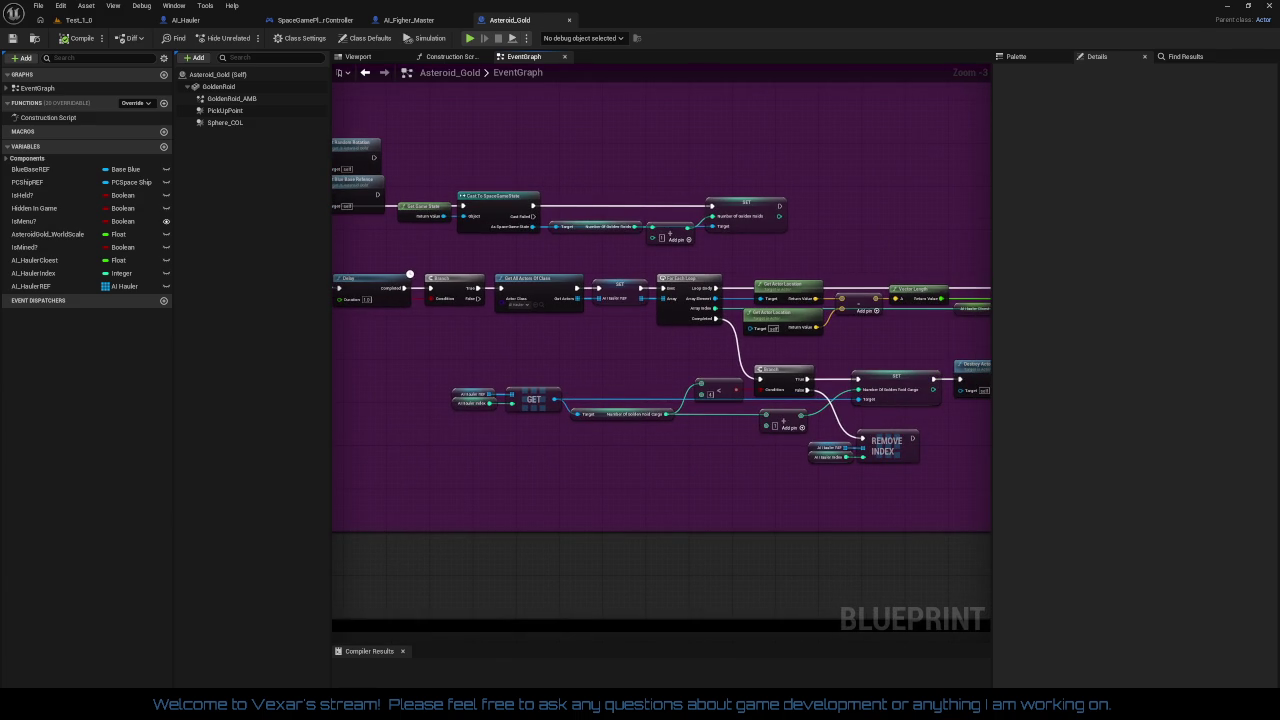
pyautogui.click(186, 20)
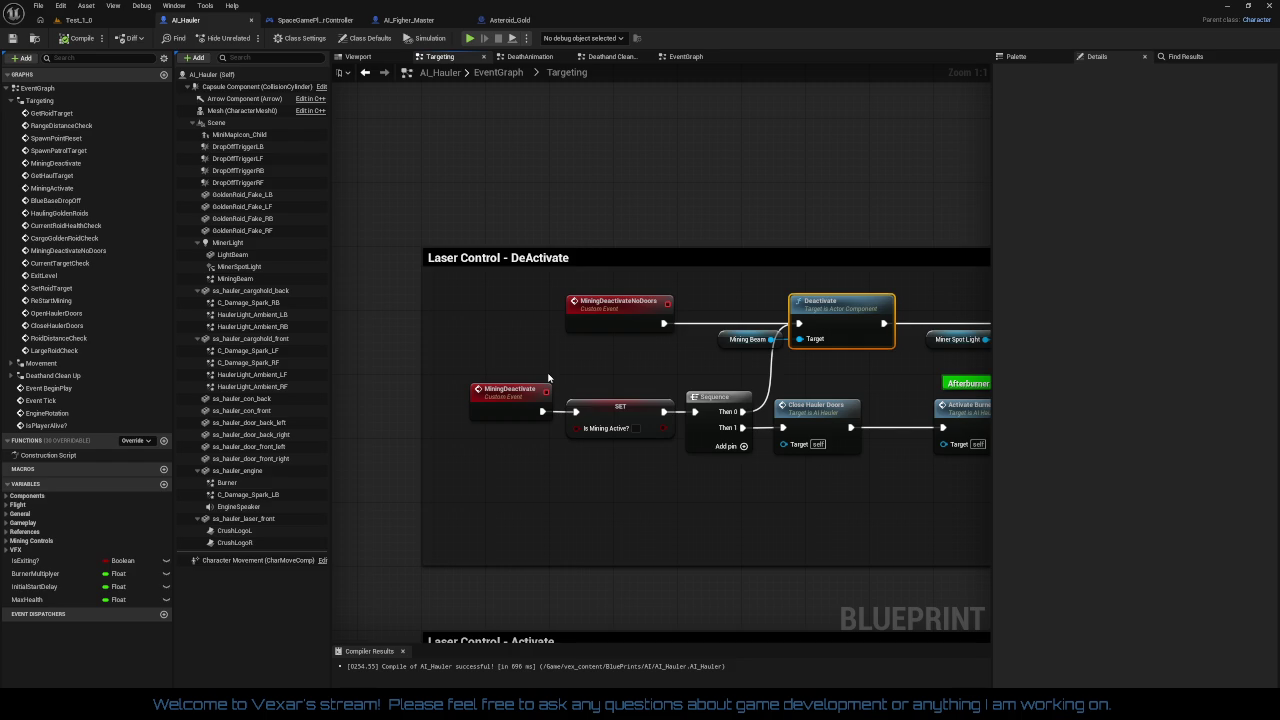
# Survey the Targeting graph's laser Activate/DeActivate sections, then open Deathand Clean Up
pyautogui.moveTo(618, 366)
pyautogui.mouseDown()
pyautogui.moveTo(482, 347)
pyautogui.moveTo(655, 343)
pyautogui.mouseUp()
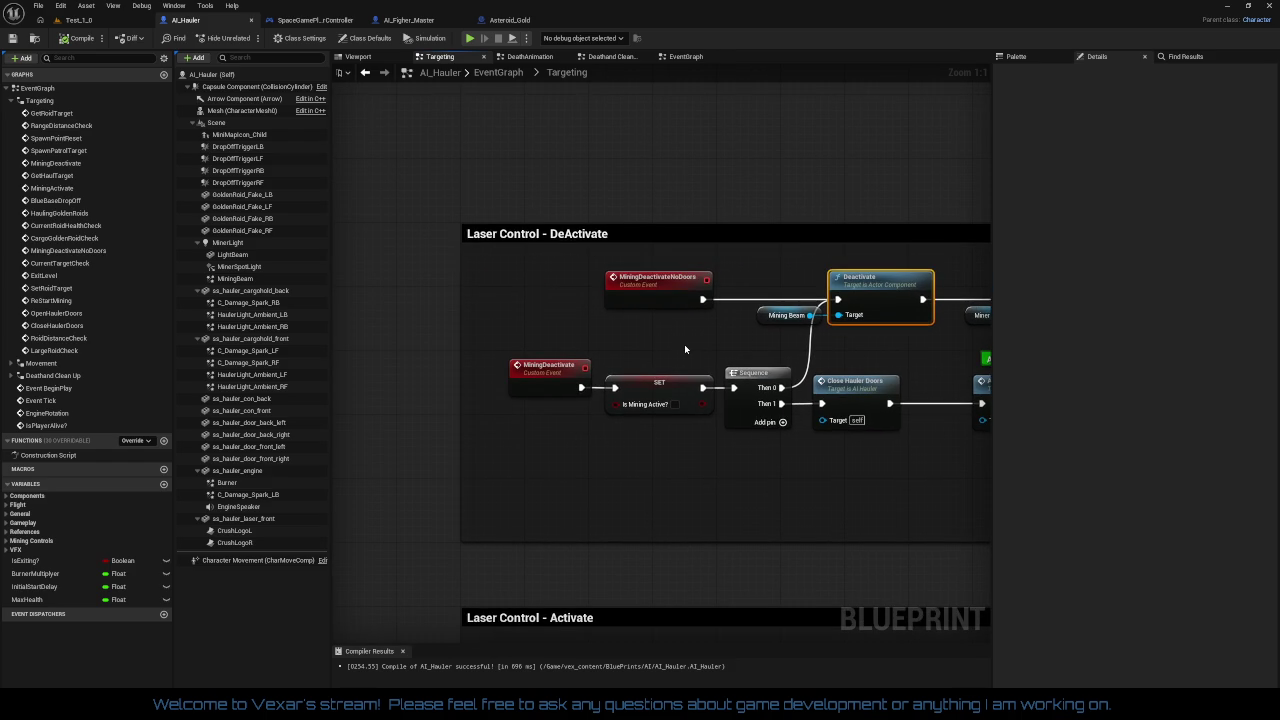
pyautogui.moveTo(685, 344); pyautogui.dragTo(702, 158)
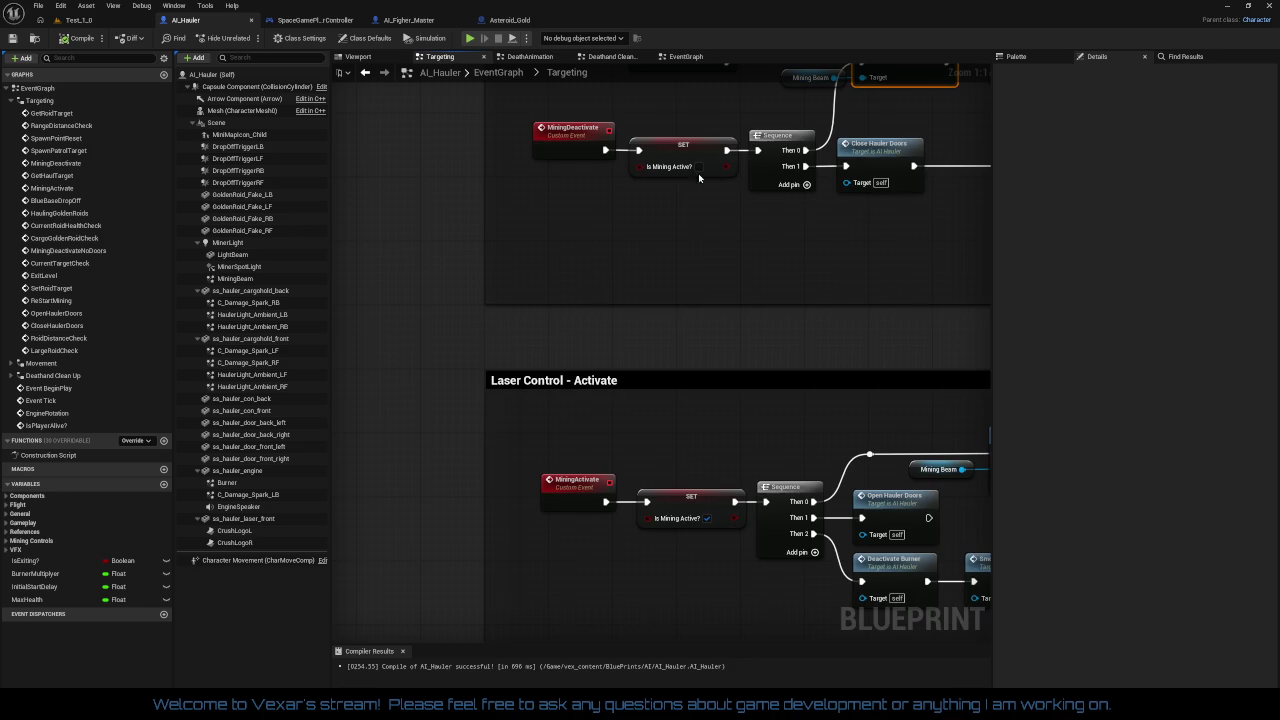
pyautogui.moveTo(713, 378)
pyautogui.mouseDown()
pyautogui.moveTo(717, 10)
pyautogui.moveTo(530, 547)
pyautogui.mouseUp()
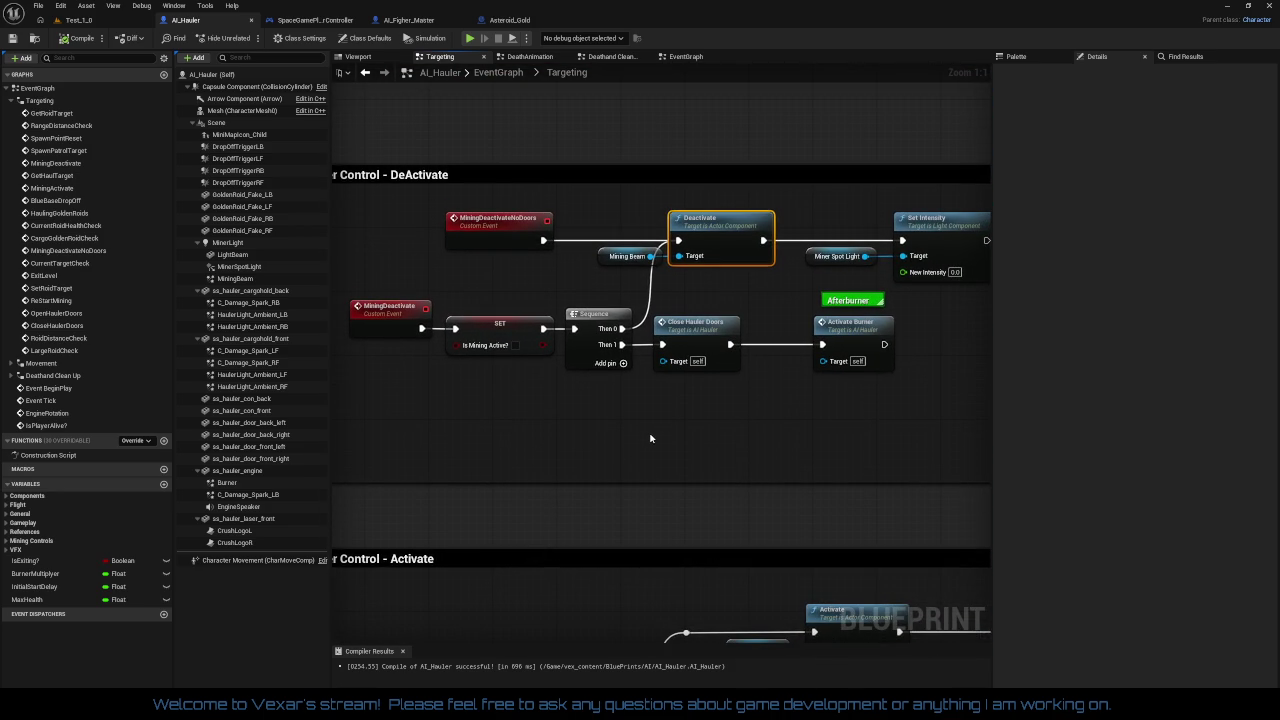
pyautogui.moveTo(742, 444); pyautogui.dragTo(300, 430)
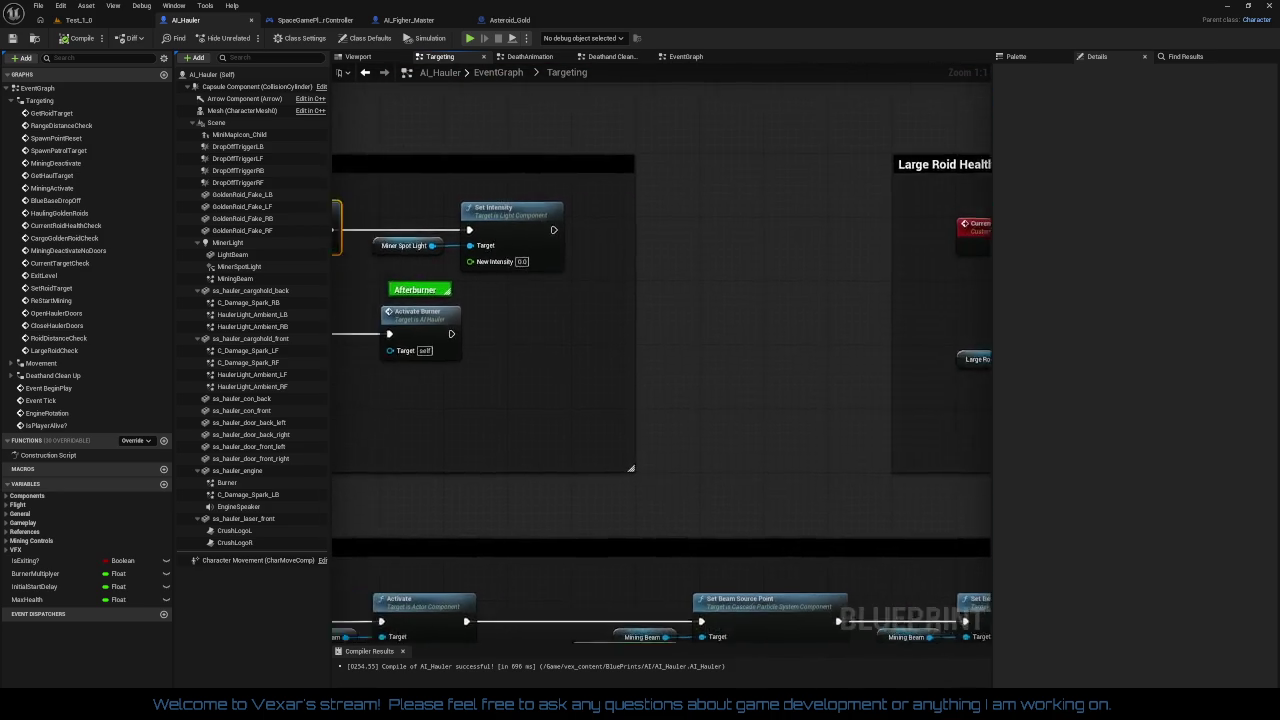
pyautogui.scroll(-3, 734, 342)
pyautogui.moveTo(734, 342)
pyautogui.mouseDown()
pyautogui.moveTo(990, 340)
pyautogui.moveTo(930, 305)
pyautogui.moveTo(668, 381)
pyautogui.moveTo(620, 455)
pyautogui.moveTo(350, 445)
pyautogui.moveTo(275, 90)
pyautogui.mouseUp()
pyautogui.scroll(-1, 677, 393)
pyautogui.moveTo(677, 393)
pyautogui.mouseDown()
pyautogui.moveTo(620, 380)
pyautogui.moveTo(677, 393)
pyautogui.mouseUp()
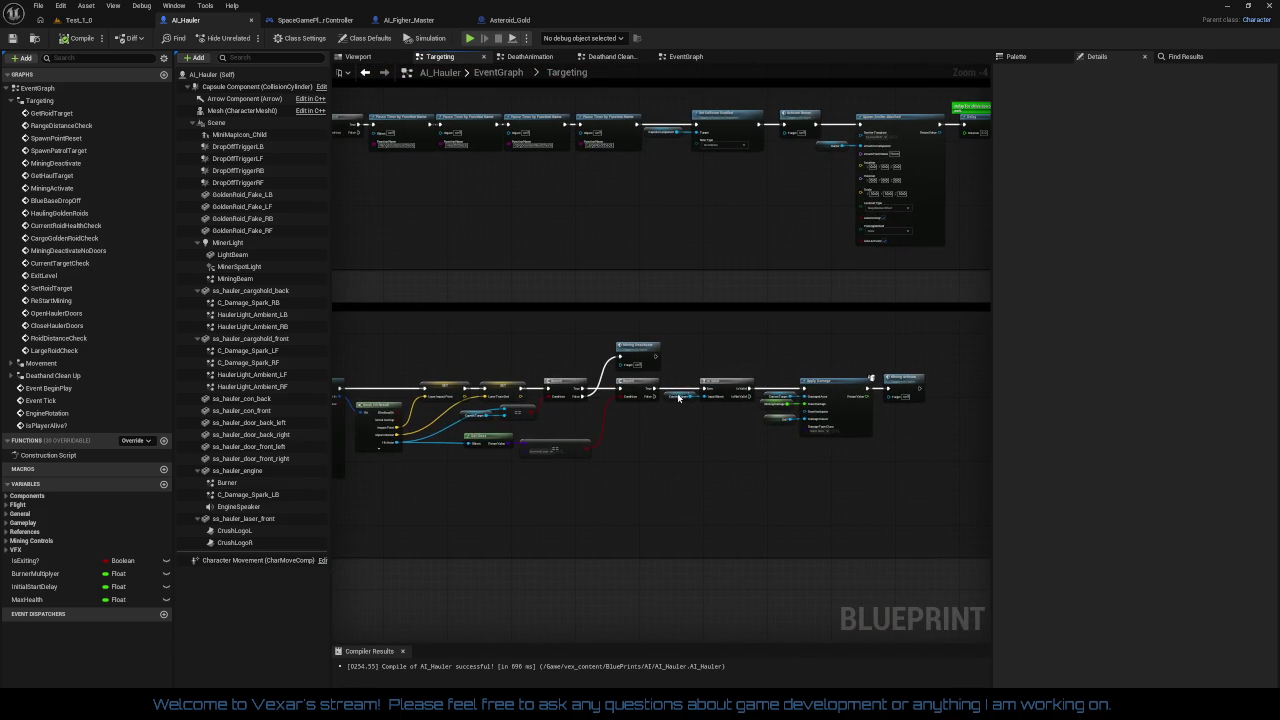
pyautogui.click(615, 60)
pyautogui.scroll(4, 646, 343)
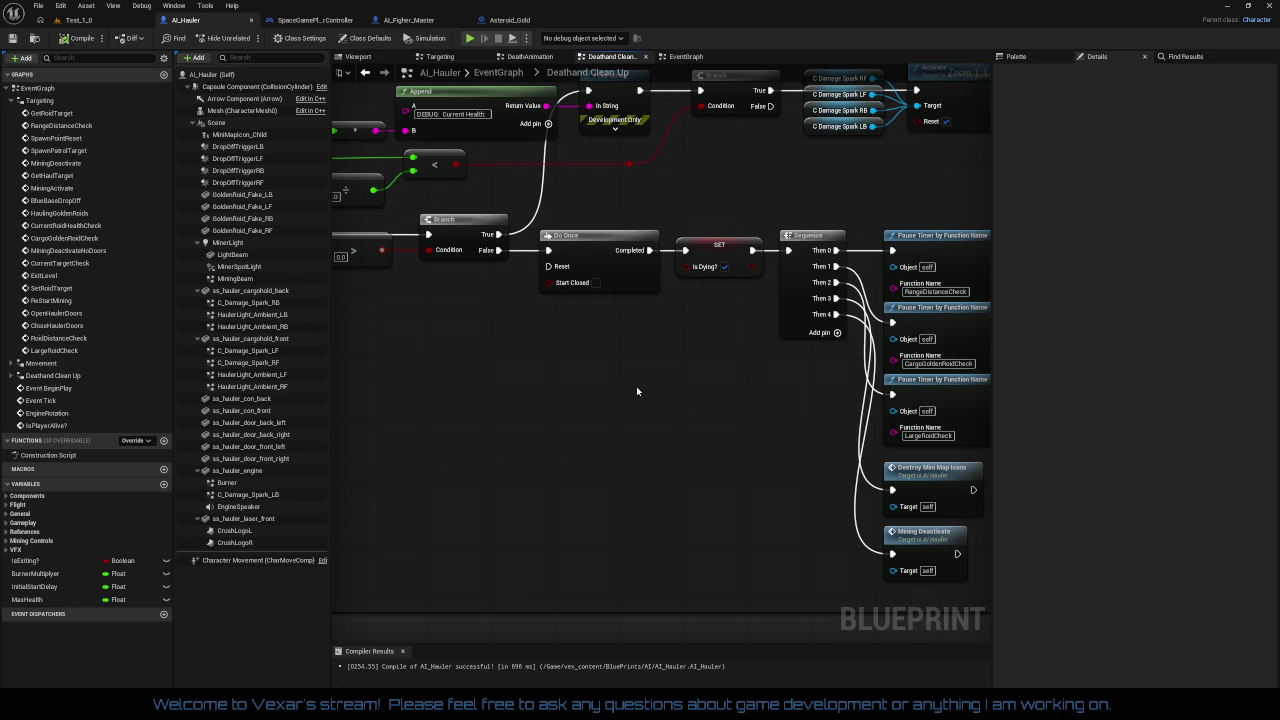
pyautogui.moveTo(636, 386)
pyautogui.mouseDown()
pyautogui.moveTo(803, 399)
pyautogui.moveTo(542, 416)
pyautogui.mouseUp()
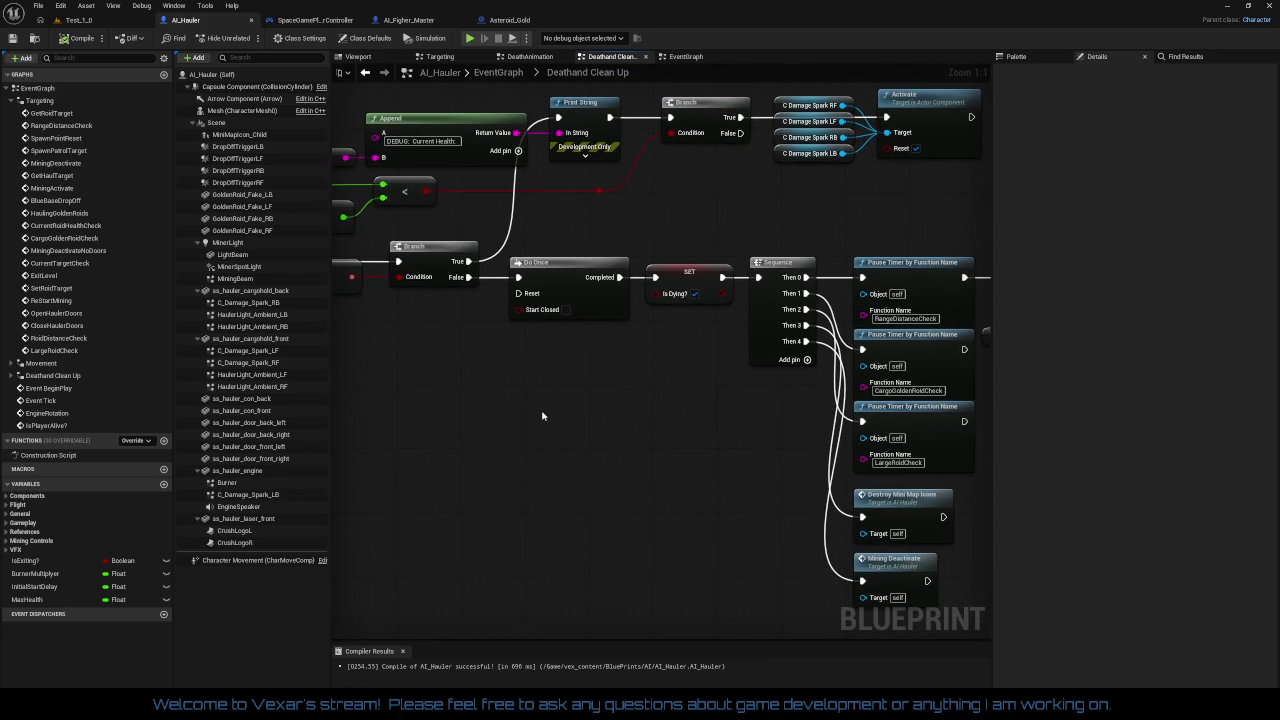
pyautogui.moveTo(625, 418); pyautogui.dragTo(516, 395)
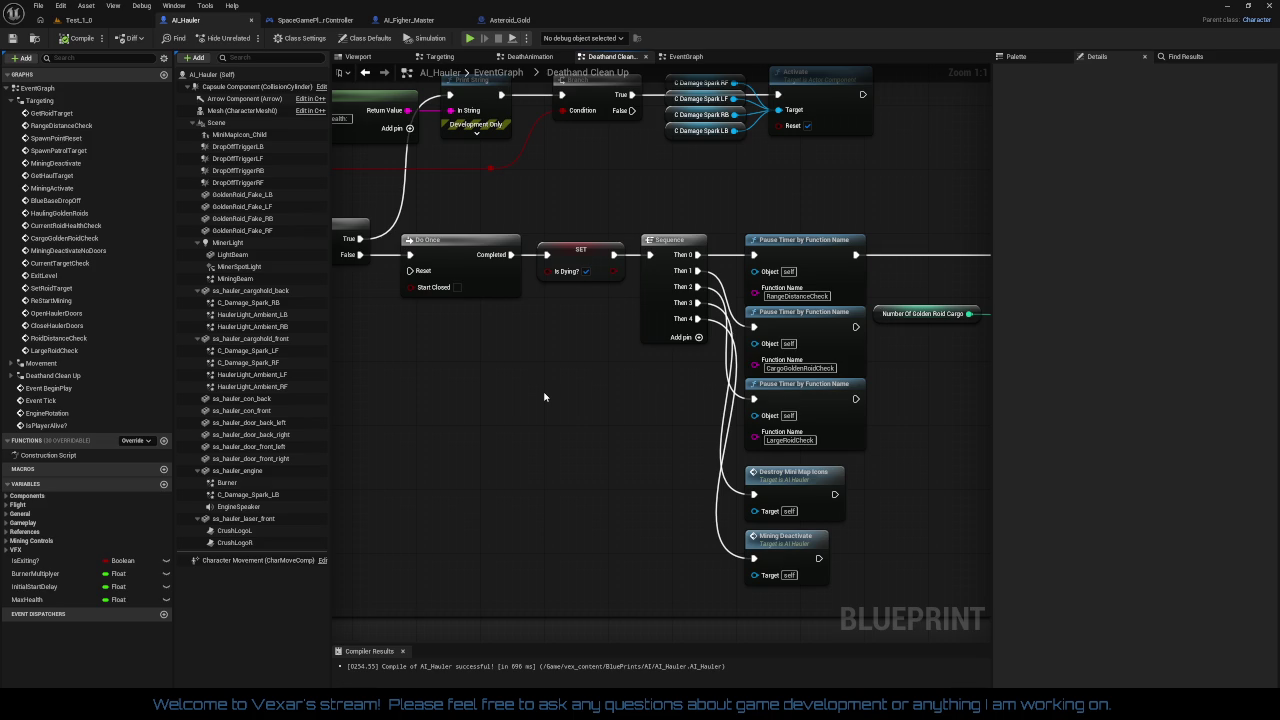
pyautogui.moveTo(544, 397)
pyautogui.mouseDown()
pyautogui.moveTo(443, 429)
pyautogui.moveTo(457, 457)
pyautogui.moveTo(429, 463)
pyautogui.moveTo(709, 449)
pyautogui.moveTo(463, 426)
pyautogui.moveTo(811, 423)
pyautogui.moveTo(379, 400)
pyautogui.mouseUp()
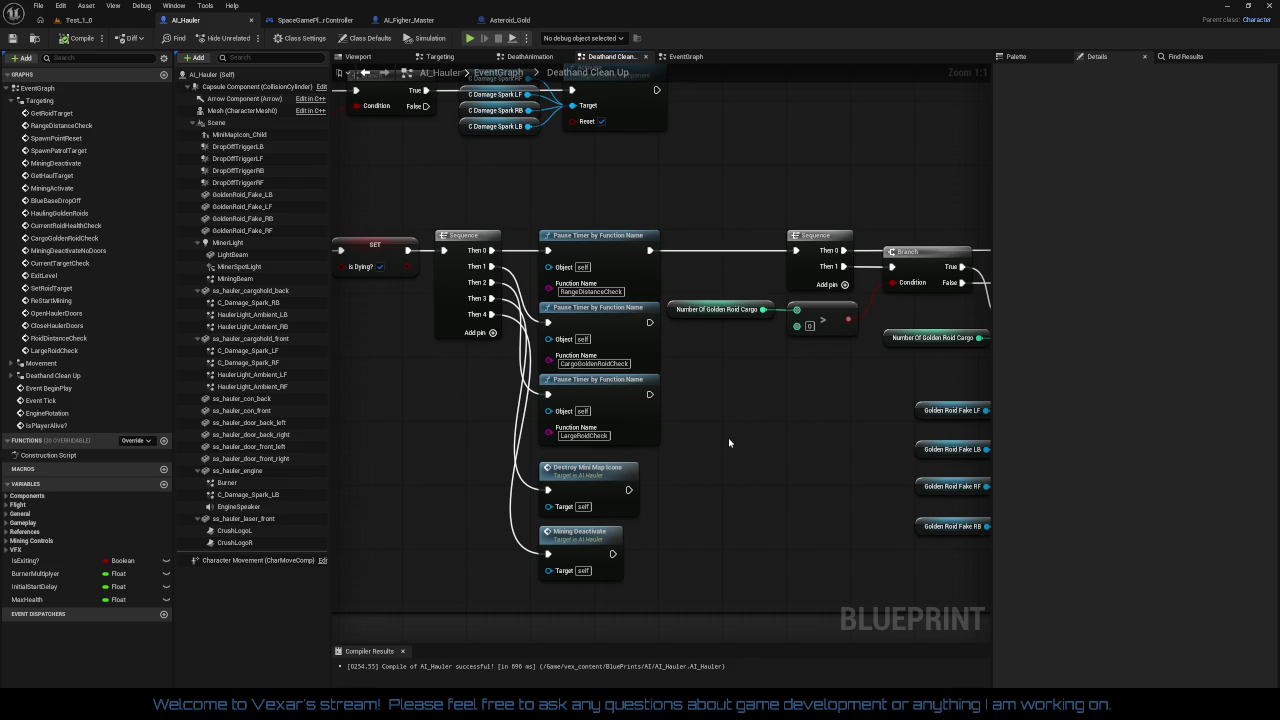
pyautogui.moveTo(729, 443)
pyautogui.mouseDown()
pyautogui.moveTo(354, 425)
pyautogui.moveTo(647, 421)
pyautogui.mouseUp()
# Insert a 0.2-second Delay after the first Pause Timer, before the Sequence
pyautogui.moveTo(568, 232); pyautogui.dragTo(626, 262)
pyautogui.write('delay')
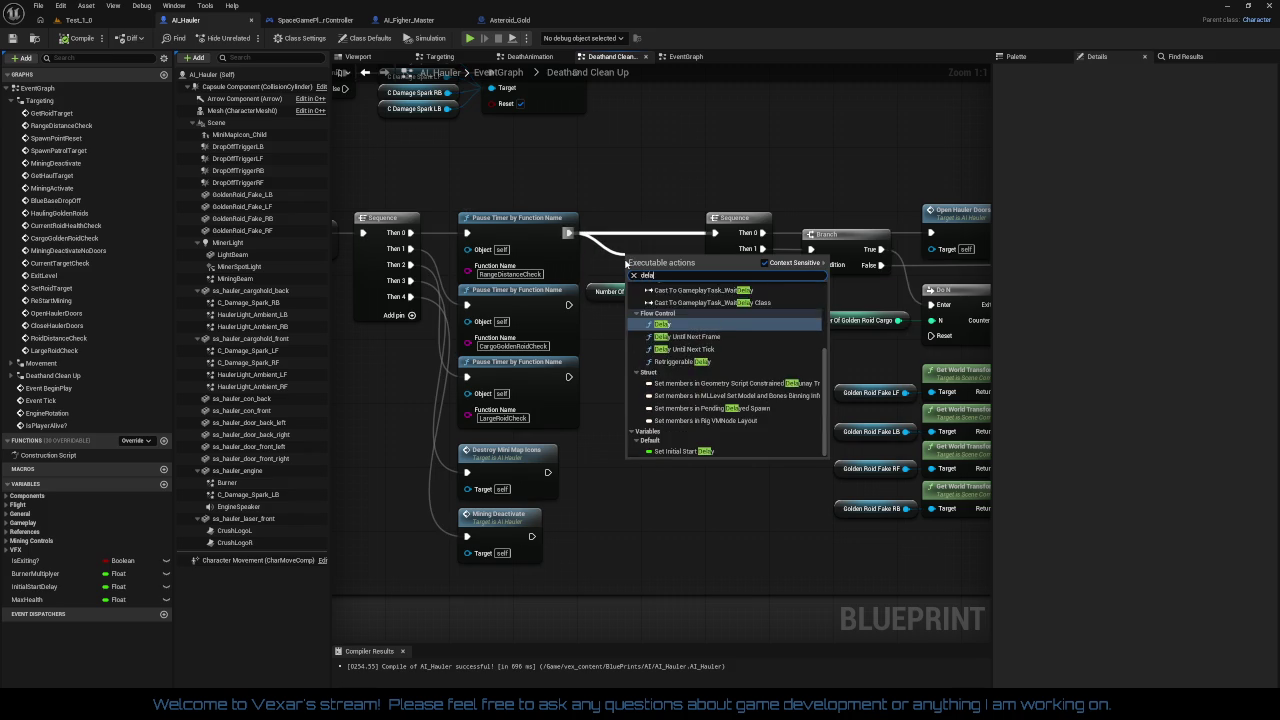
pyautogui.press('Return')
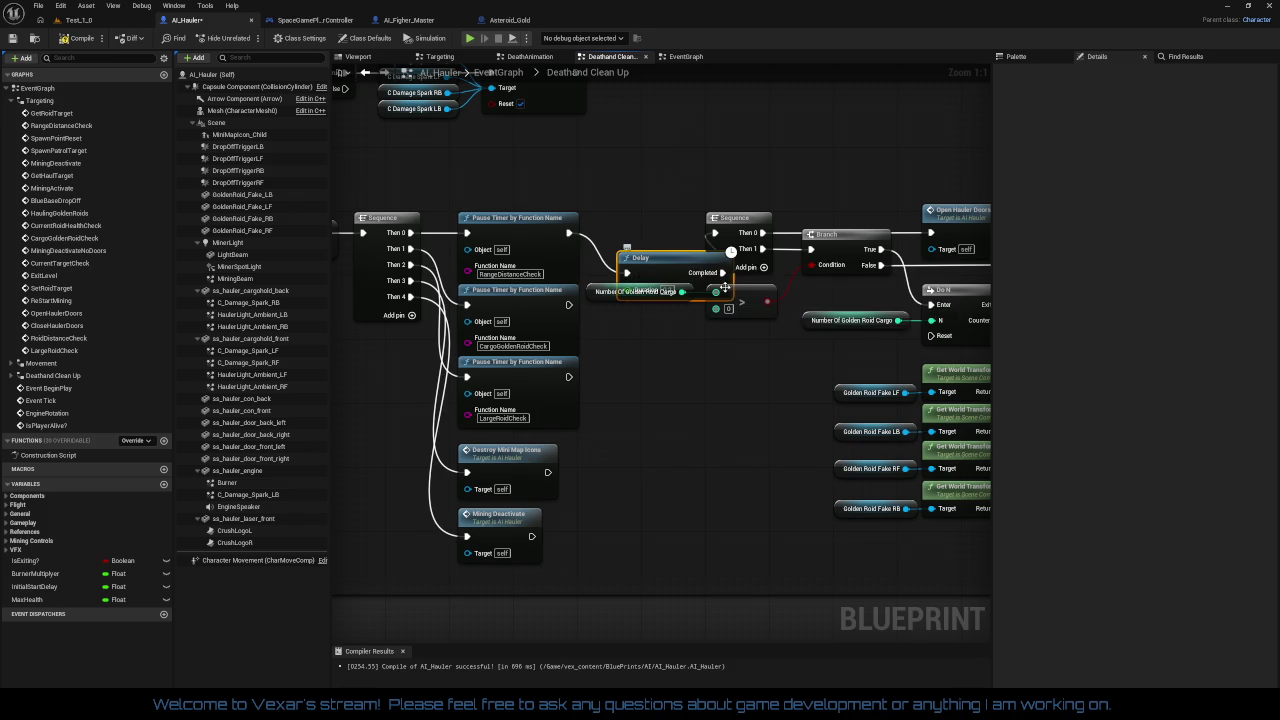
pyautogui.moveTo(675, 267); pyautogui.dragTo(638, 227)
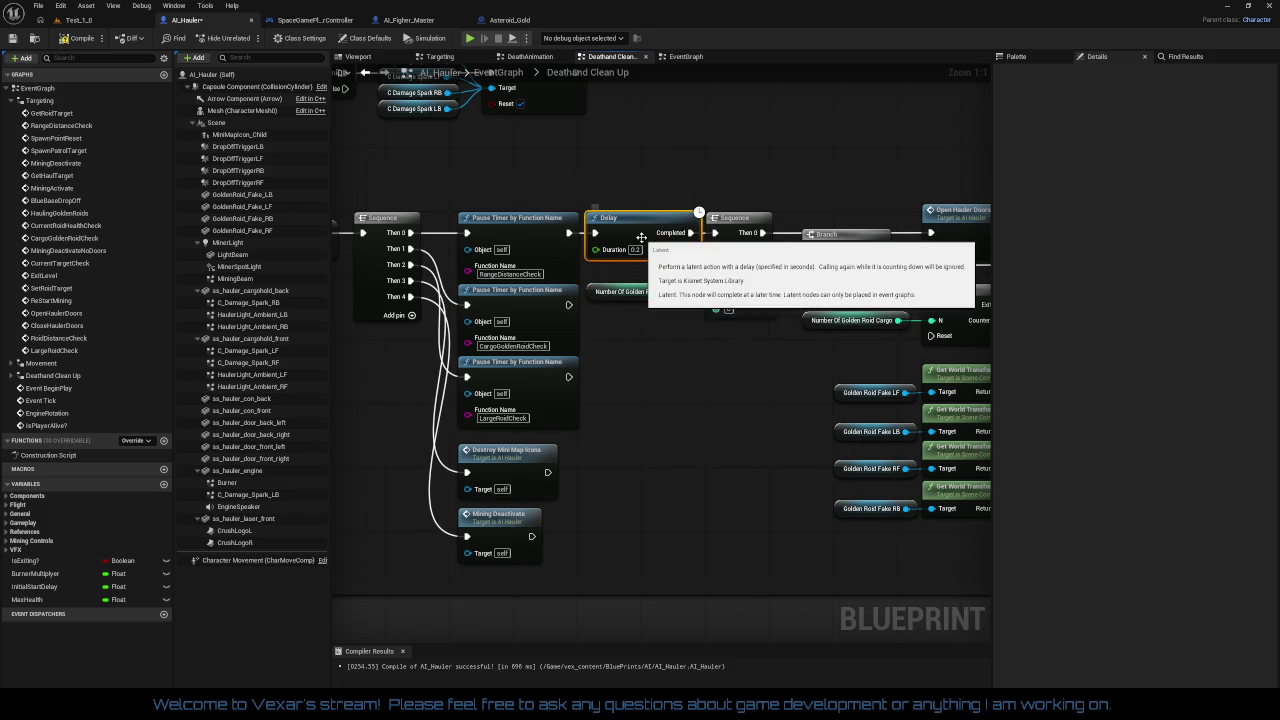
# Tidy the Pause Timer, minimap and mining nodes around the Delay and compile AI_Hauler
pyautogui.moveTo(746, 205); pyautogui.dragTo(718, 189)
pyautogui.moveTo(660, 230); pyautogui.dragTo(780, 234)
pyautogui.moveTo(602, 277); pyautogui.dragTo(620, 560)
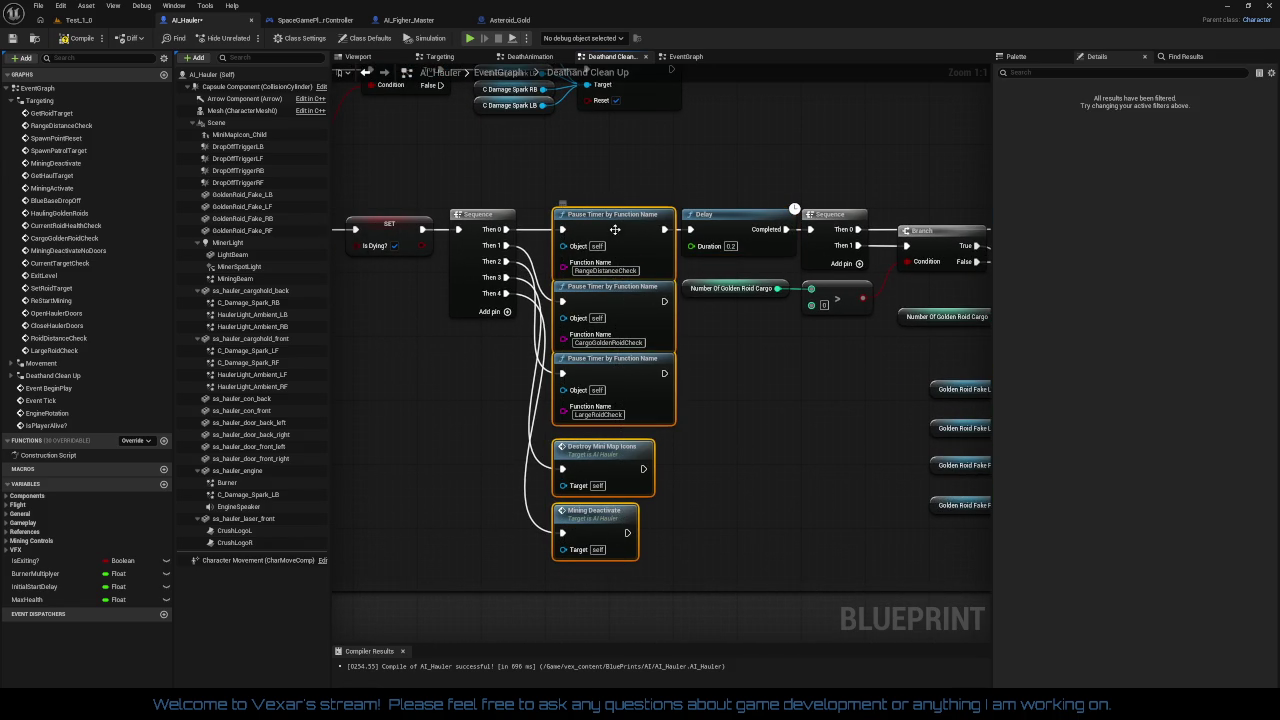
pyautogui.moveTo(615, 229); pyautogui.dragTo(610, 233)
pyautogui.click(702, 353)
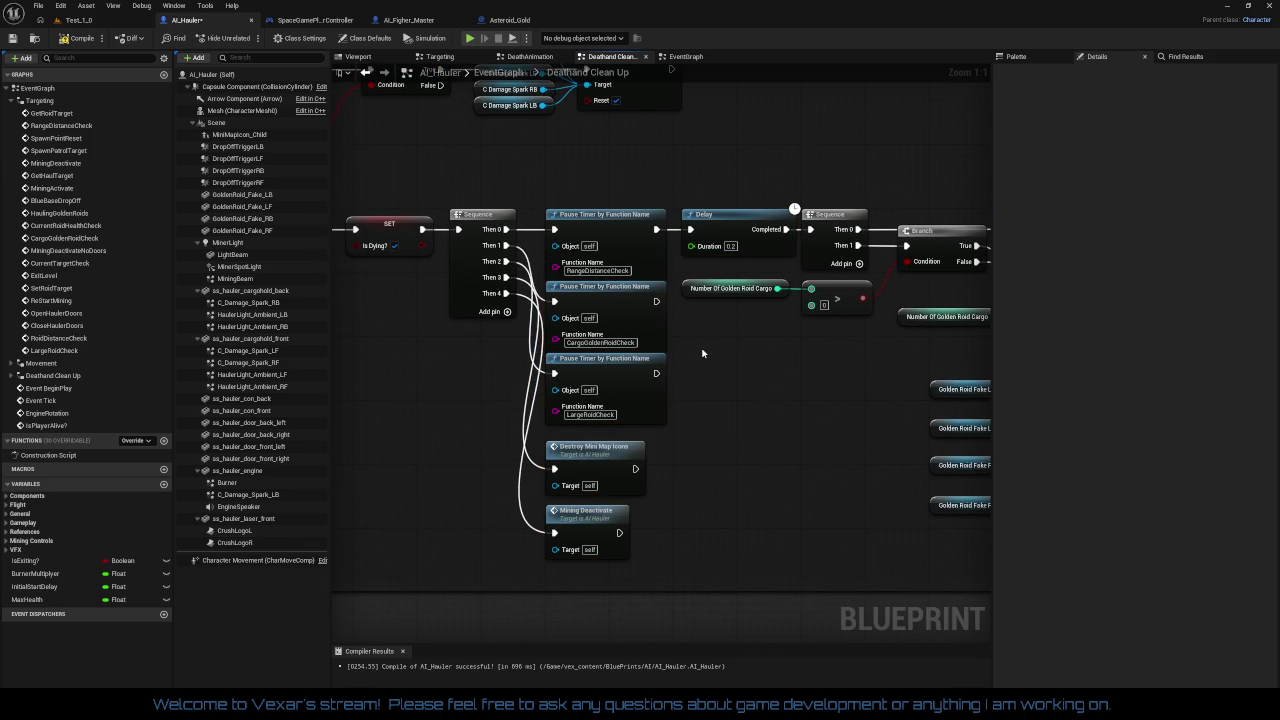
pyautogui.moveTo(746, 232); pyautogui.dragTo(730, 233)
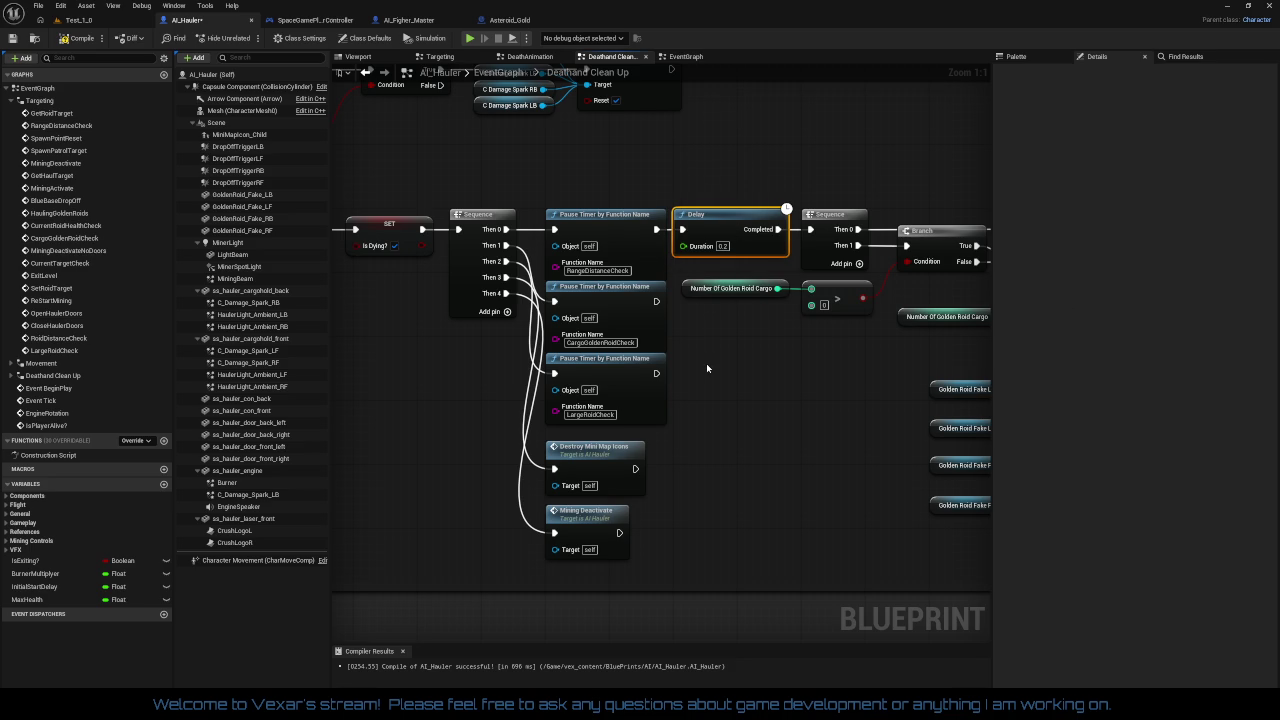
pyautogui.moveTo(706, 363)
pyautogui.mouseDown()
pyautogui.moveTo(368, 366)
pyautogui.moveTo(390, 221)
pyautogui.mouseUp()
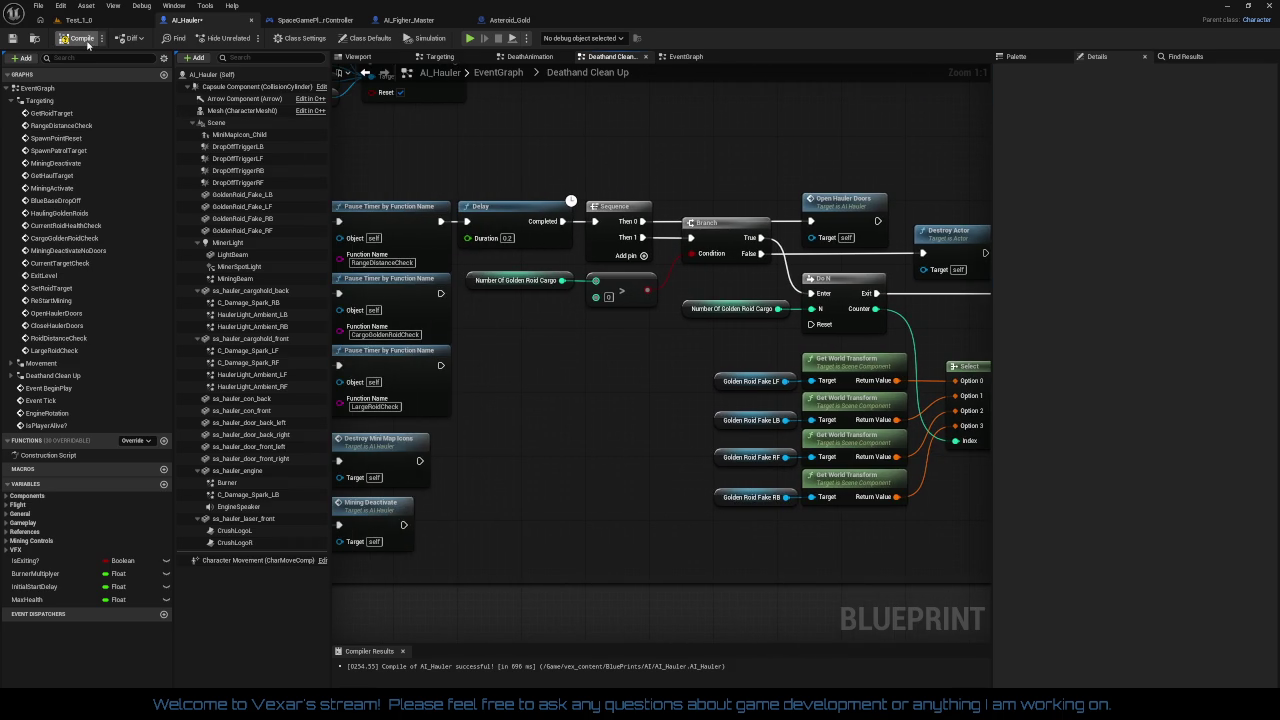
pyautogui.moveTo(583, 369); pyautogui.dragTo(687, 357)
# Run two play-tests of the Test_1 level, then return to the AI_Hauler Blueprint
pyautogui.click(82, 20)
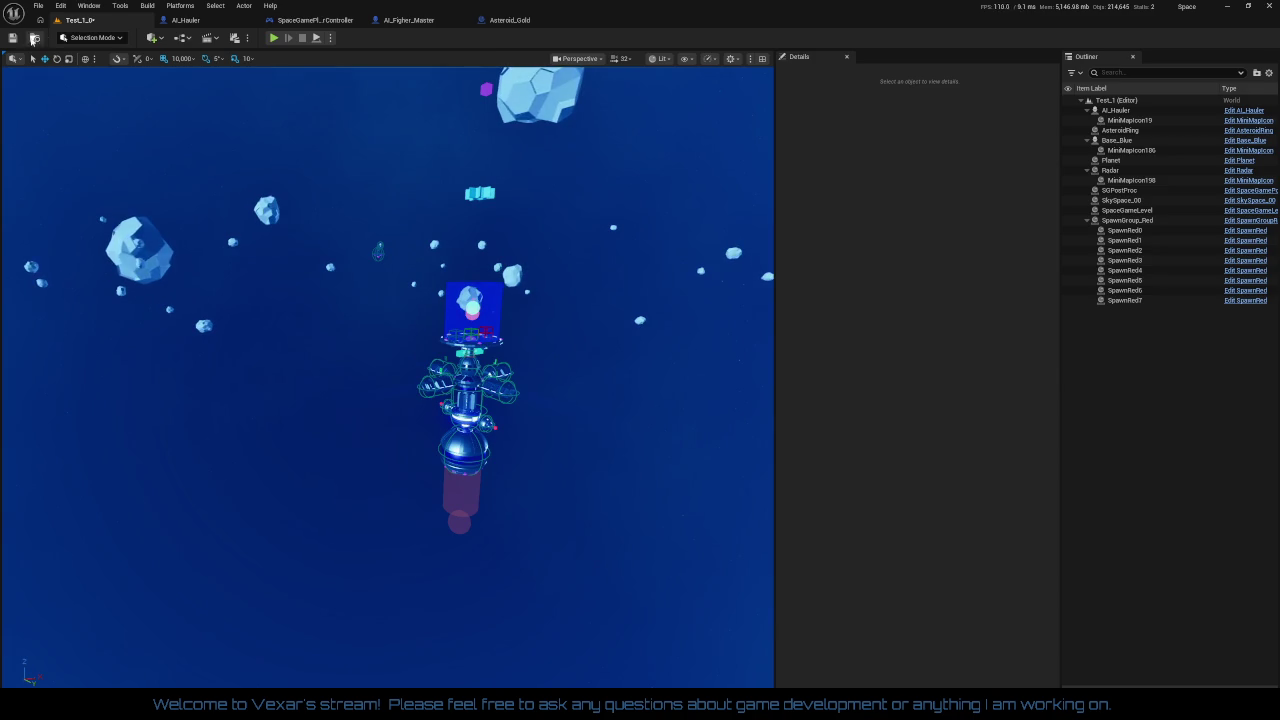
pyautogui.click(275, 38)
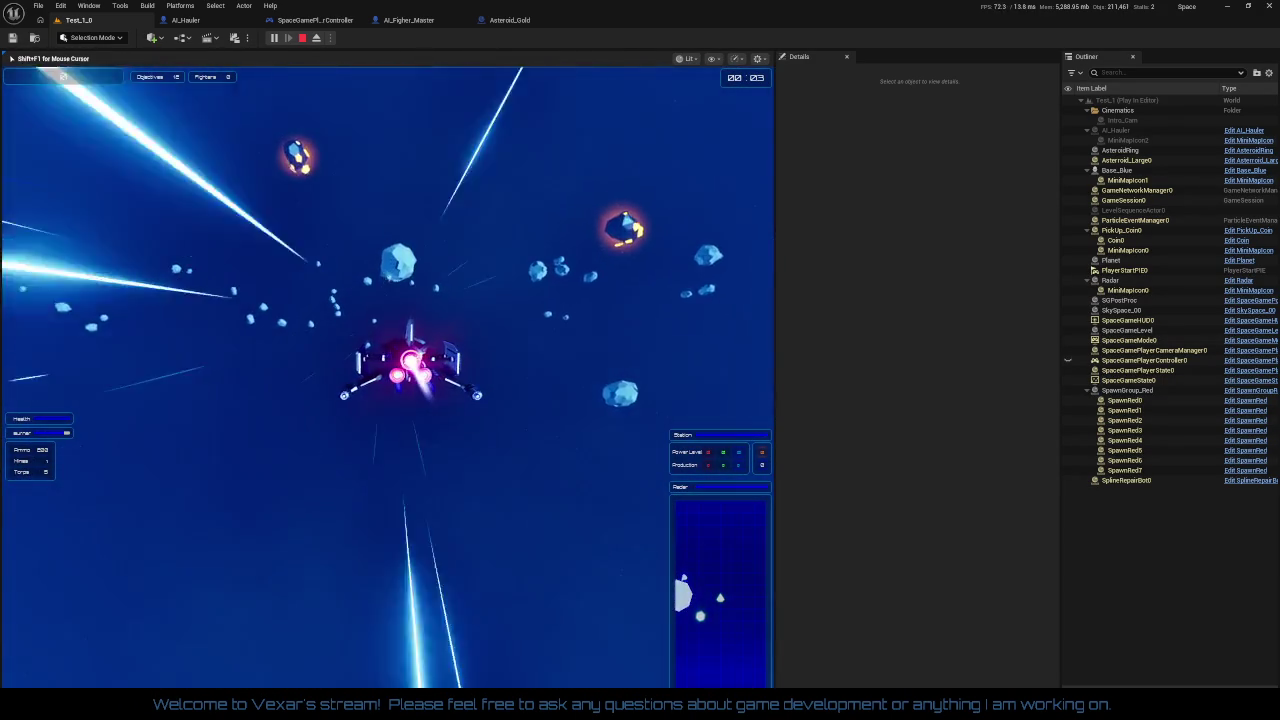
pyautogui.press('Escape')
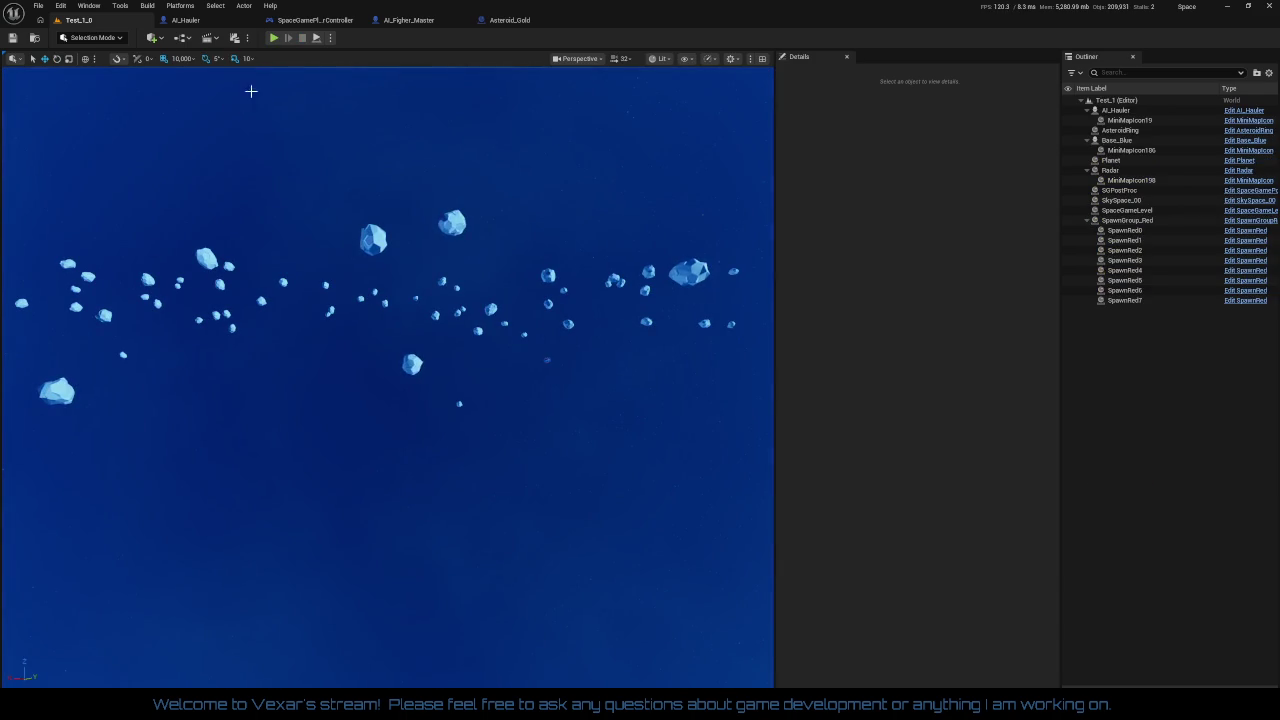
pyautogui.click(273, 37)
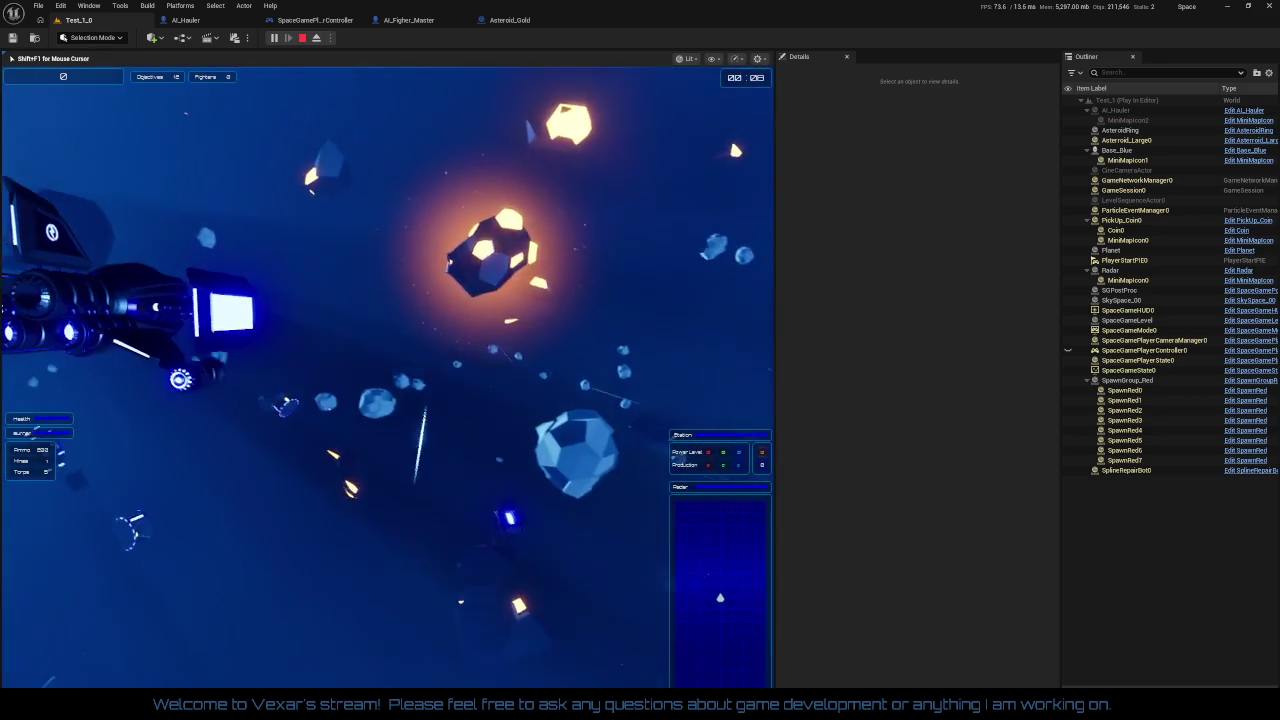
pyautogui.press('Escape')
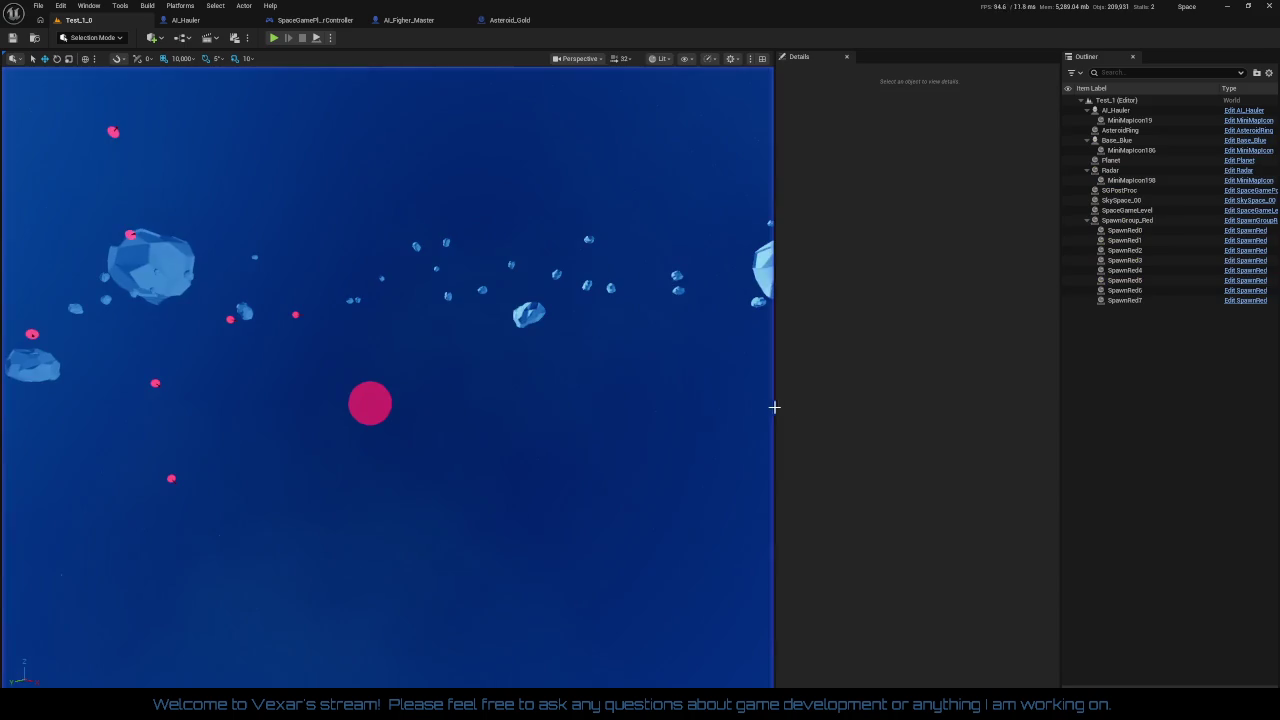
pyautogui.click(218, 24)
pyautogui.scroll(-2, 712, 361)
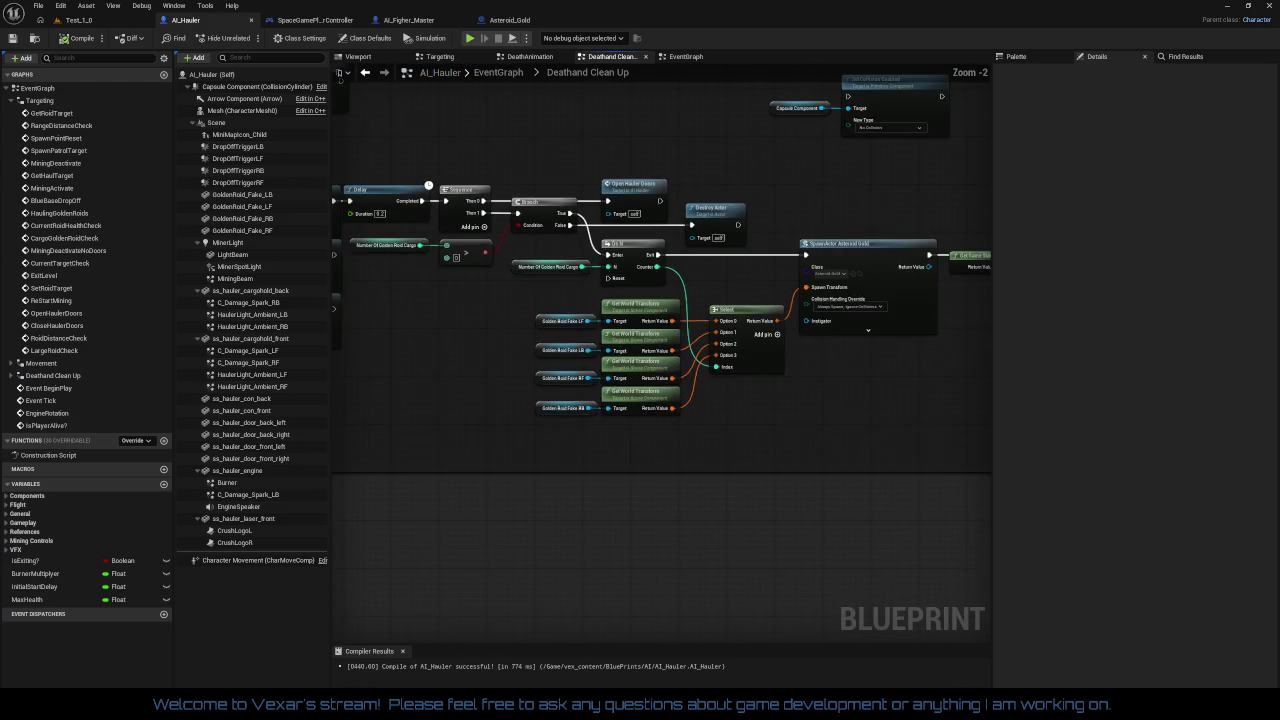
# Open AI_Hauler's DeathAnimation graph, check Parts Life Span, and recompile with F7
pyautogui.moveTo(751, 391)
pyautogui.mouseDown()
pyautogui.moveTo(740, 370)
pyautogui.moveTo(762, 356)
pyautogui.mouseUp()
pyautogui.click(518, 60)
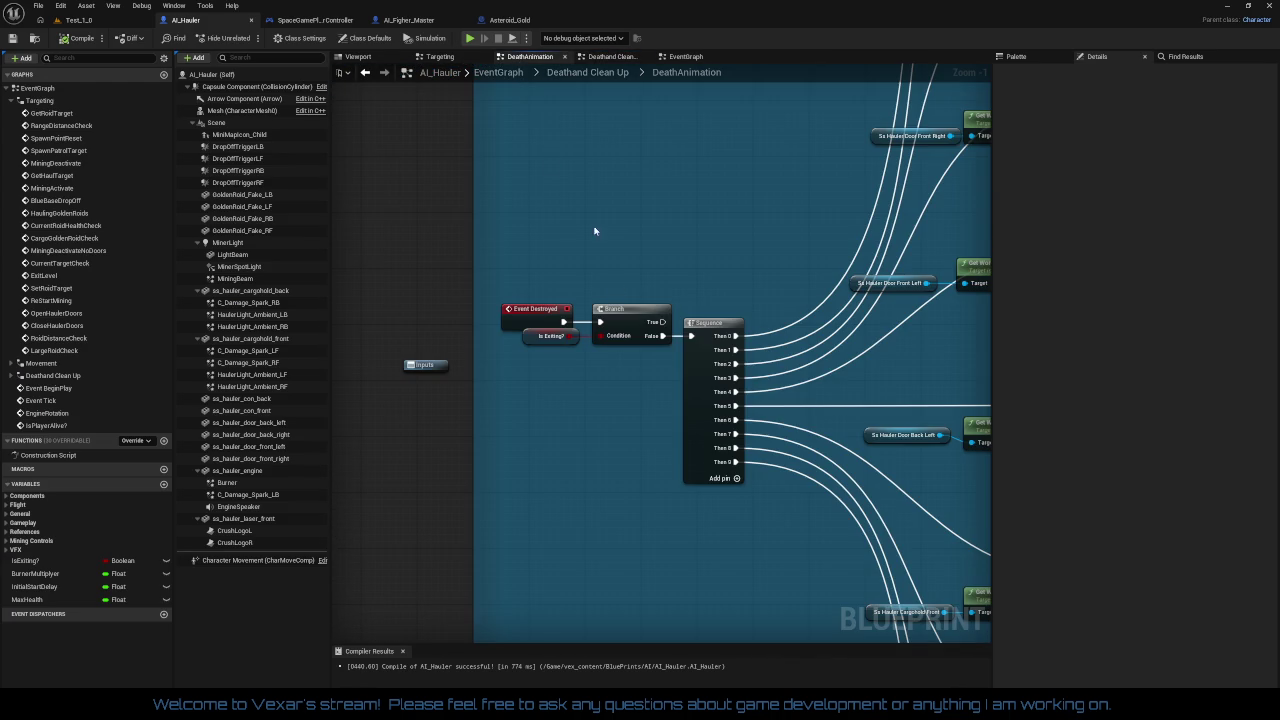
pyautogui.moveTo(629, 425); pyautogui.dragTo(533, 362)
pyautogui.scroll(-5, 538, 362)
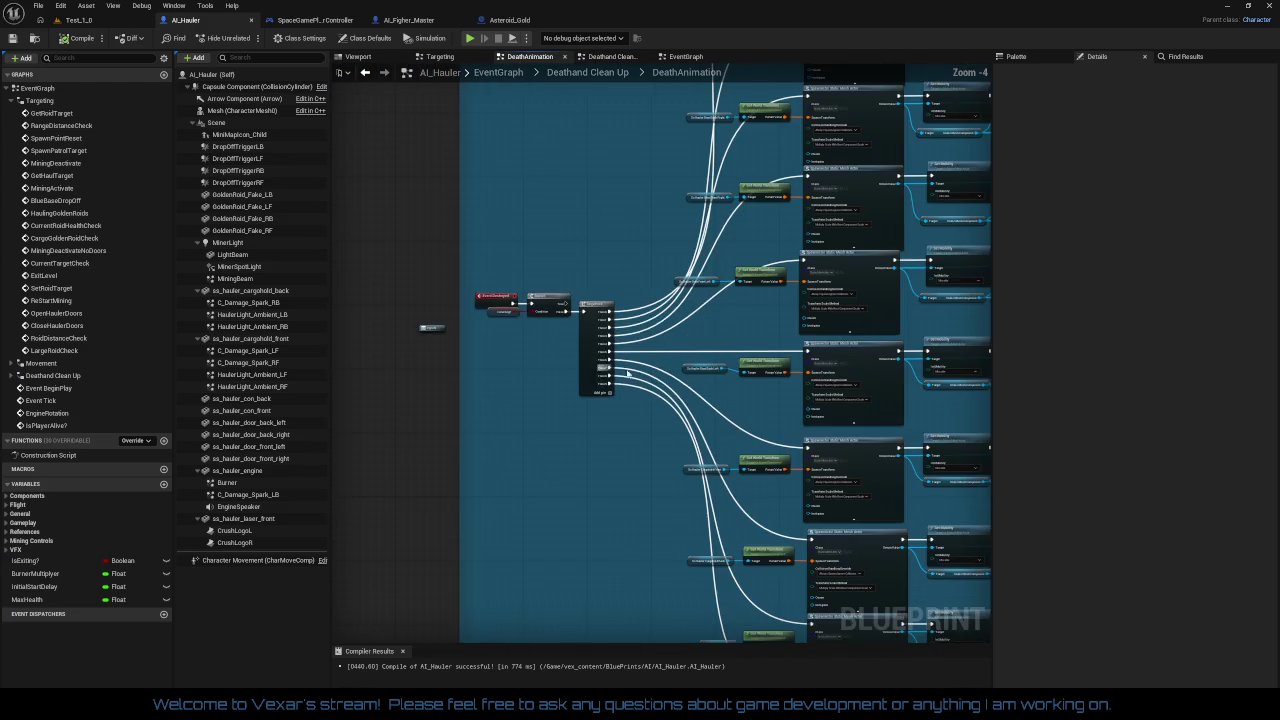
pyautogui.scroll(3, 705, 355)
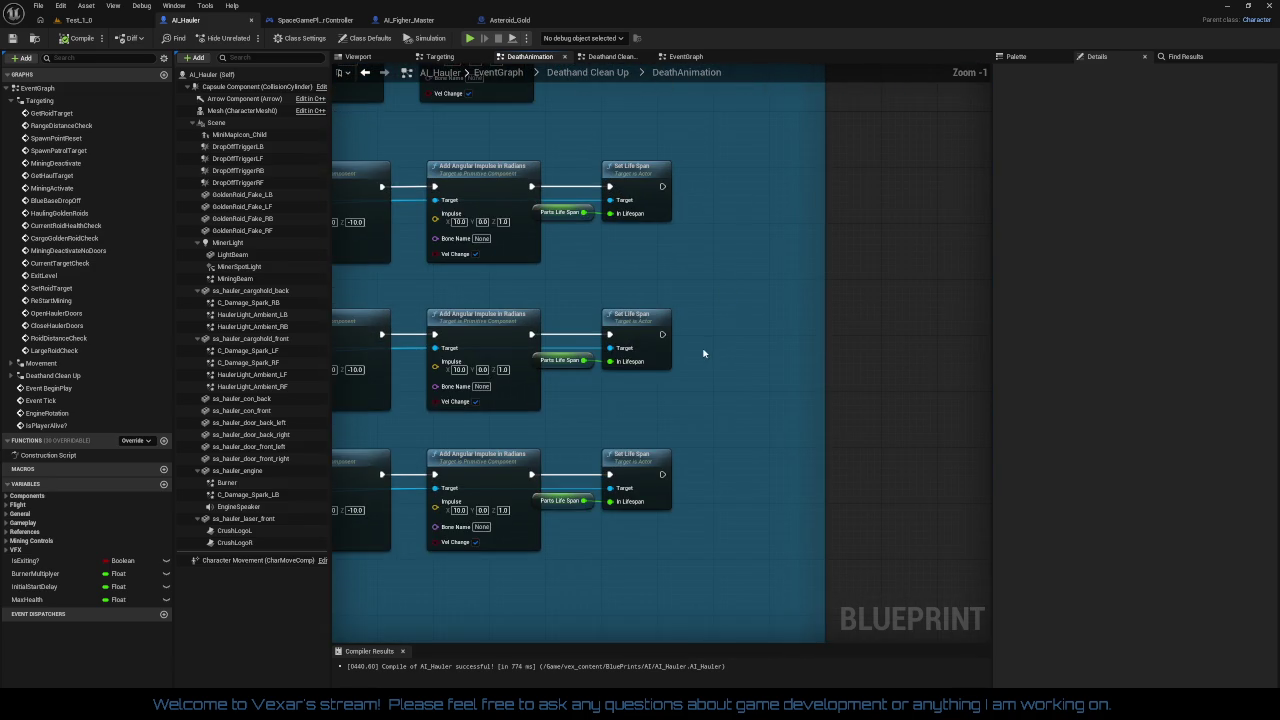
pyautogui.click(543, 423)
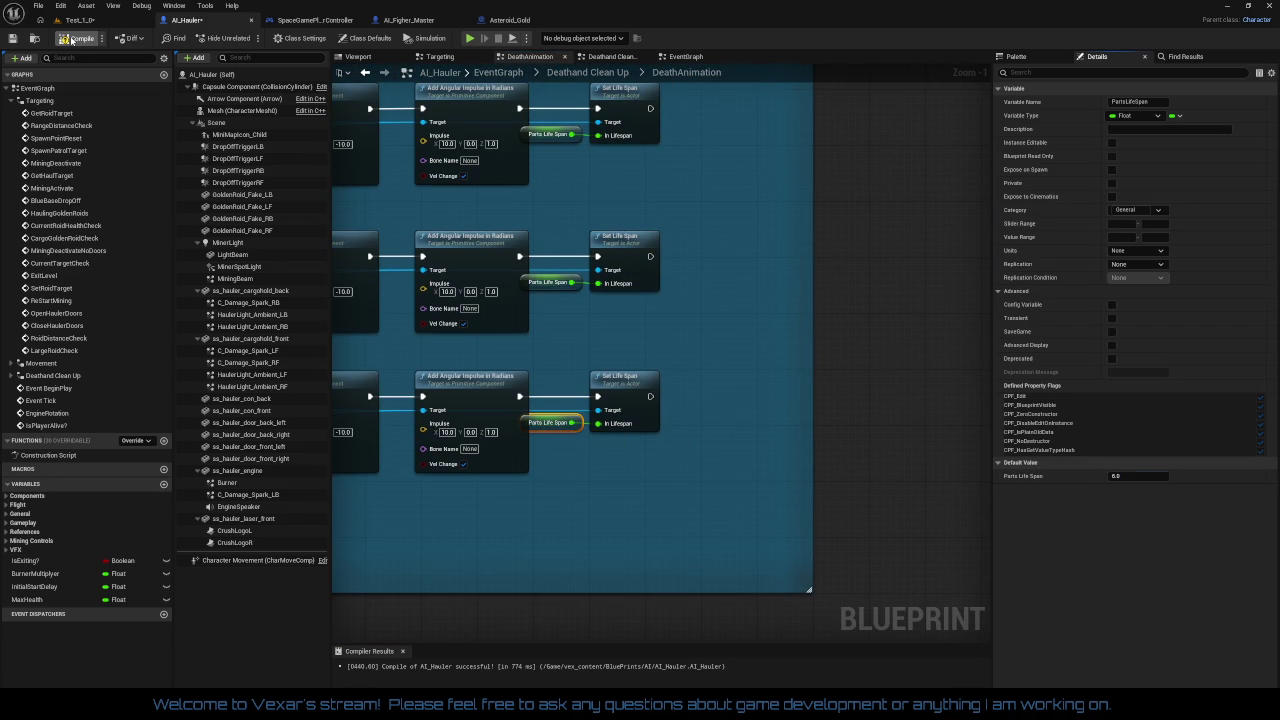
pyautogui.press('F7')
# Set the Spawn Emitter at Location explosion scale to 5.0 on X, Y and Z
pyautogui.scroll(-1, 790, 328)
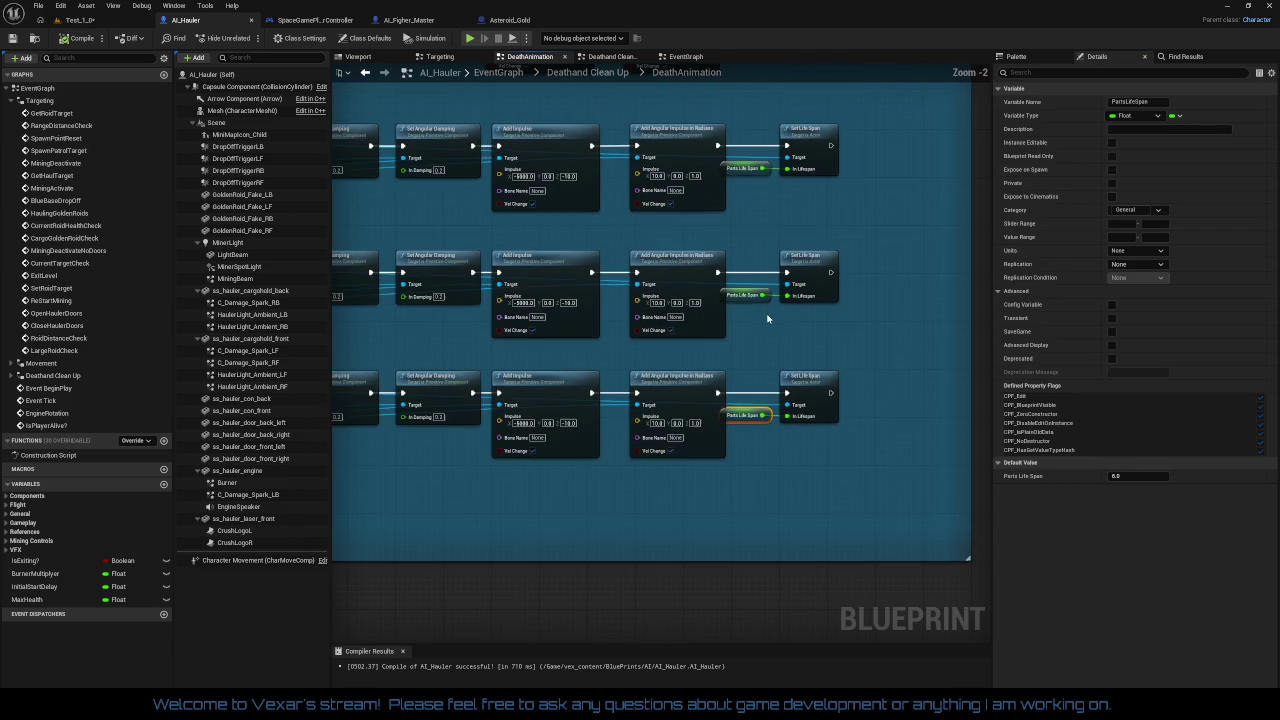
pyautogui.scroll(-3, 789, 323)
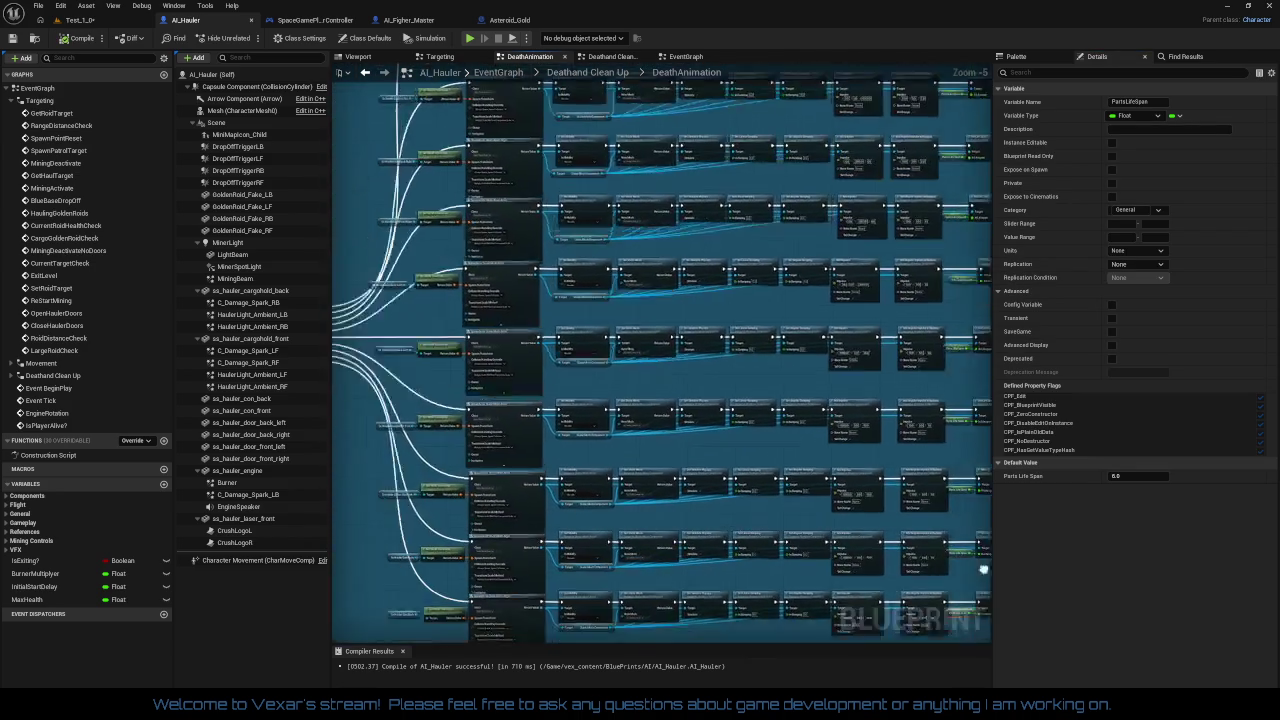
pyautogui.scroll(5, 712, 300)
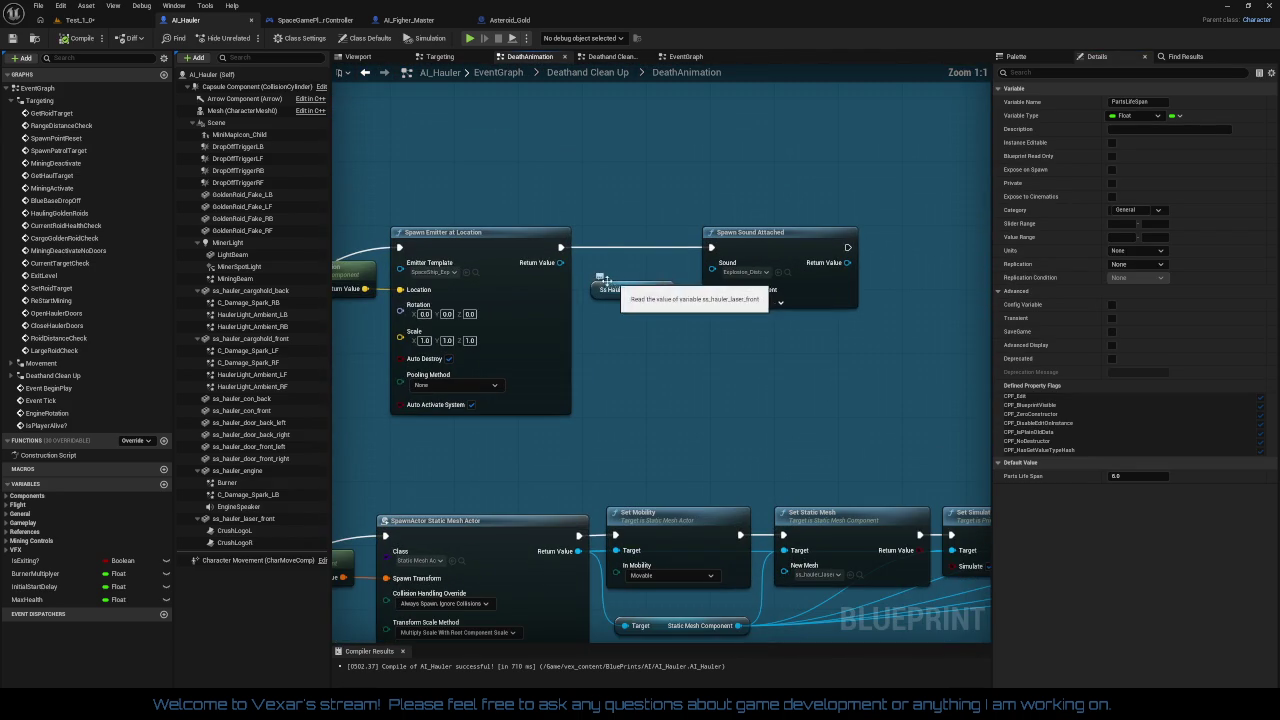
pyautogui.moveTo(607, 217); pyautogui.dragTo(665, 162)
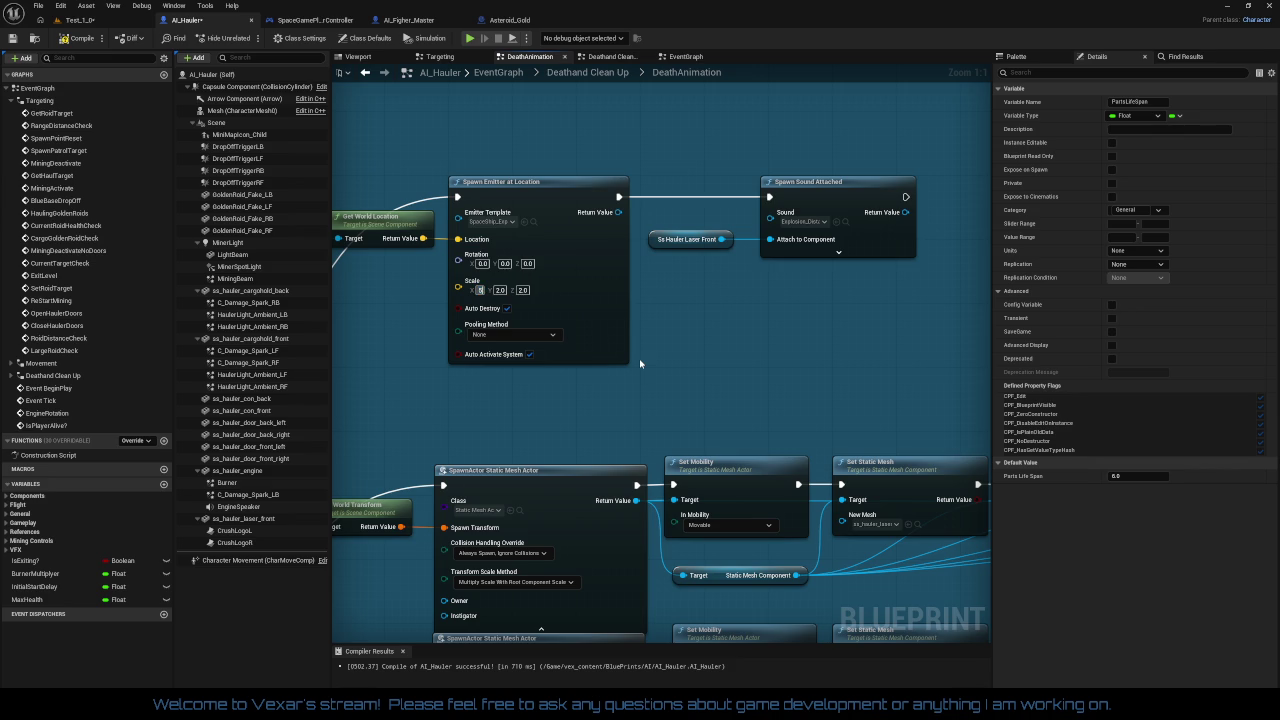
pyautogui.write('5')
pyautogui.click(720, 343)
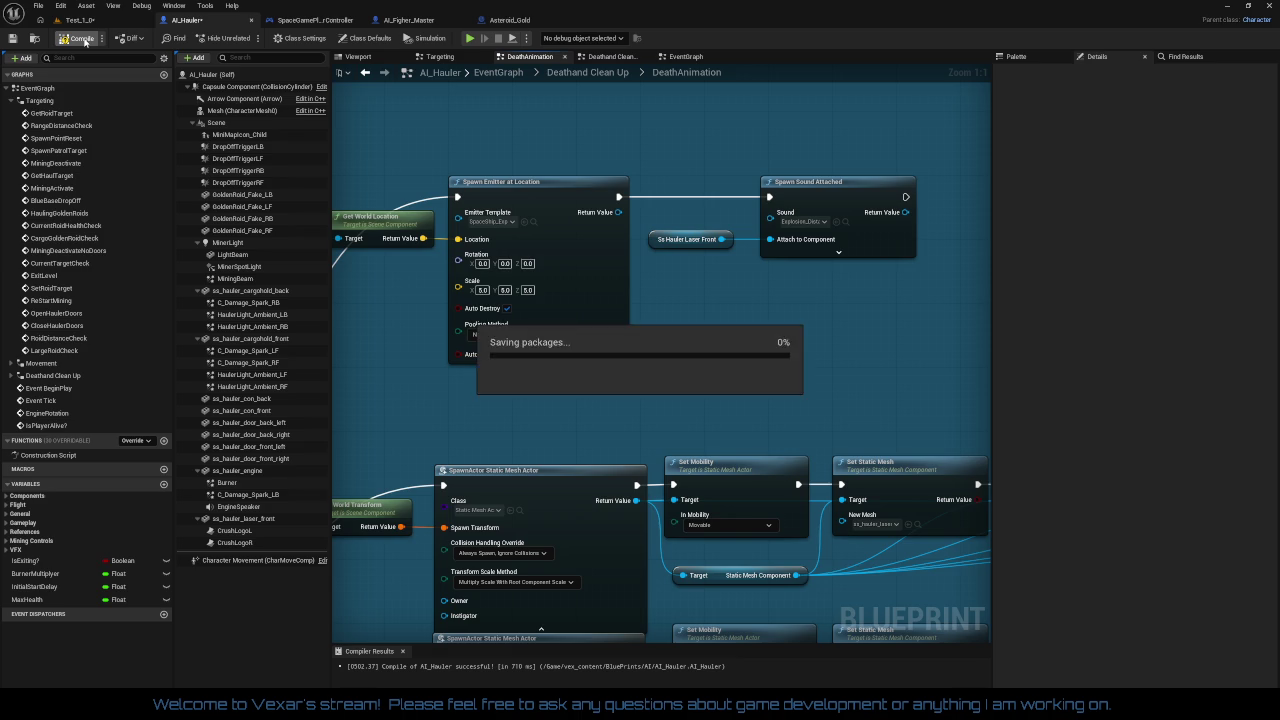
# Save all assets from the Test_1 level, then play-test it, launching the ship out of the hangar
pyautogui.click(85, 20)
pyautogui.click(11, 38)
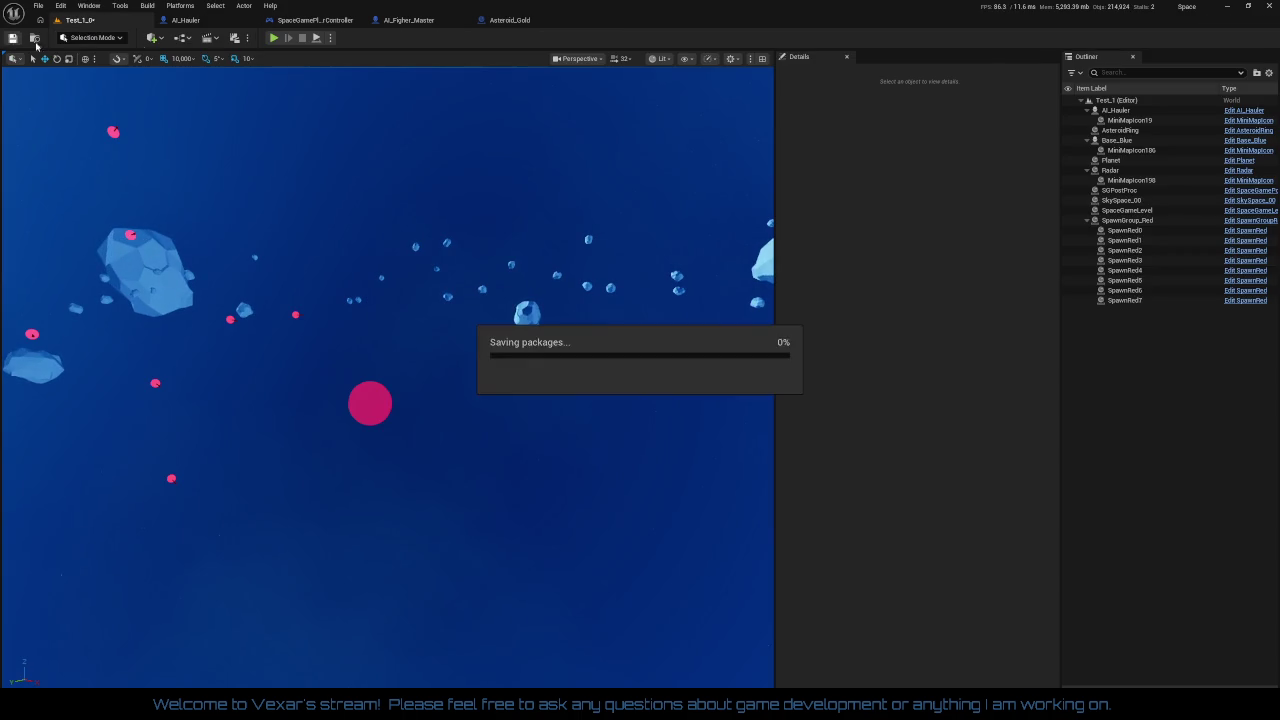
pyautogui.click(273, 38)
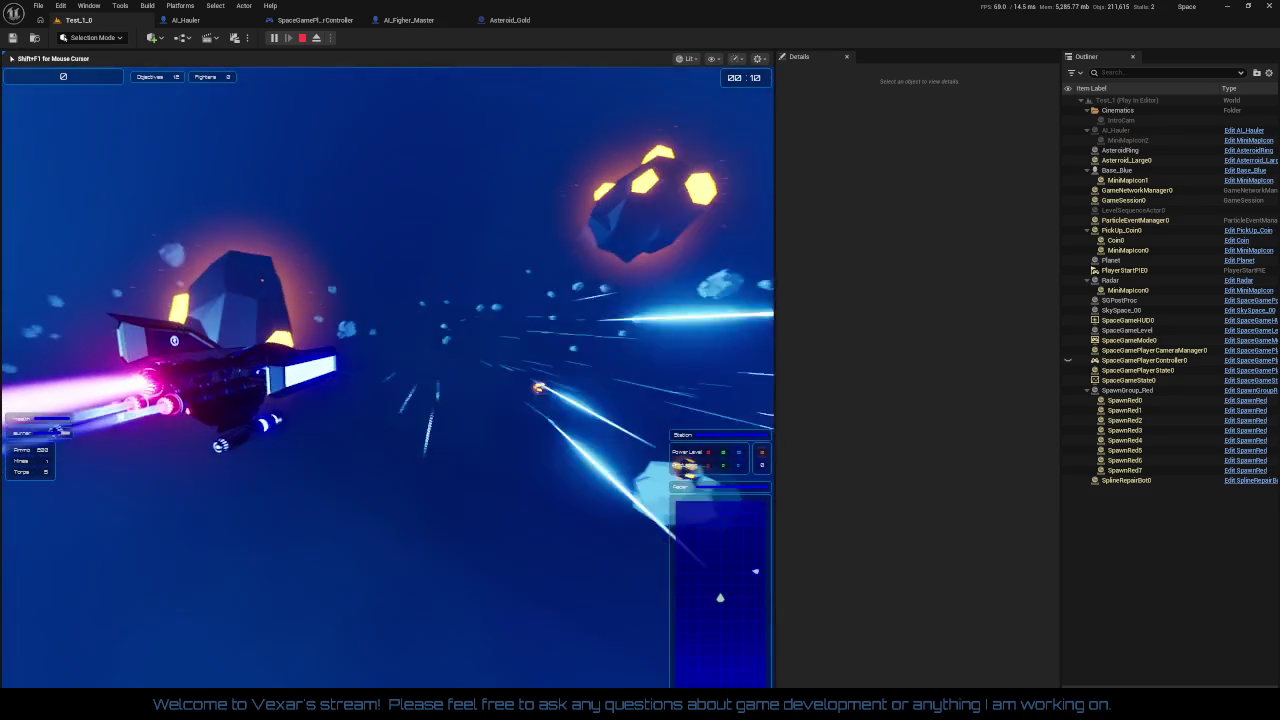
pyautogui.press('Escape')
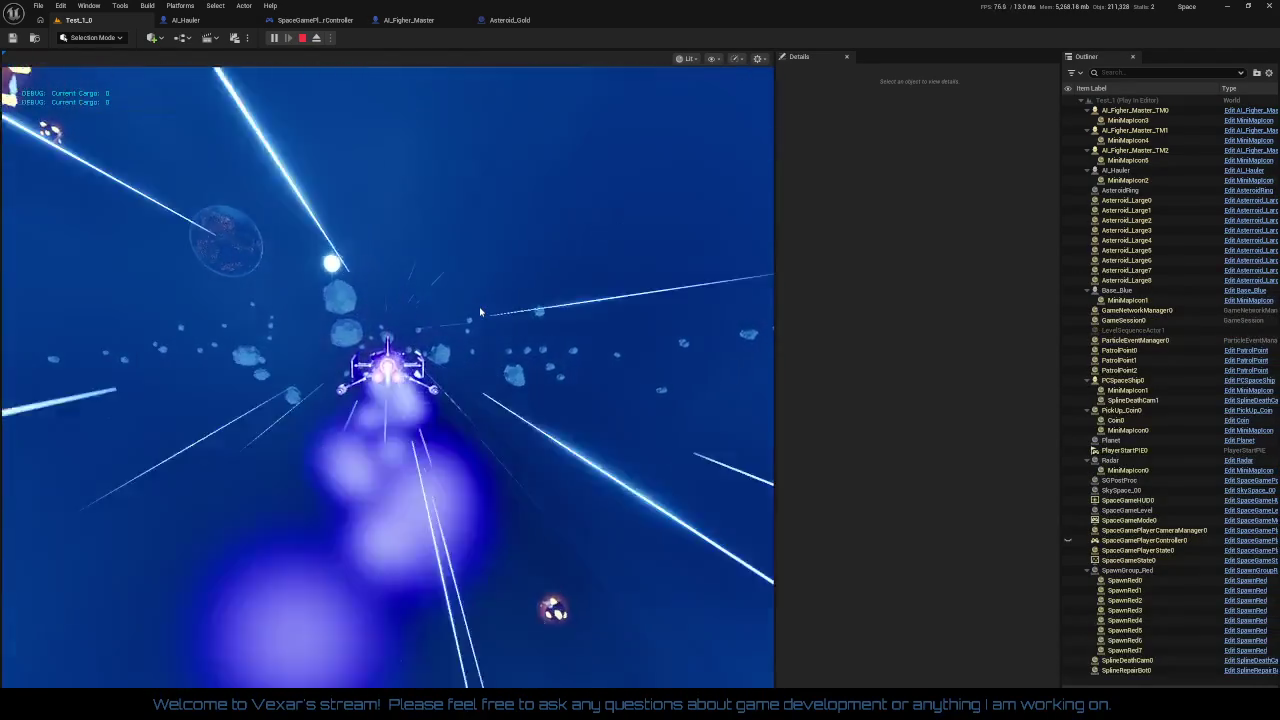
pyautogui.click(480, 313)
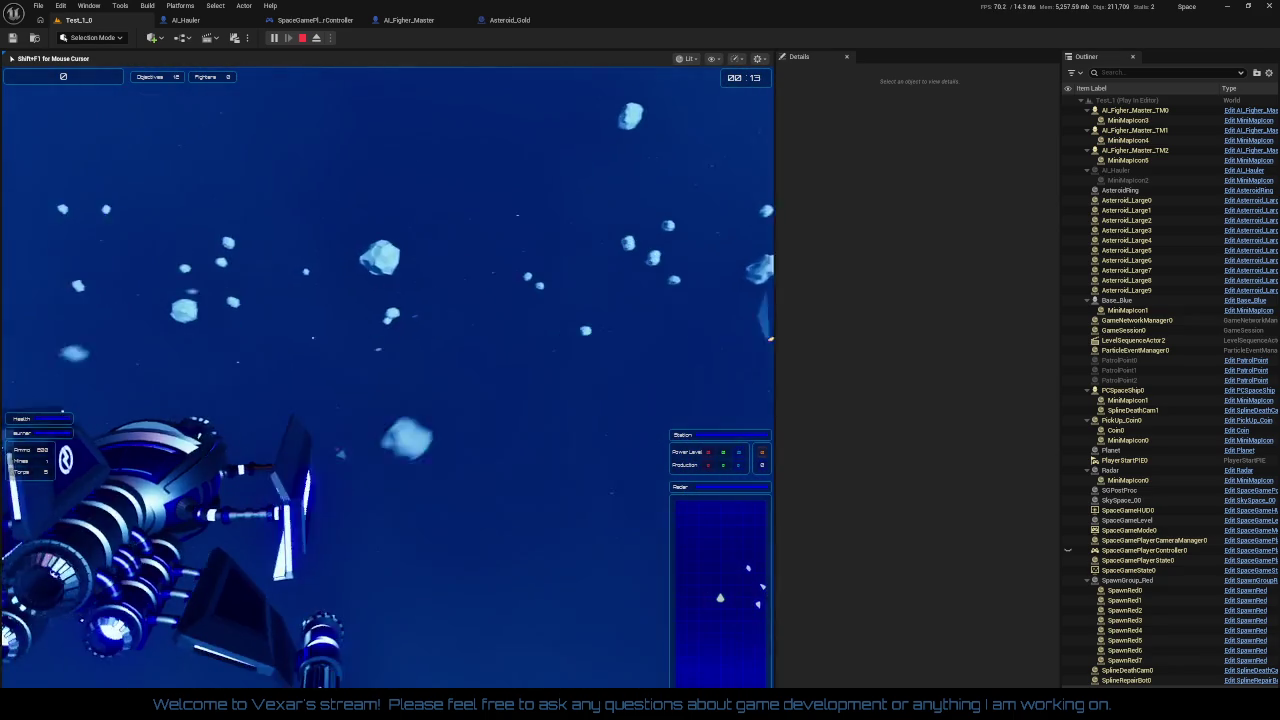
pyautogui.press('Escape')
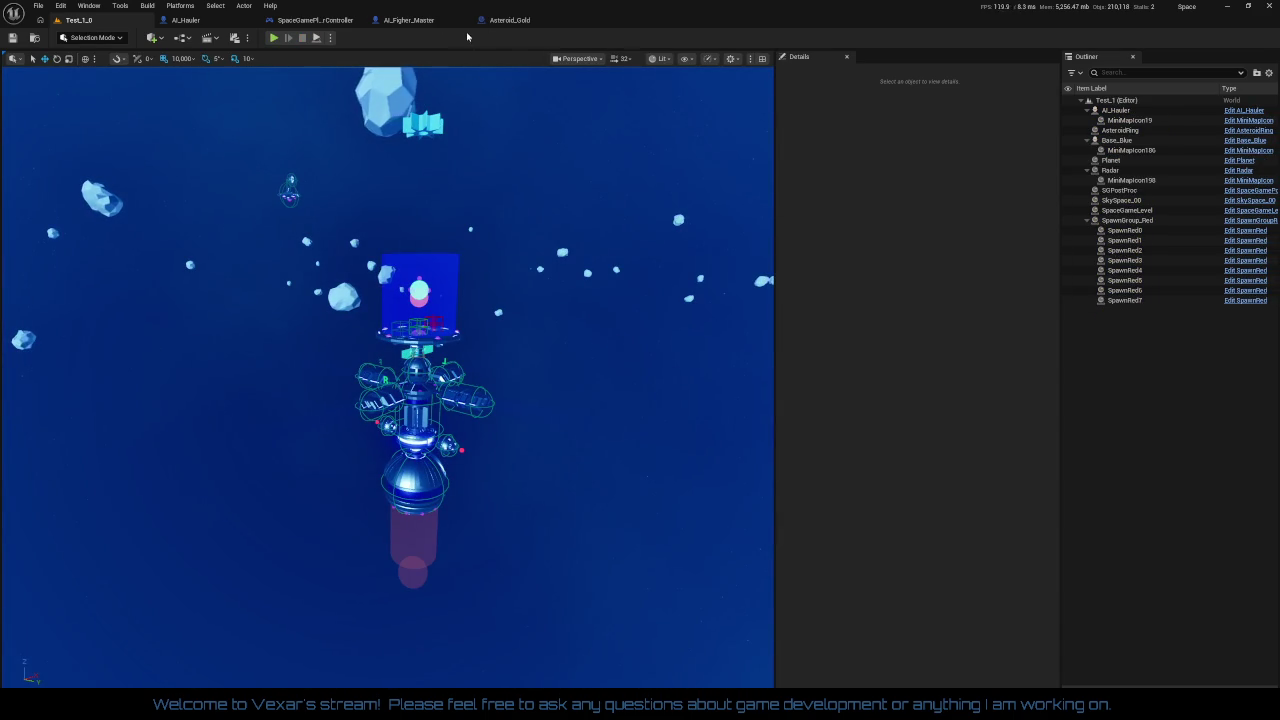
# Switch to AI_Hauler, zoom out to -5, and pan from the part-impulse rows to the DeathAnimation start
pyautogui.click(219, 30)
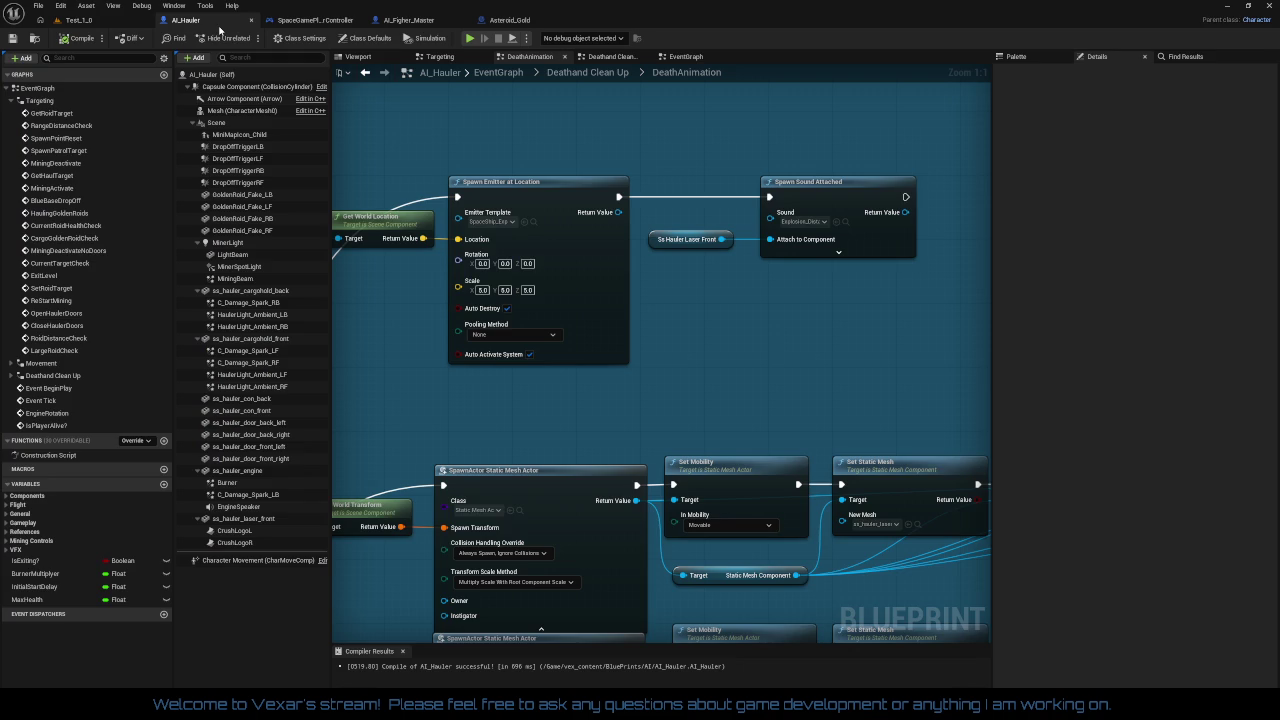
pyautogui.scroll(-5, 655, 284)
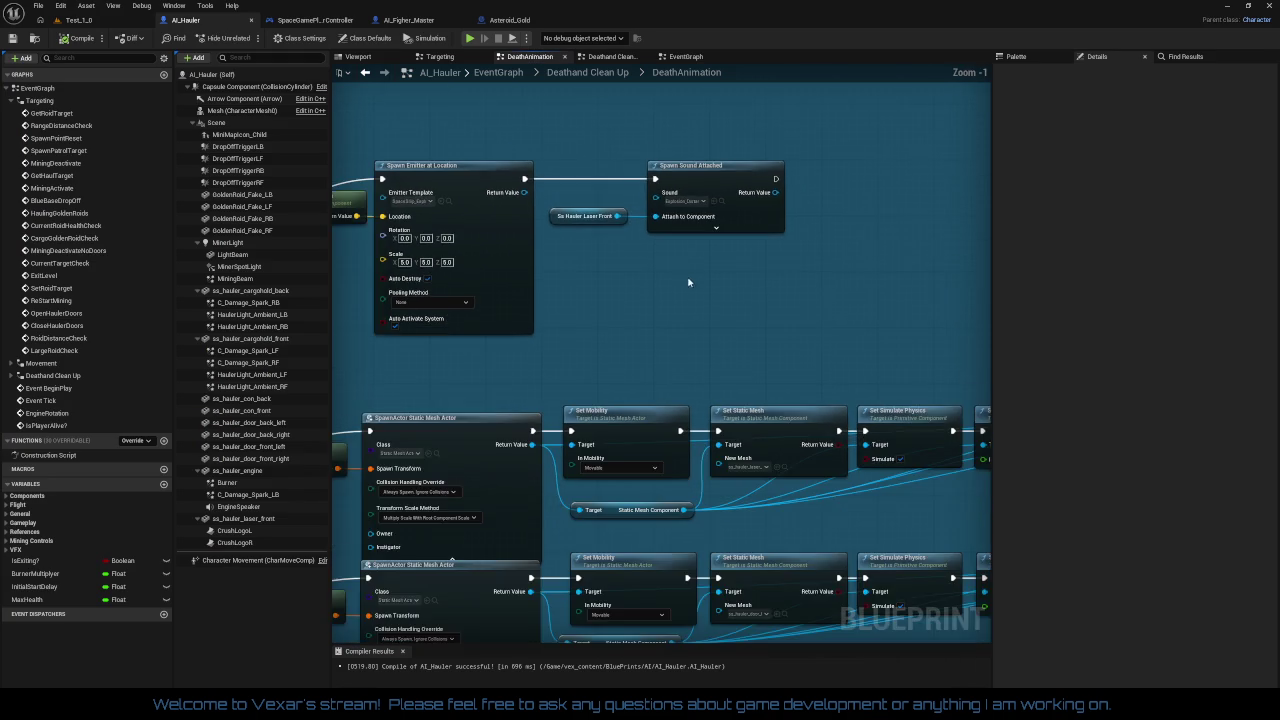
pyautogui.moveTo(765, 266); pyautogui.dragTo(694, 246)
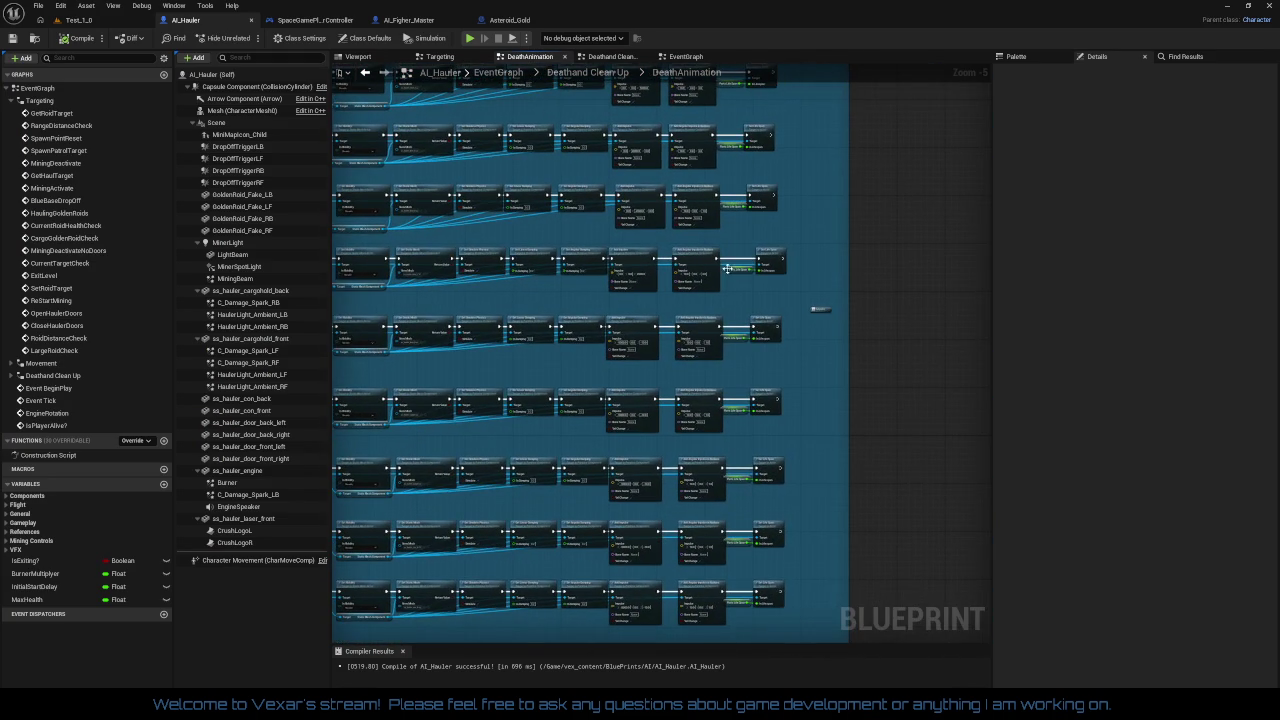
pyautogui.moveTo(821, 311); pyautogui.dragTo(522, 328)
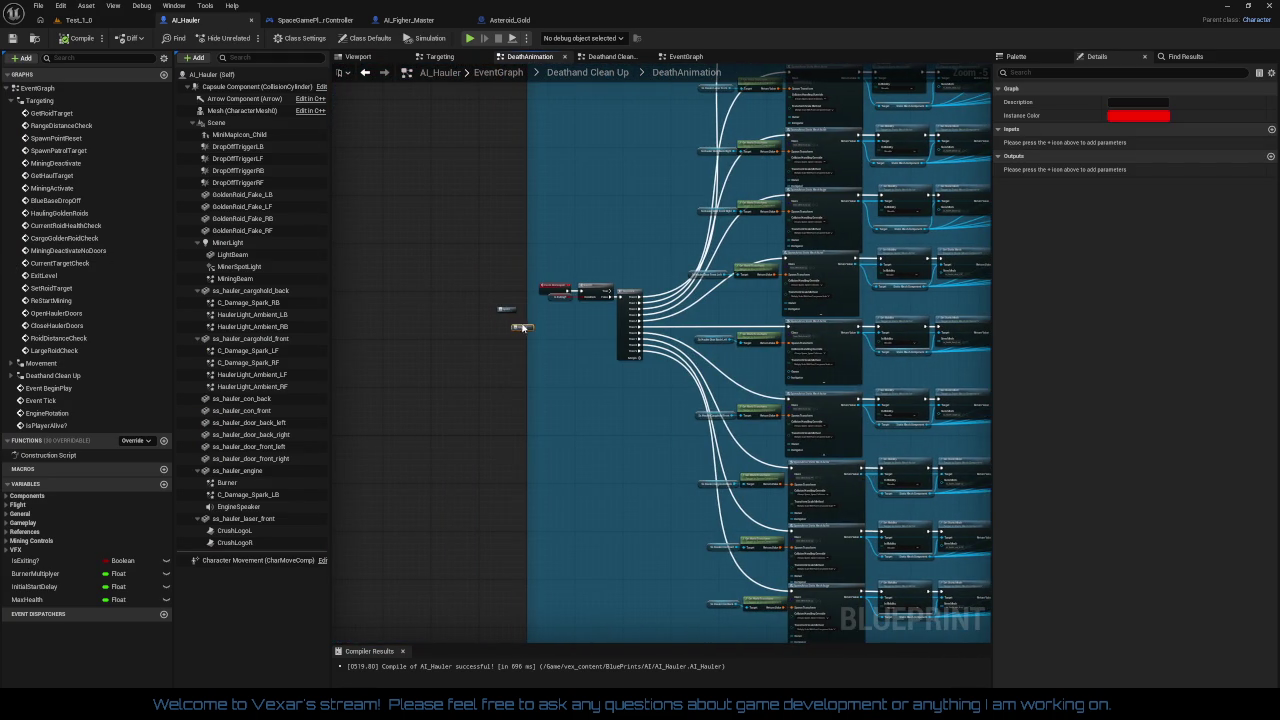